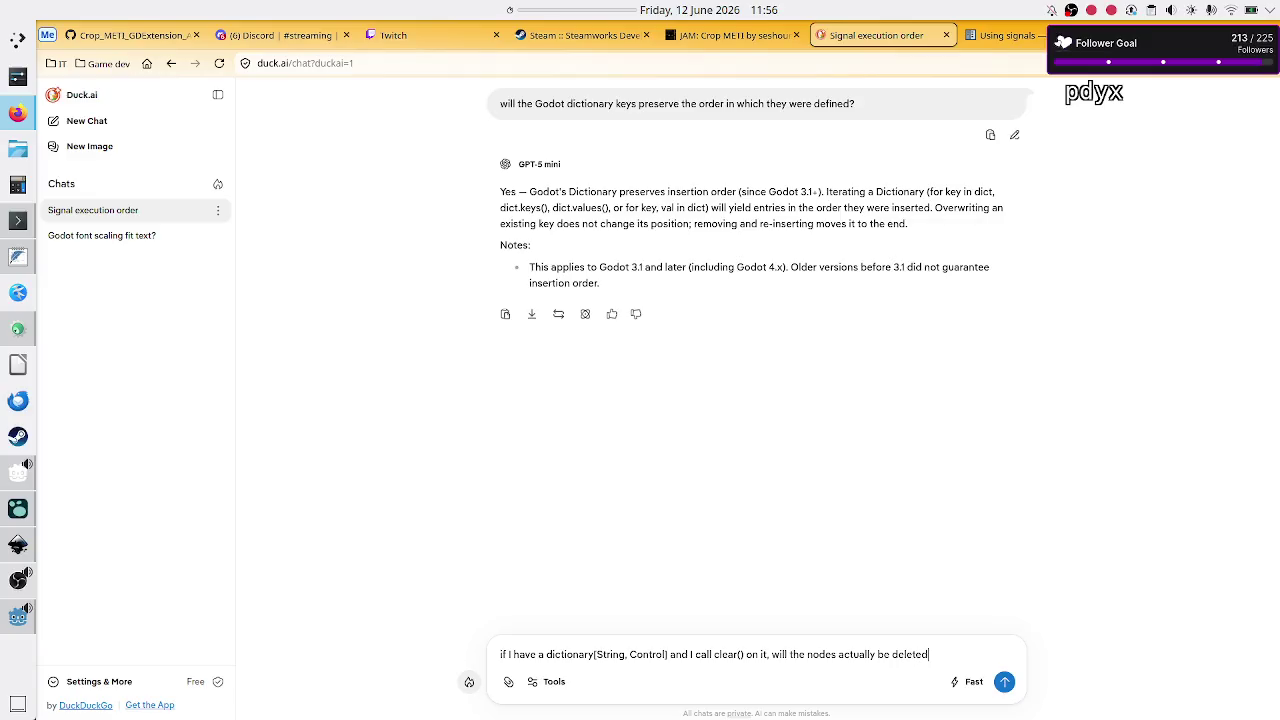
# - Ask Duck.ai whether Dictionary clear() frees nodes removed from tree and queue_freed, then return to Godot
pyautogui.write('(')
pyautogui.write('qu')
pyautogui.press('BackSpace')
pyautogui.press('BackSpace')
pyautogui.write('removed f')
pyautogui.write('rom tree and')
pyautogui.write(' queue')
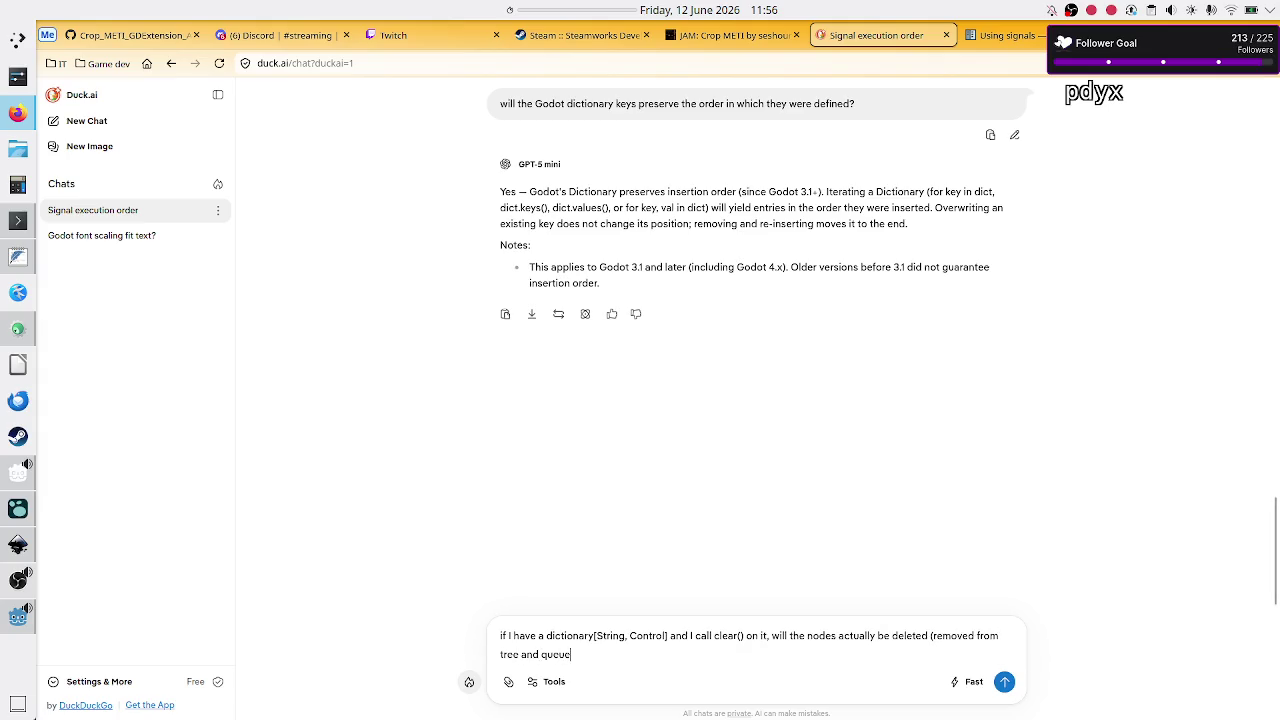
pyautogui.write('_free')
pyautogui.write(')?')
pyautogui.press('Return')
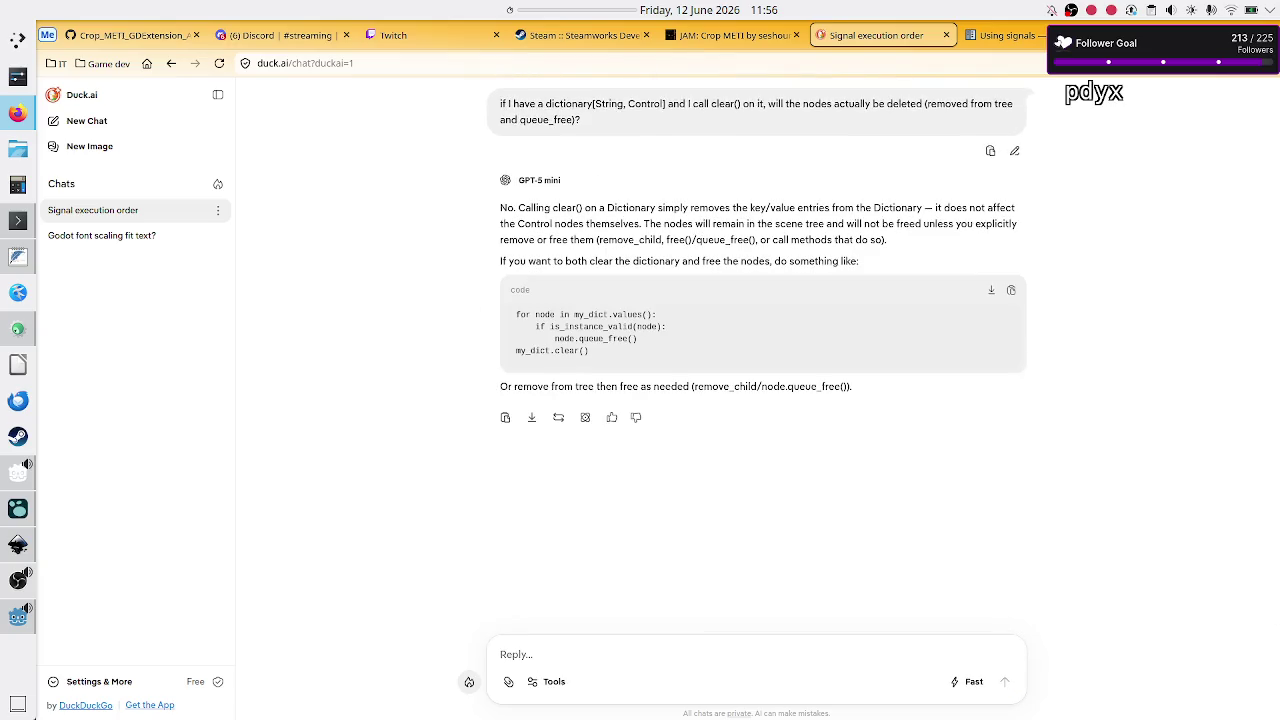
pyautogui.hotkey('alt', 'Tab')
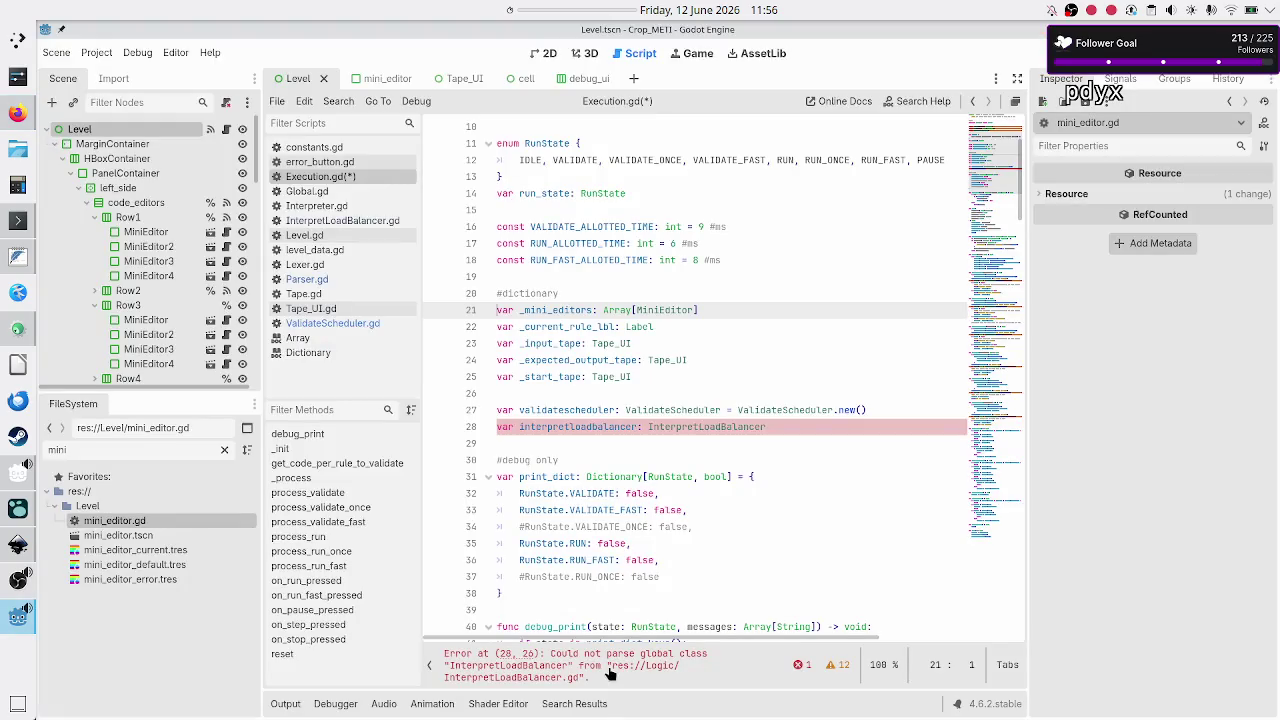
# - Select the UI node declarations from _current_rule_lbl down to _start_tape
pyautogui.press('Down')
pyautogui.hotkey('shift', 'End')
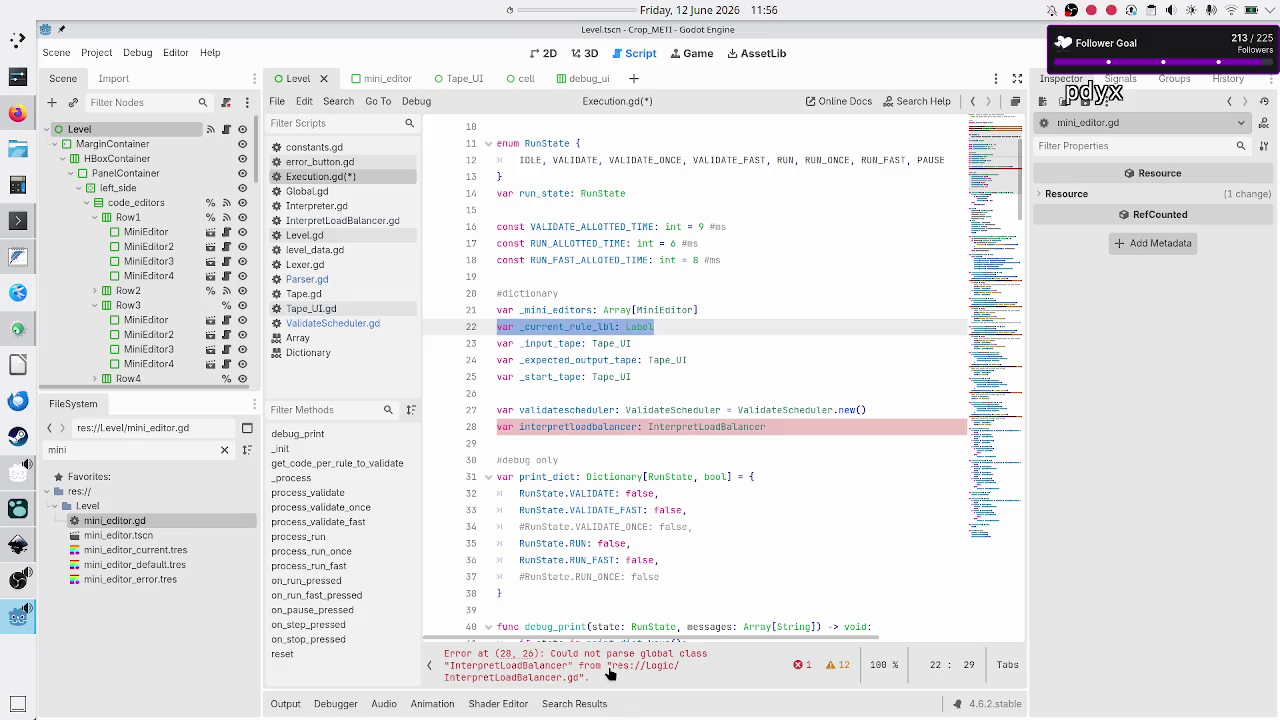
pyautogui.press('Up')
pyautogui.press('Up')
pyautogui.press('Down')
pyautogui.hotkey('shift', 'Down')
pyautogui.hotkey('shift', 'Down')
pyautogui.hotkey('shift', 'Down')
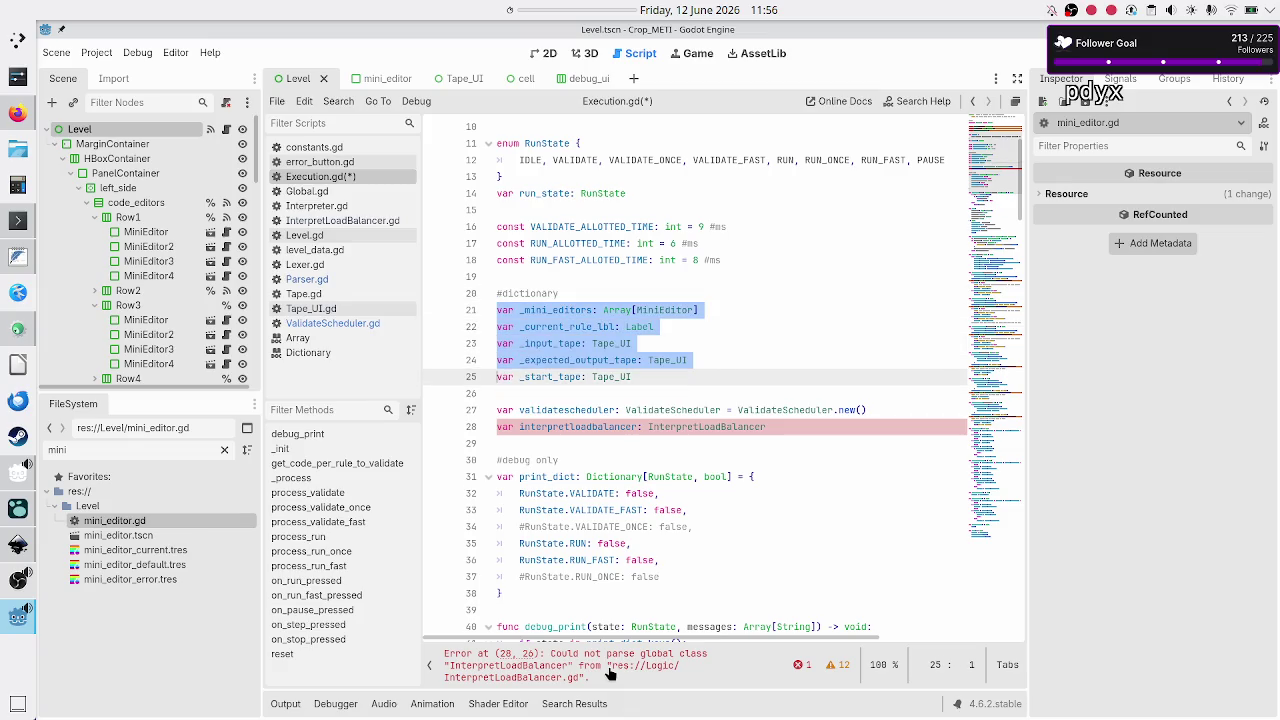
pyautogui.hotkey('shift', 'Down')
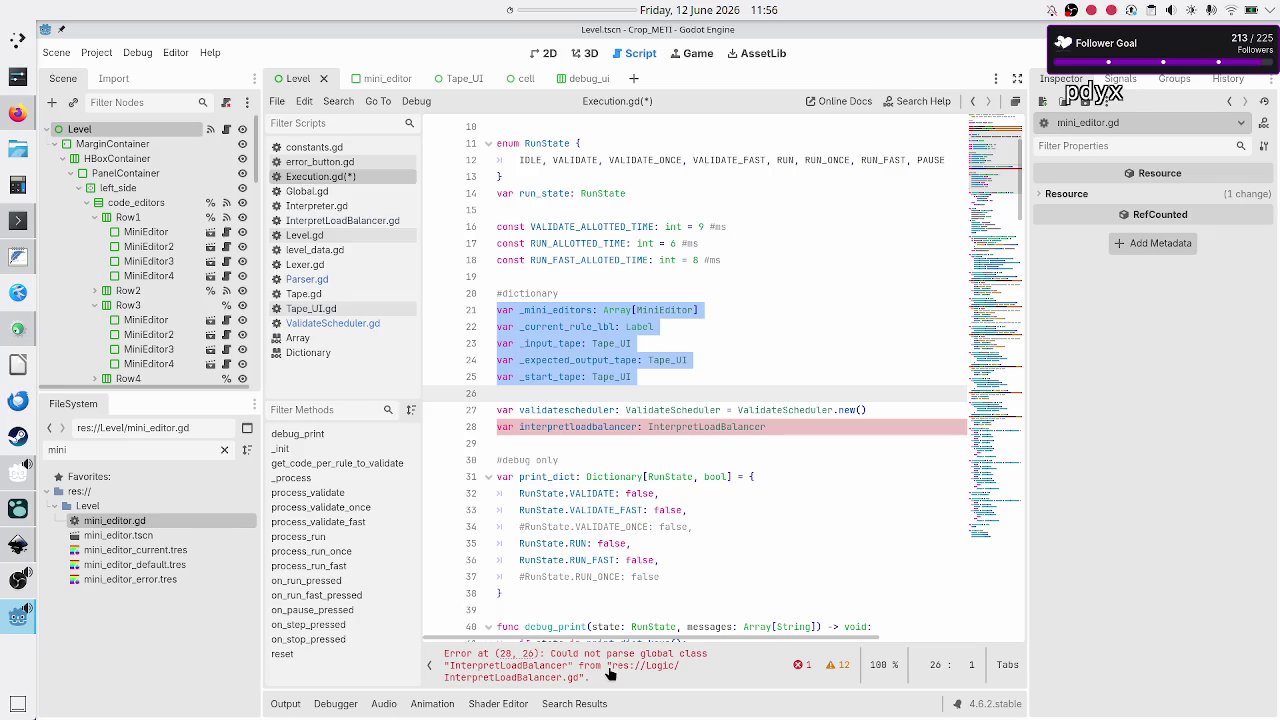
# - Replace the #dictionary comment on line 20 with 'var UI_nodes: Dictionary', without [String, type parameters
pyautogui.press('Up')
pyautogui.press('Up')
pyautogui.press('Up')
pyautogui.press('End')
pyautogui.press('BackSpace')
pyautogui.press('BackSpace')
pyautogui.press('BackSpace')
pyautogui.write('var ')
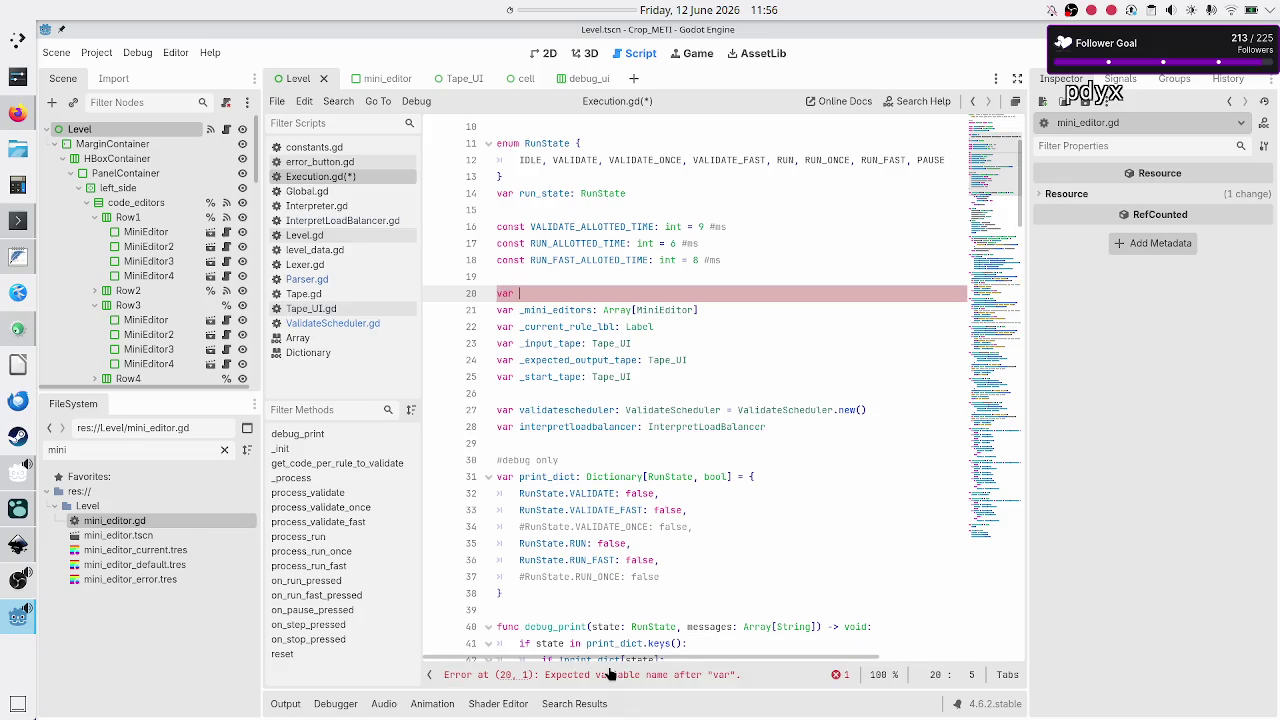
pyautogui.write('UI_nodes: ')
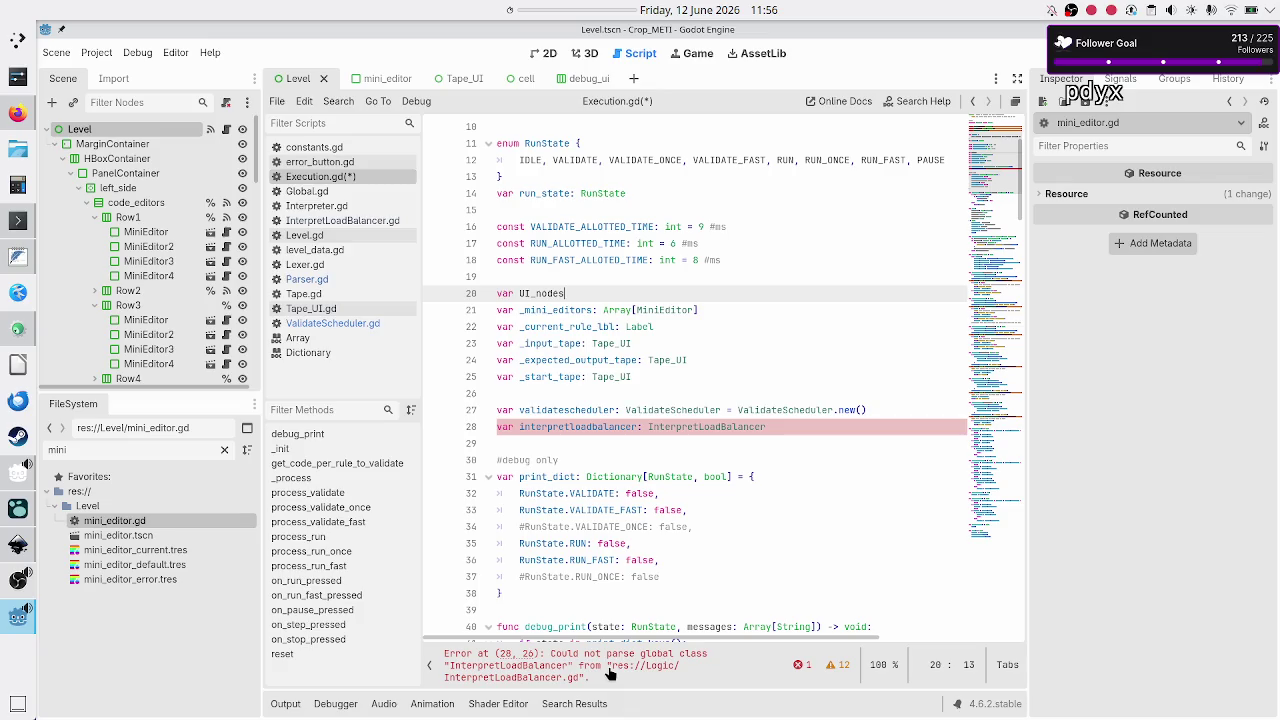
pyautogui.write('Dict')
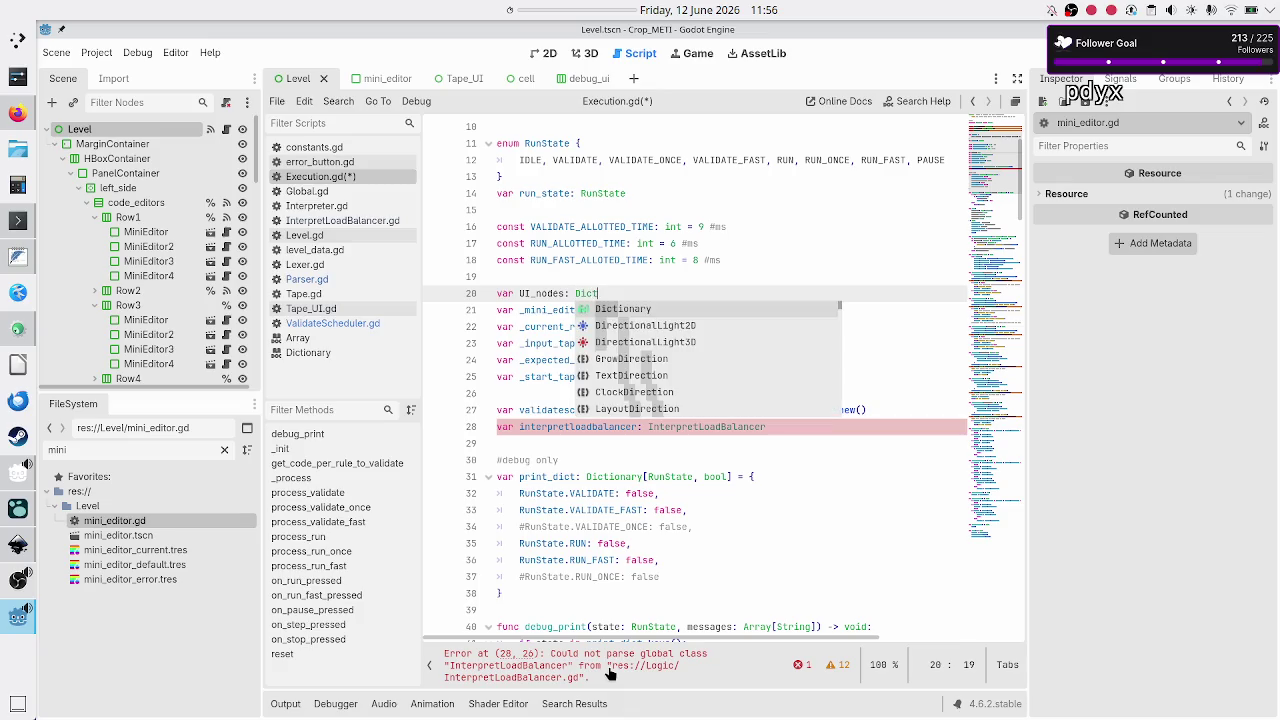
pyautogui.write('ionary[St')
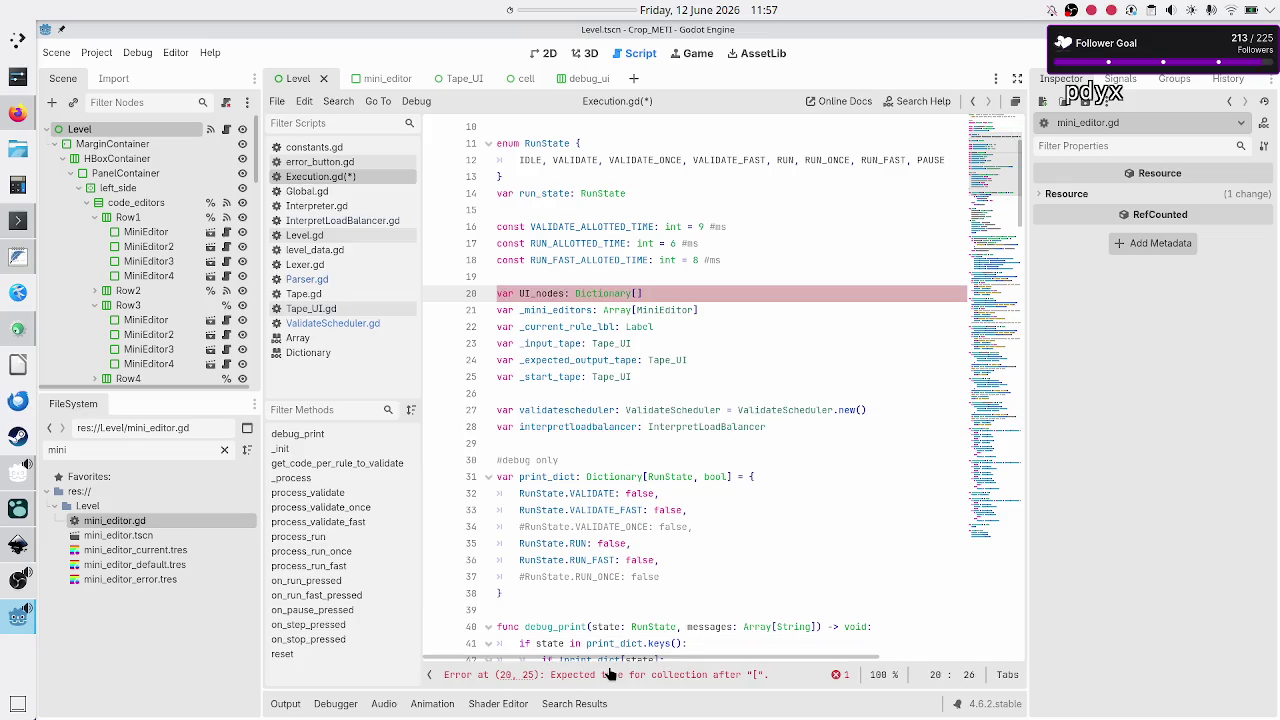
pyautogui.write('ring,')
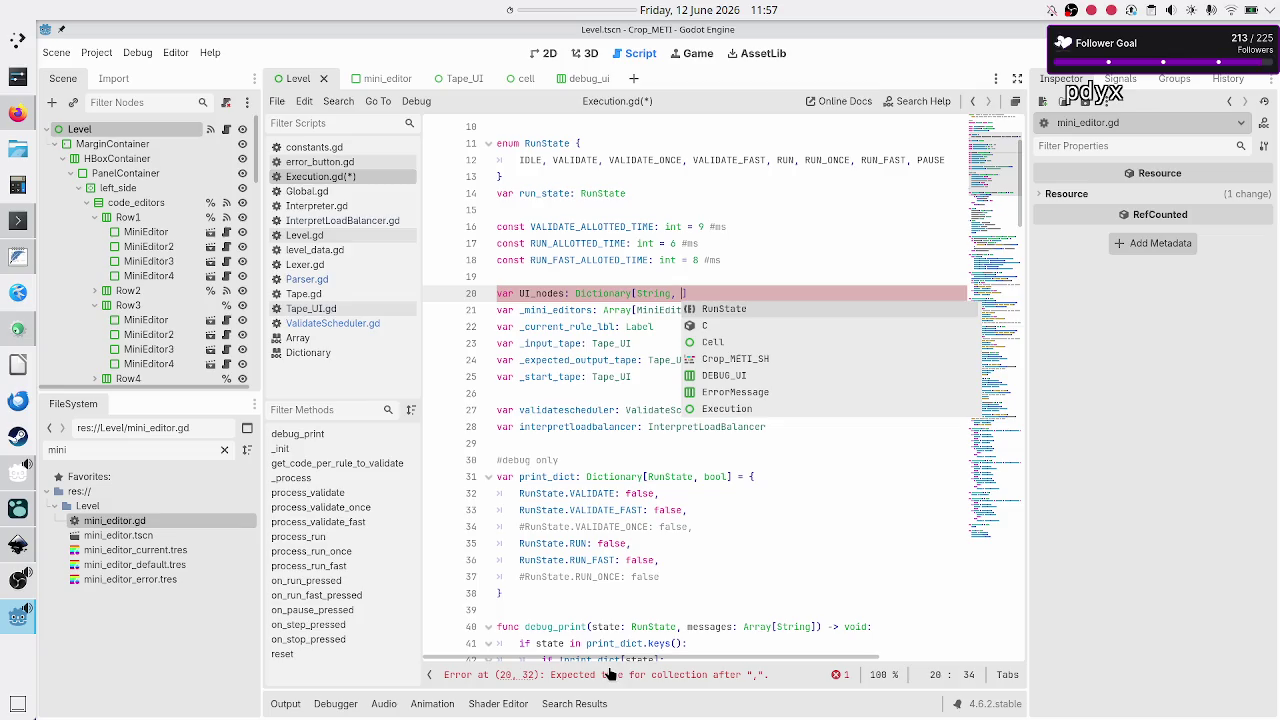
pyautogui.press('Escape')
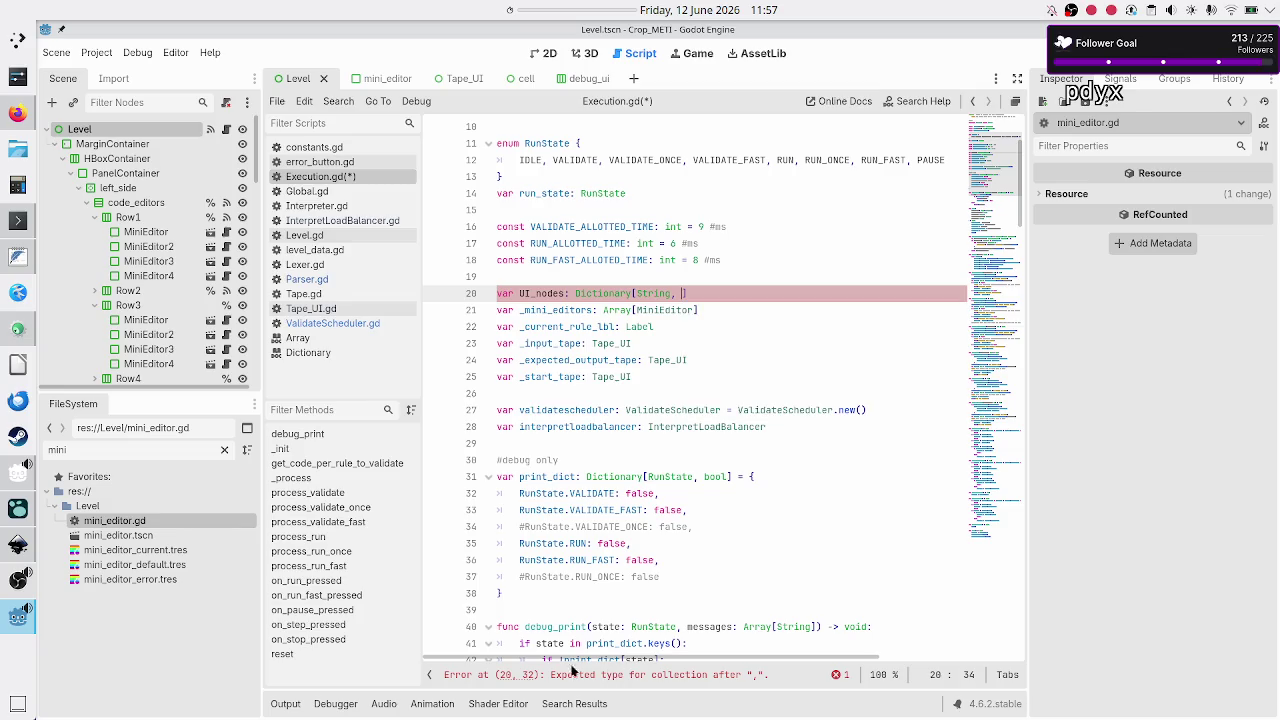
pyautogui.click(614, 376)
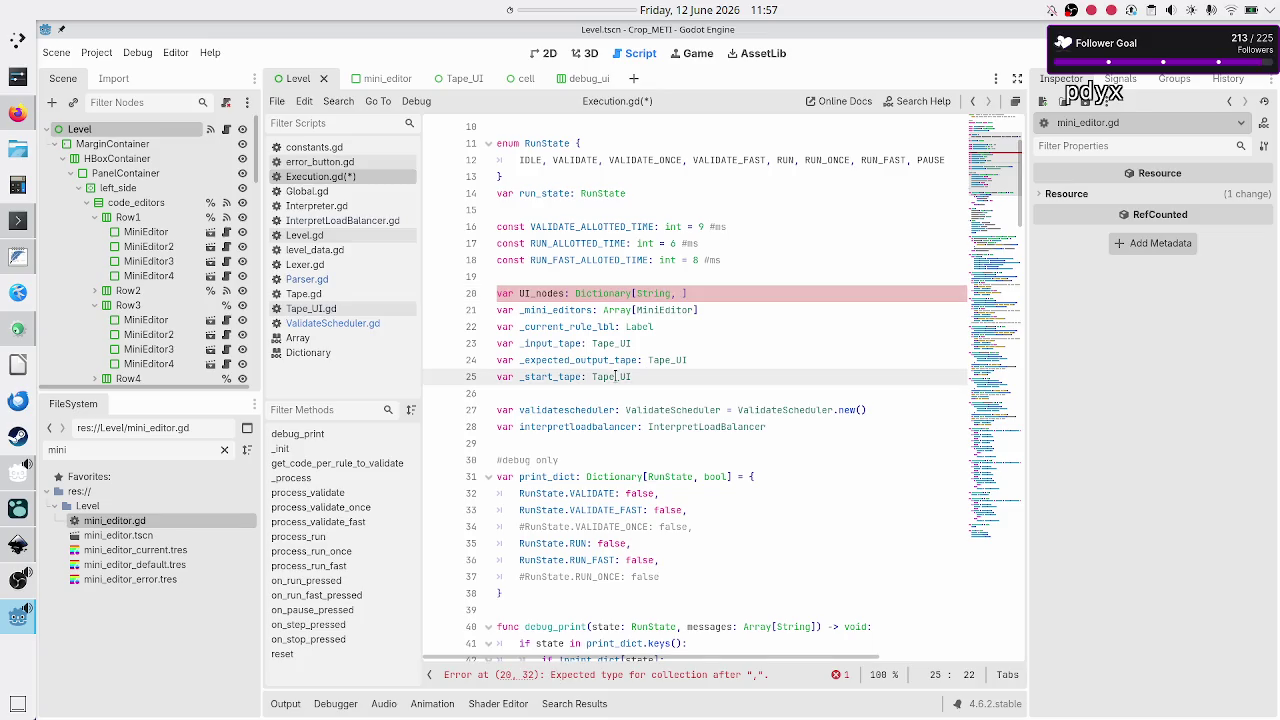
pyautogui.doubleClick(618, 310)
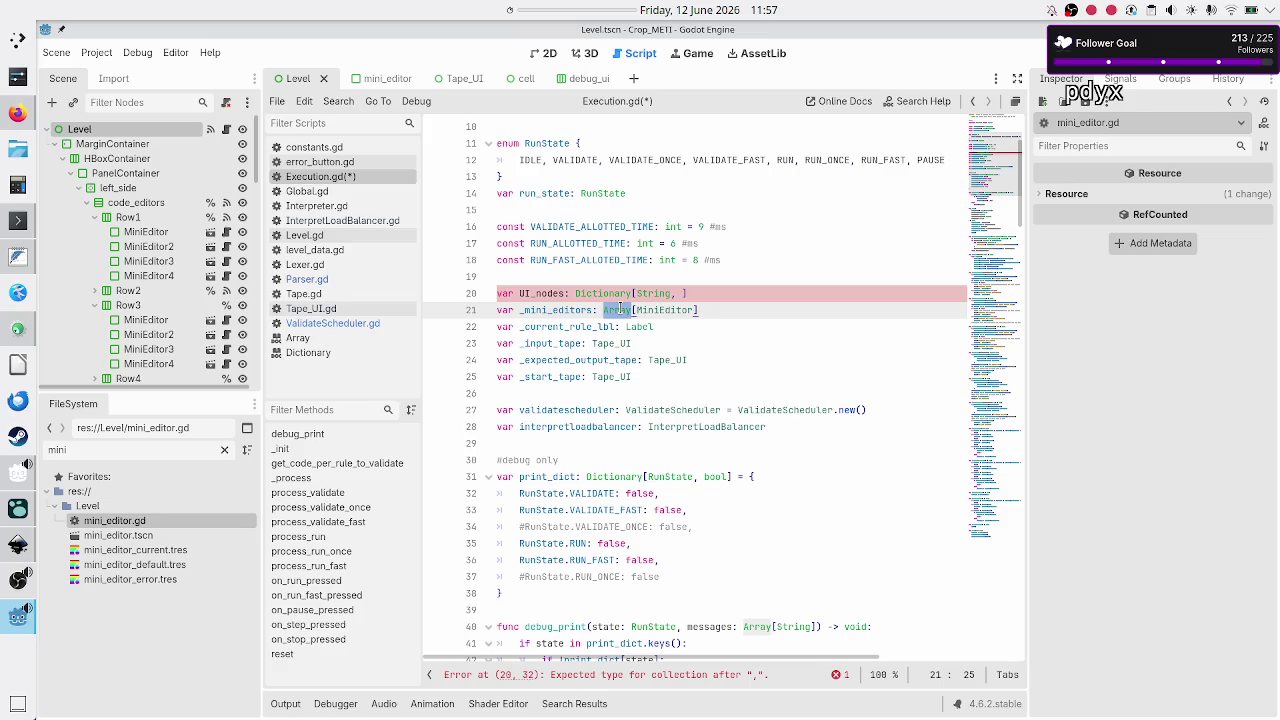
pyautogui.click(683, 293)
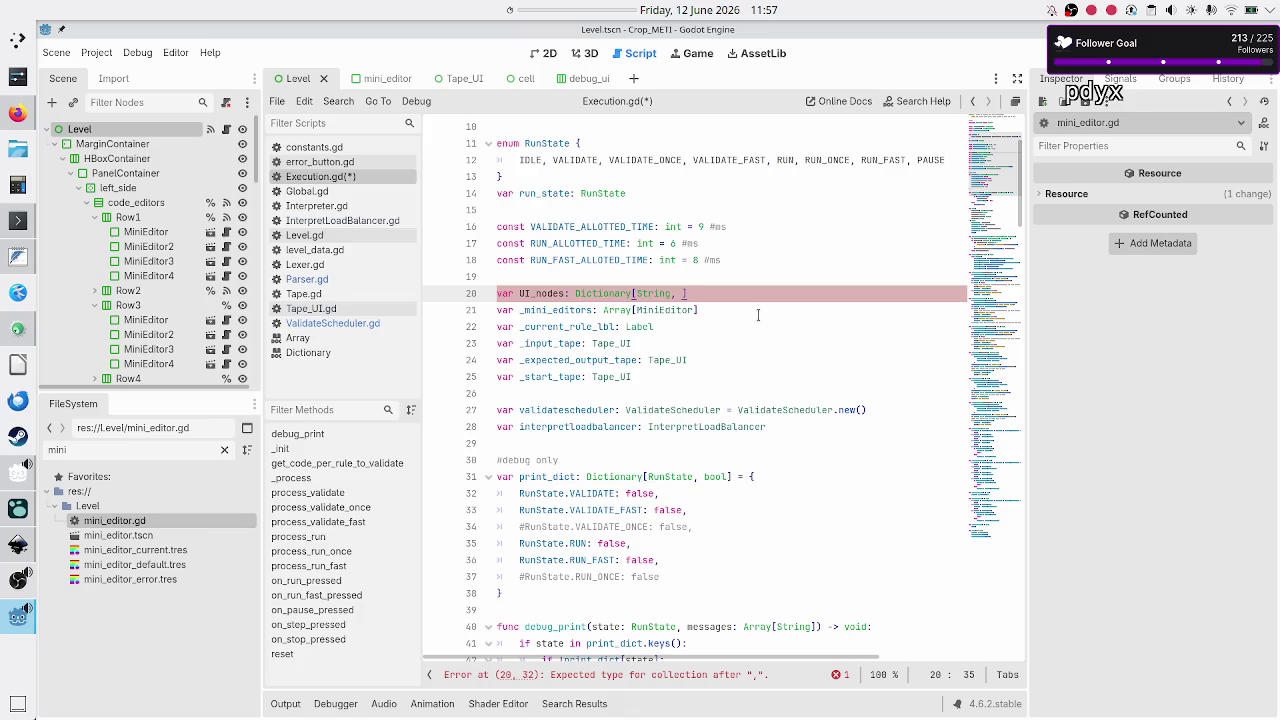
pyautogui.press('BackSpace')
pyautogui.press('BackSpace')
pyautogui.press('BackSpace')
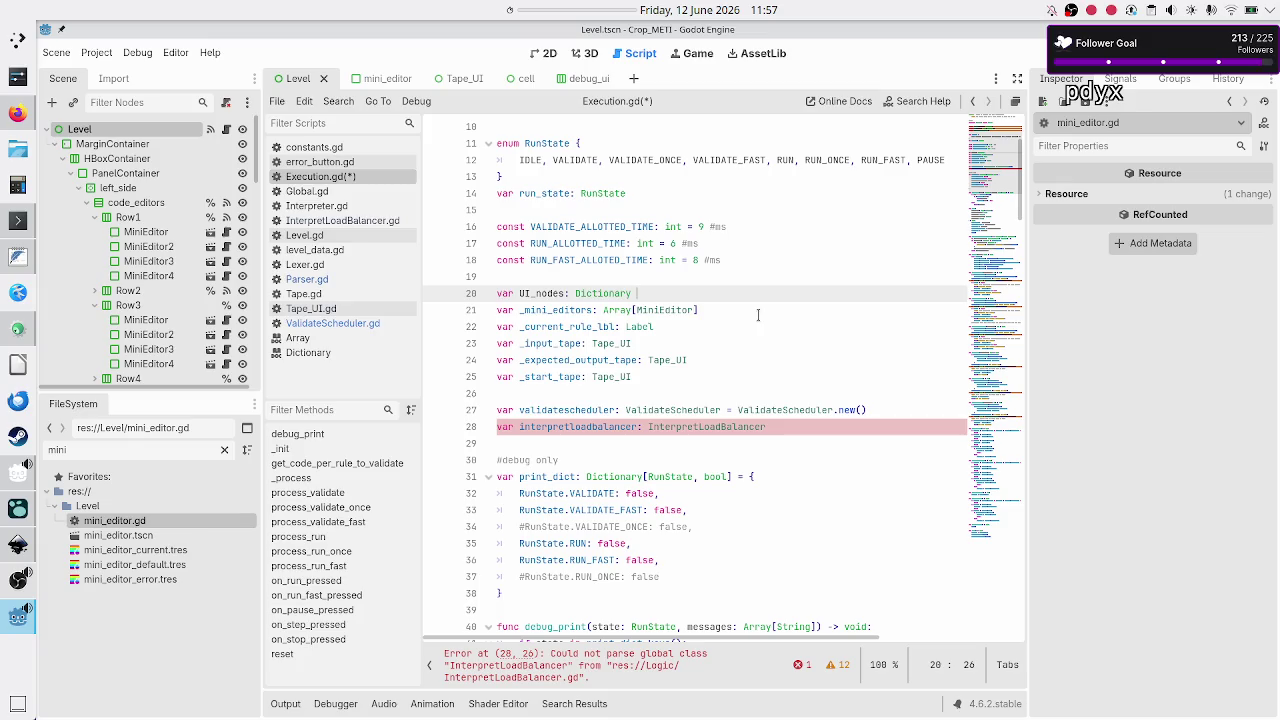
# - Open the UI_nodes = { literal and make mini_editors its first indented, quoted entry with a comma
pyautogui.write('= {}')
pyautogui.press('BackSpace')
pyautogui.press('Right')
pyautogui.press('Right')
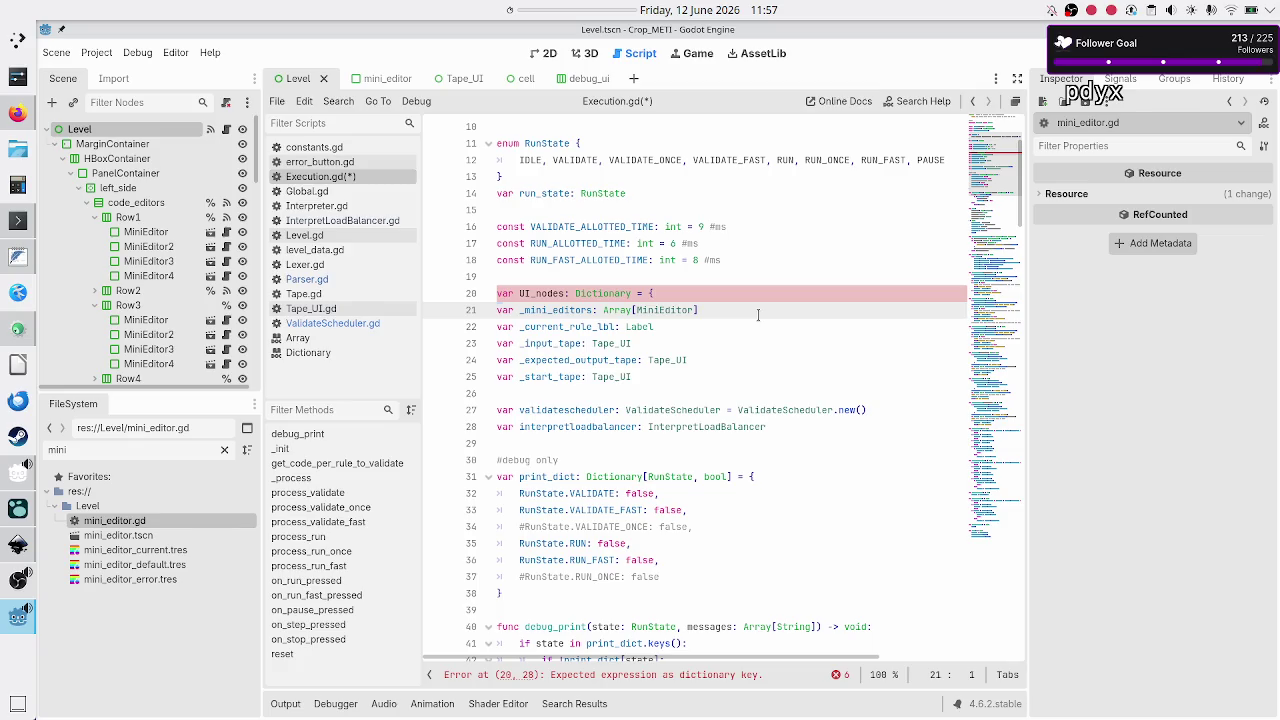
pyautogui.hotkey('shift', 'Right')
pyautogui.hotkey('shift', 'Right')
pyautogui.hotkey('shift', 'Right')
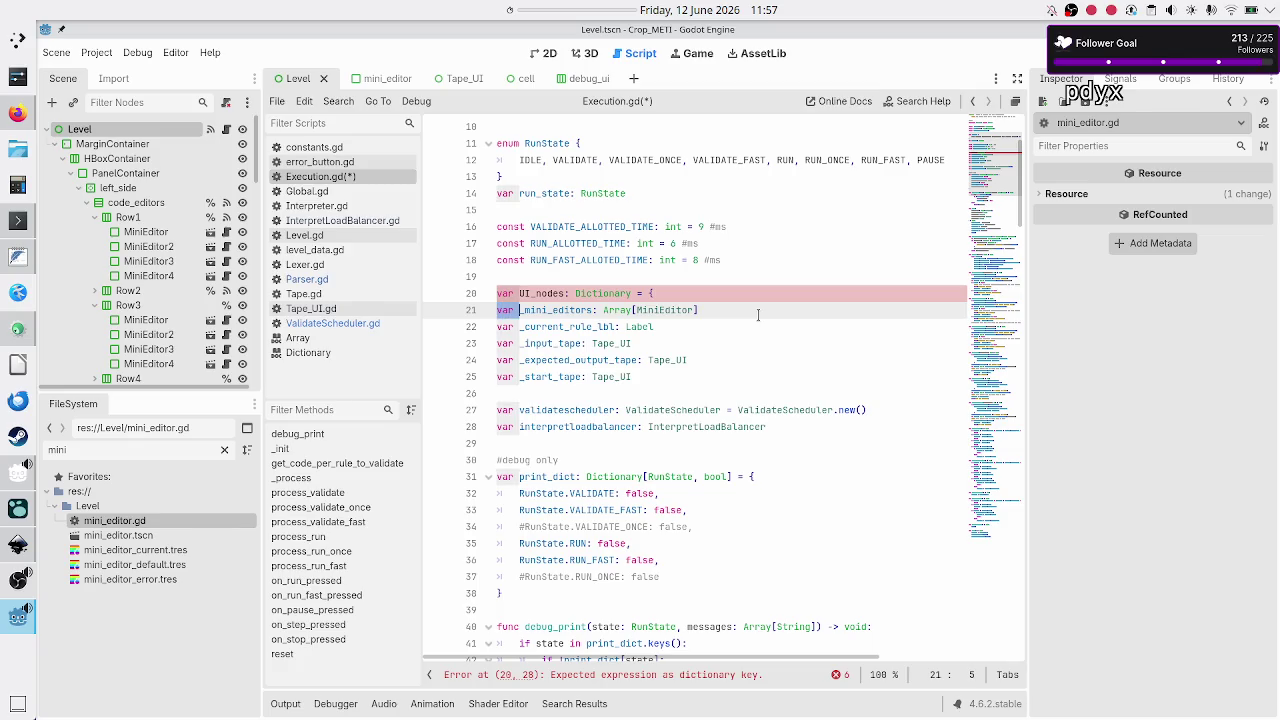
pyautogui.hotkey('shift', 'Right')
pyautogui.write('"')
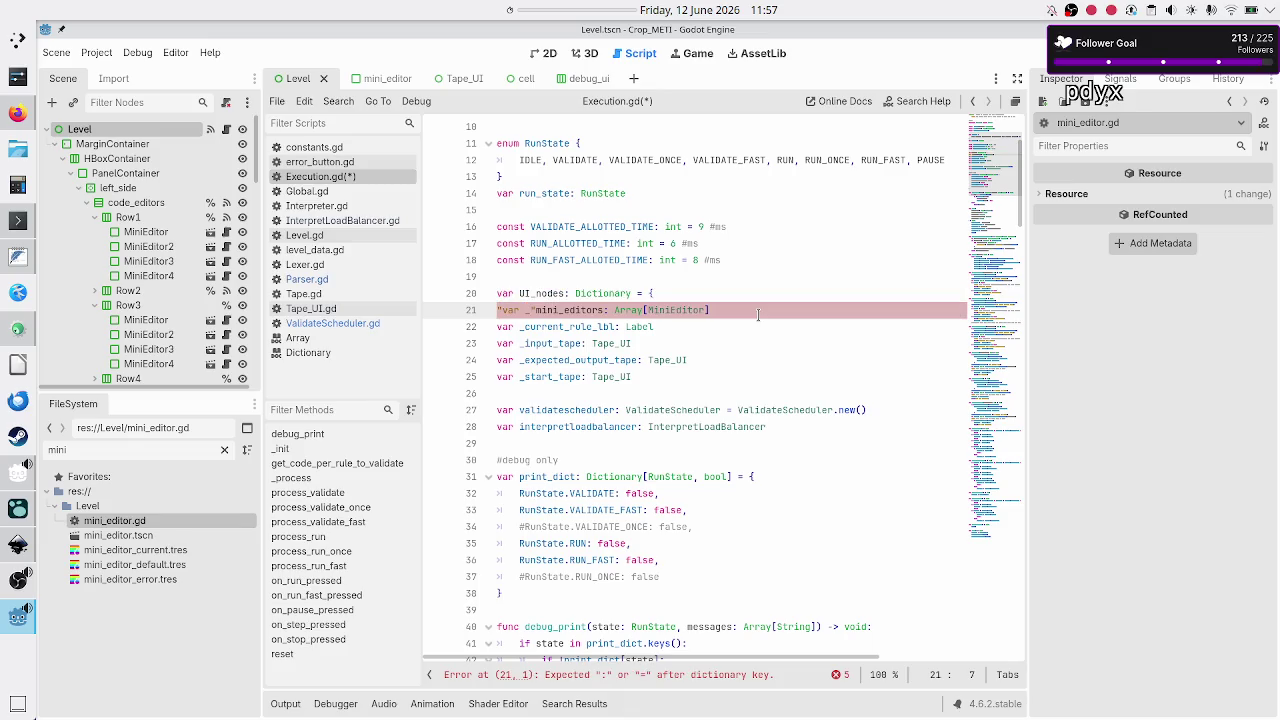
pyautogui.press('BackSpace')
pyautogui.press('BackSpace')
pyautogui.press('BackSpace')
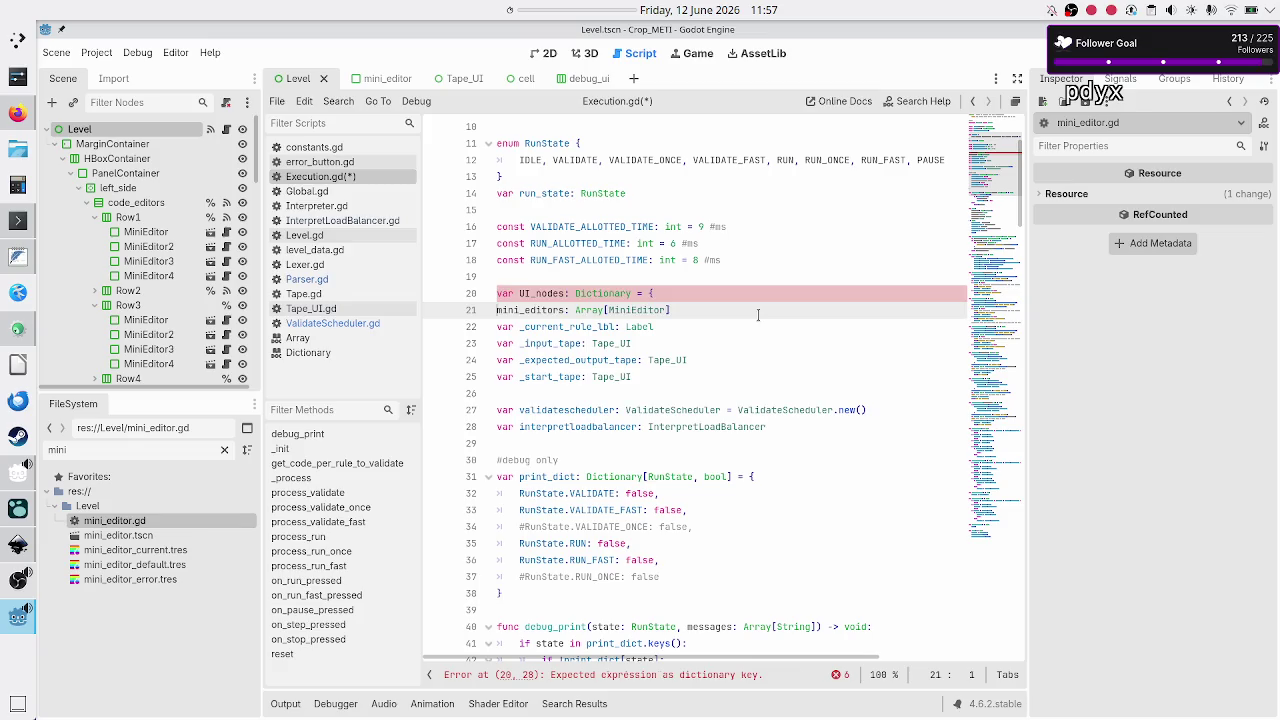
pyautogui.hotkey('ctrl', 'Right')
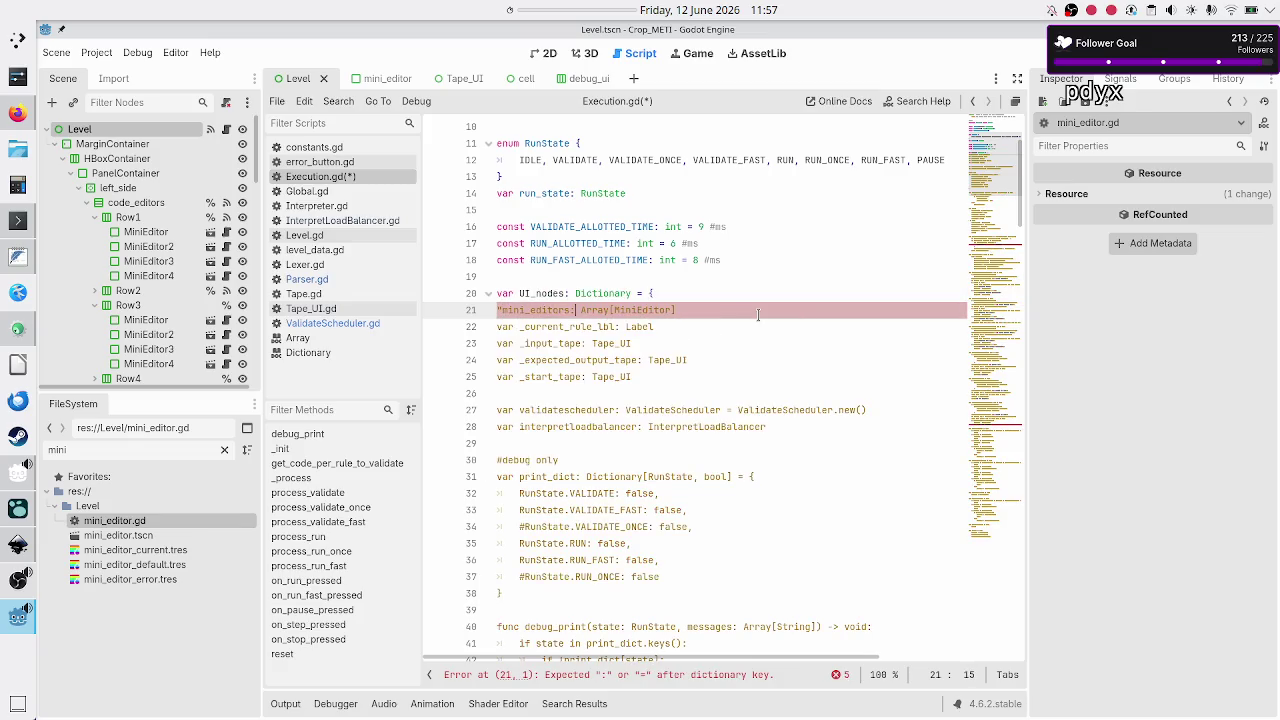
pyautogui.write('"')
pyautogui.press('Right')
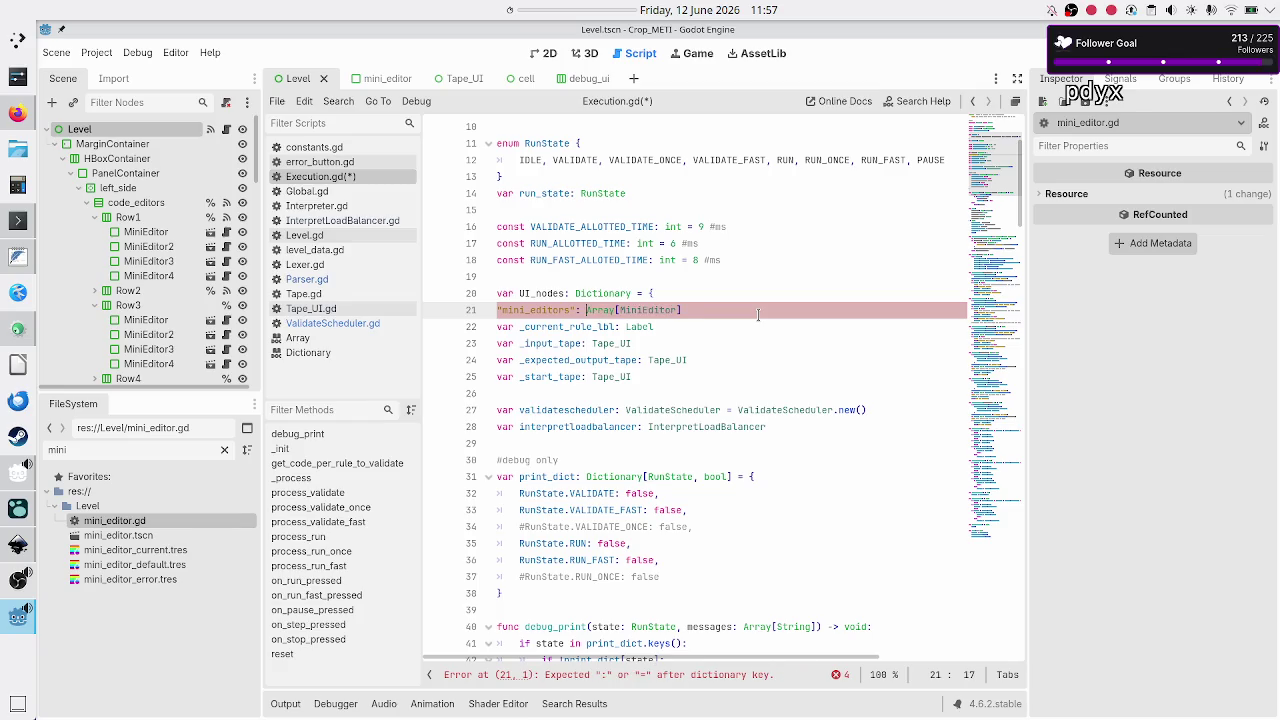
pyautogui.press('Home')
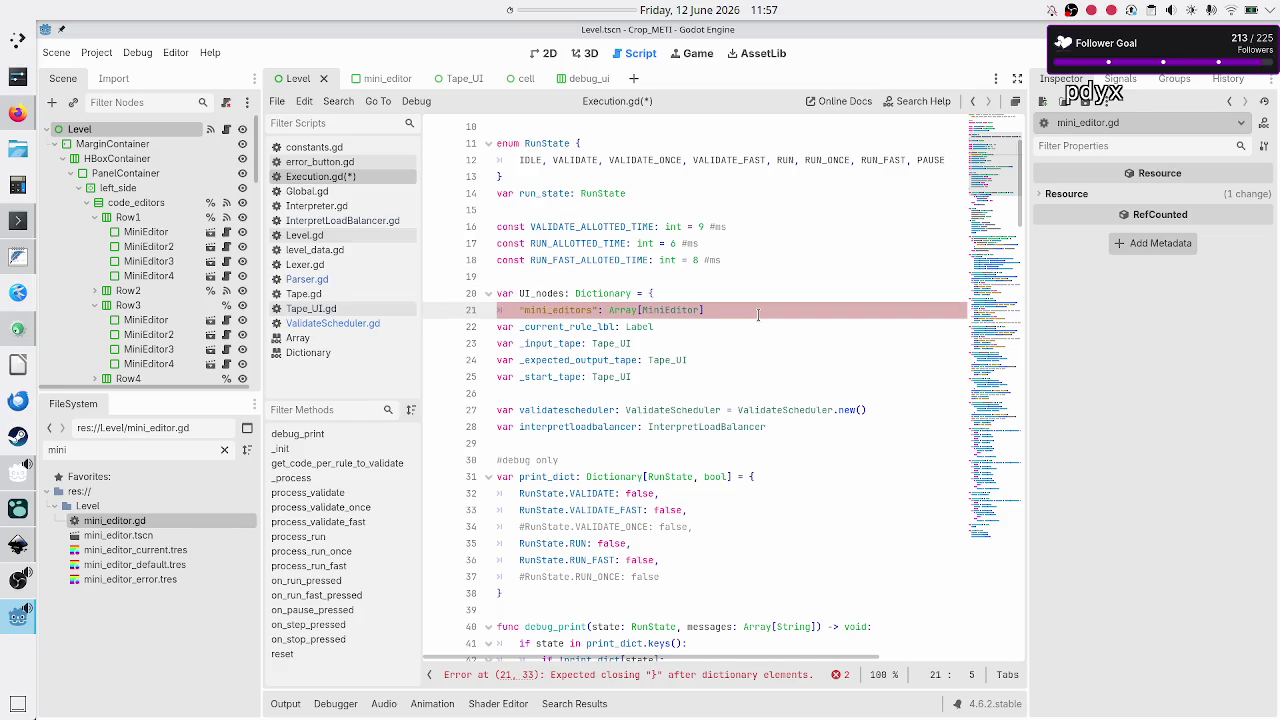
pyautogui.press('Tab')
pyautogui.press('Down')
pyautogui.click(758, 315)
pyautogui.write(',')
# - Add trailing commas to the input_tape and expected_output_tape lines
pyautogui.press('Escape')
pyautogui.press('Down')
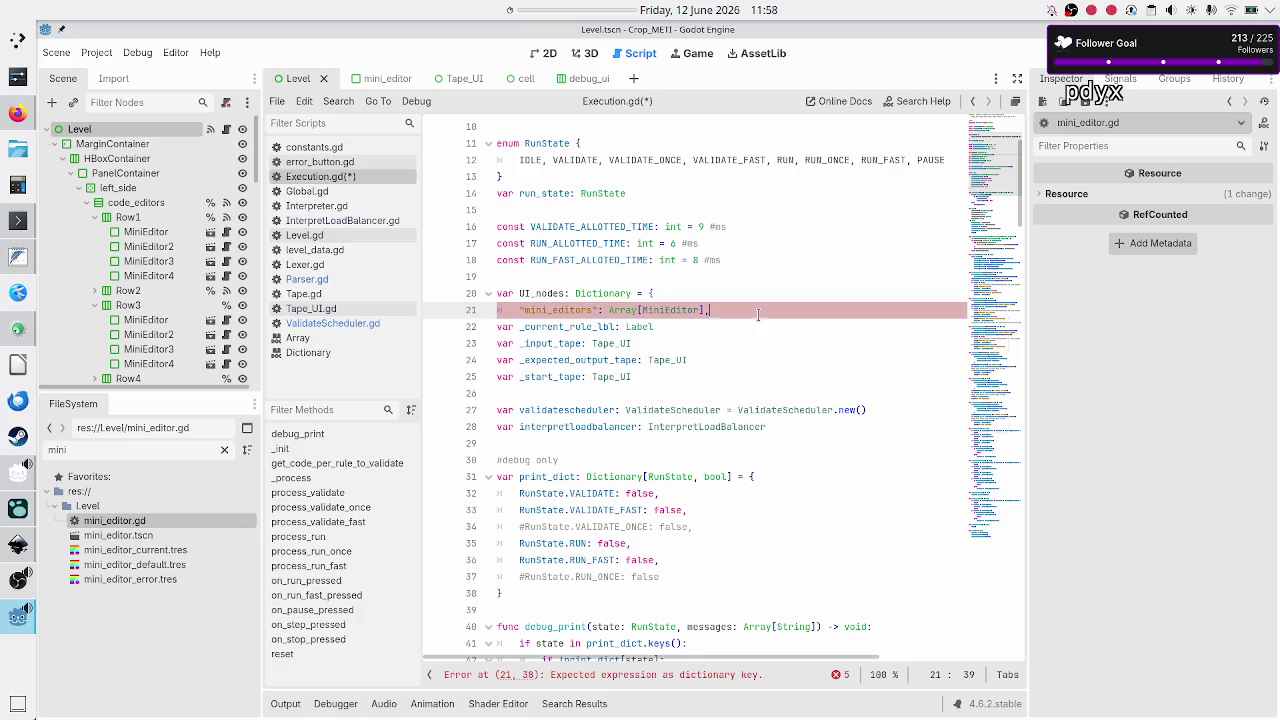
pyautogui.press('Down')
pyautogui.write(',')
pyautogui.press('Down')
pyautogui.write(',')
pyautogui.press('Down')
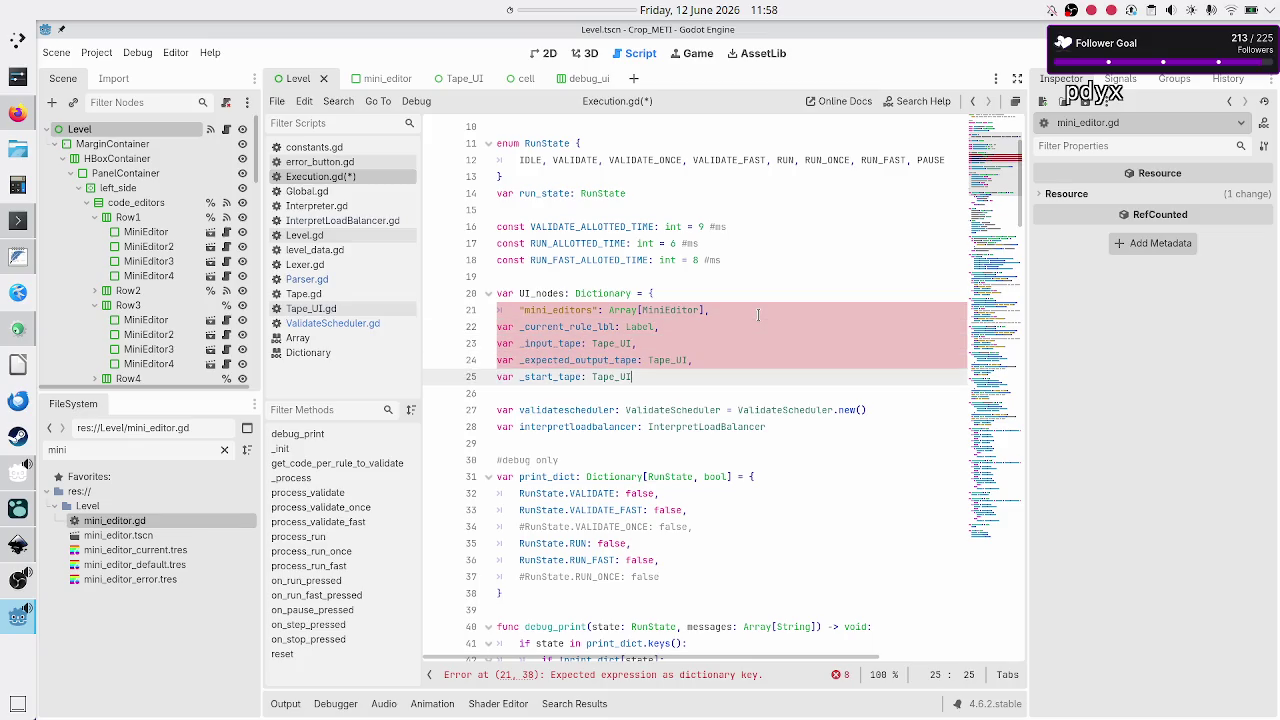
# - Indent the current_rule_lbl, input_tape, expected_output_tape and start_tape entries and strip their var _ prefixes
pyautogui.press('Up')
pyautogui.press('Up')
pyautogui.press('Up')
pyautogui.press('Home')
pyautogui.press('Right')
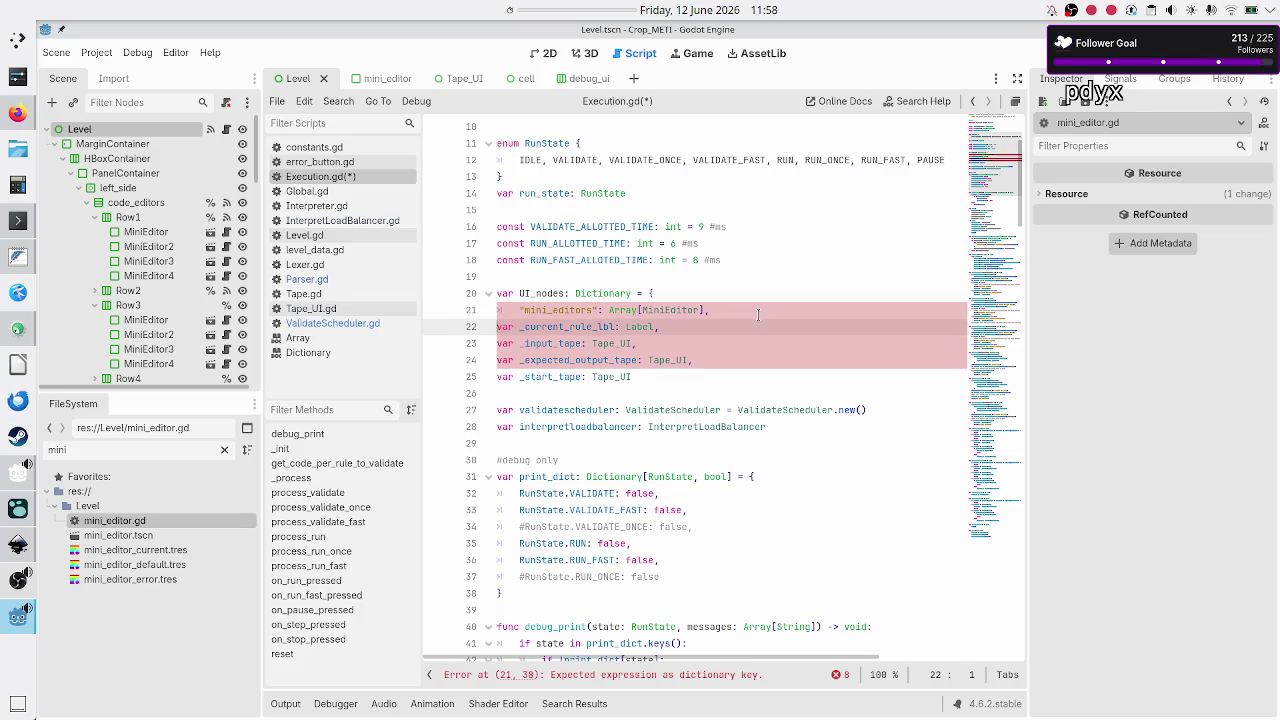
pyautogui.hotkey('shift', 'ctrl', 'Right')
pyautogui.press('Tab')
pyautogui.press('BackSpace')
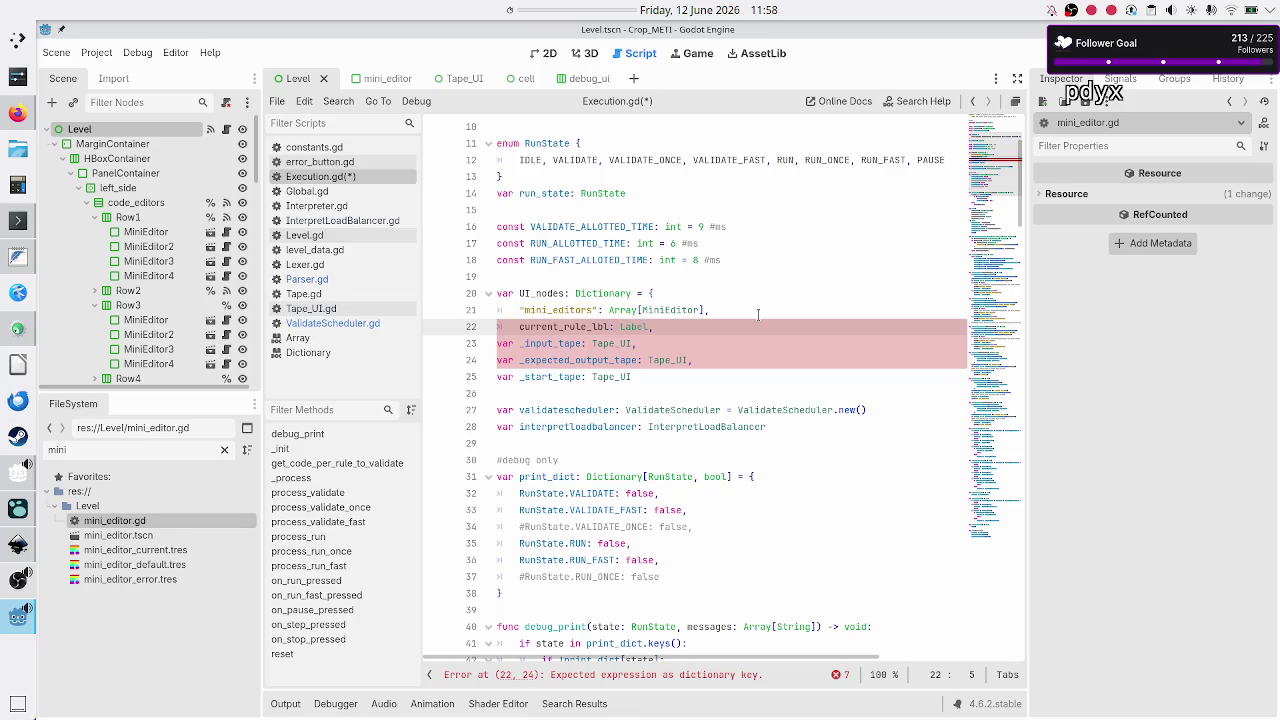
pyautogui.press('Down')
pyautogui.hotkey('shift', 'Home')
pyautogui.press('Tab')
pyautogui.press('BackSpace')
pyautogui.press('Down')
pyautogui.hotkey('shift', 'Home')
pyautogui.press('Tab')
pyautogui.press('BackSpace')
pyautogui.press('Down')
pyautogui.hotkey('shift', 'Home')
pyautogui.press('BackSpace')
pyautogui.press('Tab')
# - Wrap the current_rule_lbl, input_tape, expected_output_tape and start_tape keys in double quotes
pyautogui.press('Up')
pyautogui.press('Up')
pyautogui.press('Up')
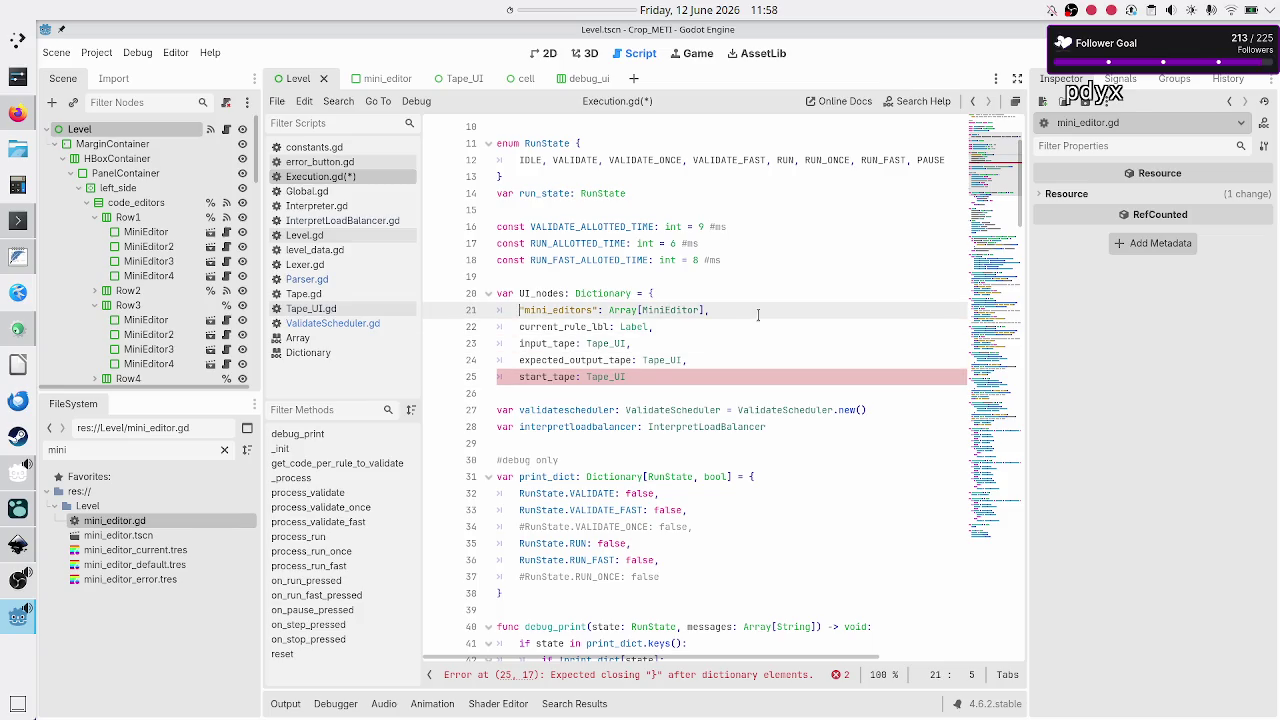
pyautogui.press('Down')
pyautogui.hotkey('shift', 'Right')
pyautogui.hotkey('shift', 'Right')
pyautogui.hotkey('shift', 'Right')
pyautogui.hotkey('shift', 'Right')
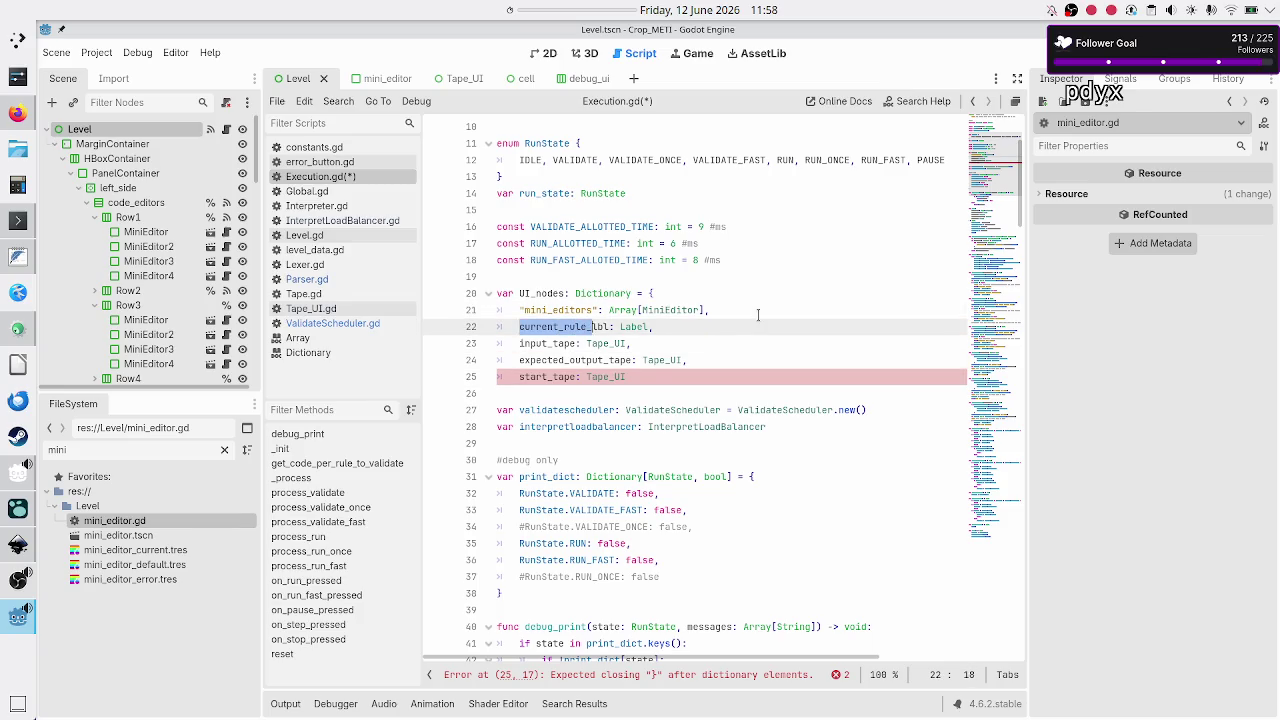
pyautogui.write('"')
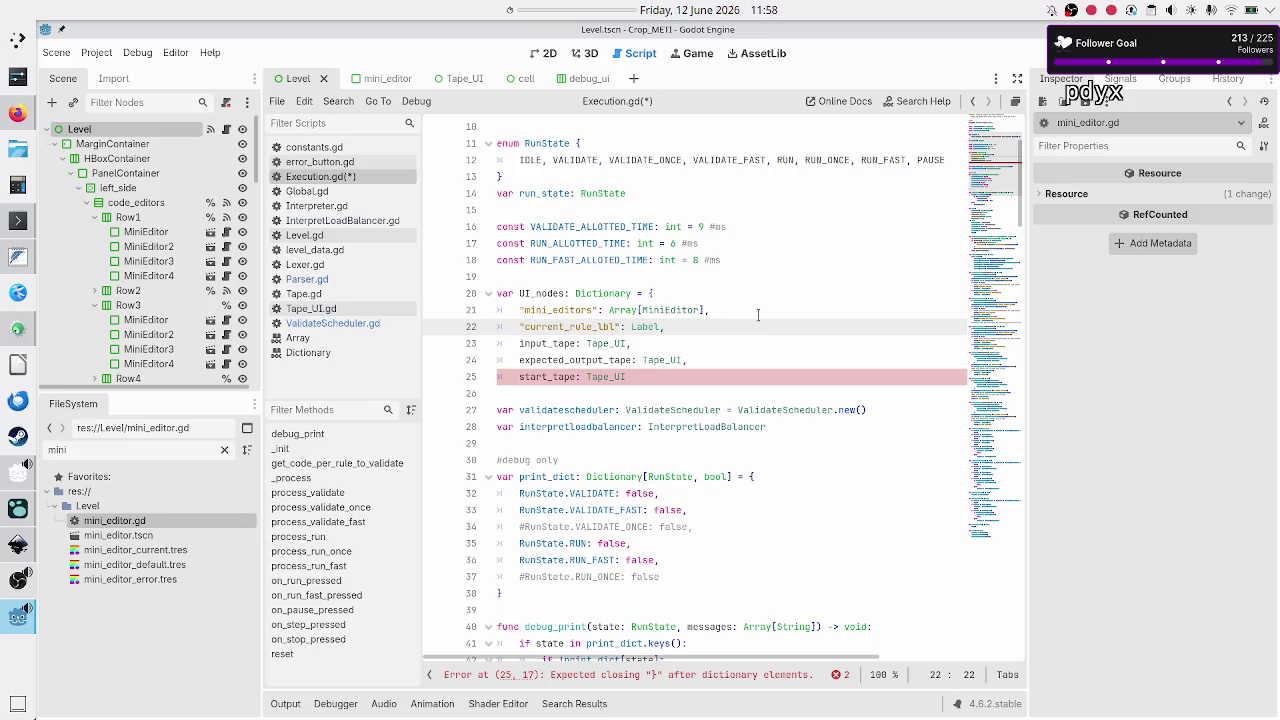
pyautogui.press('Down')
pyautogui.press('Left')
pyautogui.press('Left')
pyautogui.press('Left')
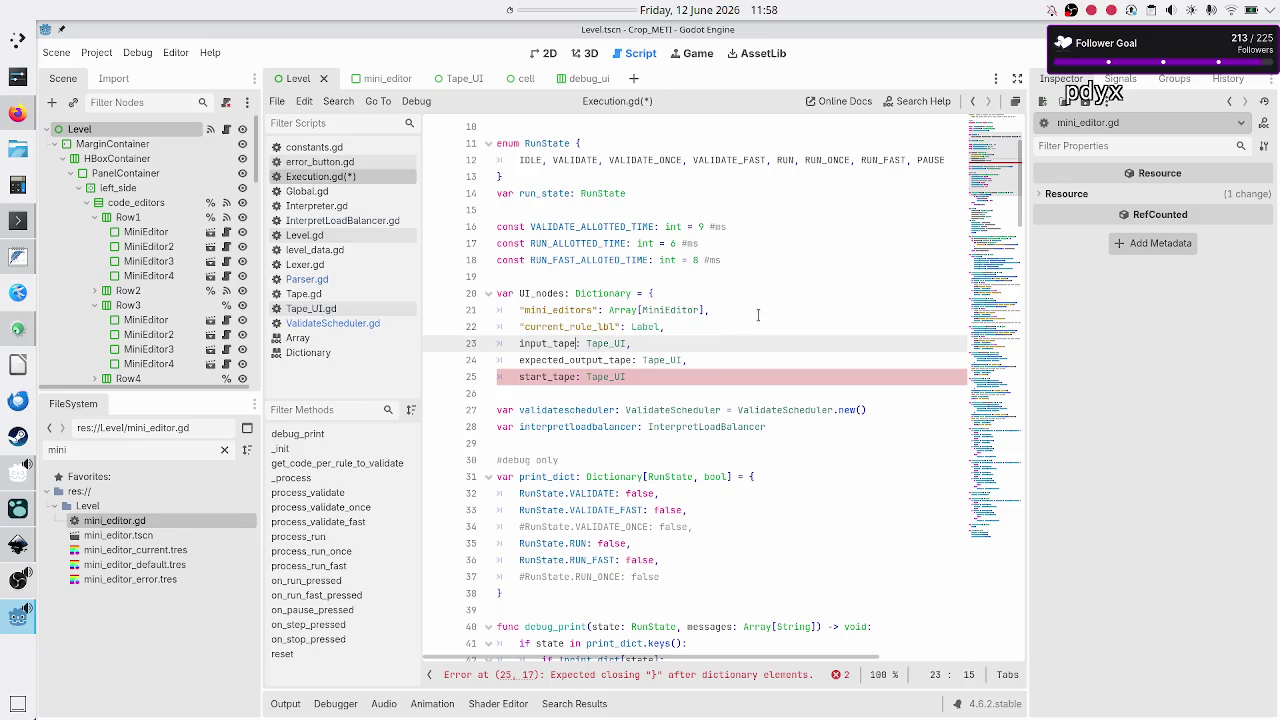
pyautogui.hotkey('shift', 'Left')
pyautogui.hotkey('shift', 'Left')
pyautogui.hotkey('shift', 'Left')
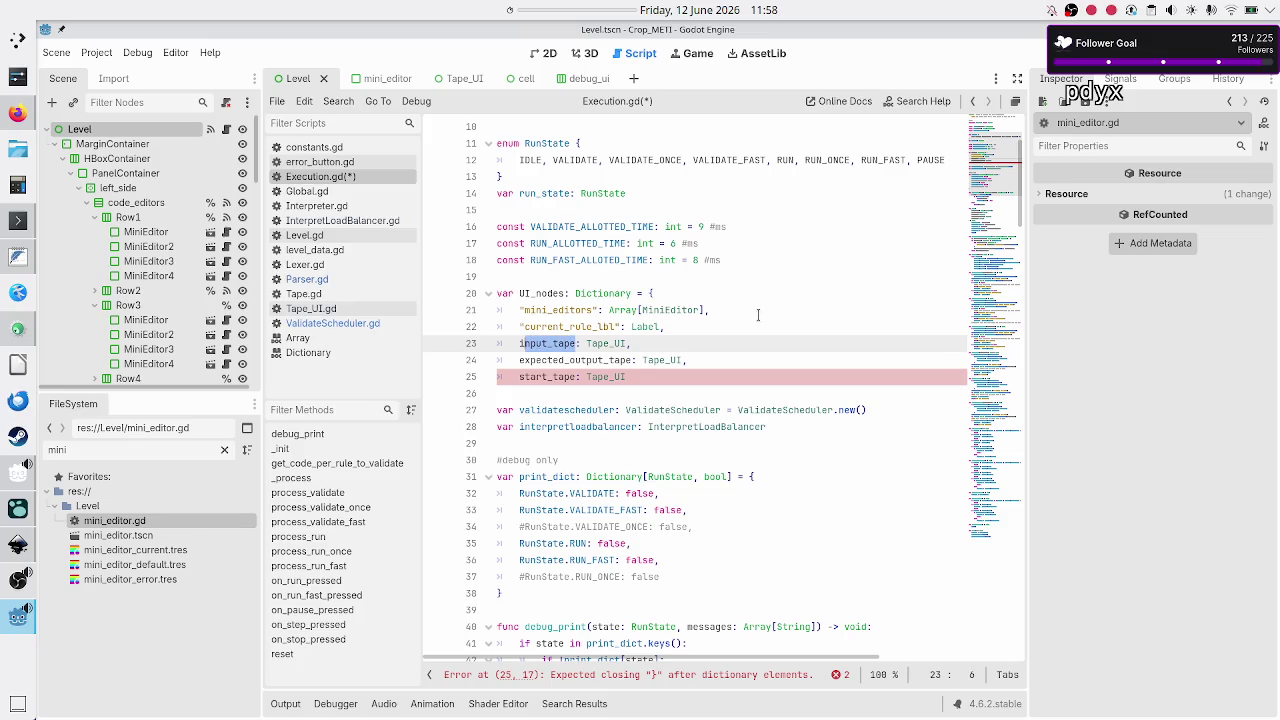
pyautogui.write('"')
pyautogui.press('Down')
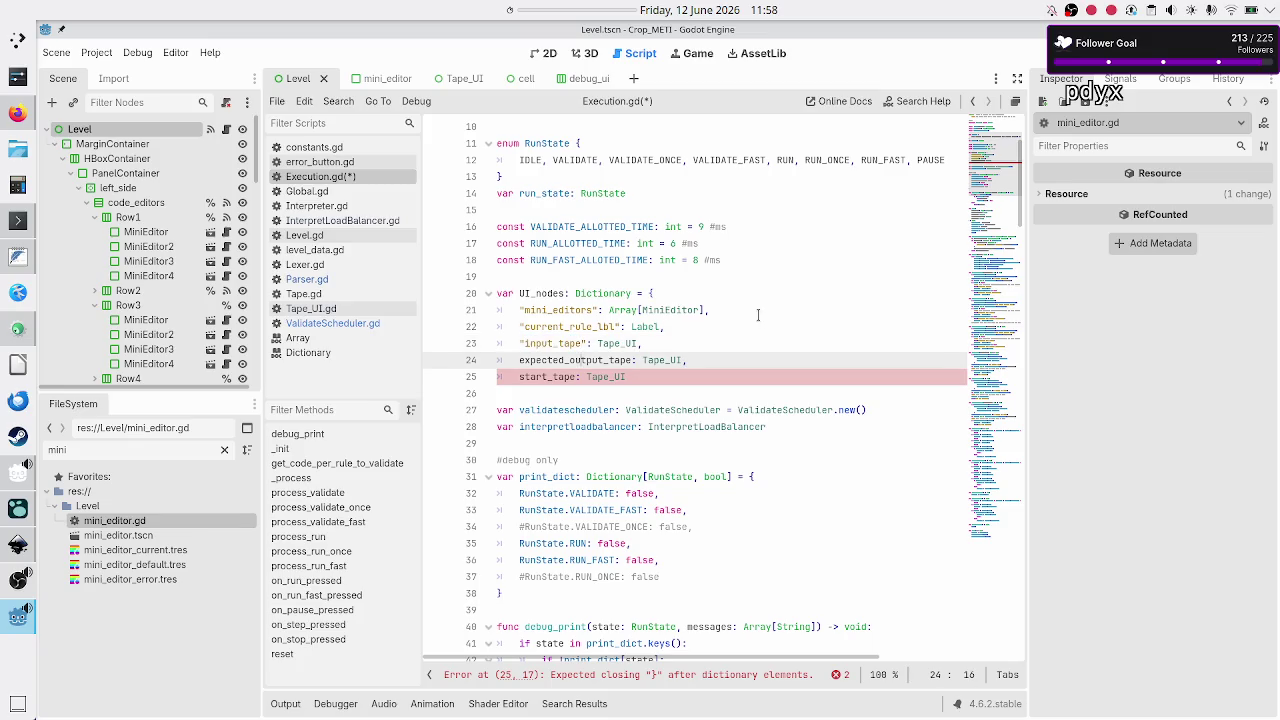
pyautogui.press('Right')
pyautogui.press('Right')
pyautogui.press('Right')
pyautogui.hotkey('shift', 'Left')
pyautogui.hotkey('shift', 'Left')
pyautogui.hotkey('shift', 'Left')
pyautogui.write('"')
pyautogui.press('Down')
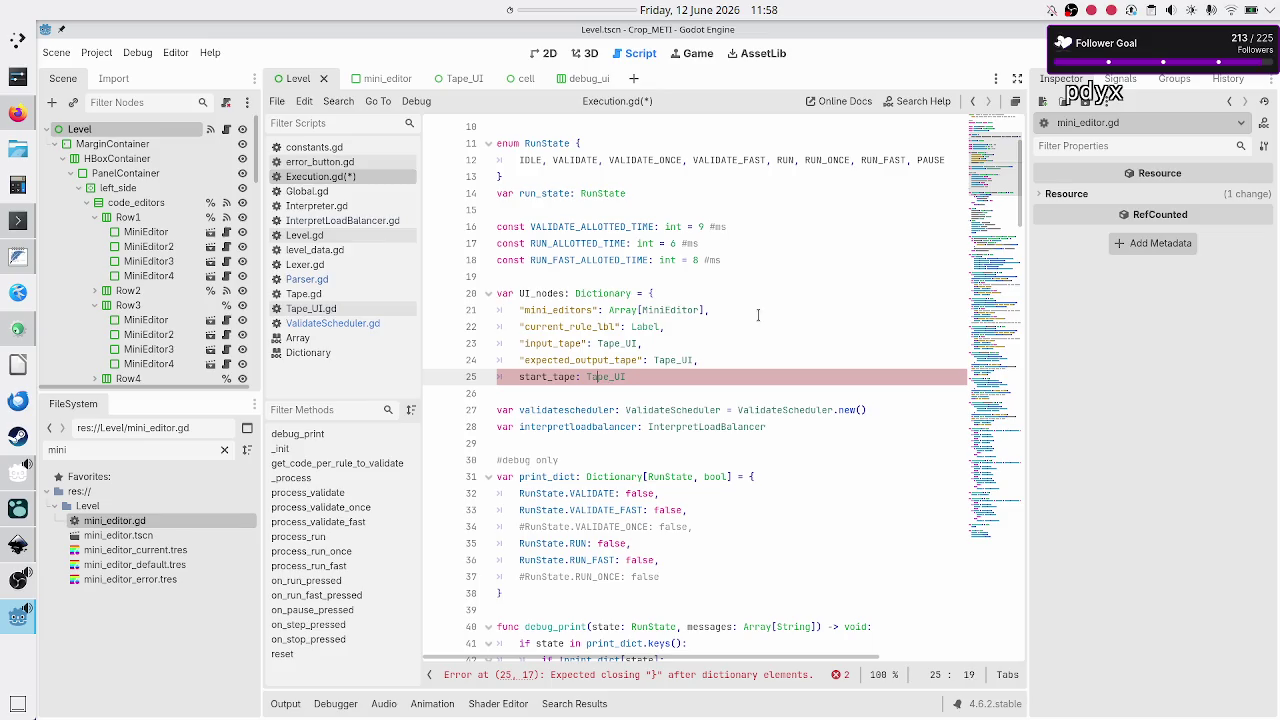
pyautogui.hotkey('shift', 'Left')
pyautogui.hotkey('shift', 'Left')
pyautogui.hotkey('shift', 'Left')
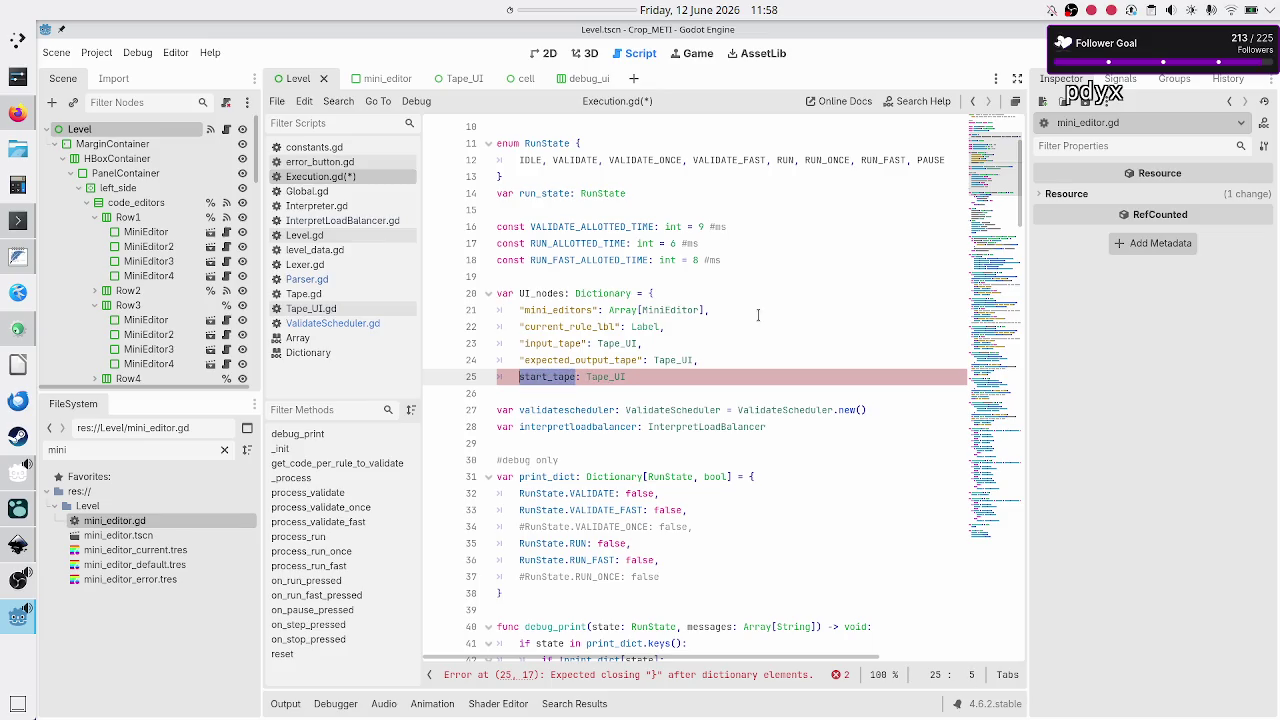
pyautogui.write('"')
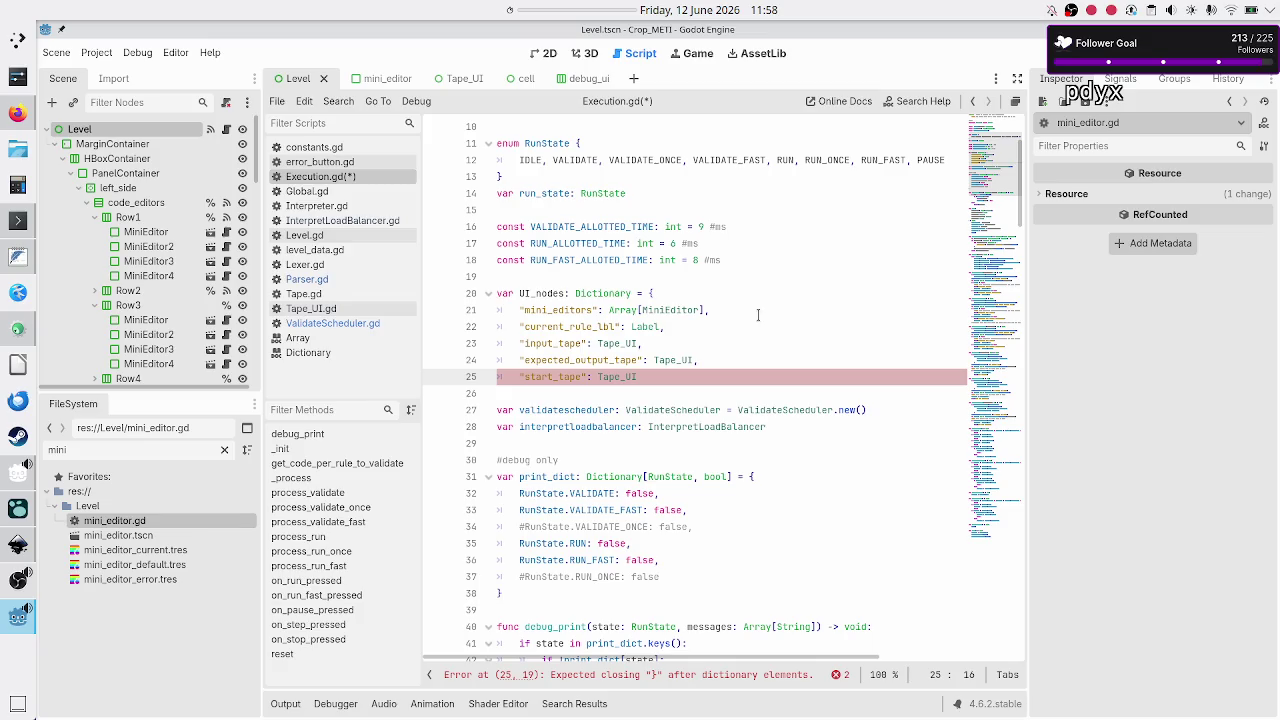
# - Close the UI_nodes dictionary with a } on a new line after start_tape
pyautogui.press('Up')
pyautogui.press('Up')
pyautogui.press('Up')
pyautogui.press('Down')
pyautogui.press('Down')
pyautogui.press('Down')
pyautogui.press('Down')
pyautogui.press('Up')
pyautogui.press('End')
pyautogui.press('Return')
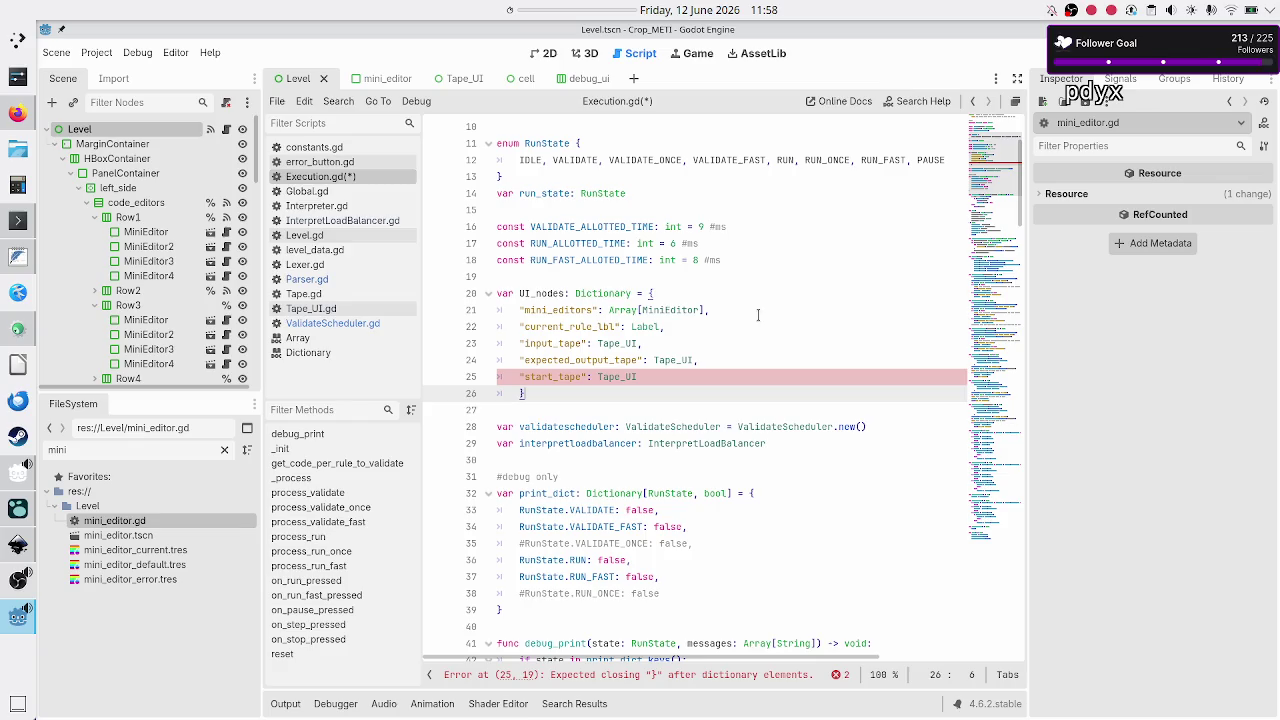
pyautogui.write('}')
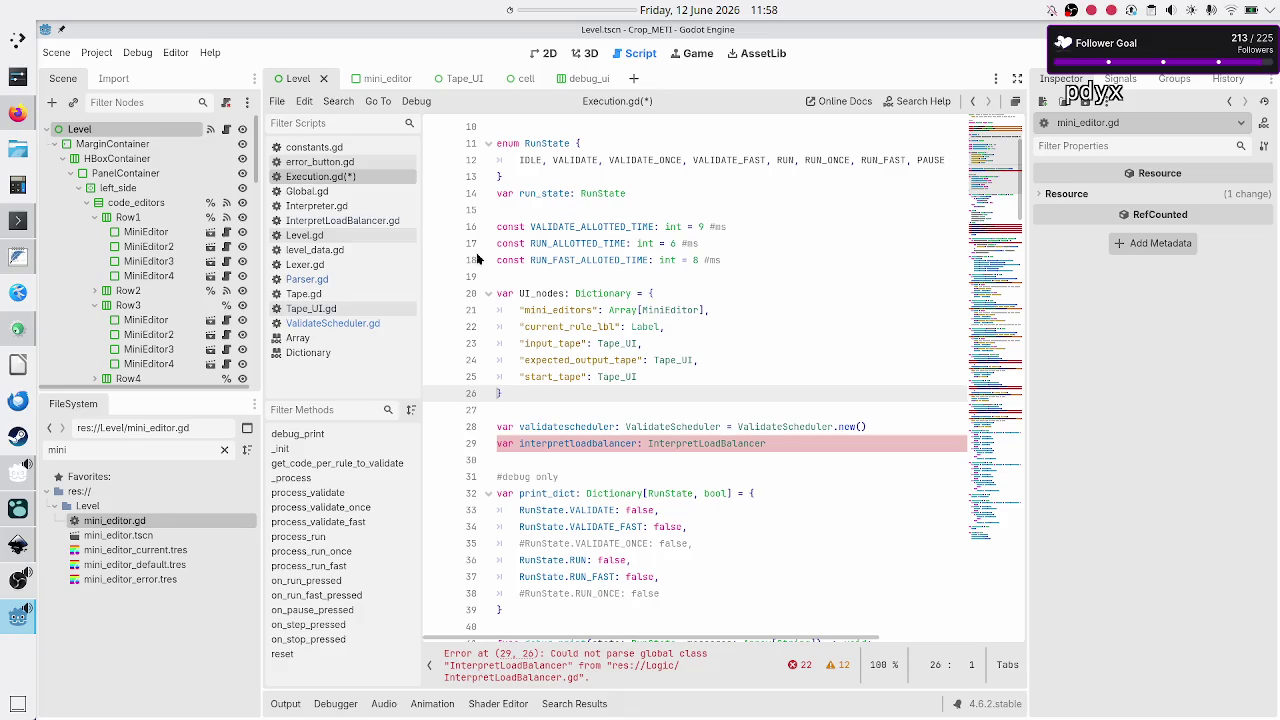
pyautogui.click(360, 221)
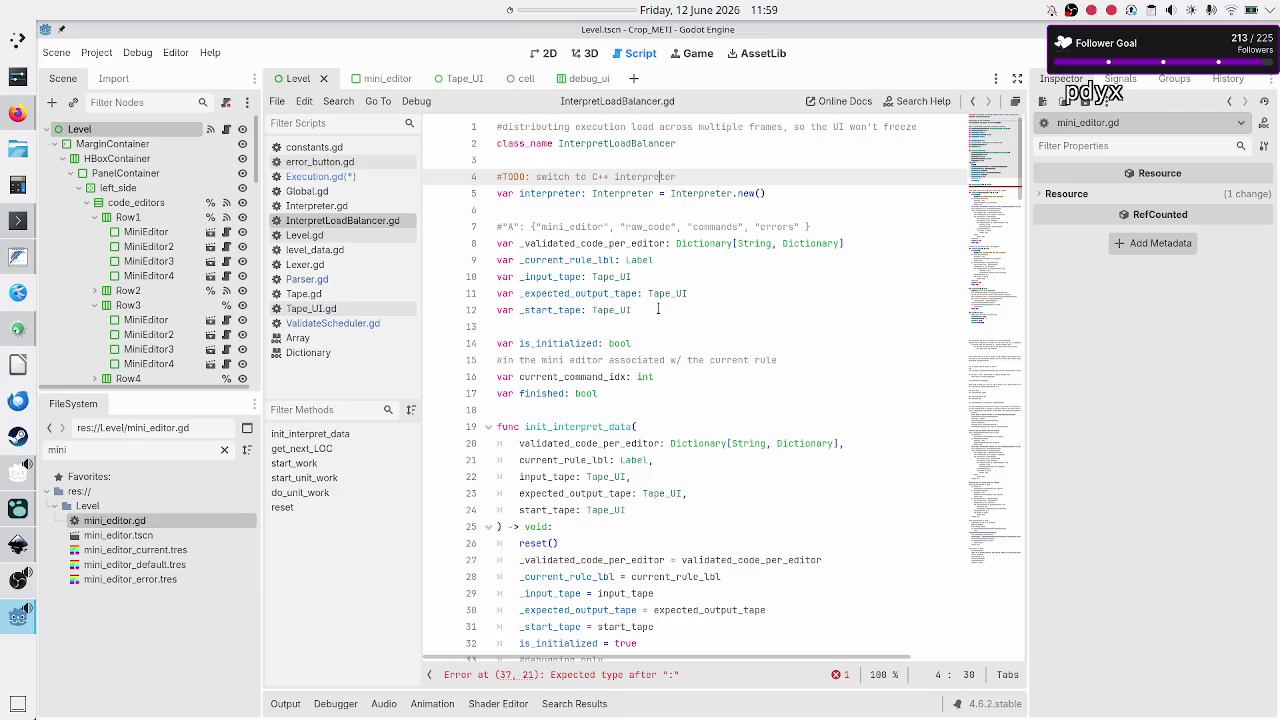
pyautogui.click(707, 259)
pyautogui.press('Home')
pyautogui.hotkey('shift', 'Down')
pyautogui.hotkey('shift', 'Down')
pyautogui.hotkey('shift', 'Down')
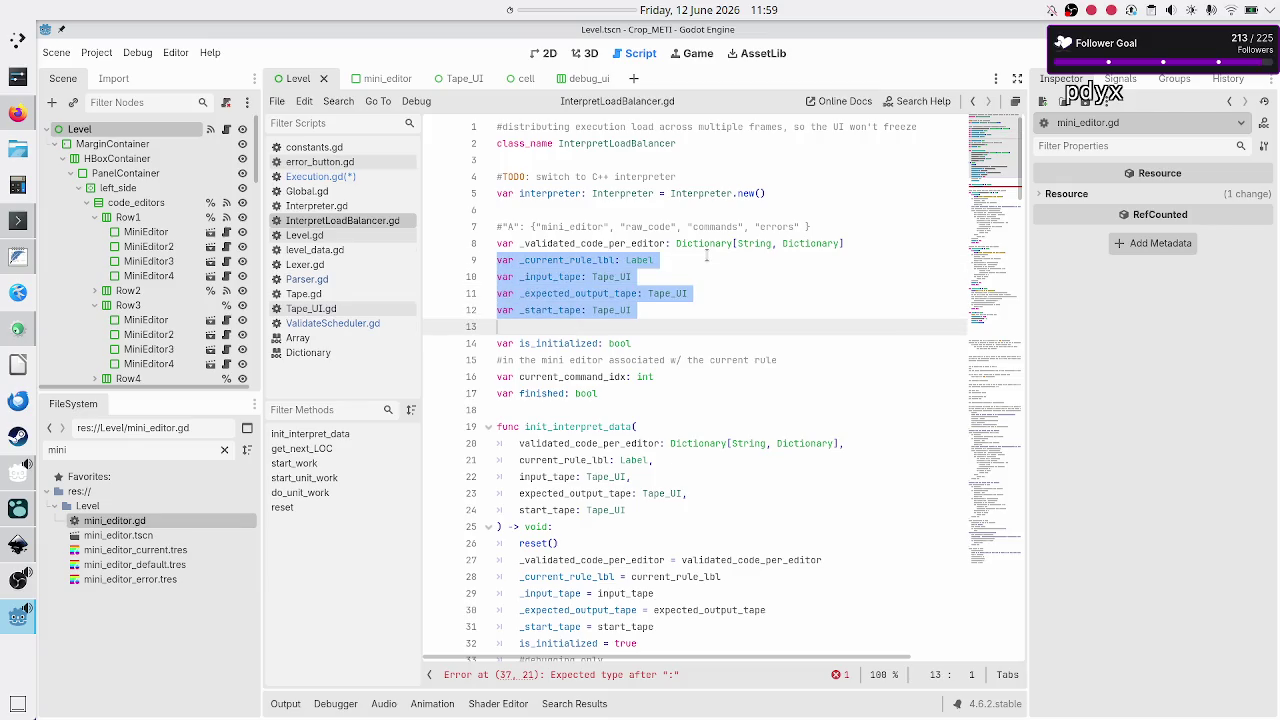
pyautogui.hotkey('shift', 'Left')
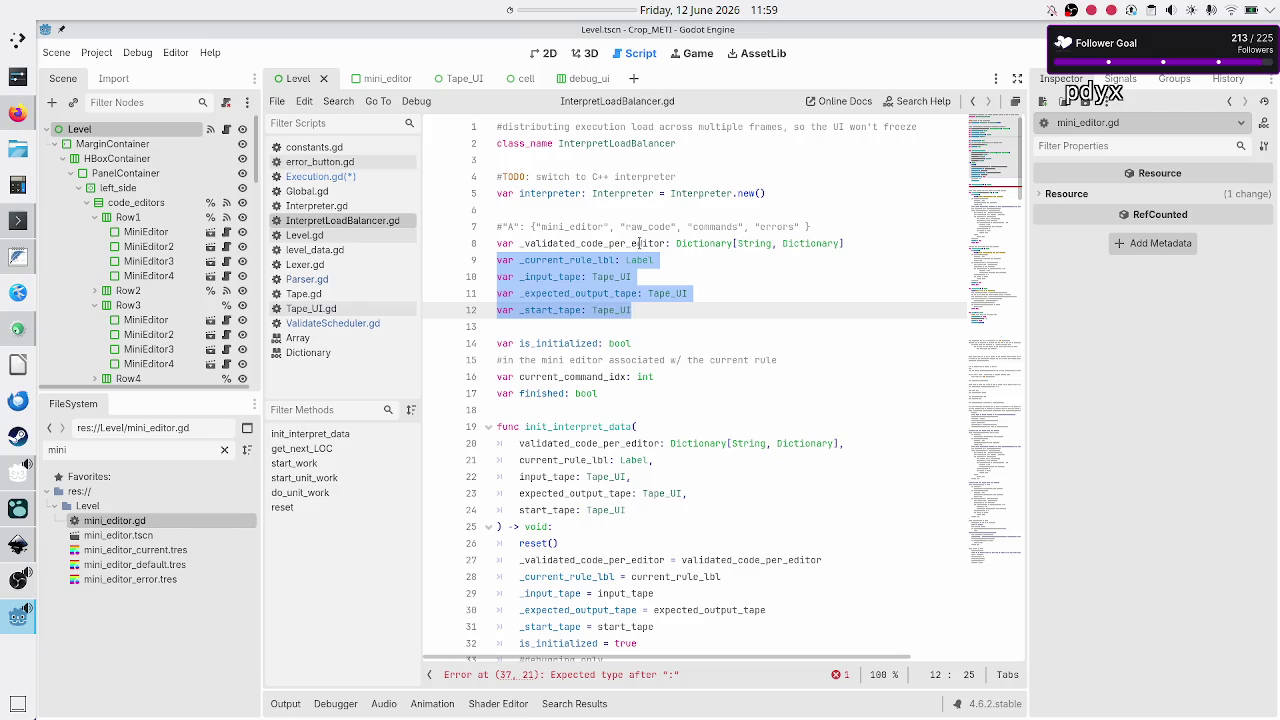
pyautogui.click(695, 284)
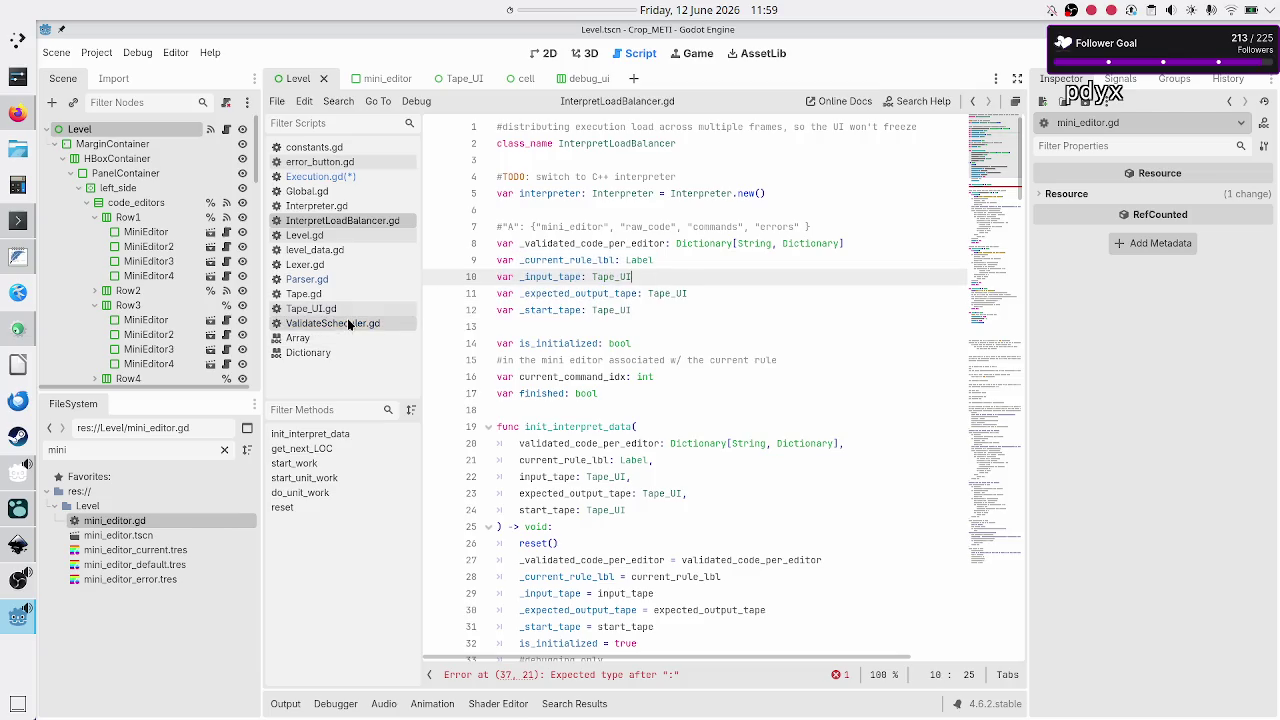
pyautogui.click(357, 176)
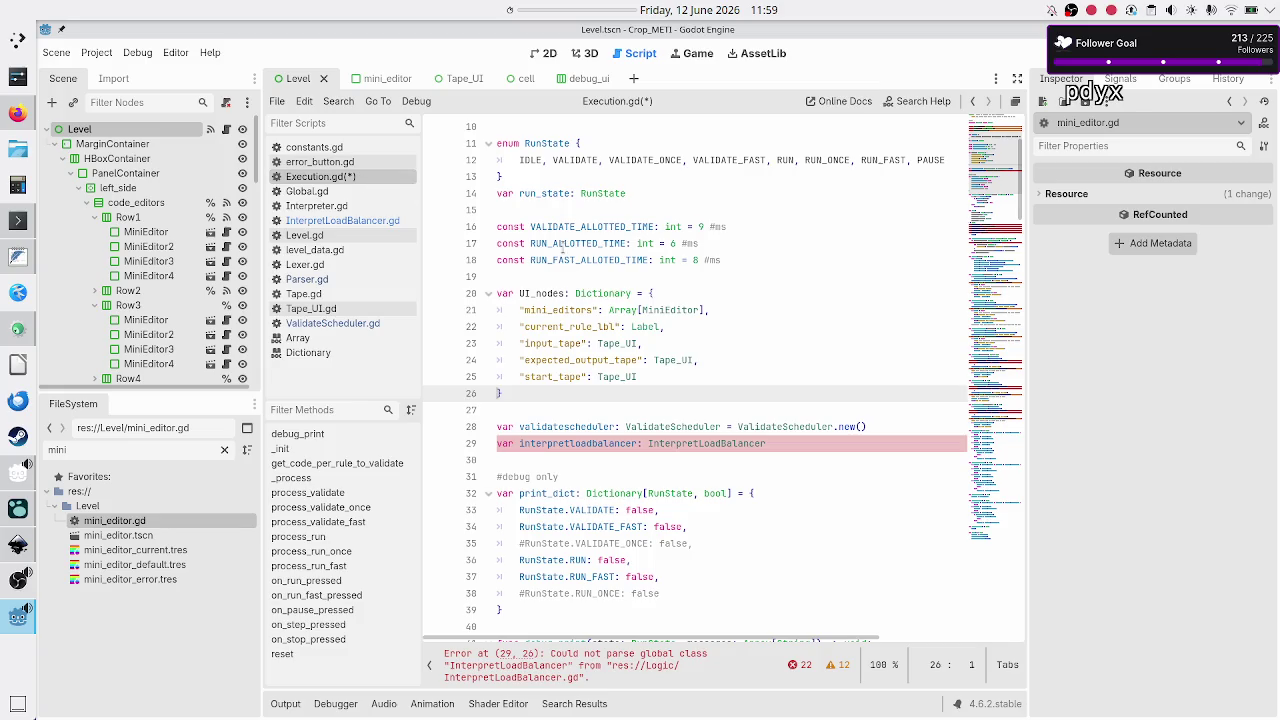
pyautogui.scroll(3, 802, 363)
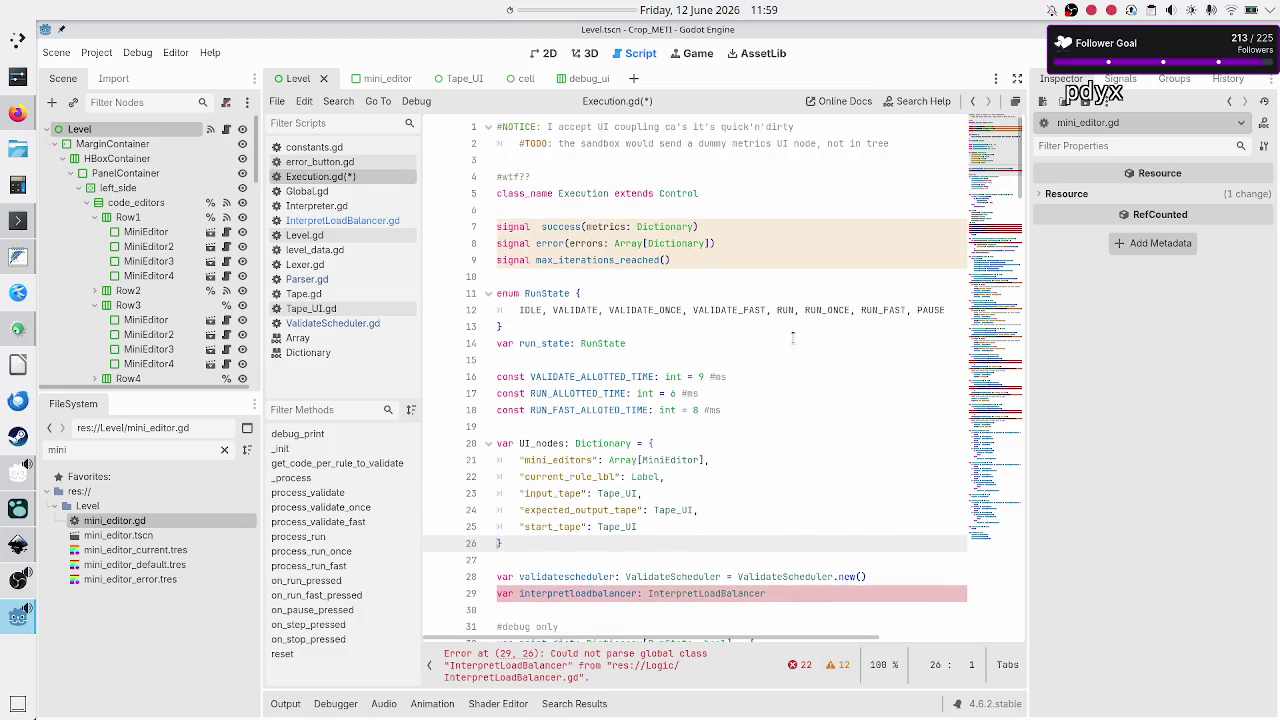
pyautogui.scroll(-2, 779, 272)
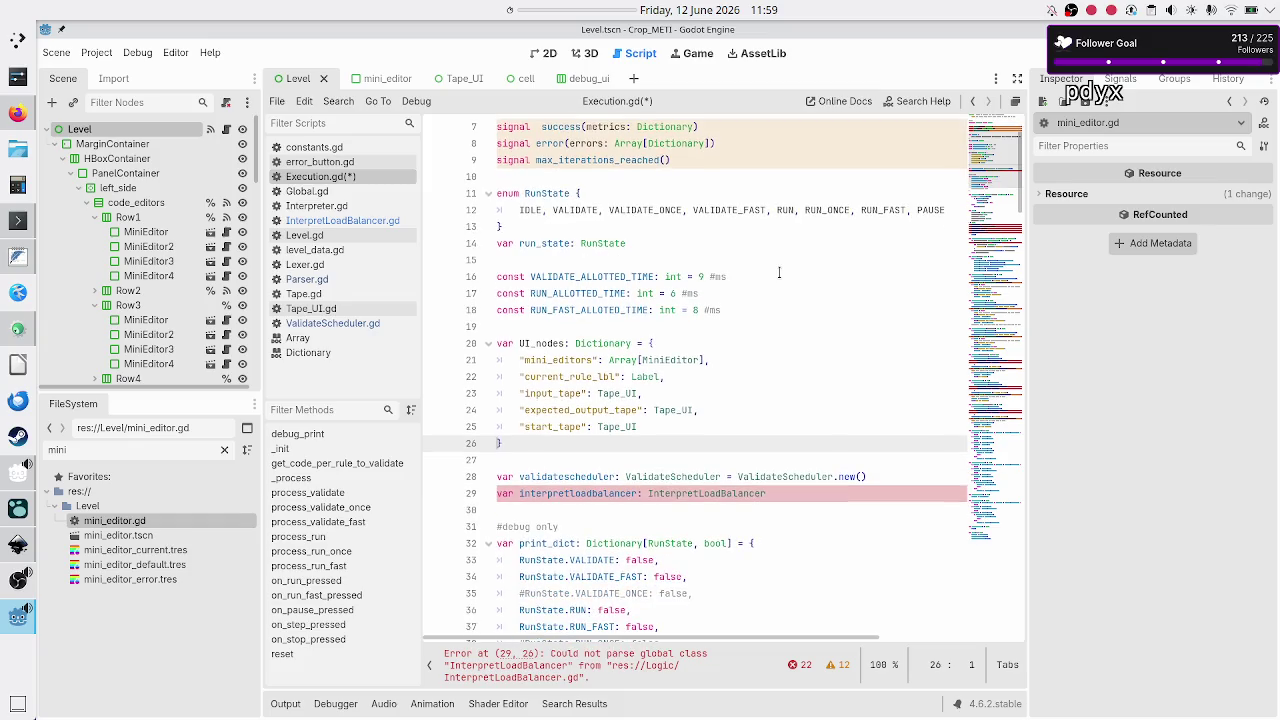
# - Append '= InterpretLoadBalancer.new()' to the interpretloadbalancer declaration on line 29
pyautogui.click(792, 496)
pyautogui.write('= Inte')
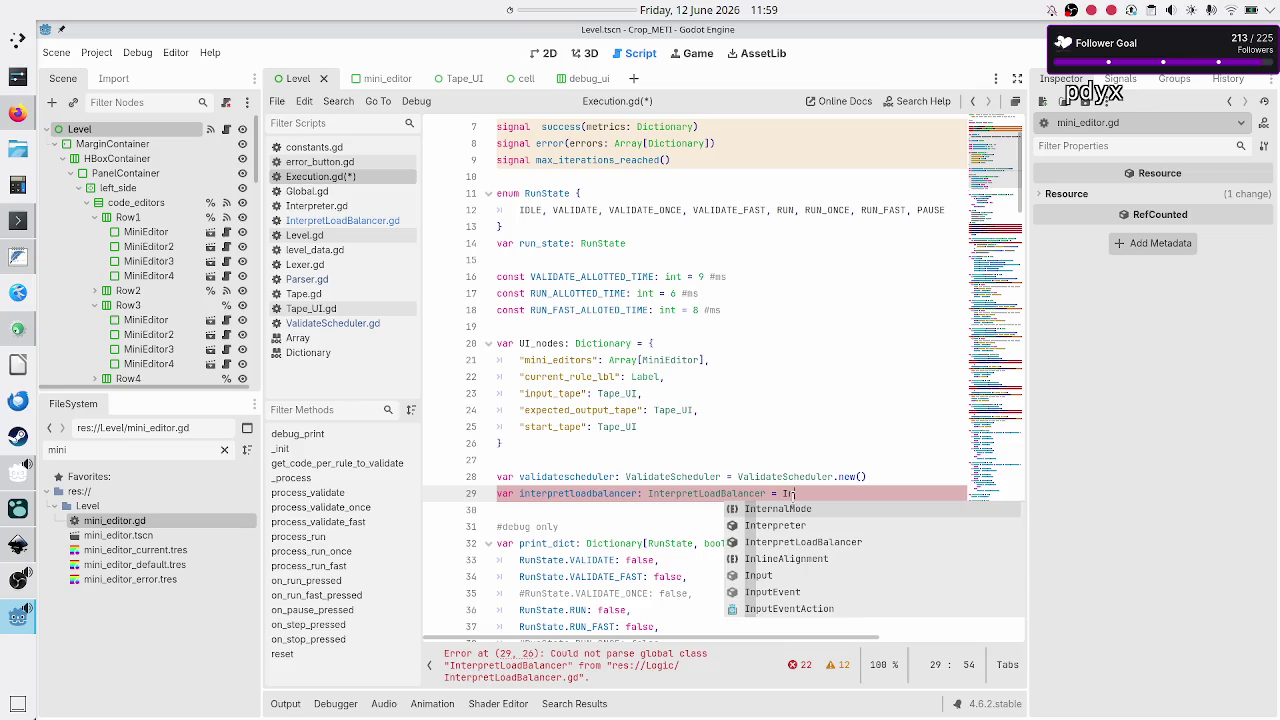
pyautogui.press('Down')
pyautogui.press('Return')
pyautogui.write('.n')
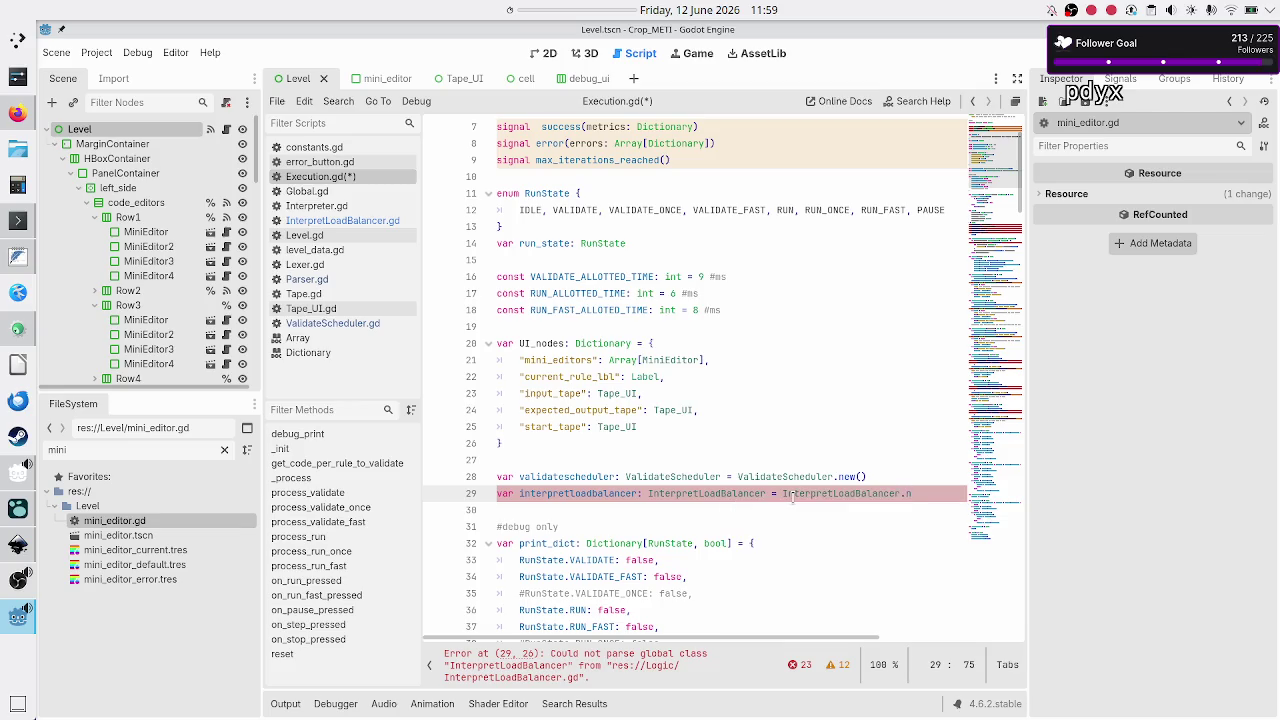
pyautogui.write('ew')
pyautogui.write('()')
pyautogui.press('Down')
pyautogui.press('Down')
pyautogui.press('Down')
pyautogui.press('Down')
pyautogui.press('Down')
pyautogui.press('Down')
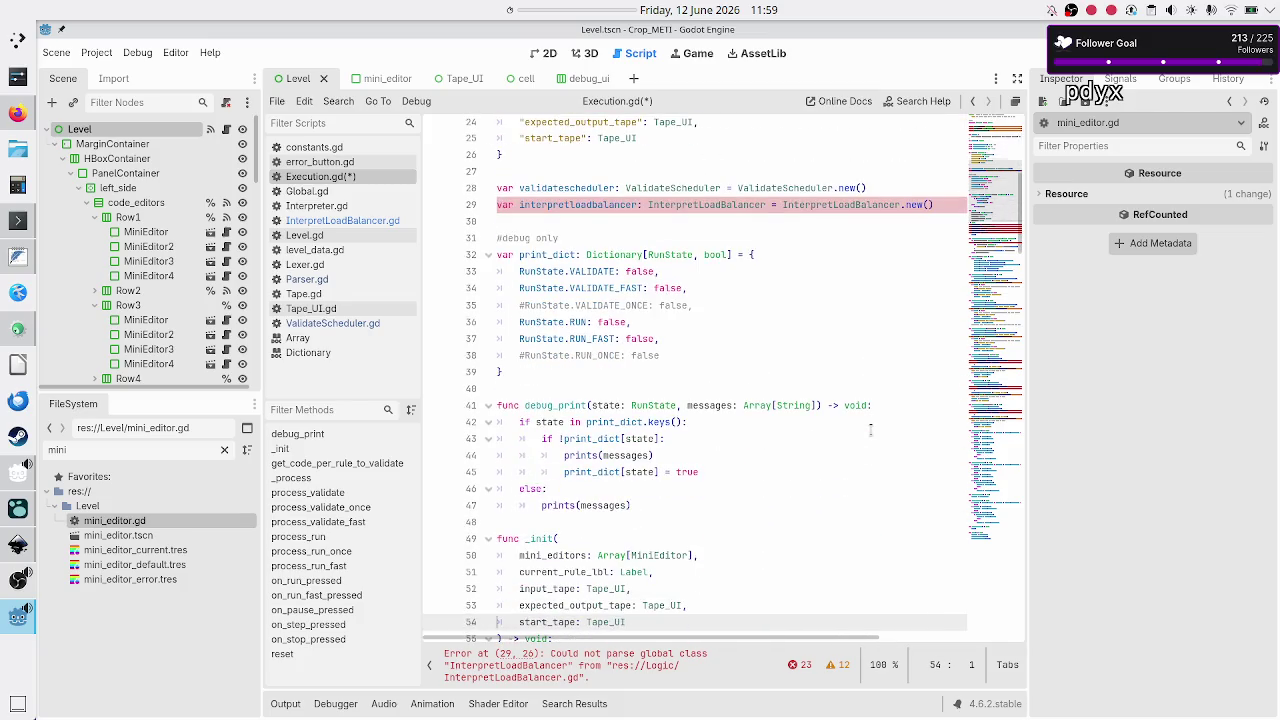
pyautogui.press('Up')
pyautogui.press('Up')
pyautogui.press('Up')
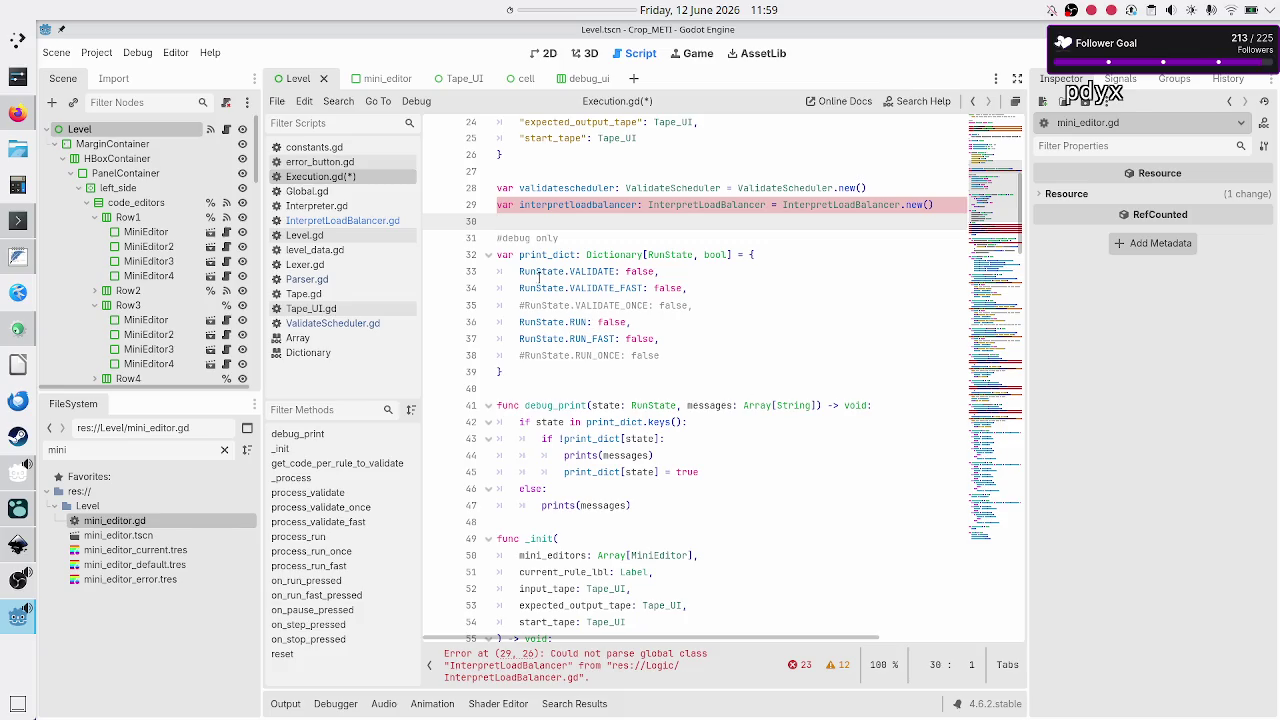
pyautogui.click(398, 221)
# - In get_next_command, comment out the var next_command line and add return "" below it
pyautogui.scroll(-10, 699, 337)
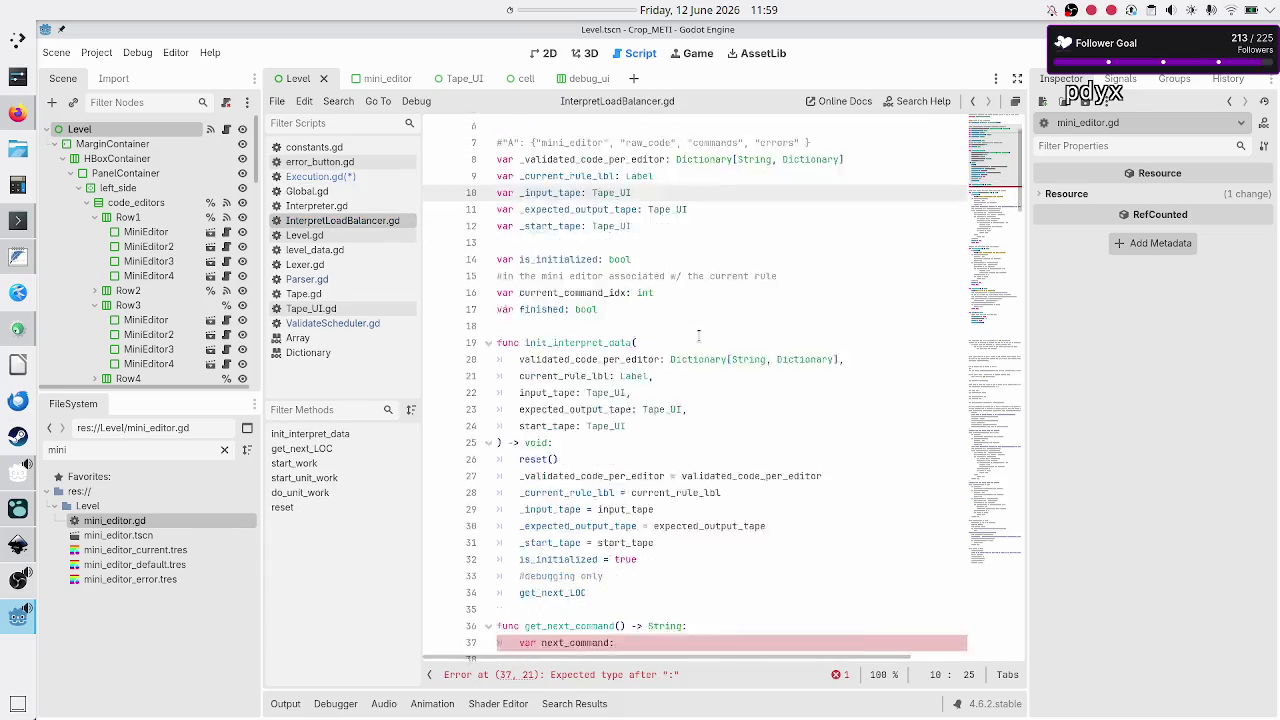
pyautogui.scroll(4, 699, 337)
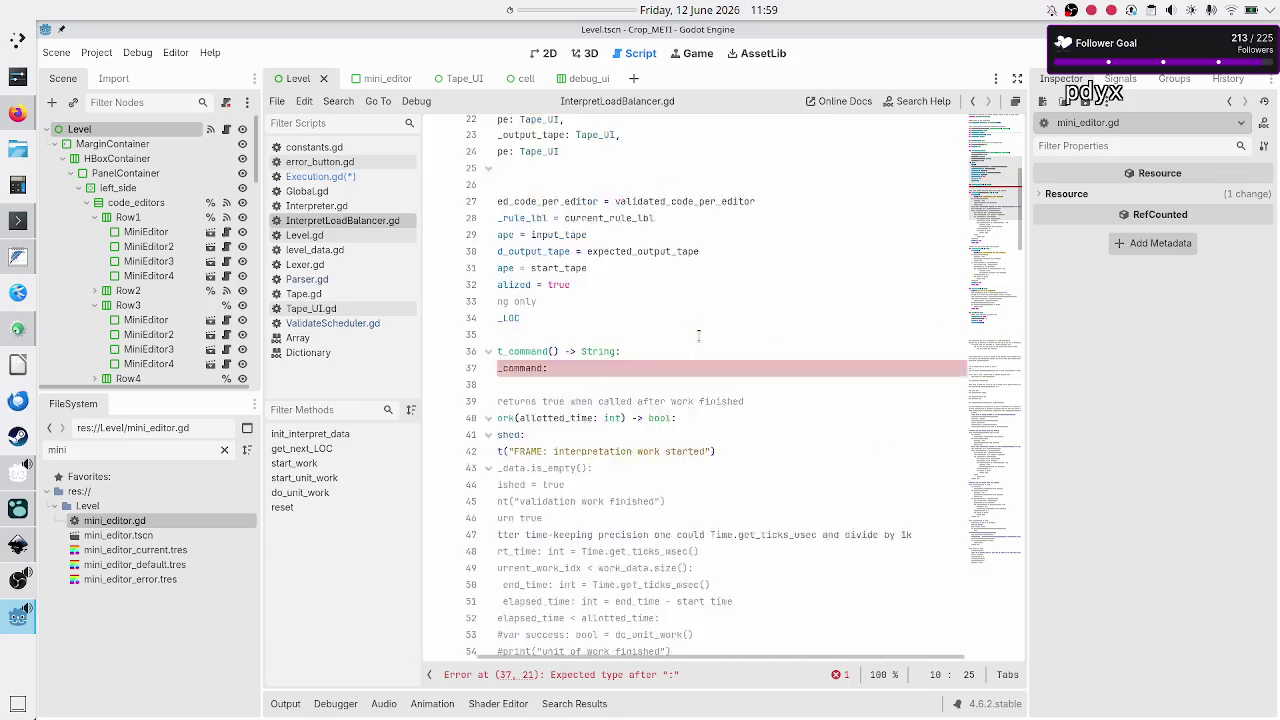
pyautogui.hscroll(3, 699, 337)
pyautogui.click(708, 412)
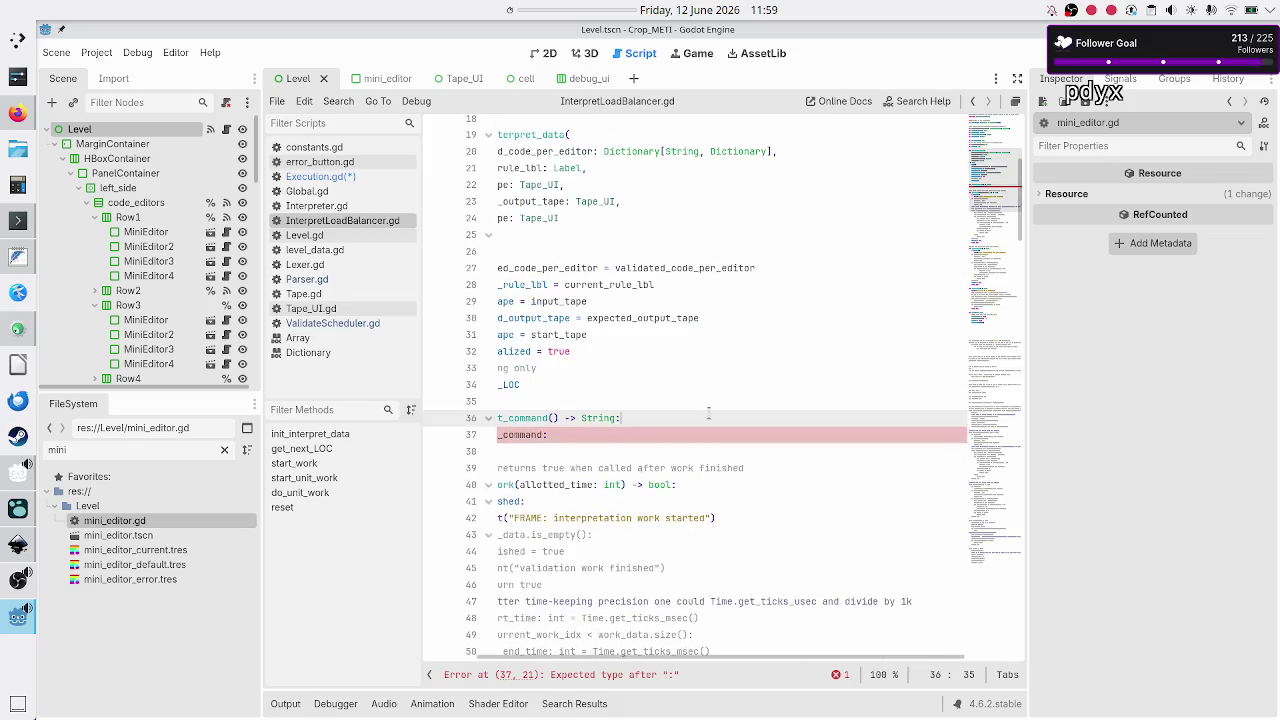
pyautogui.press('Down')
pyautogui.press('Home')
pyautogui.hotkey('shift', 'Down')
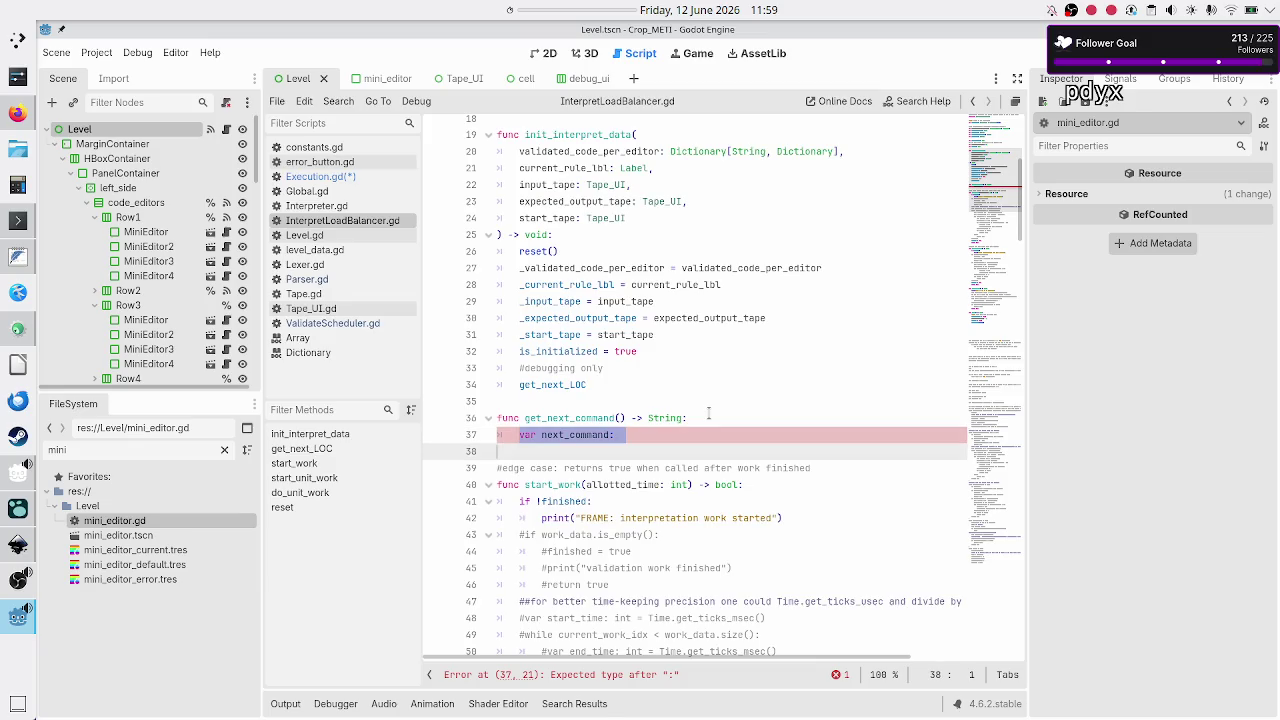
pyautogui.press('Up')
pyautogui.hotkey('ctrl', 'k')
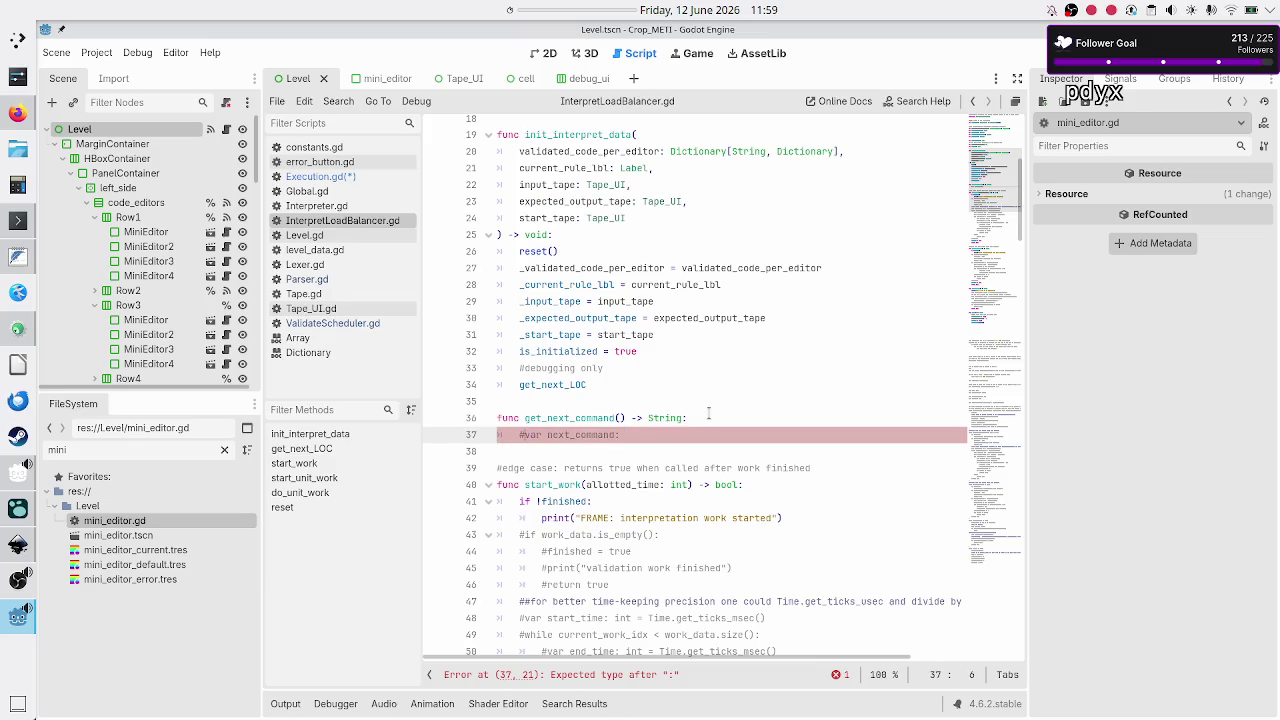
pyautogui.press('End')
pyautogui.press('Return')
pyautogui.write('return ""')
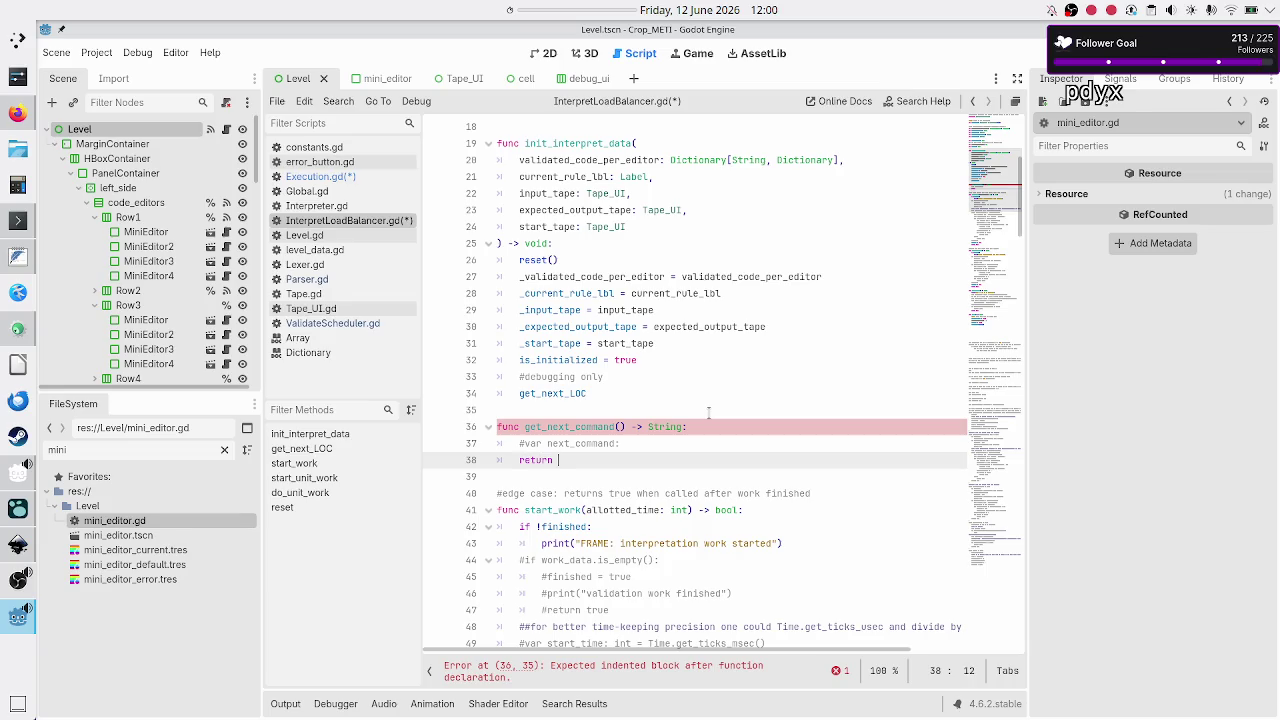
pyautogui.press('Return')
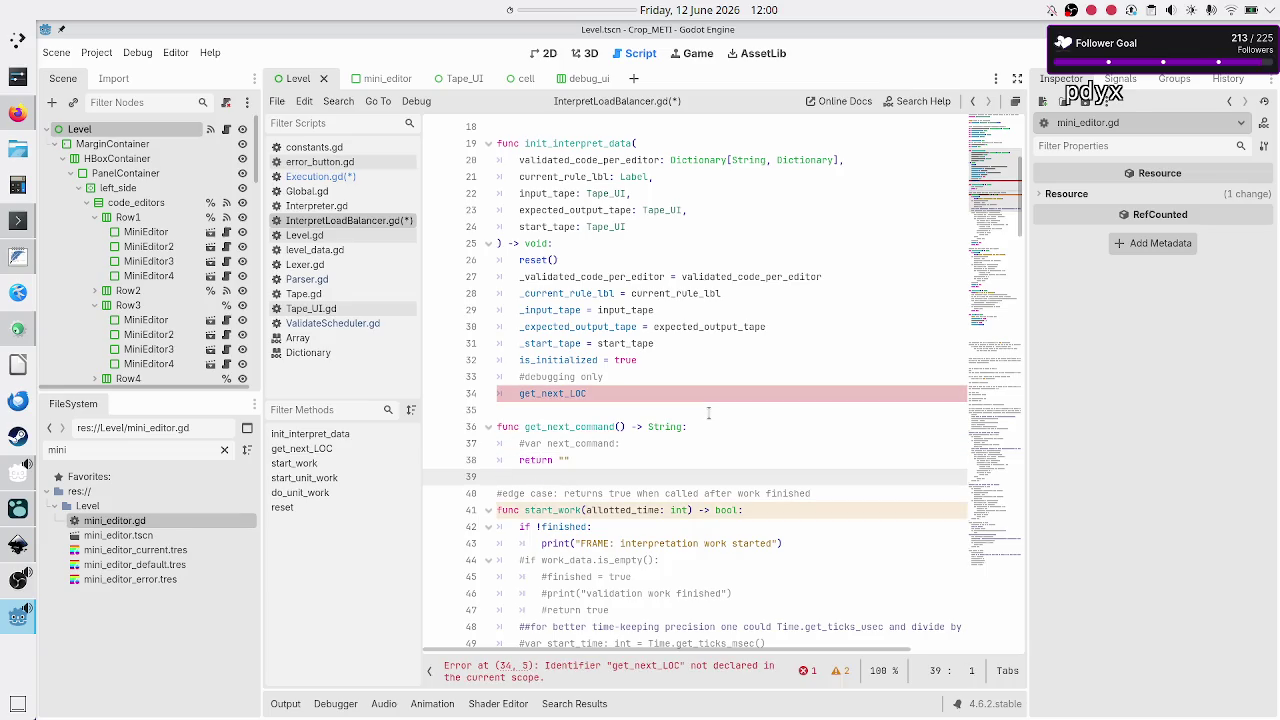
# - Change the get_next_LOC call on line 34 to get_next_command() and save InterpretLoadBalancer.gd
pyautogui.press('Up')
pyautogui.press('Up')
pyautogui.press('Up')
pyautogui.press('End')
pyautogui.press('Left')
pyautogui.press('Left')
pyautogui.press('Left')
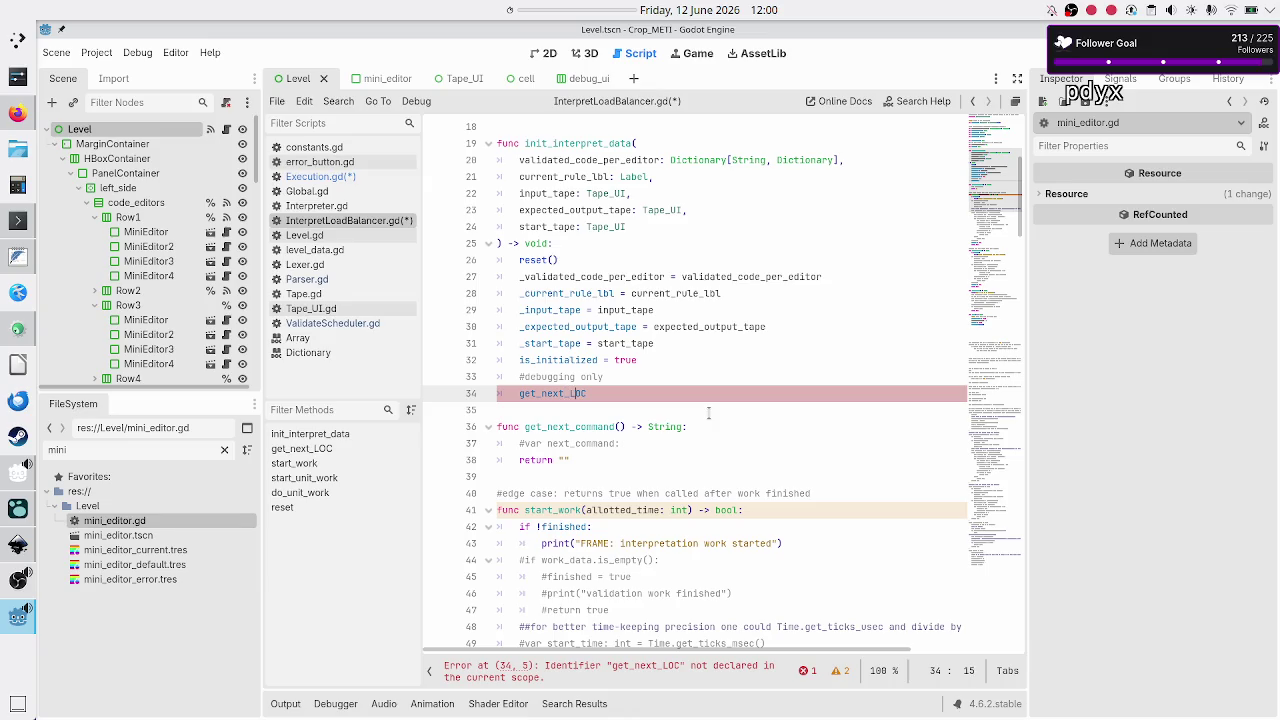
pyautogui.press('BackSpace')
pyautogui.press('BackSpace')
pyautogui.press('BackSpace')
pyautogui.write('c')
pyautogui.press('Return')
pyautogui.press('Down')
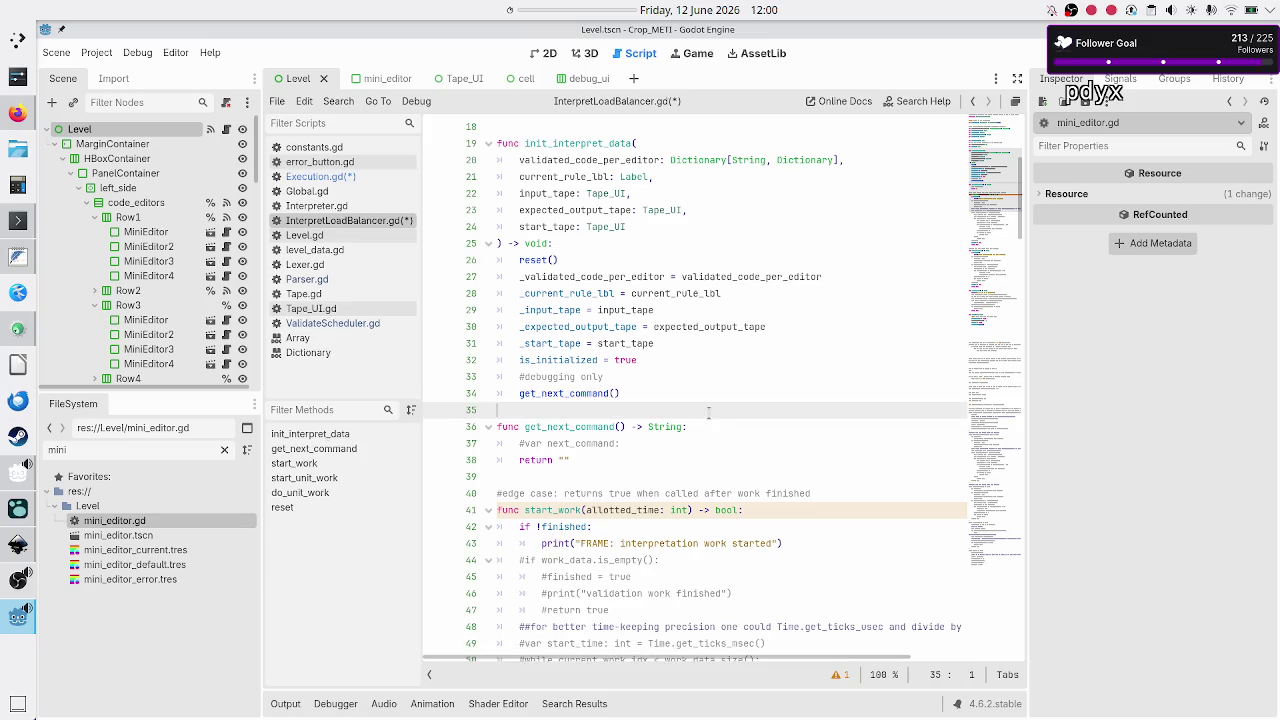
pyautogui.hotkey('ctrl', 's')
pyautogui.scroll(-20, 720, 400)
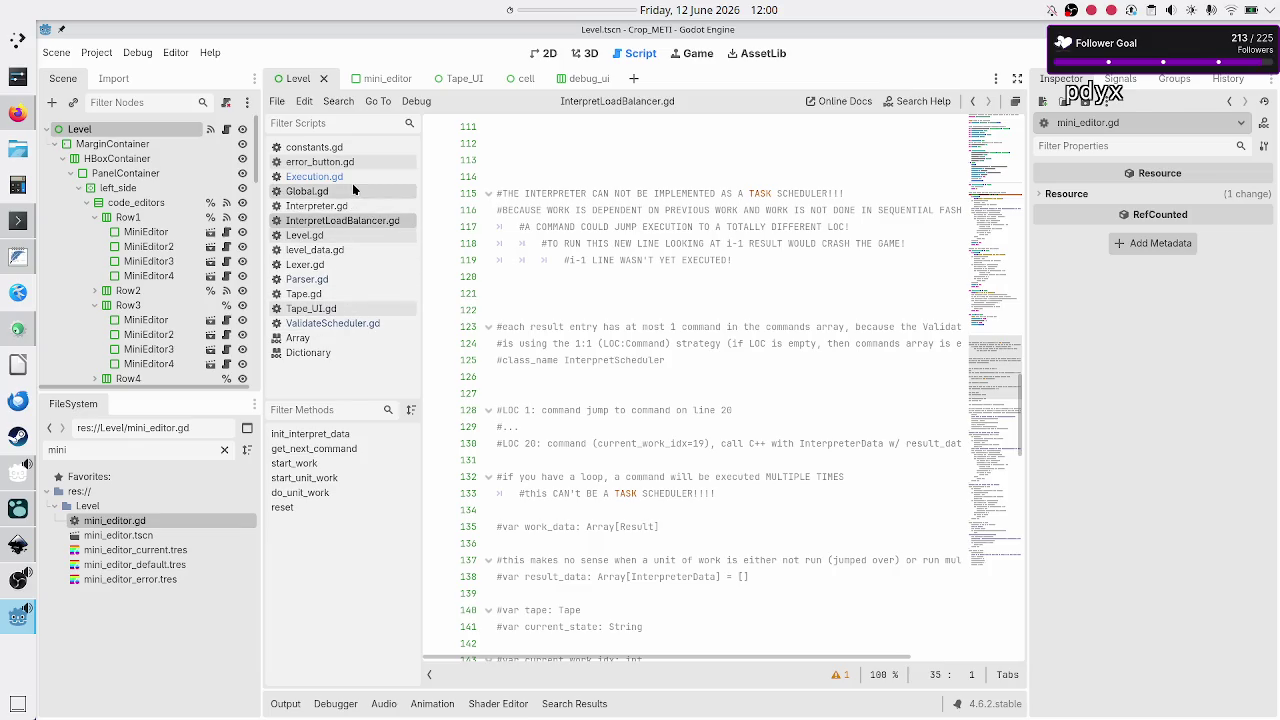
pyautogui.click(352, 182)
pyautogui.click(776, 210)
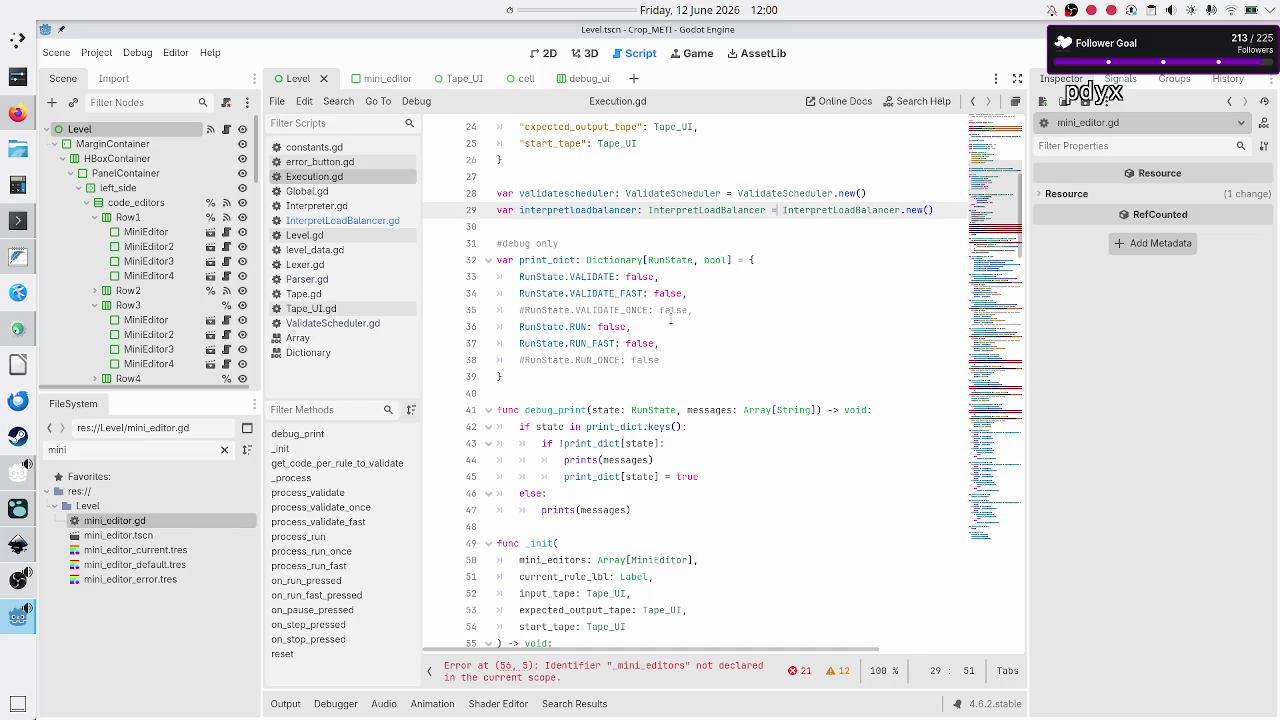
# - Highlight the uses of run_state, validatescheduler and interpretloadbalancer in the reset function
pyautogui.scroll(5, 671, 318)
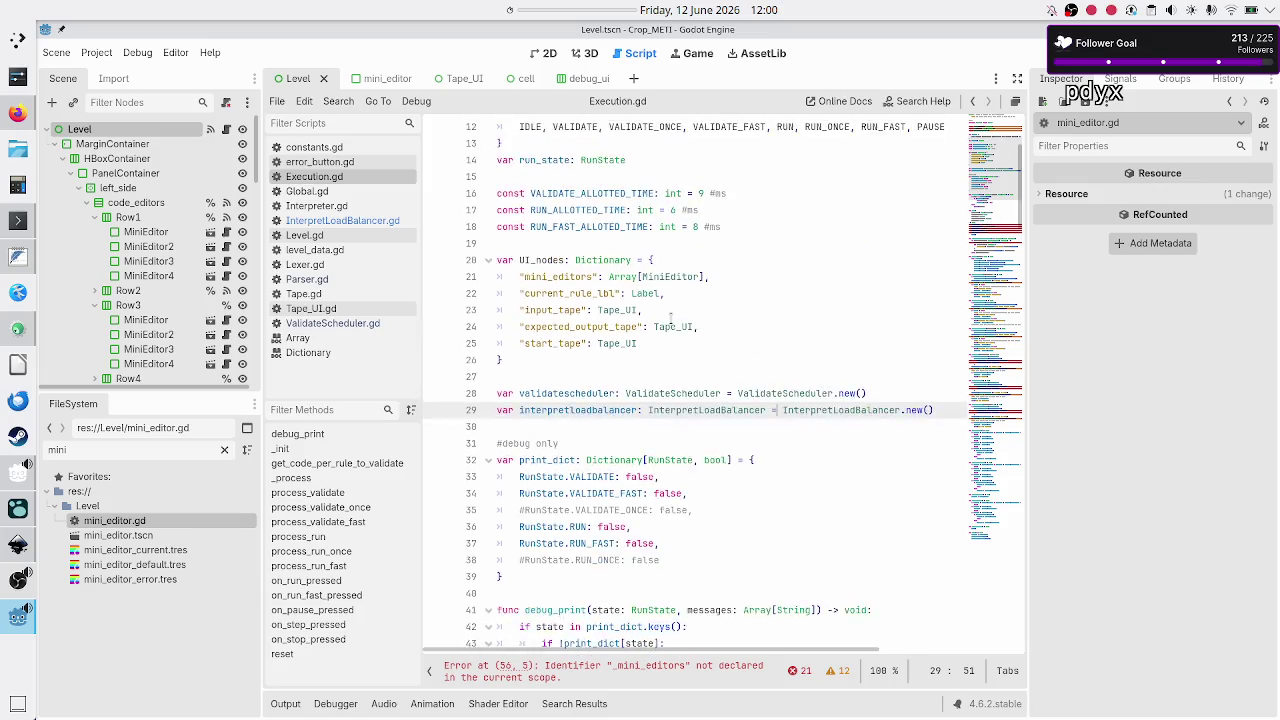
pyautogui.moveTo(607, 316)
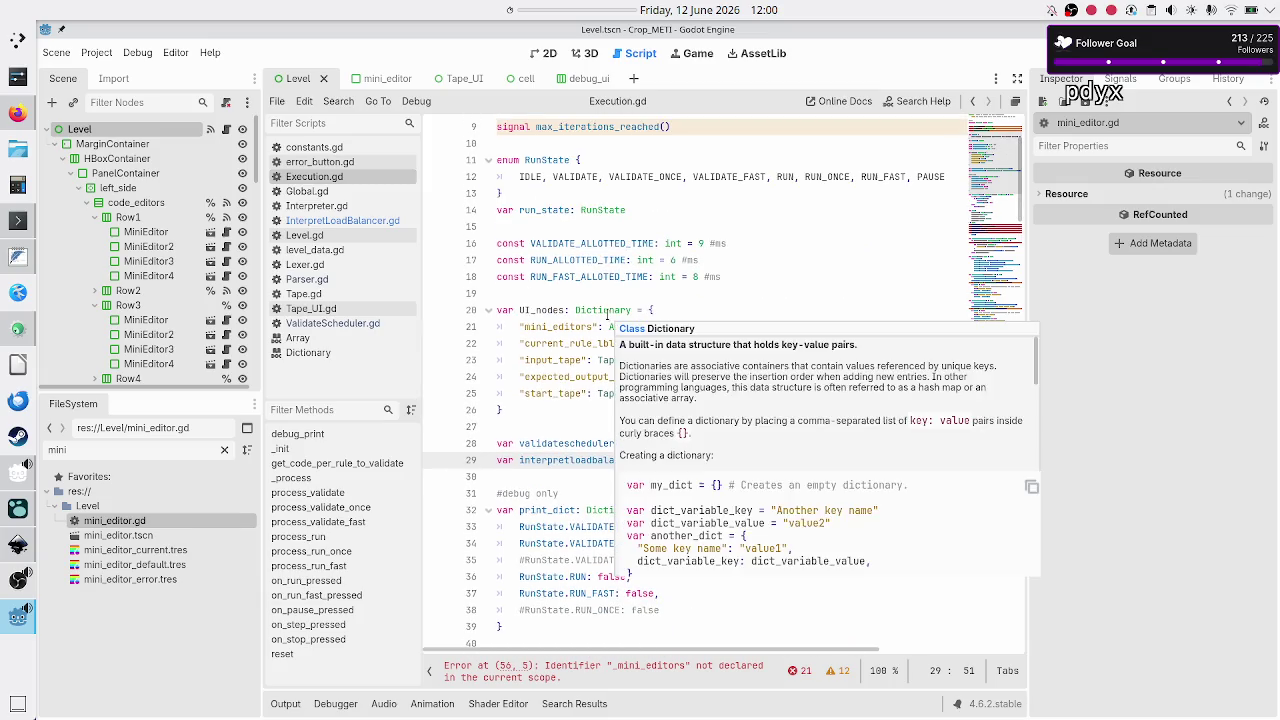
pyautogui.scroll(1, 605, 300)
pyautogui.scroll(-20, 600, 260)
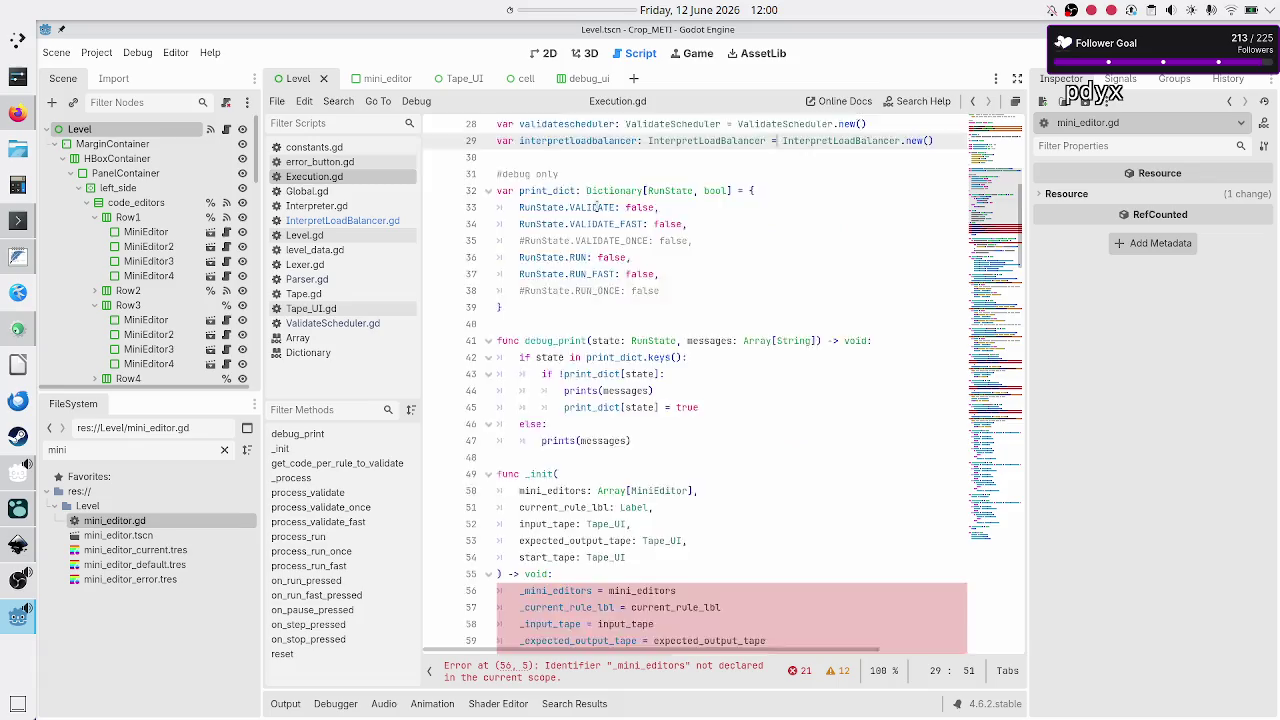
pyautogui.scroll(-20, 597, 207)
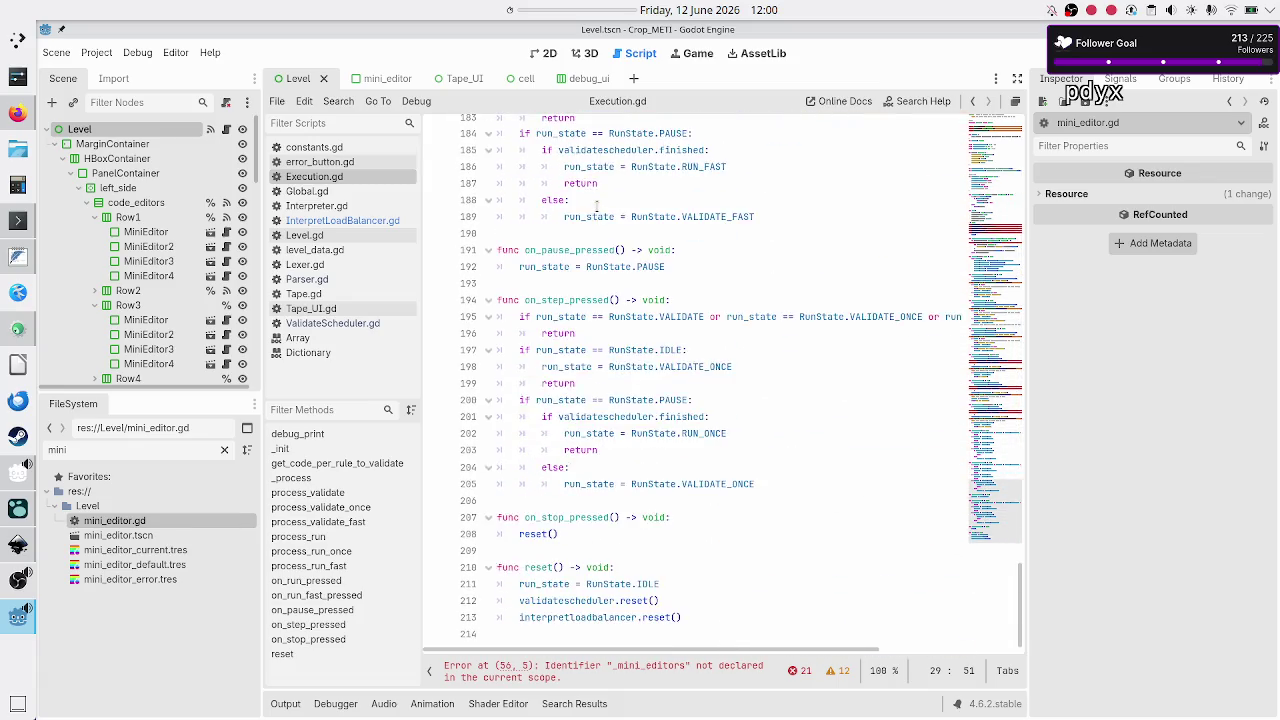
pyautogui.scroll(-5, 597, 210)
pyautogui.doubleClick(552, 583)
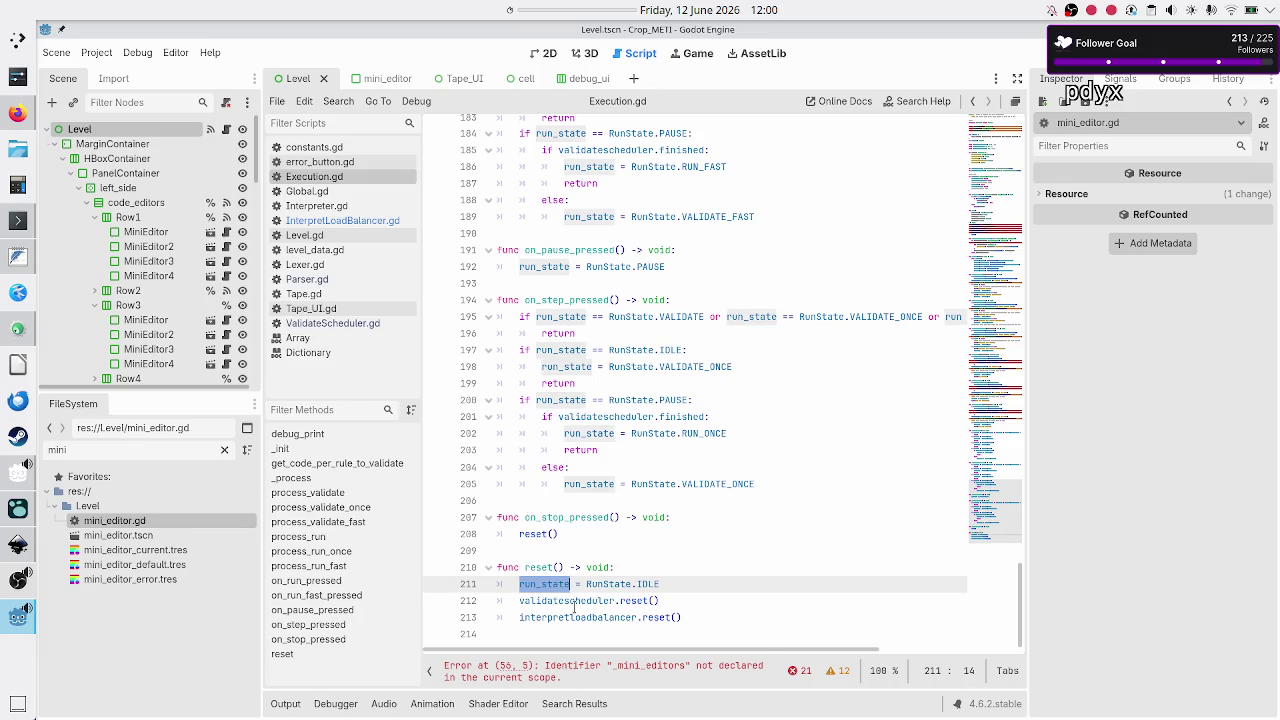
pyautogui.doubleClick(581, 600)
pyautogui.doubleClick(596, 617)
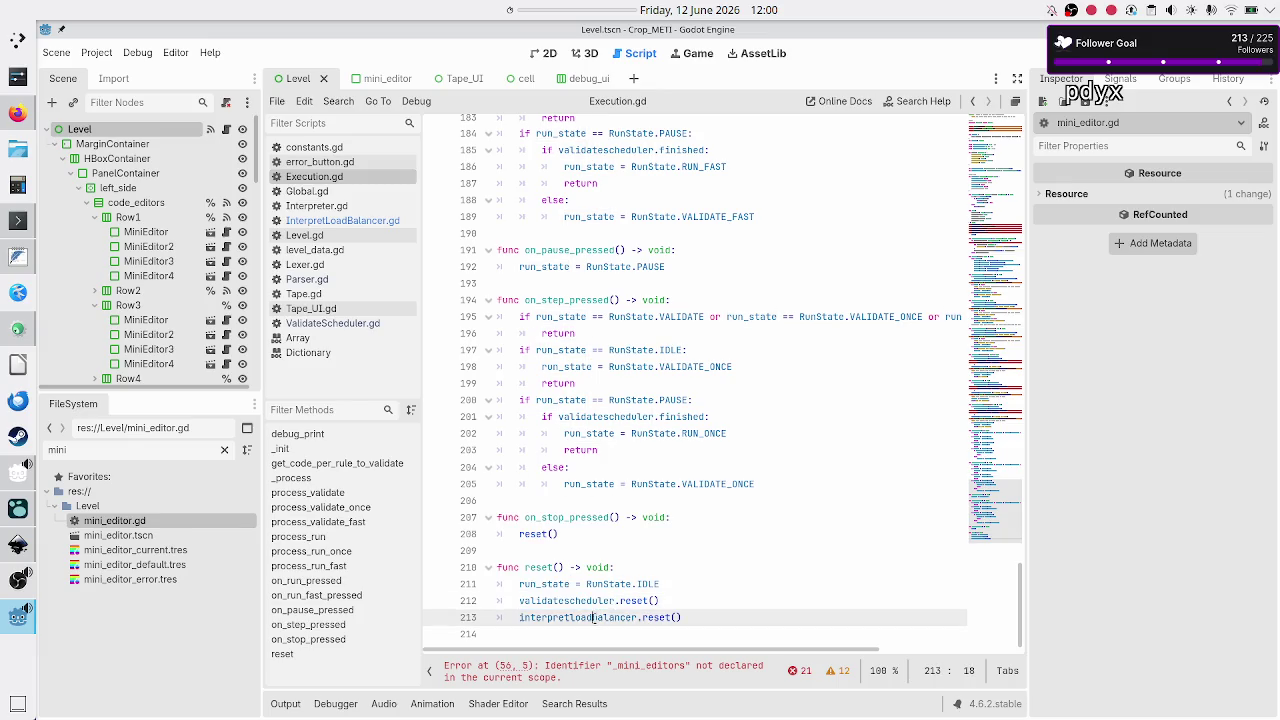
# - Add UI_nodes.clear() as the last line of reset() and save Execution.gd
pyautogui.click(695, 617)
pyautogui.press('Return')
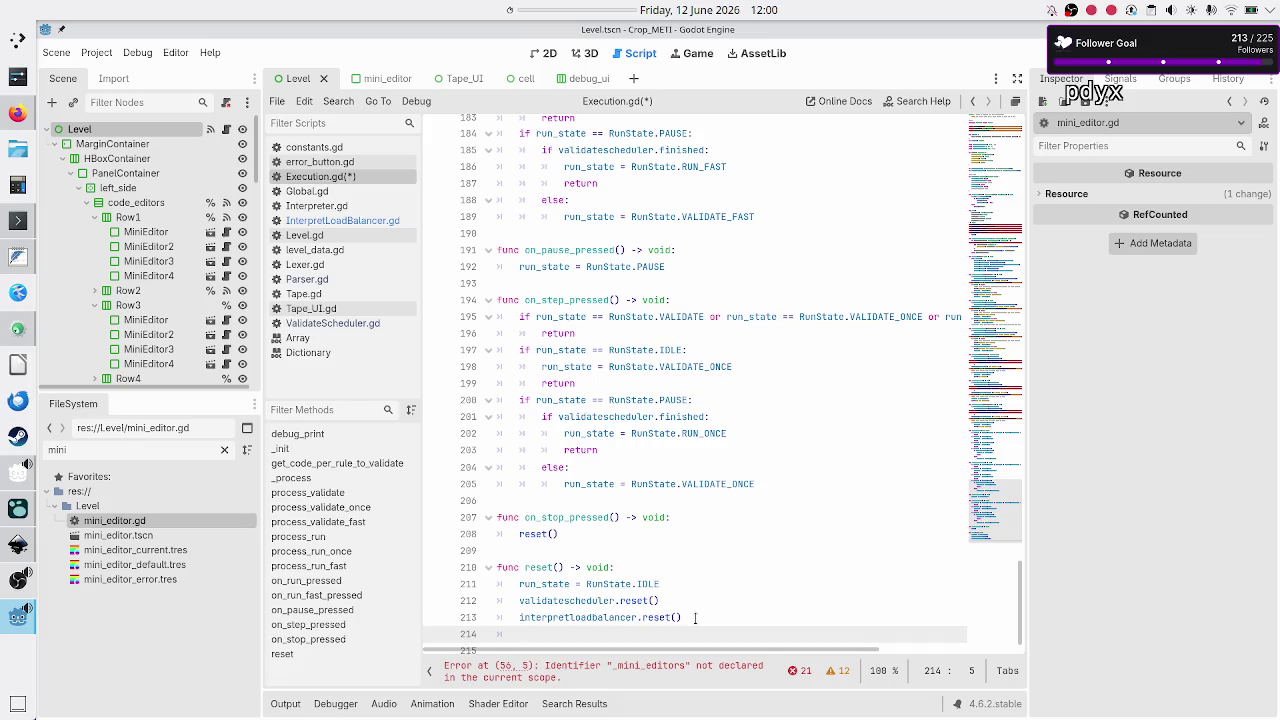
pyautogui.write('UI_')
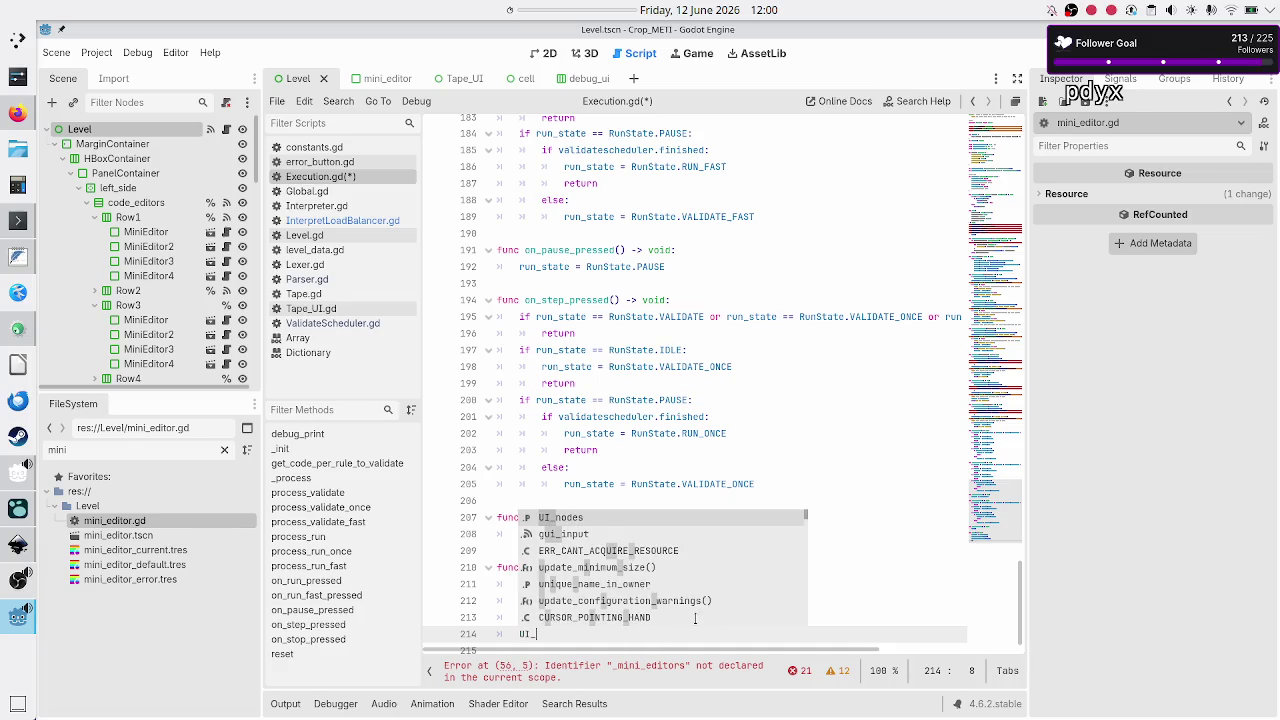
pyautogui.write('nodes.cl')
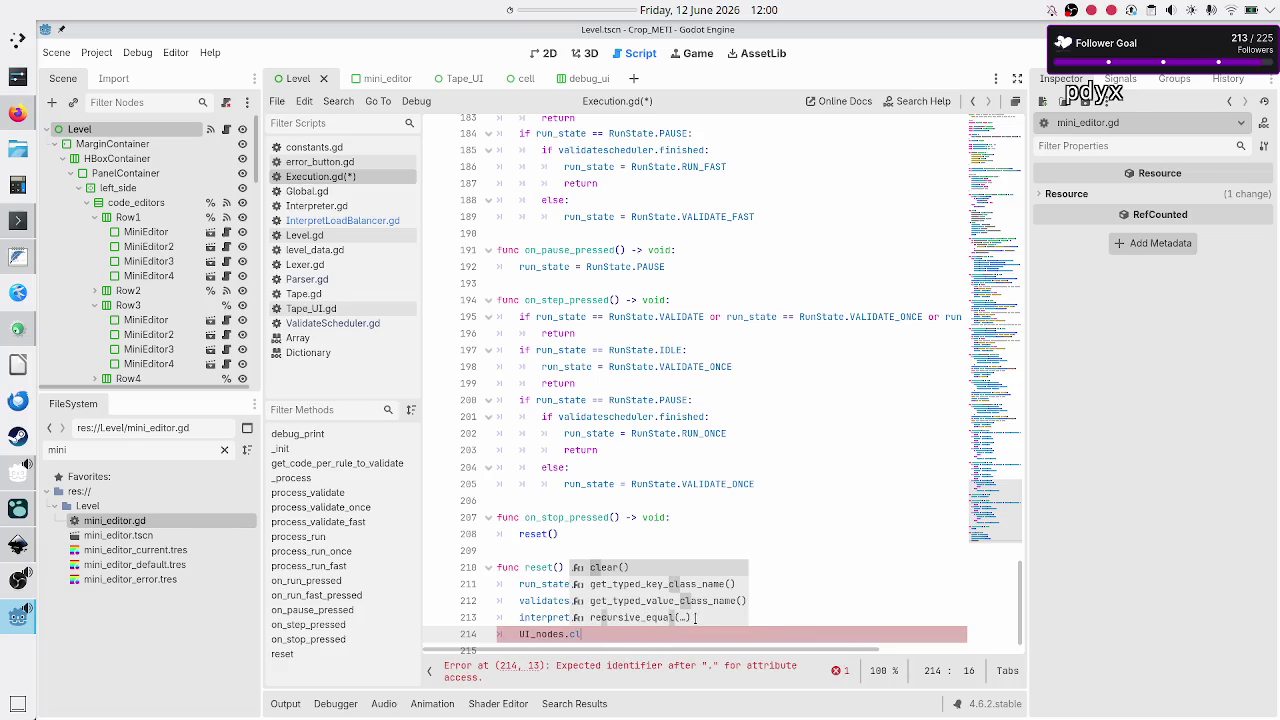
pyautogui.press('Return')
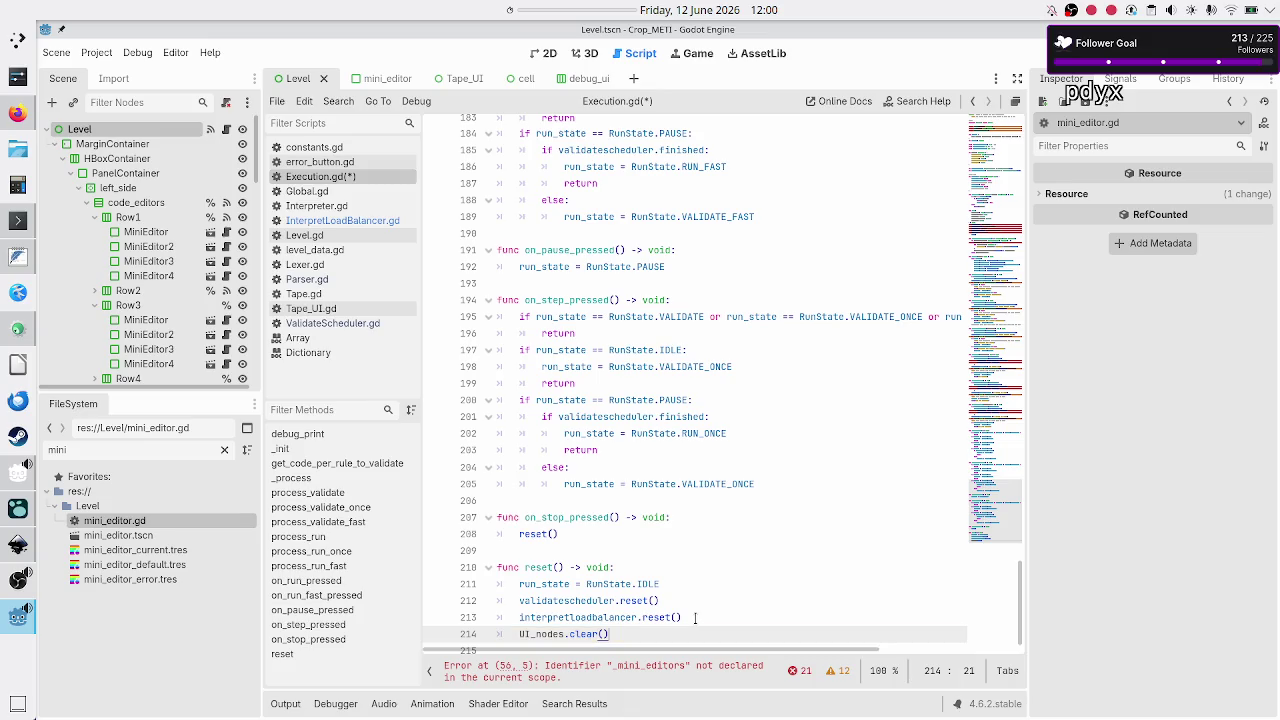
pyautogui.press('Return')
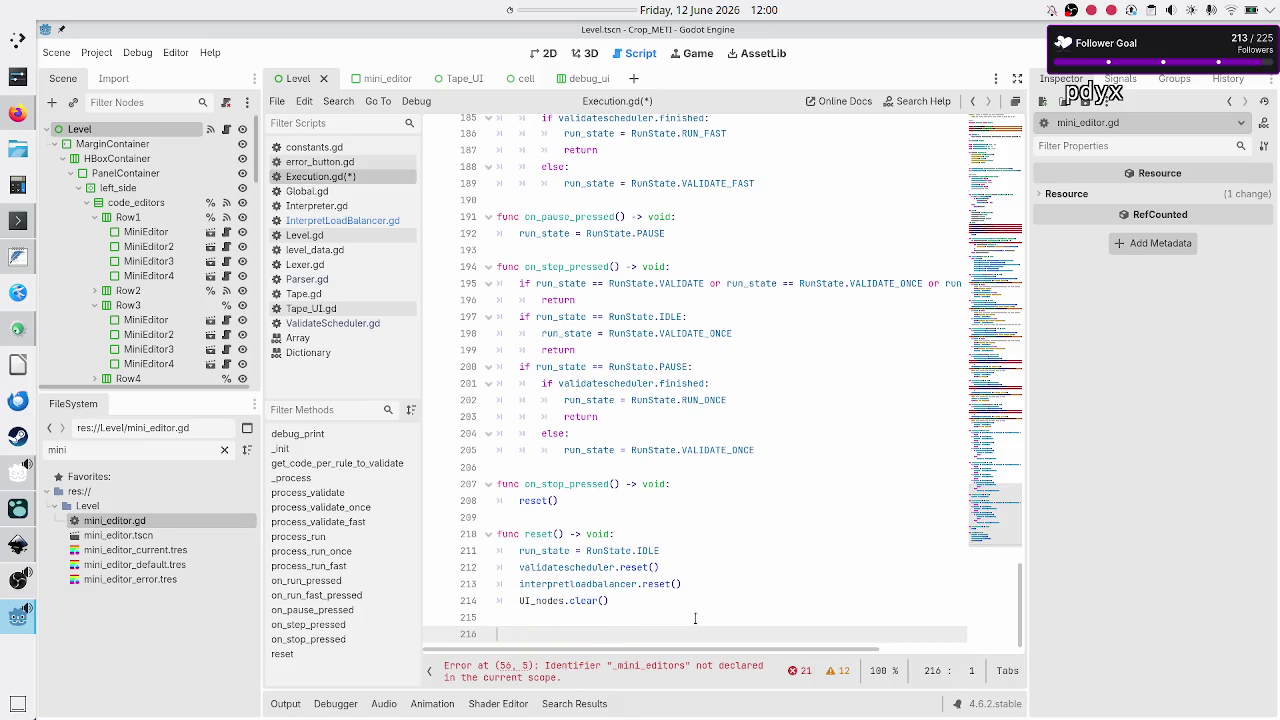
pyautogui.hotkey('ctrl', 's')
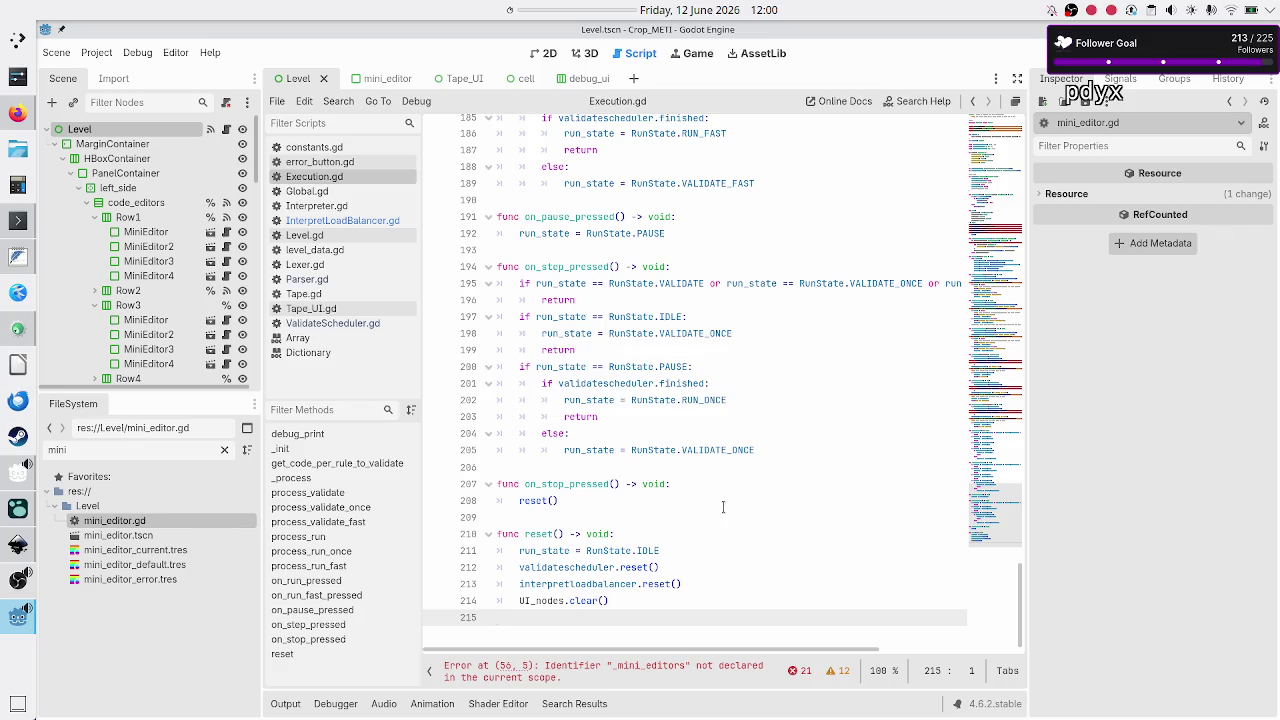
pyautogui.scroll(20, 723, 507)
pyautogui.scroll(6, 723, 507)
pyautogui.scroll(8, 678, 444)
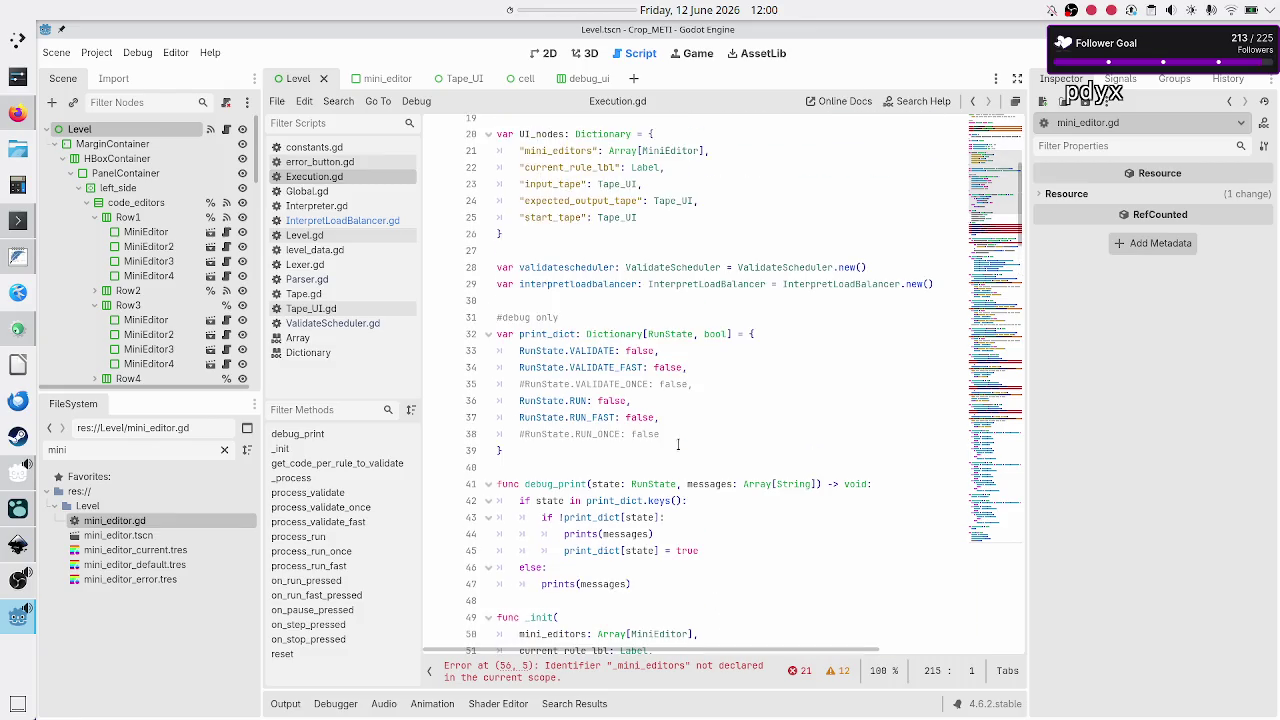
# - Look over the run_state, validatescheduler and interpretloadbalancer declarations in Execution.gd
pyautogui.scroll(1, 678, 444)
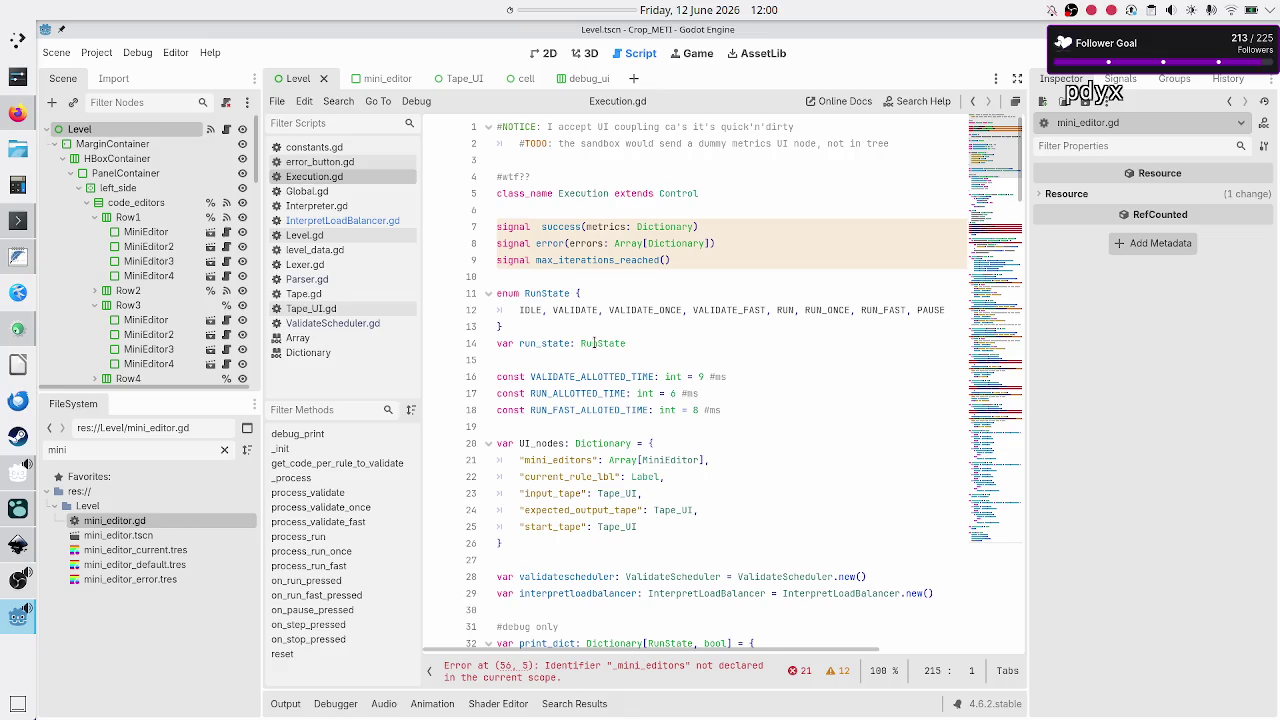
pyautogui.click(540, 343)
pyautogui.doubleClick(540, 343)
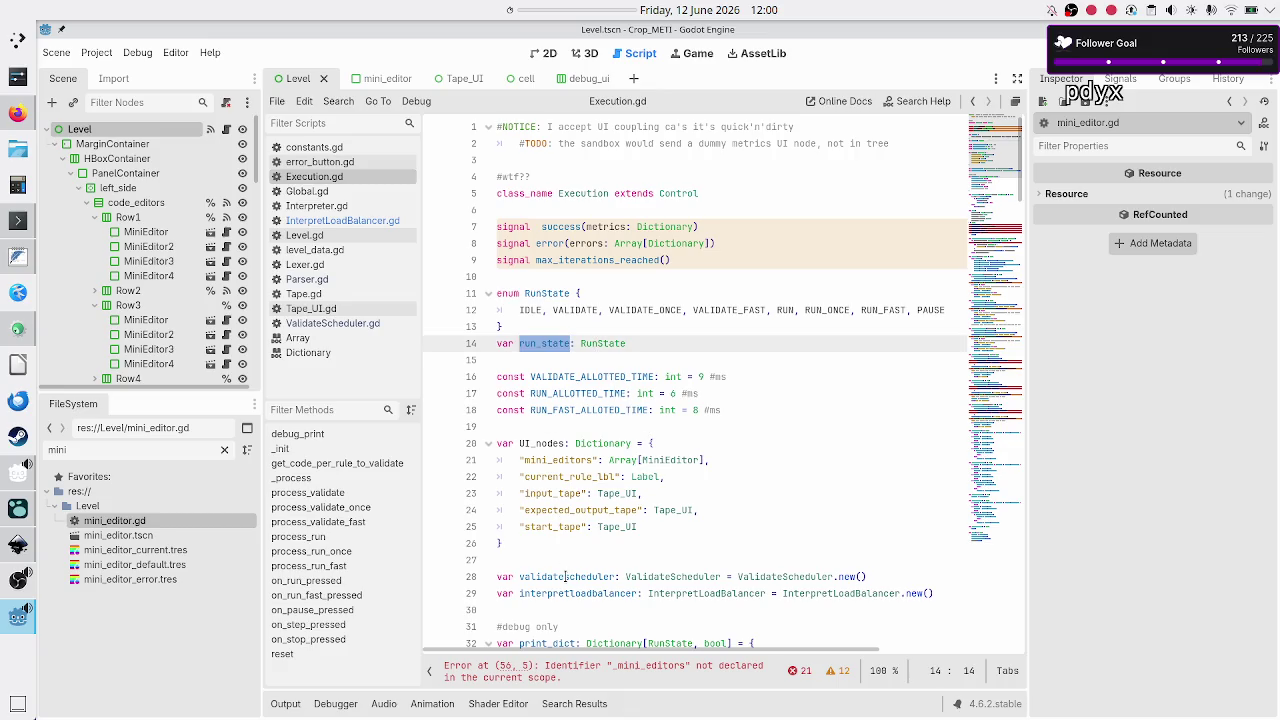
pyautogui.doubleClick(566, 577)
pyautogui.doubleClick(566, 595)
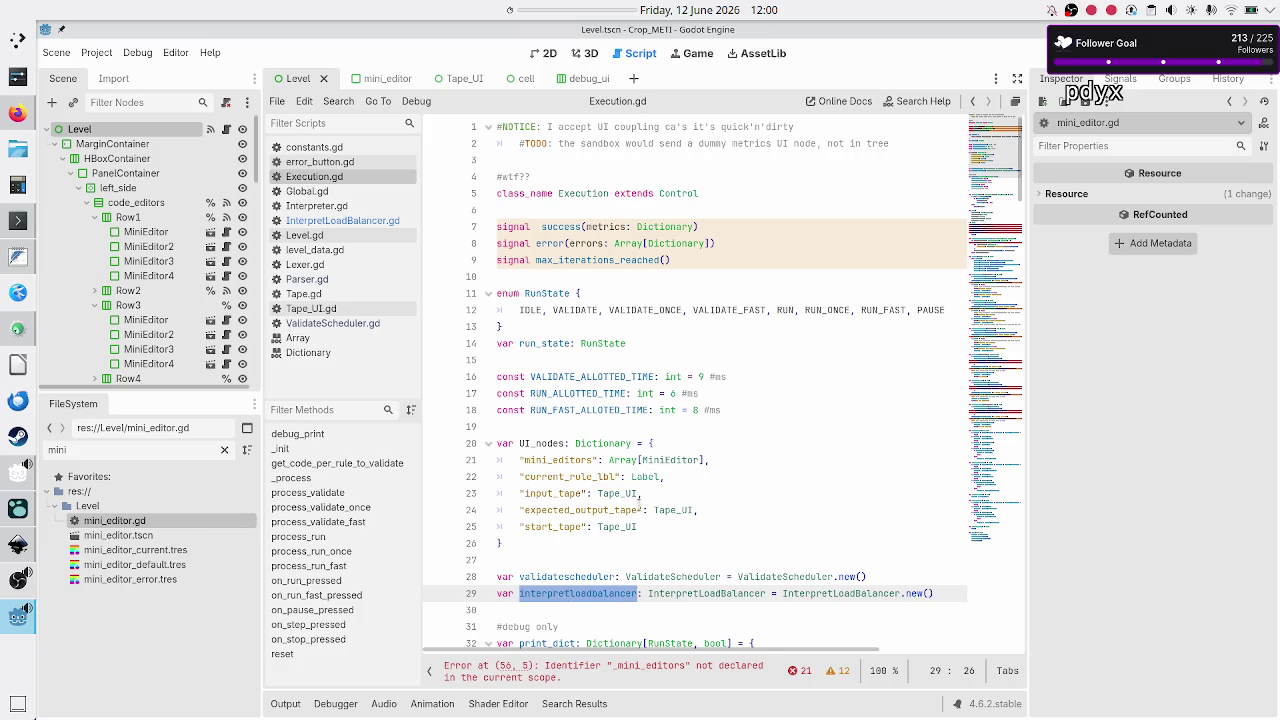
# - Cut the UI_nodes dictionary block from its place above the scheduler variables
pyautogui.click(658, 442)
pyautogui.press('Home')
pyautogui.hotkey('shift', 'Down')
pyautogui.hotkey('shift', 'Down')
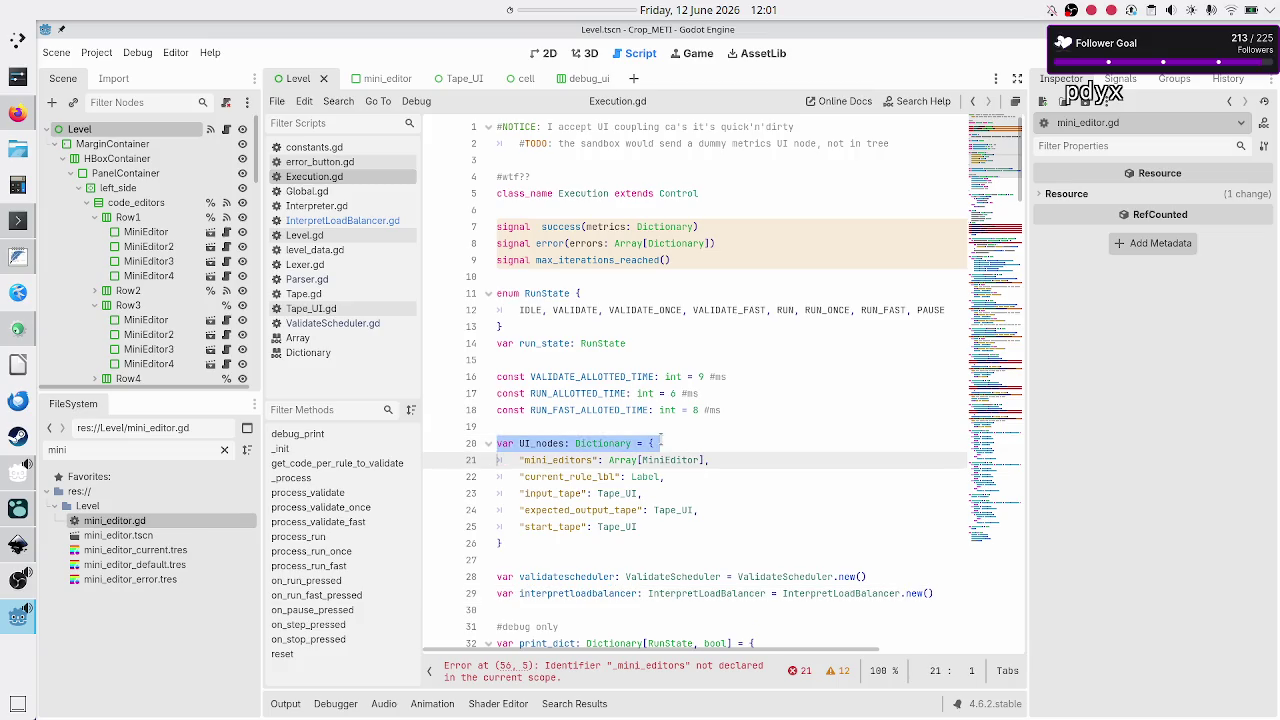
pyautogui.hotkey('shift', 'Down')
pyautogui.hotkey('shift', 'Down')
pyautogui.hotkey('shift', 'Down')
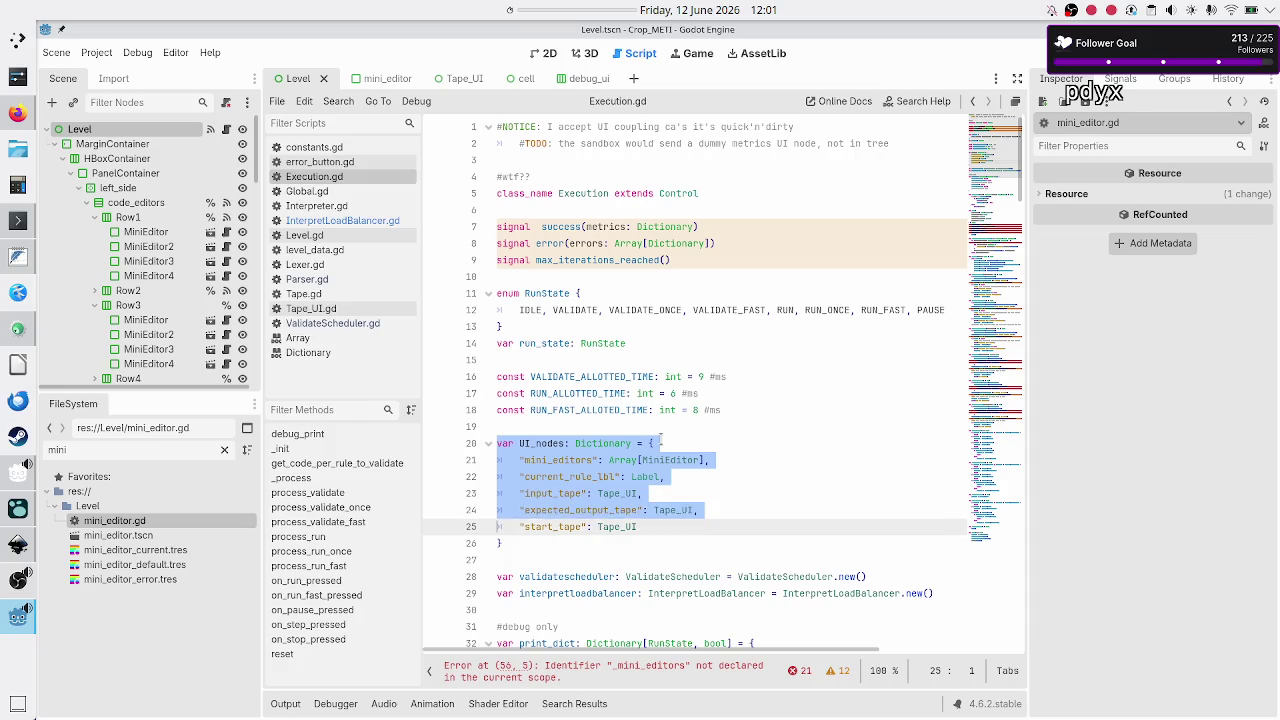
pyautogui.hotkey('shift', 'End')
pyautogui.hotkey('ctrl', 'x')
pyautogui.press('Down')
pyautogui.press('Down')
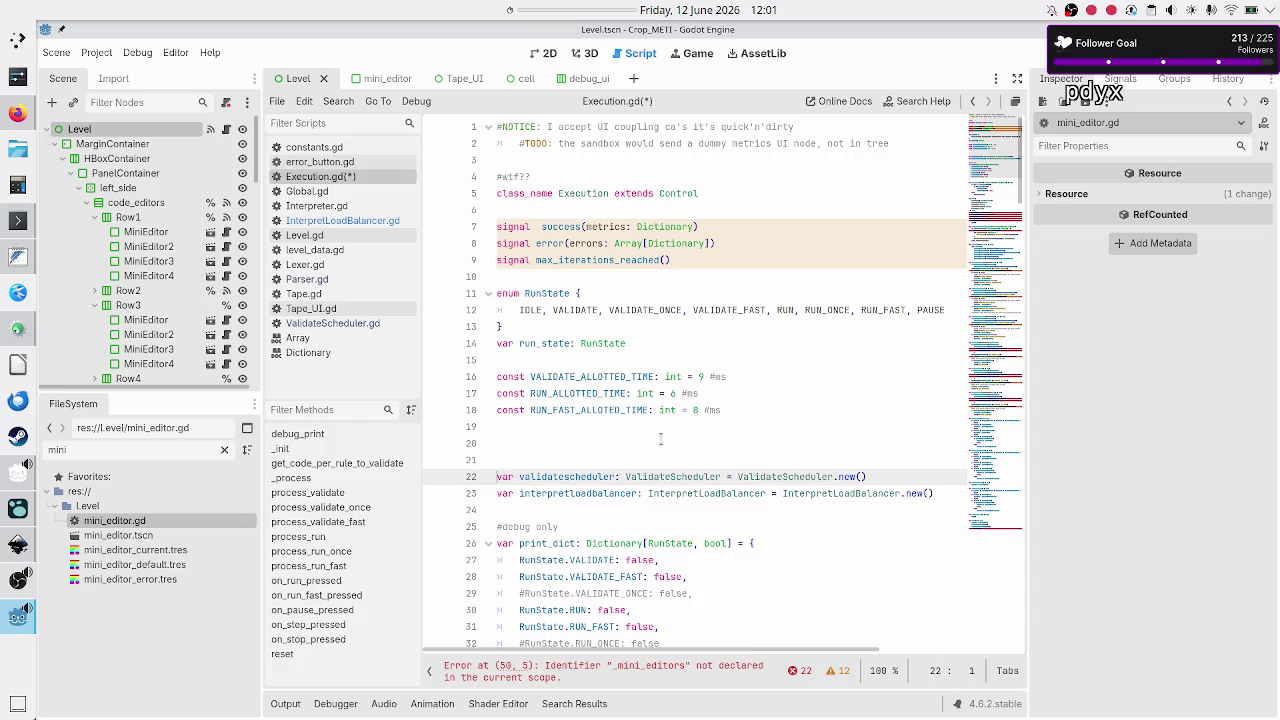
# - Remove the leftover blank lines and paste UI_nodes below the interpretloadbalancer declaration
pyautogui.press('BackSpace')
pyautogui.press('BackSpace')
pyautogui.press('Down')
pyautogui.press('Down')
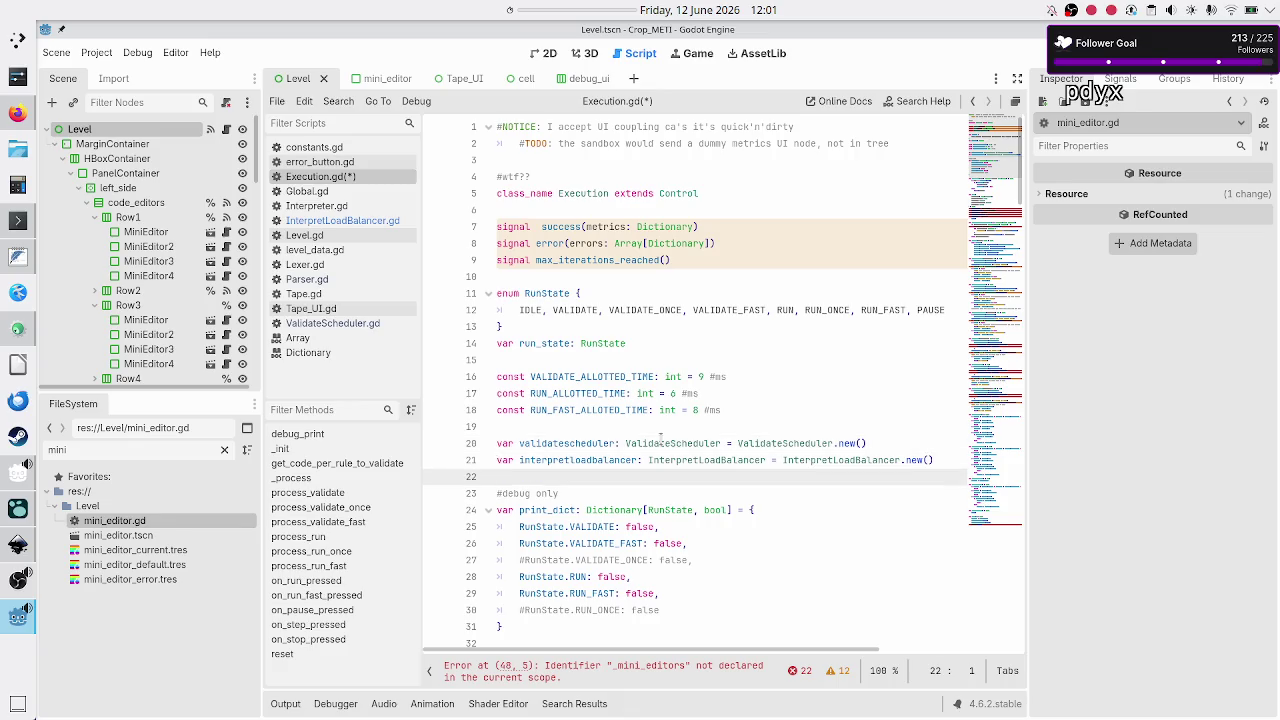
pyautogui.press('Return')
pyautogui.hotkey('ctrl', 'v')
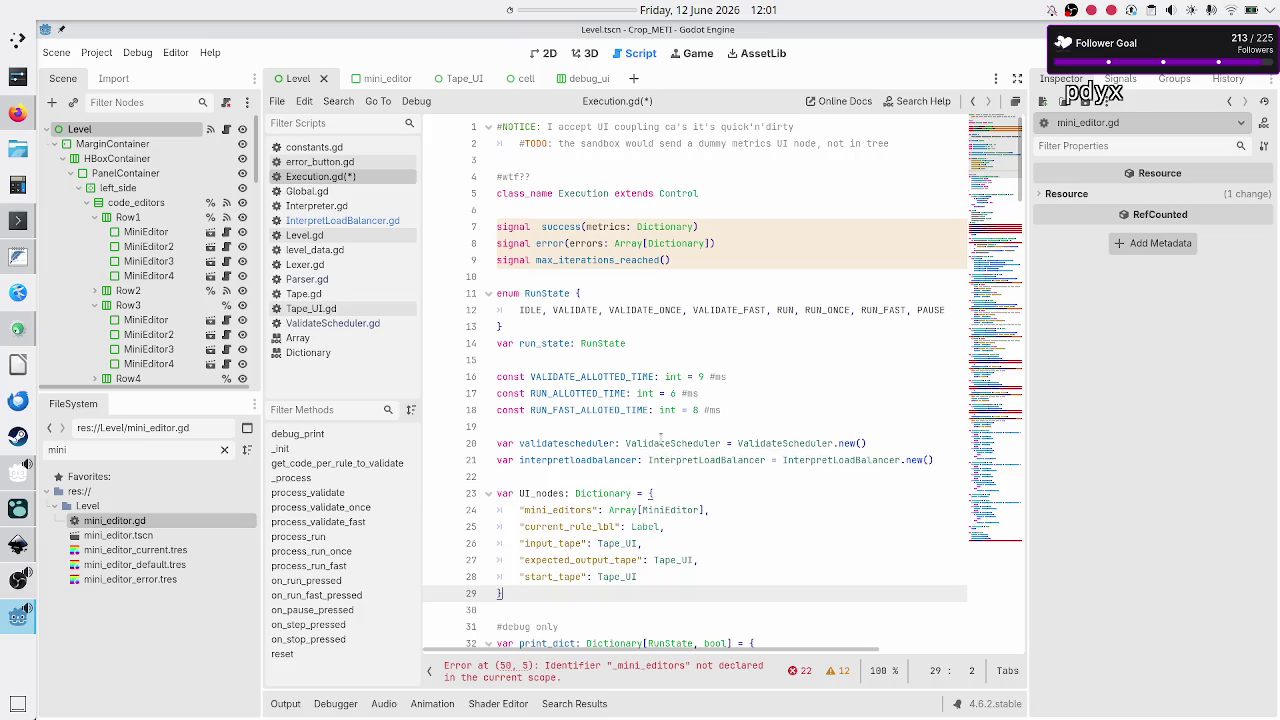
pyautogui.scroll(-5, 620, 405)
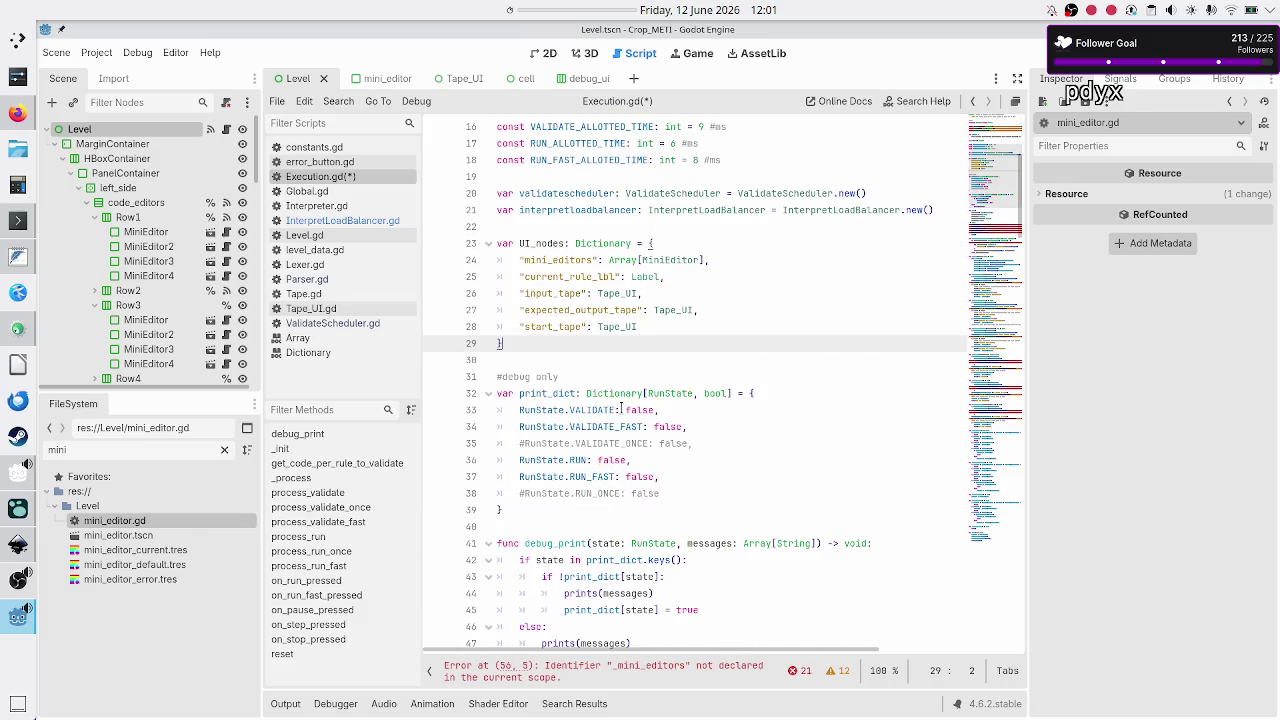
# - Insert blank lines above '#debug only' and above 'func _init'
pyautogui.press('Down')
pyautogui.press('Down')
pyautogui.press('Down')
pyautogui.press('Down')
pyautogui.press('Down')
pyautogui.press('Down')
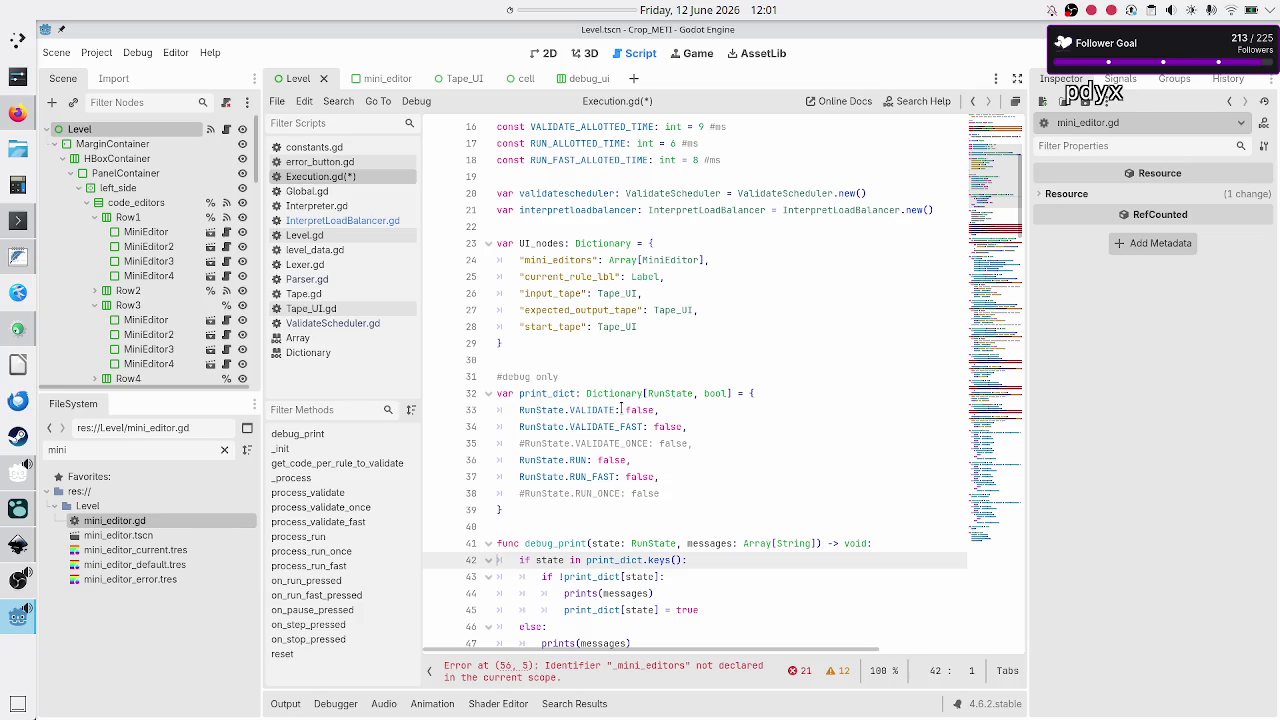
pyautogui.press('Up')
pyautogui.press('Up')
pyautogui.press('Up')
pyautogui.press('Return')
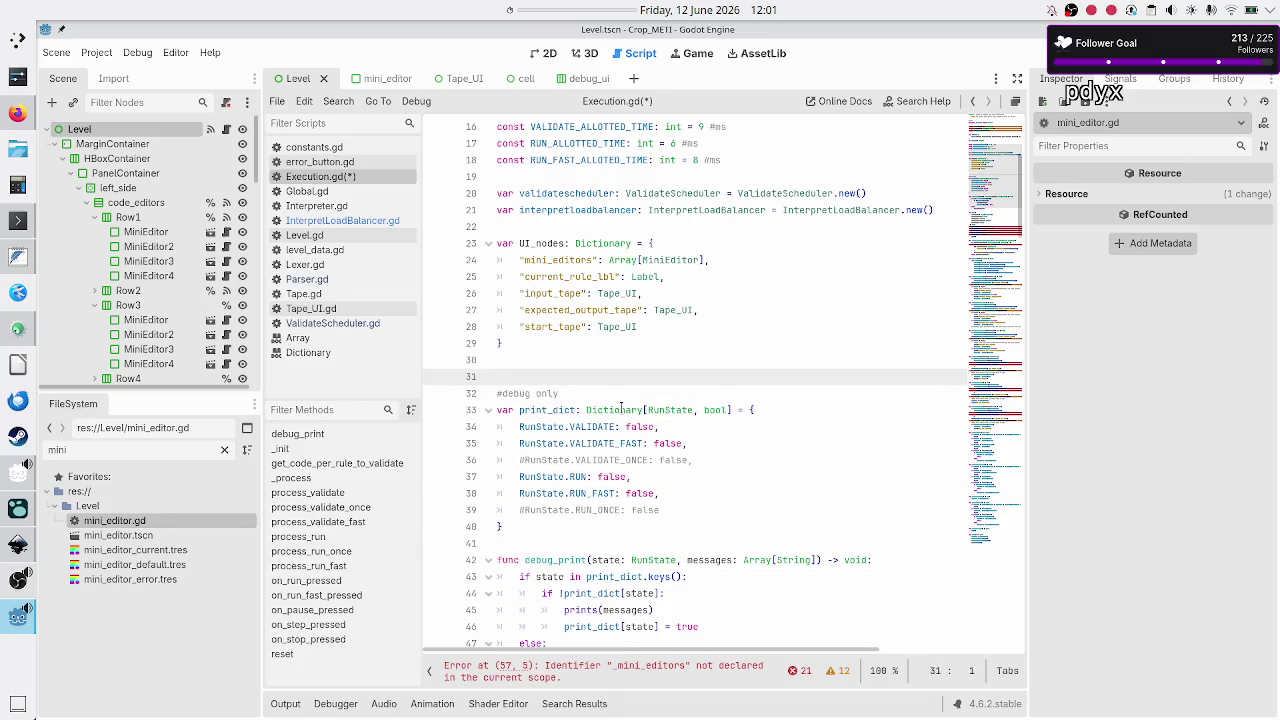
pyautogui.press('Down')
pyautogui.press('Down')
pyautogui.press('Down')
pyautogui.press('Up')
pyautogui.press('Up')
pyautogui.press('Up')
pyautogui.press('Return')
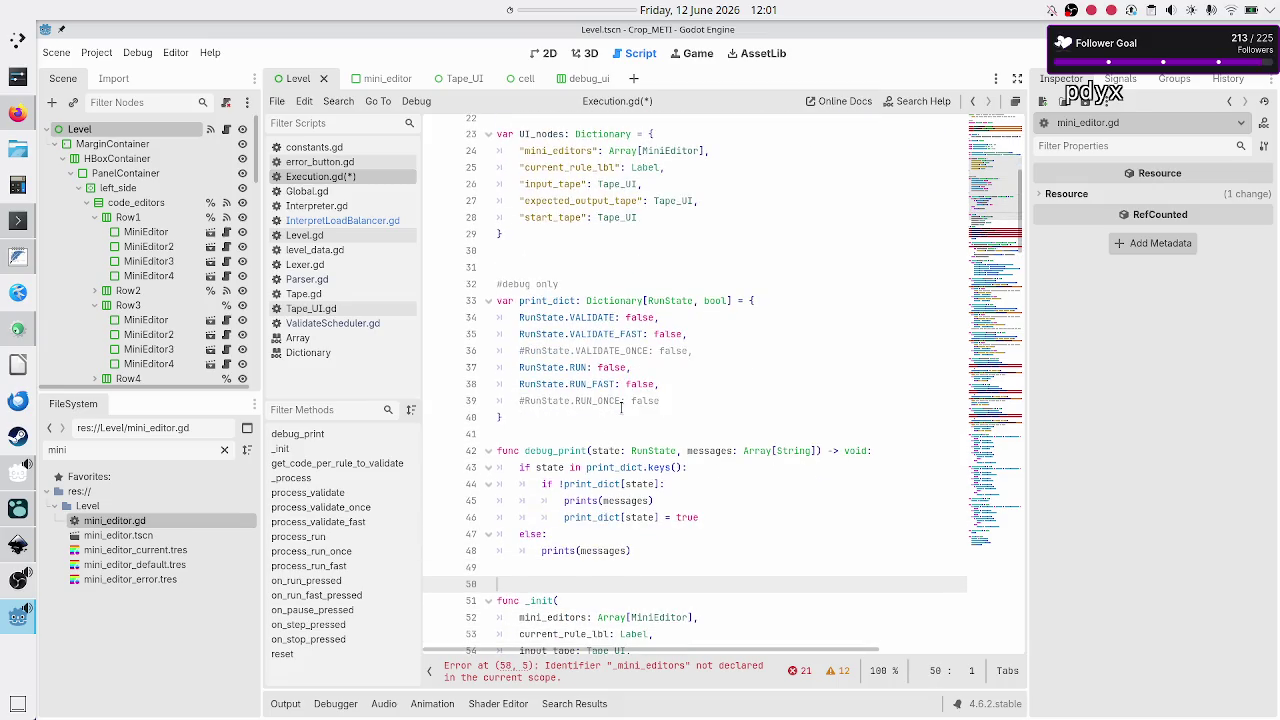
# - Review the _init body, then return to the end of the mini_editors entry in UI_nodes
pyautogui.press('Down')
pyautogui.press('Down')
pyautogui.press('Down')
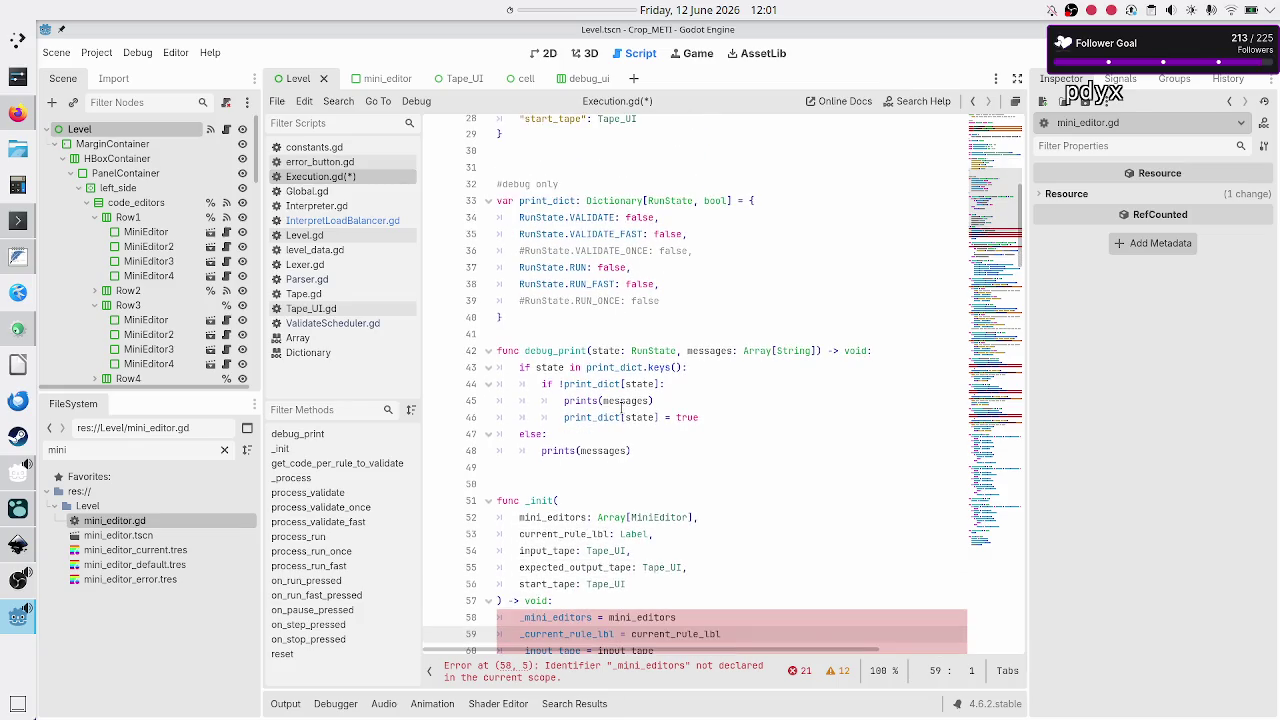
pyautogui.press('Up')
pyautogui.press('Up')
pyautogui.press('Up')
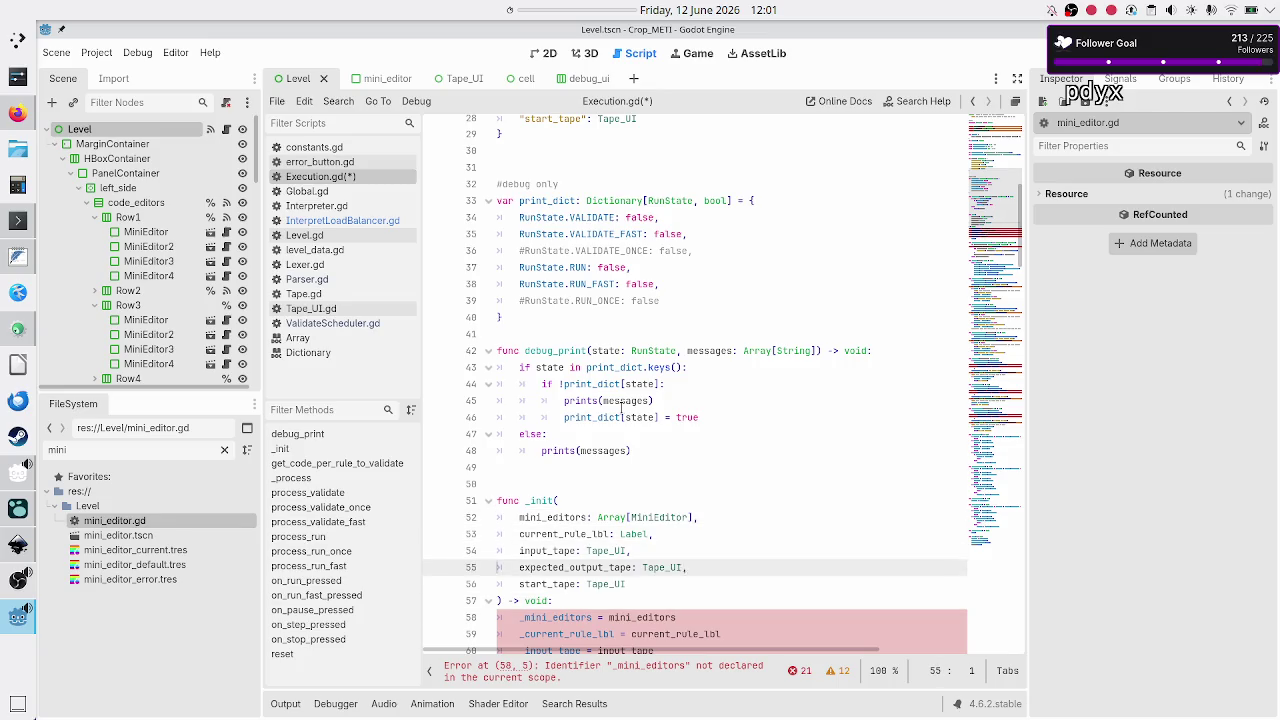
pyautogui.press('Down')
pyautogui.press('Down')
pyautogui.press('Down')
pyautogui.press('Up')
pyautogui.press('Up')
pyautogui.press('Up')
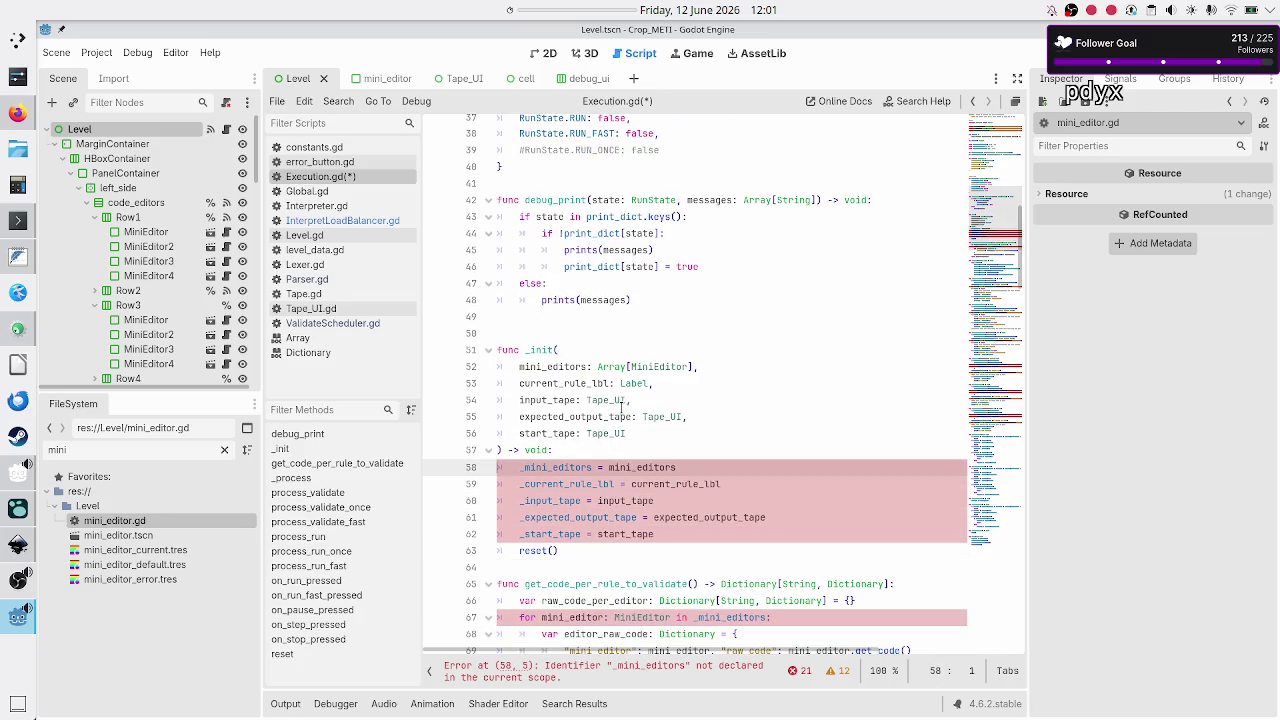
pyautogui.scroll(7, 627, 331)
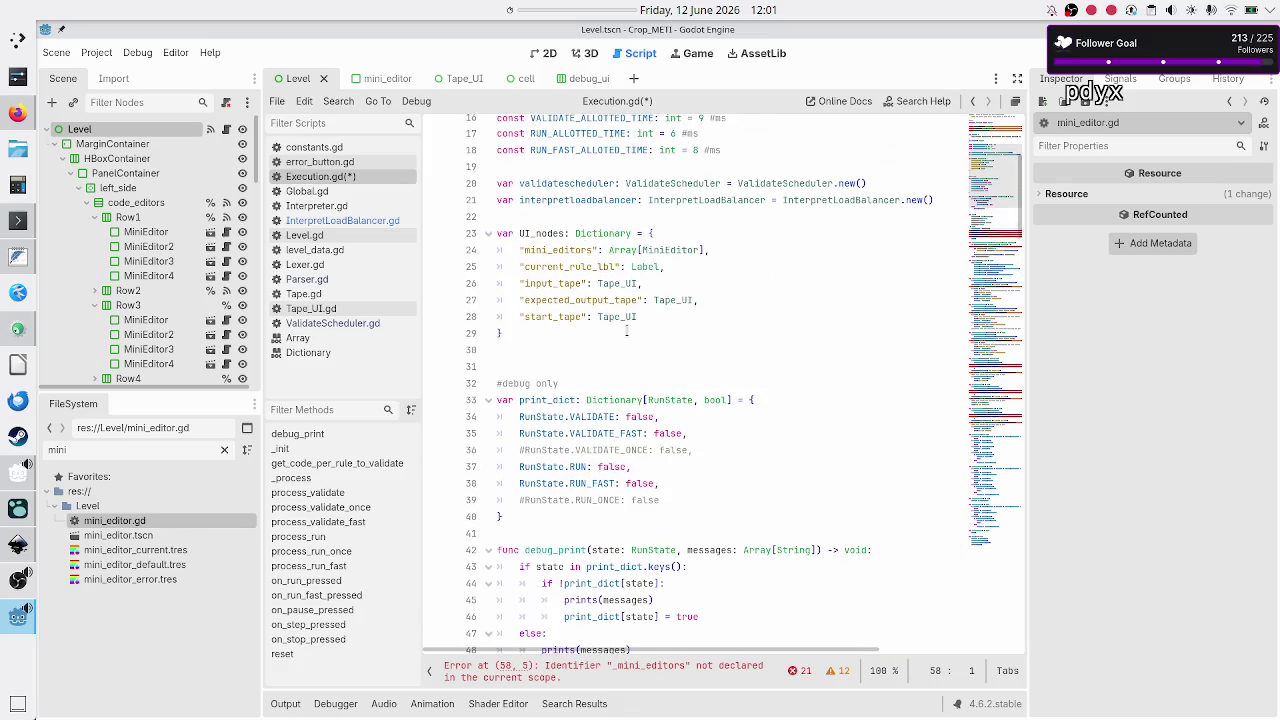
pyautogui.click(729, 250)
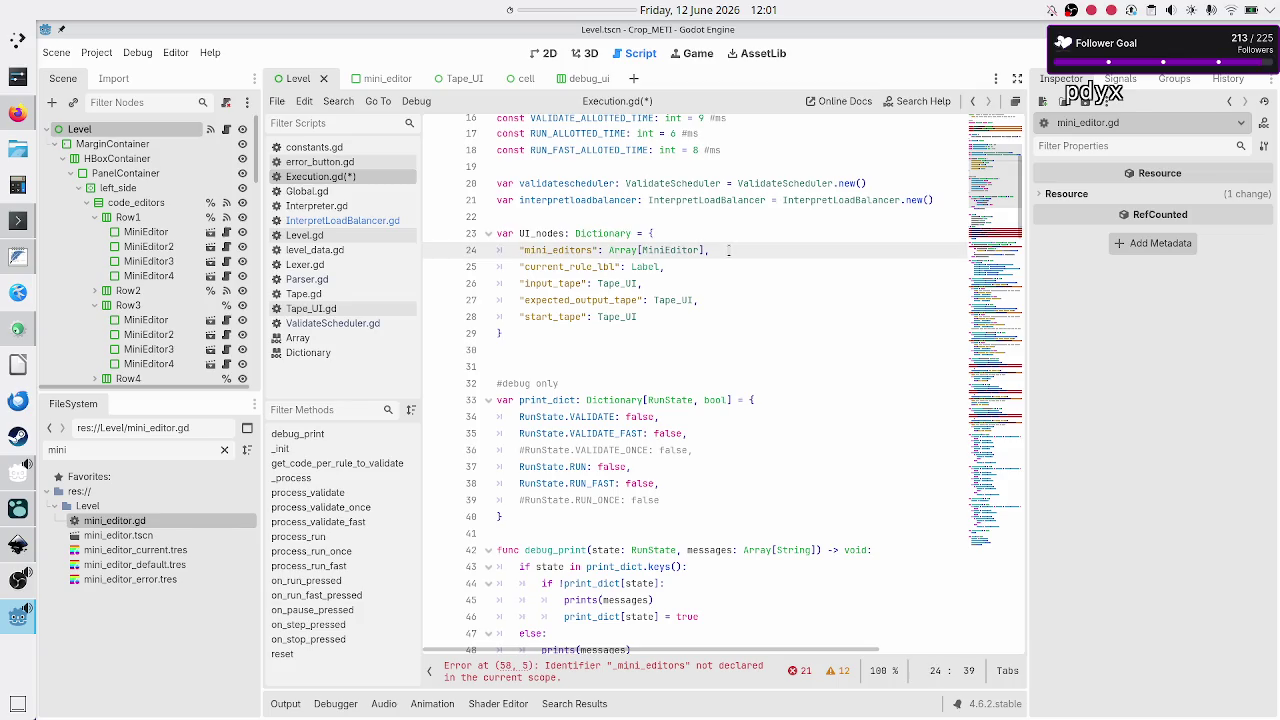
# - Cut the quoted entries out of UI_nodes, leaving it an empty {} dictionary
pyautogui.press('Home')
pyautogui.hotkey('shift', 'Down')
pyautogui.hotkey('shift', 'Down')
pyautogui.hotkey('shift', 'Down')
pyautogui.hotkey('shift', 'End')
pyautogui.hotkey('ctrl', 'x')
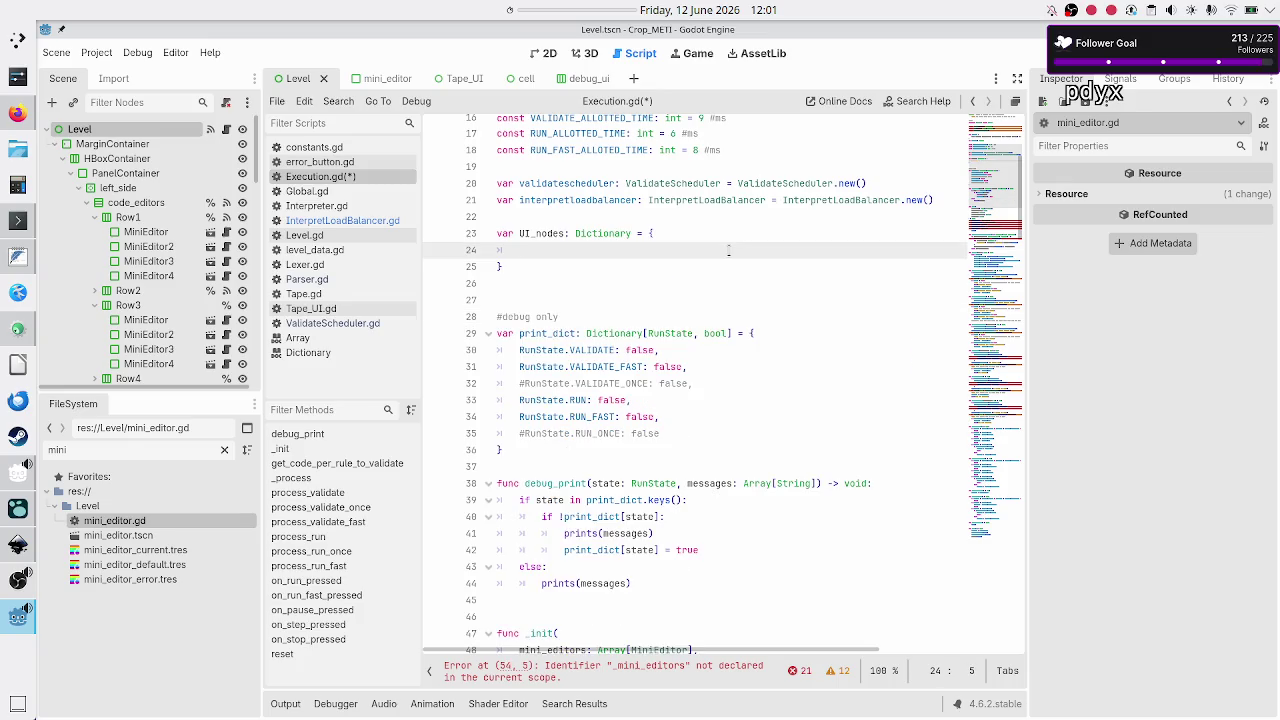
pyautogui.press('BackSpace')
pyautogui.press('BackSpace')
pyautogui.press('Delete')
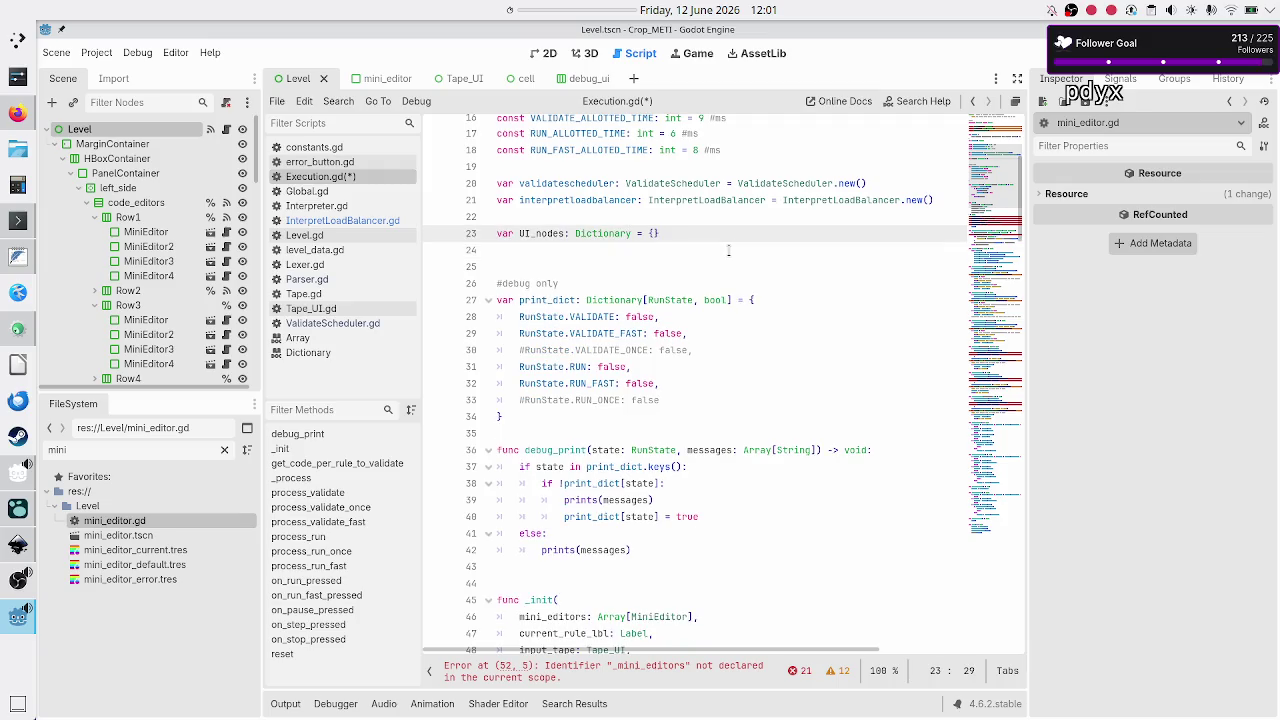
# - Paste the quoted keys, "mini_editors" through "start_tape", as the first lines of _init
pyautogui.press('Down')
pyautogui.press('Down')
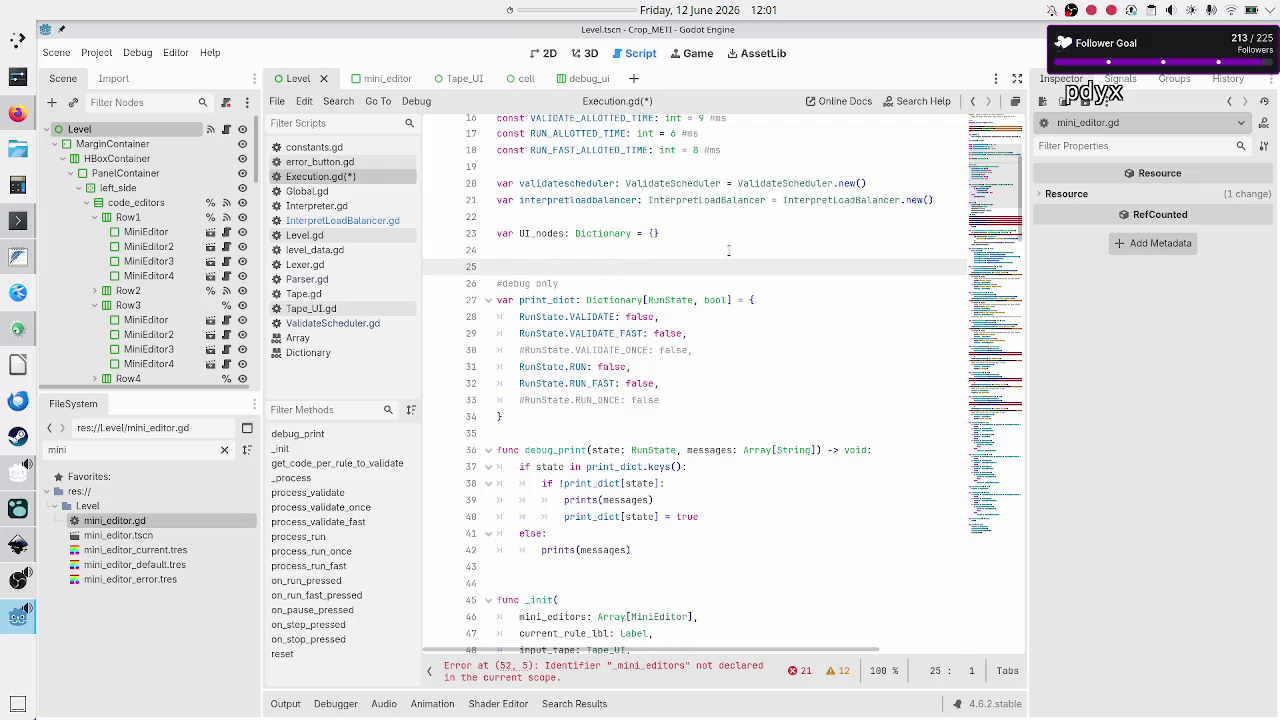
pyautogui.press('Down')
pyautogui.press('Down')
pyautogui.press('Down')
pyautogui.press('Up')
pyautogui.press('Up')
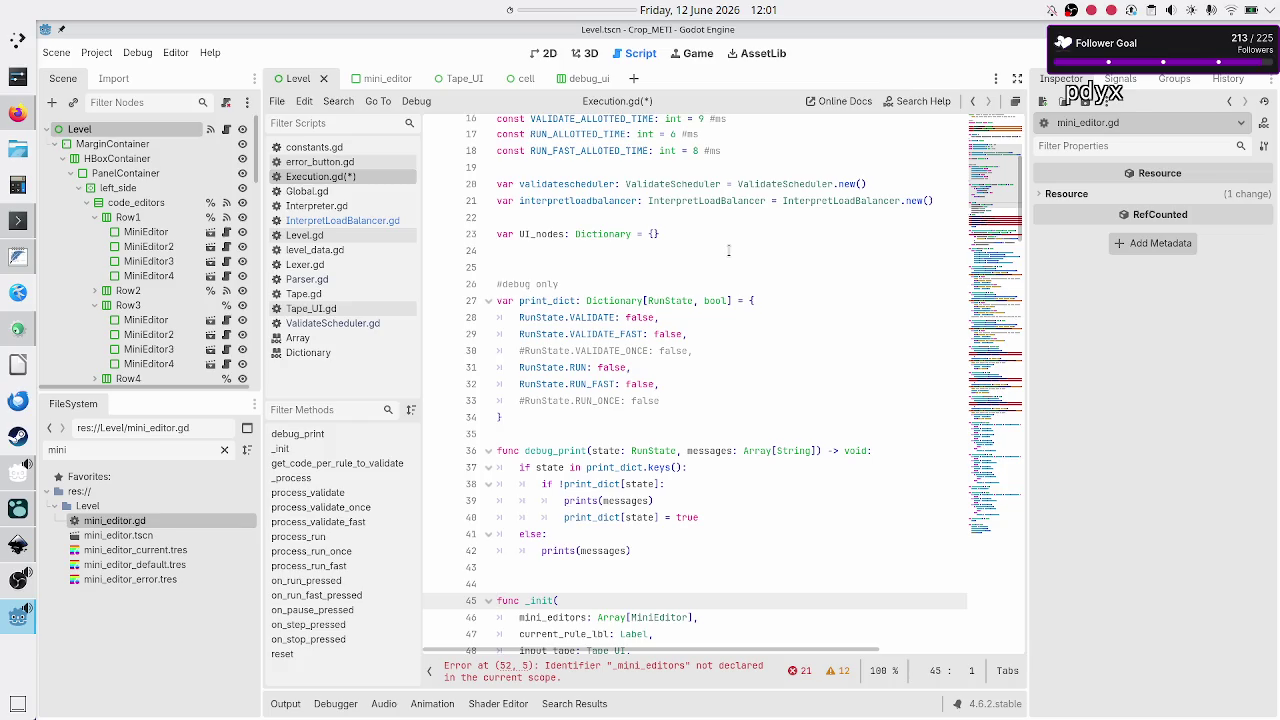
pyautogui.press('Down')
pyautogui.press('Down')
pyautogui.press('Down')
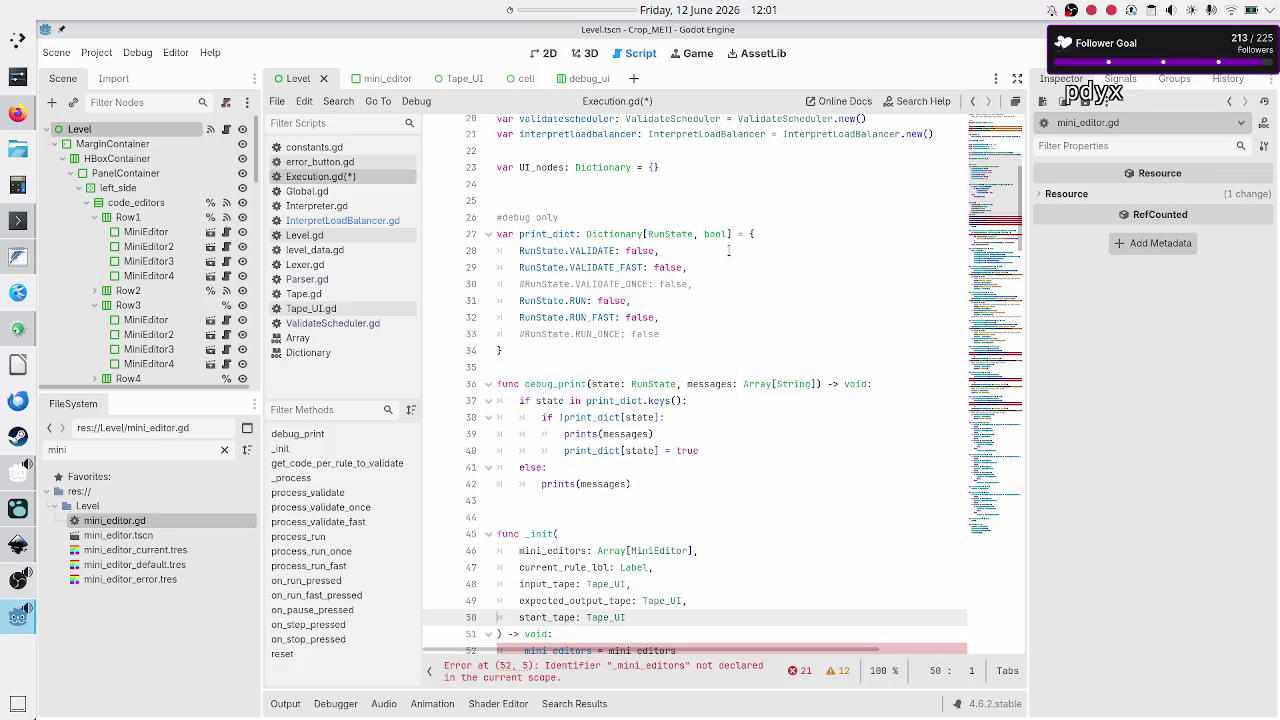
pyautogui.press('Down')
pyautogui.press('End')
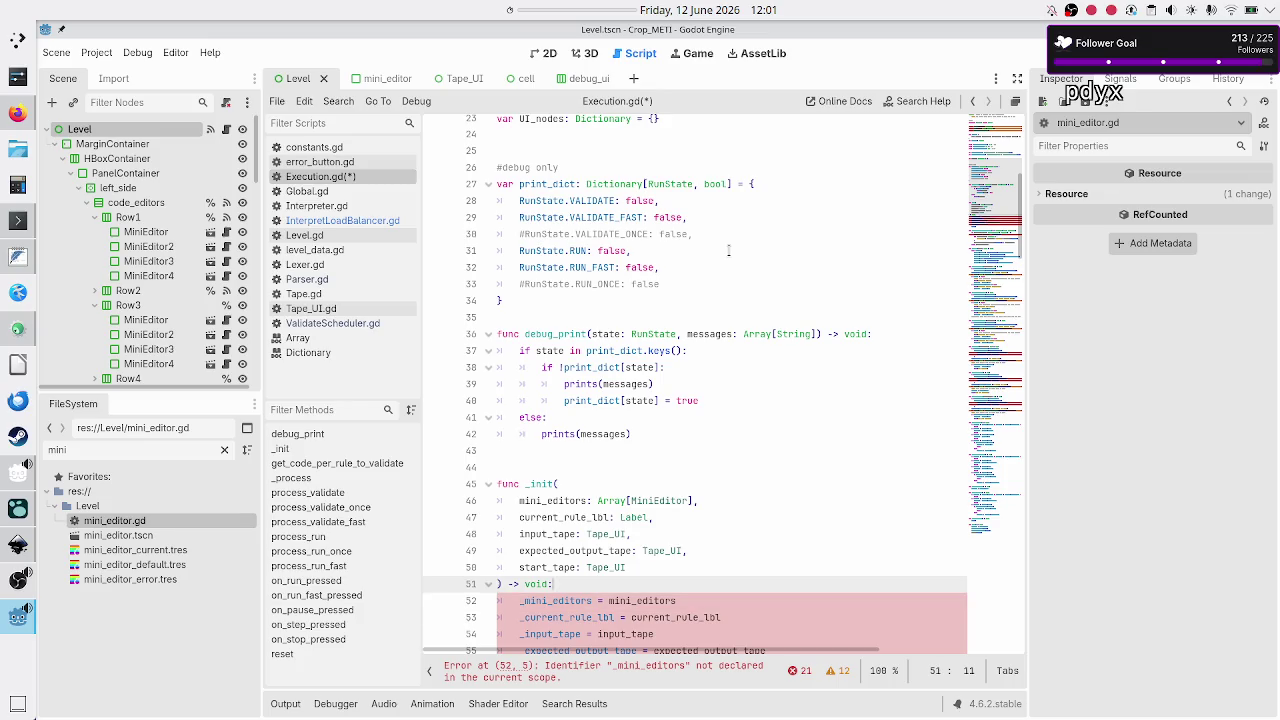
pyautogui.press('Return')
pyautogui.hotkey('ctrl', 'v')
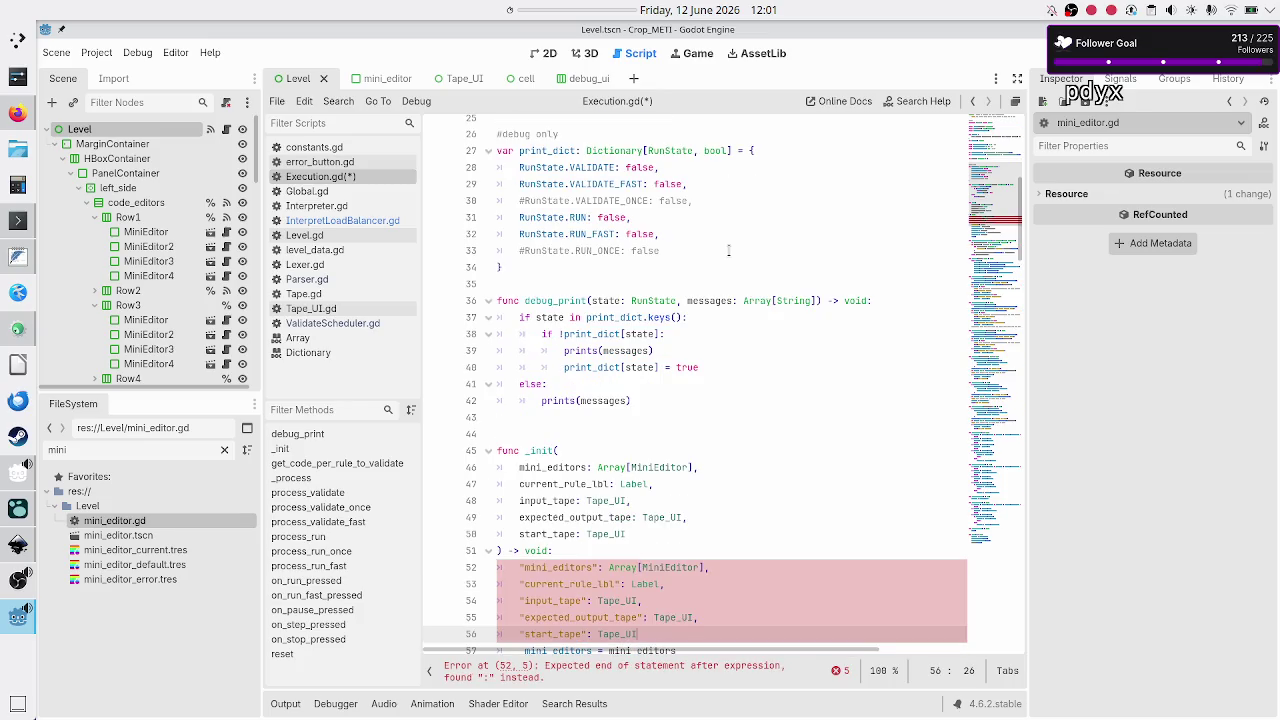
pyautogui.press('Up')
pyautogui.press('Up')
pyautogui.press('Up')
# - Rewrite line 52 as UI_nodes["mini_editors"] = mini_editors, dropping the type and comma
pyautogui.press('Home')
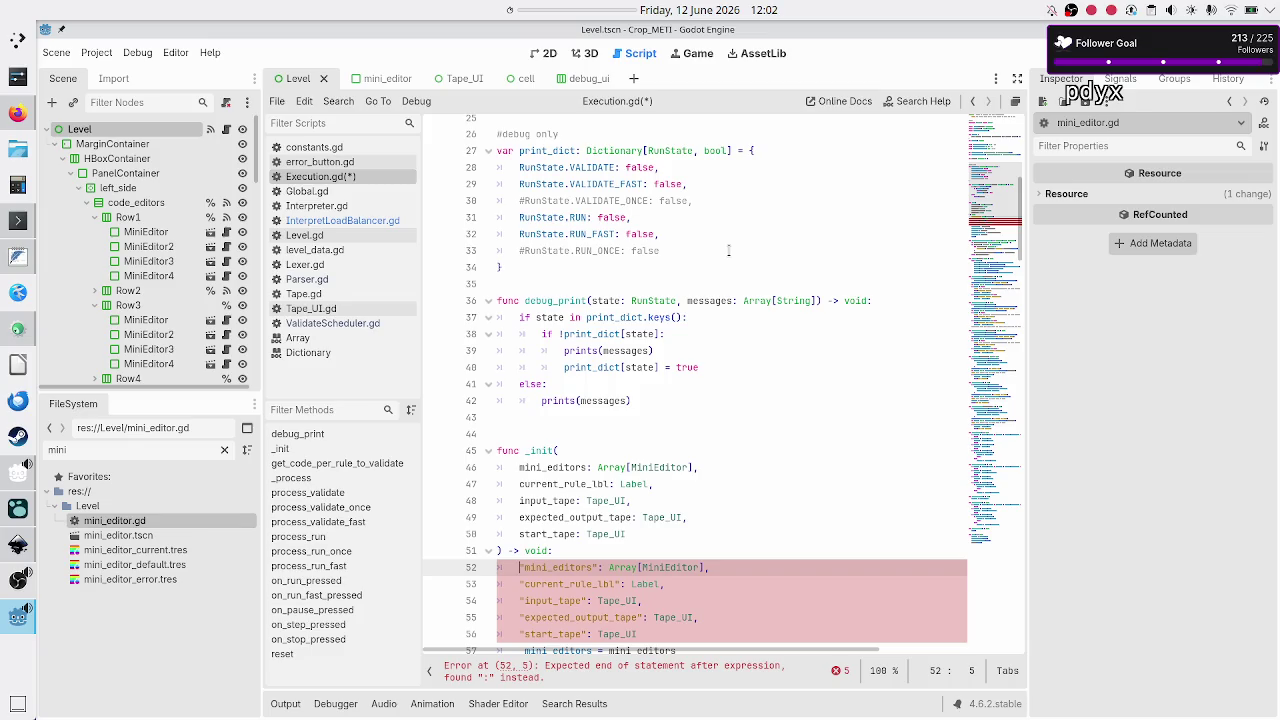
pyautogui.write('UI_nodes')
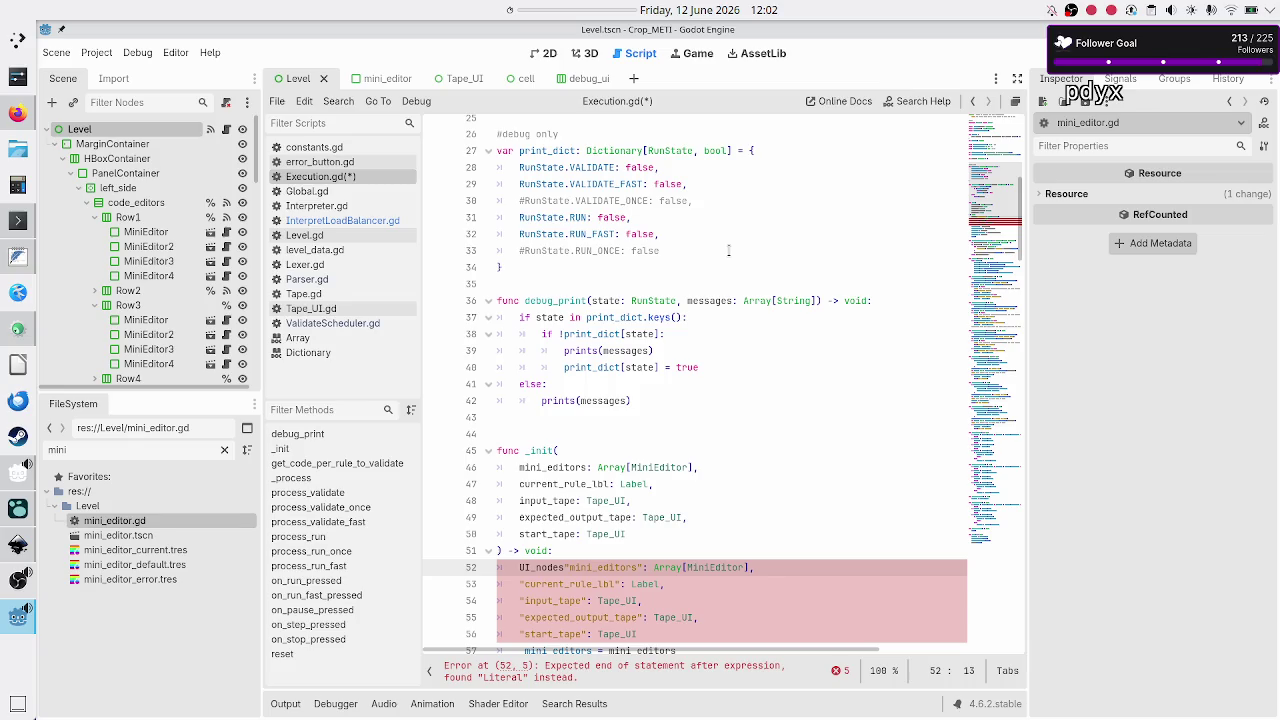
pyautogui.write('[')
pyautogui.press('Right')
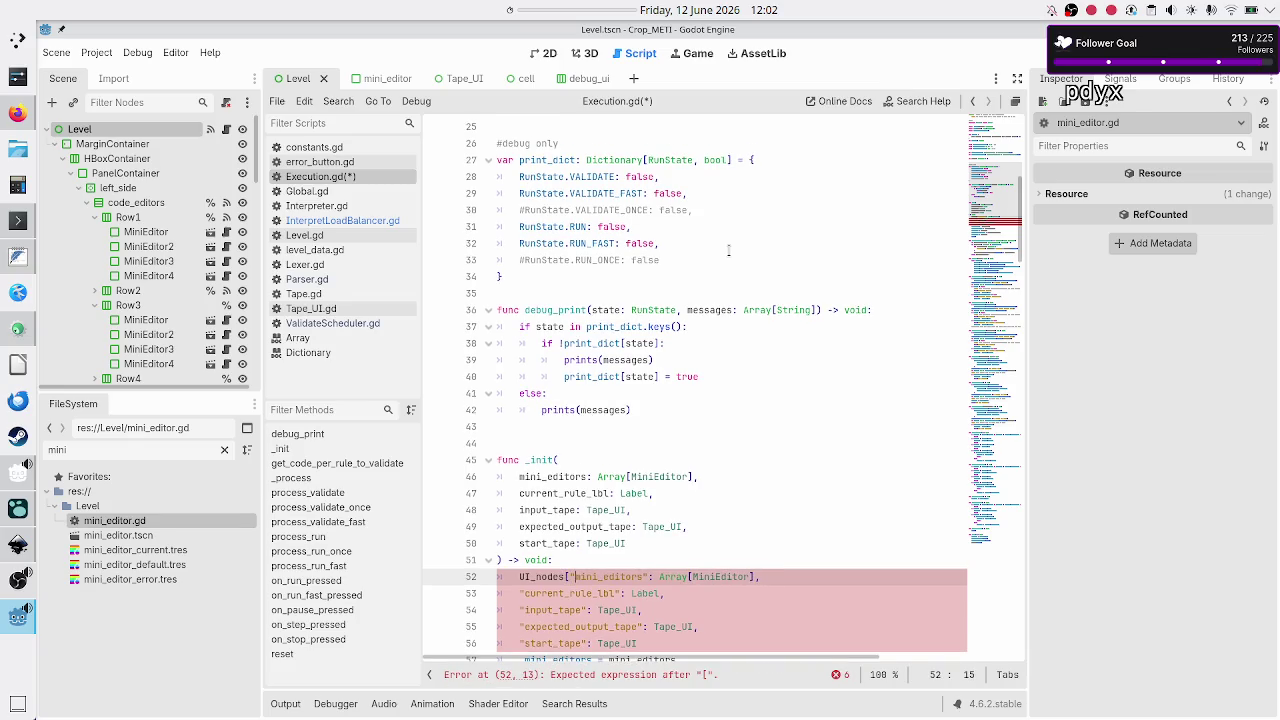
pyautogui.write(']')
pyautogui.press('Right')
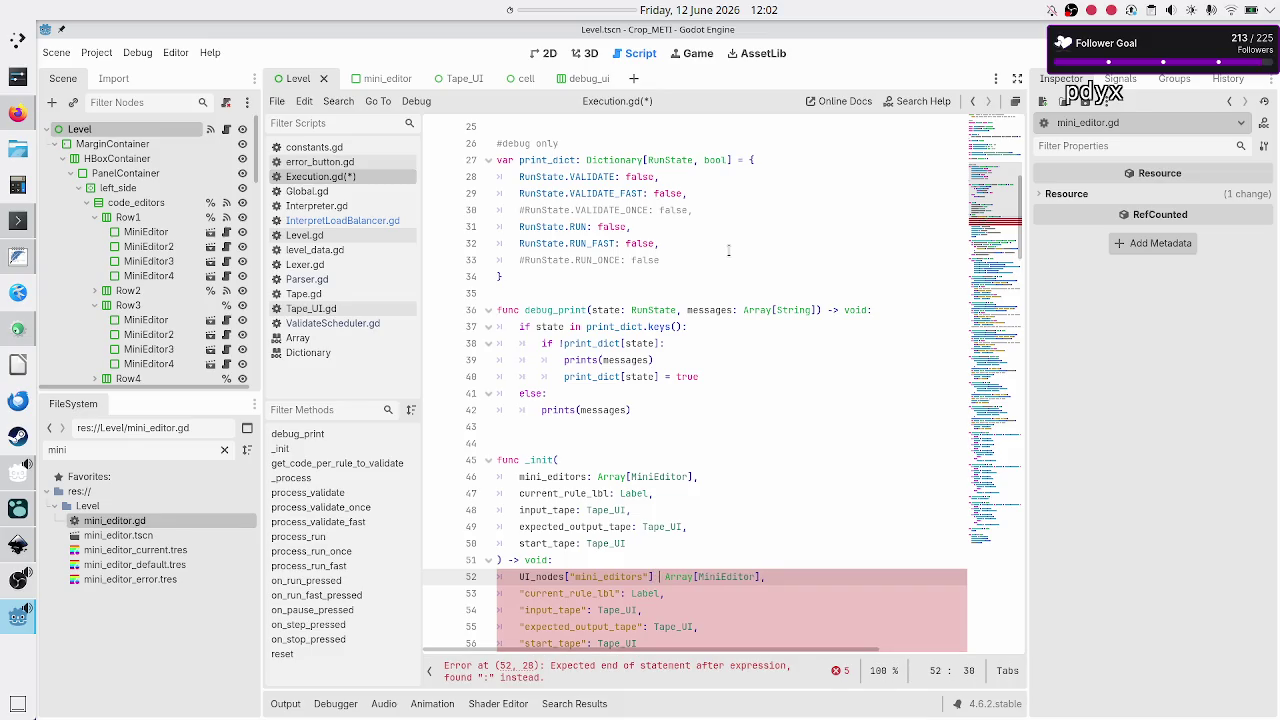
pyautogui.write('=')
pyautogui.press('Escape')
pyautogui.hotkey('shift', 'Right')
pyautogui.hotkey('shift', 'Right')
pyautogui.hotkey('shift', 'Right')
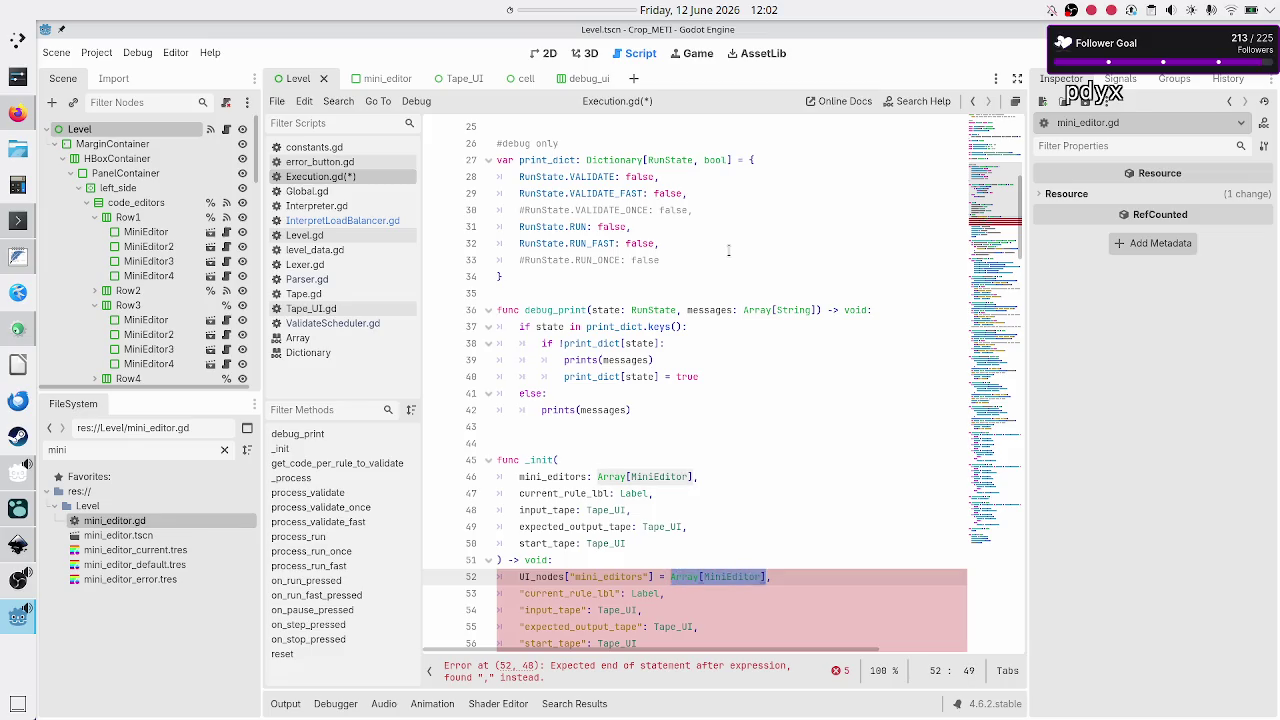
pyautogui.write('mini')
pyautogui.press('Return')
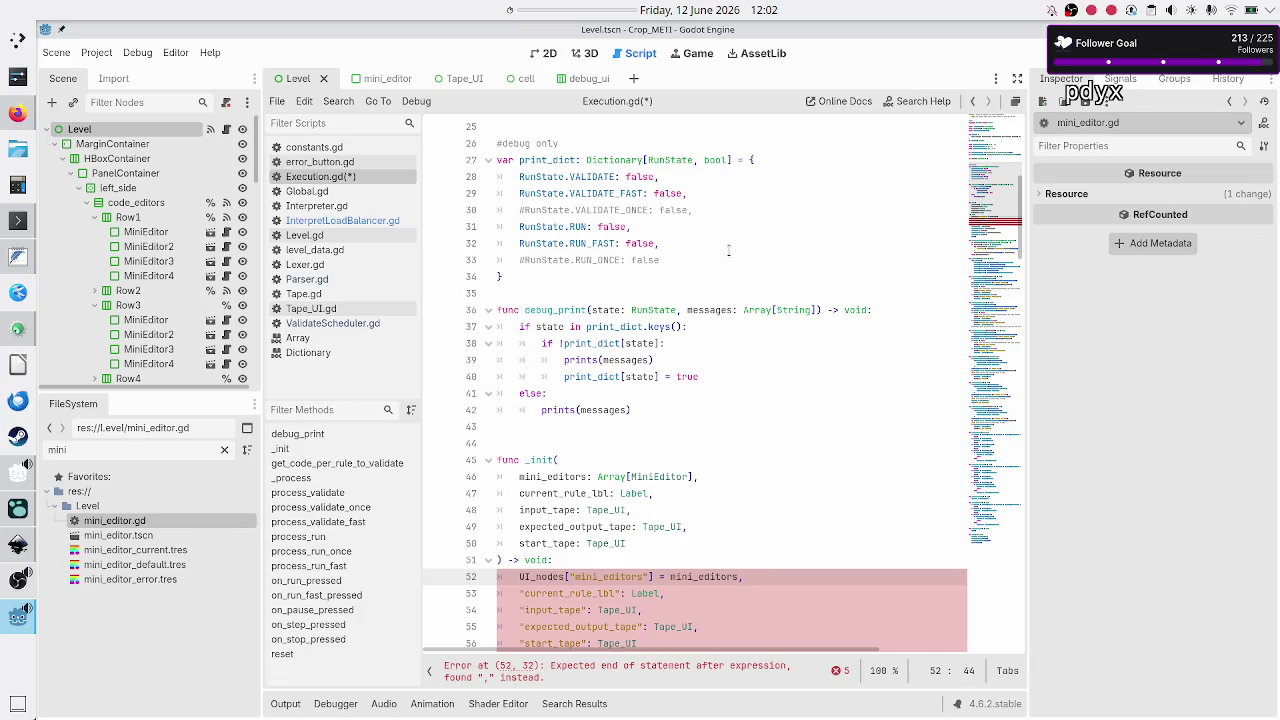
pyautogui.scroll(6, 655, 193)
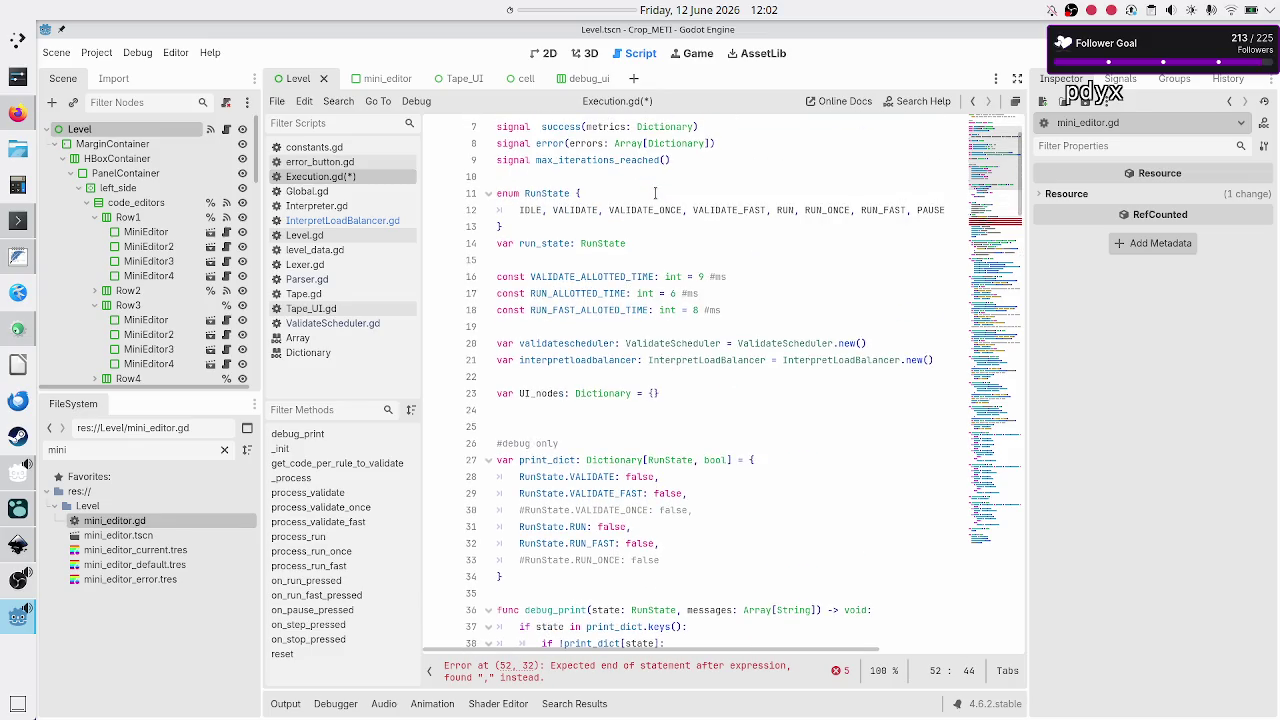
pyautogui.scroll(-1, 655, 193)
pyautogui.scroll(-9, 655, 193)
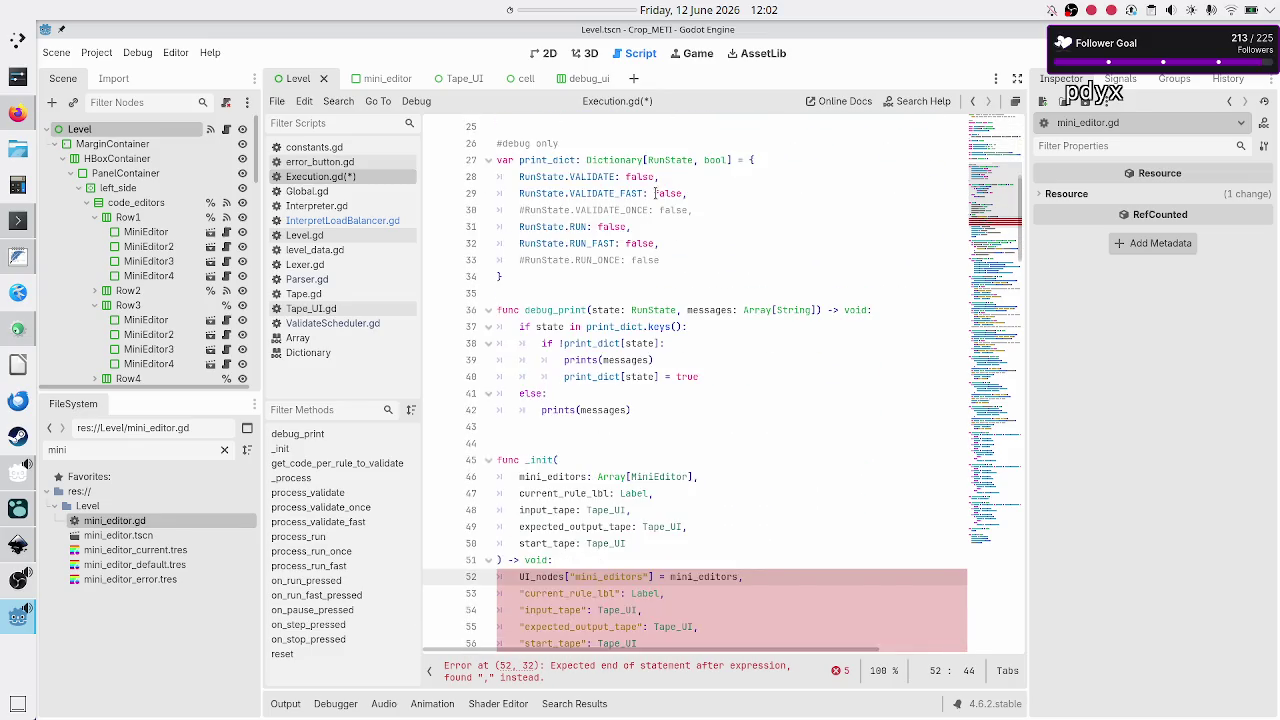
pyautogui.press('BackSpace')
pyautogui.press('Down')
# - Turn line 53 into UI_nodes["current_rule_lbl"] = current_rule_lbl
pyautogui.press('Home')
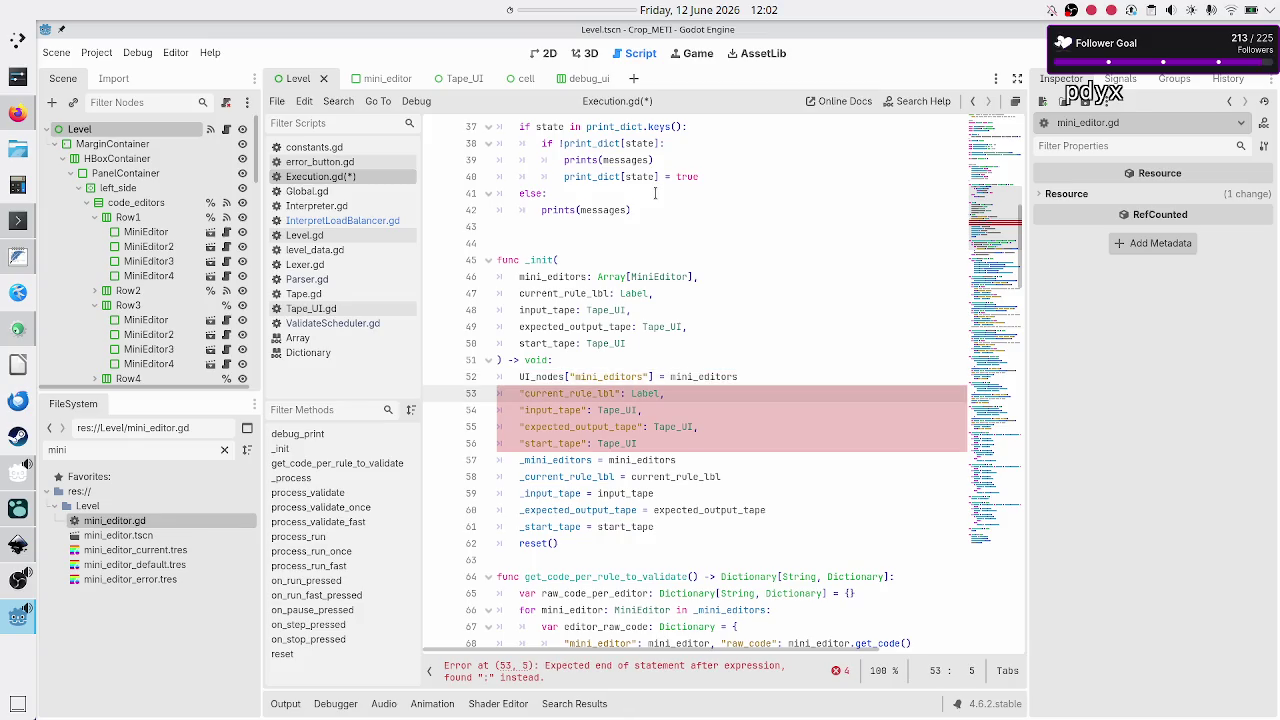
pyautogui.write('UI_nodes')
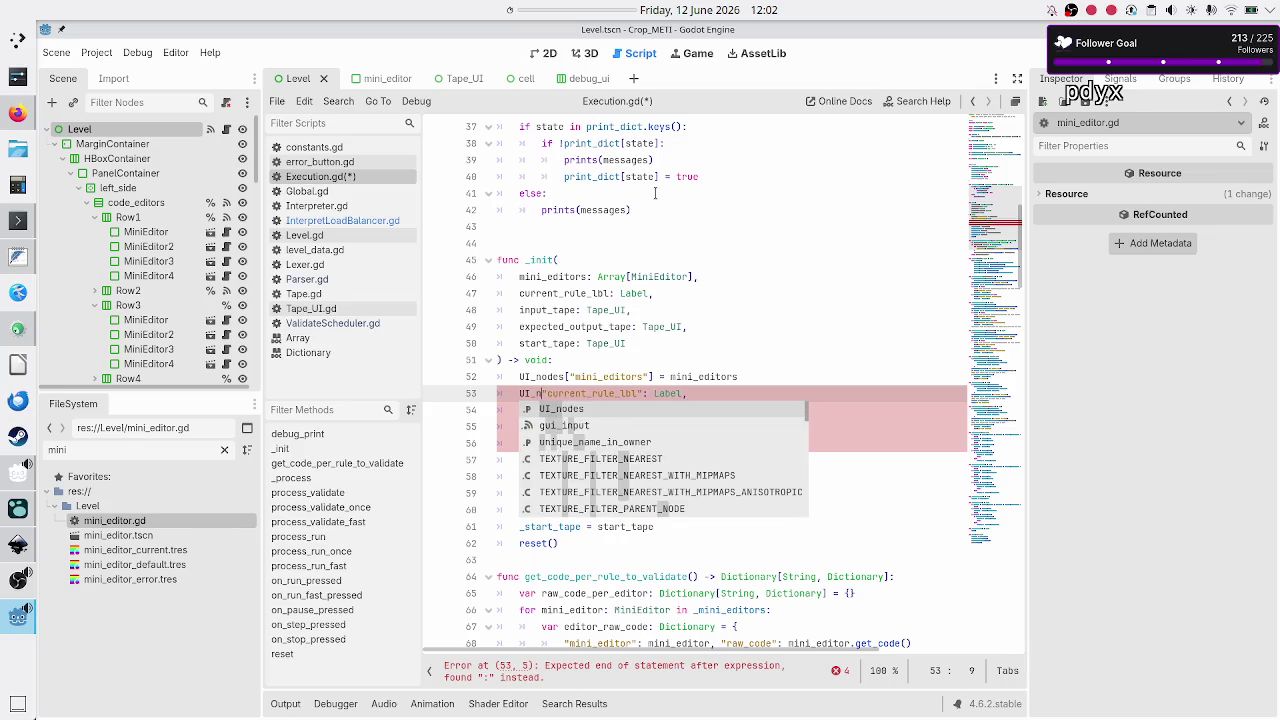
pyautogui.write('[')
pyautogui.press('Right')
pyautogui.press('Right')
pyautogui.press('Right')
pyautogui.press('Right')
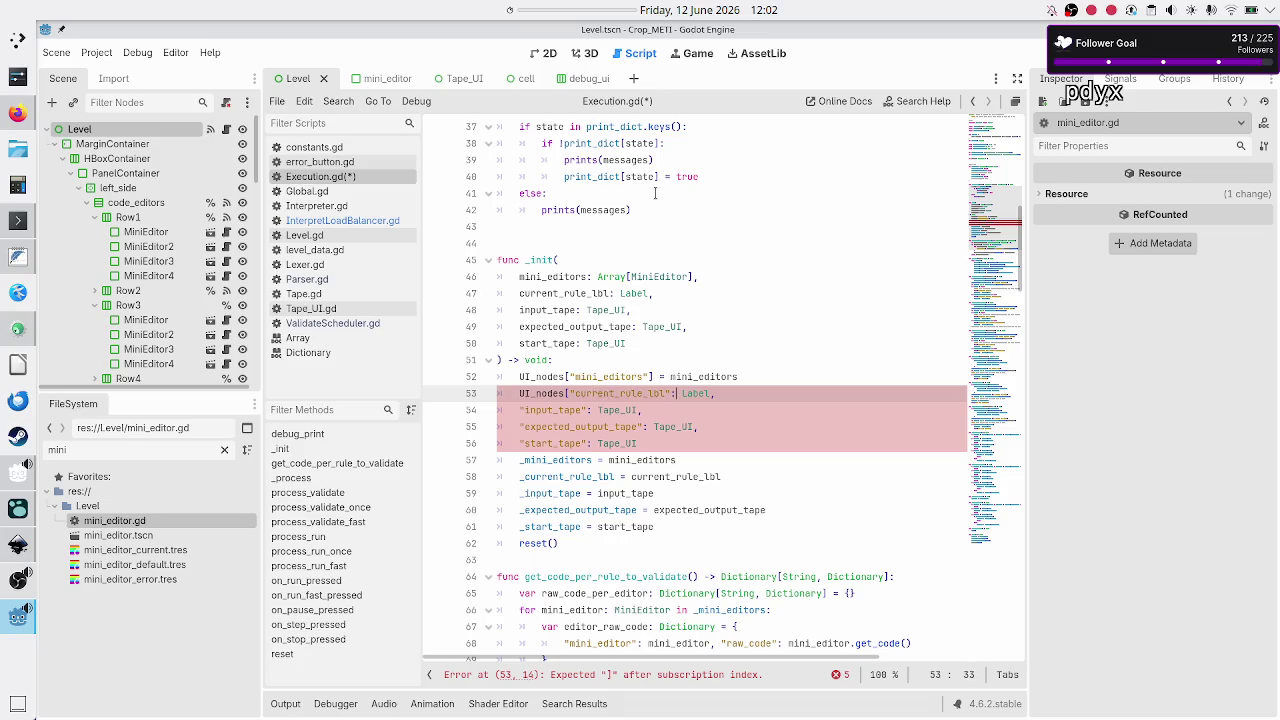
pyautogui.write(']')
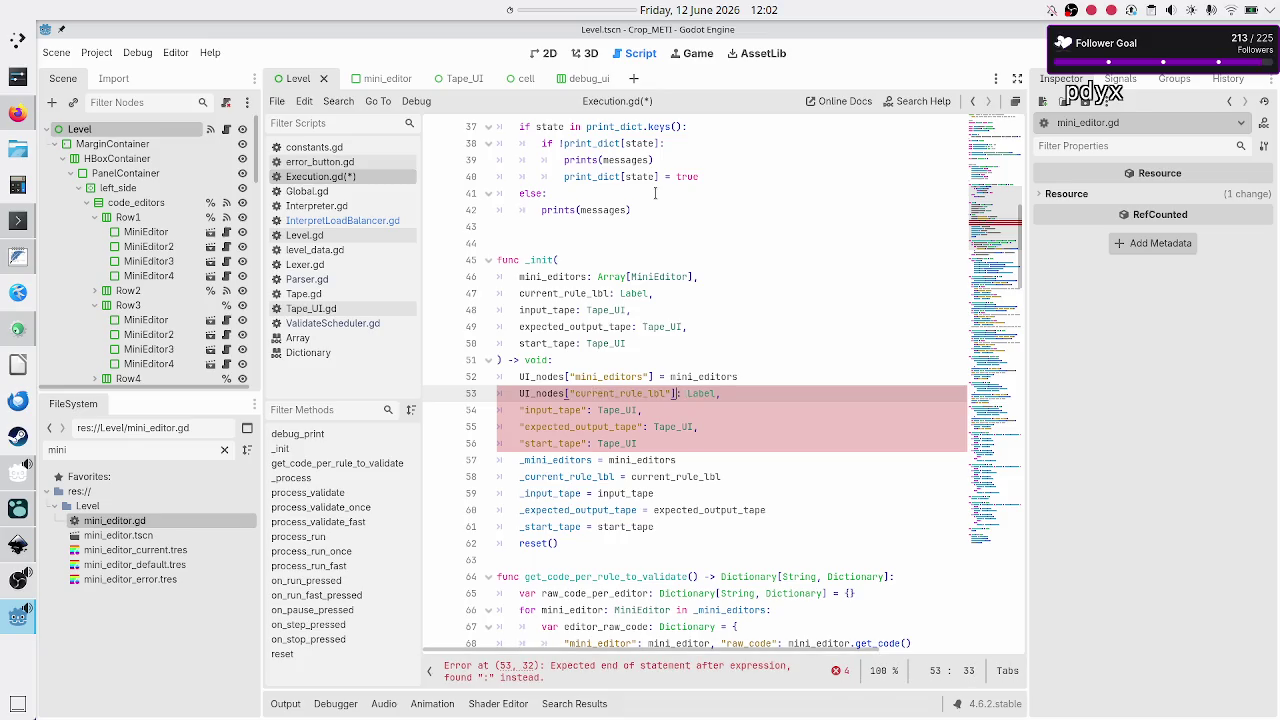
pyautogui.hotkey('shift', 'Right')
pyautogui.hotkey('shift', 'Right')
pyautogui.hotkey('shift', 'Right')
pyautogui.press('Delete')
pyautogui.write('=')
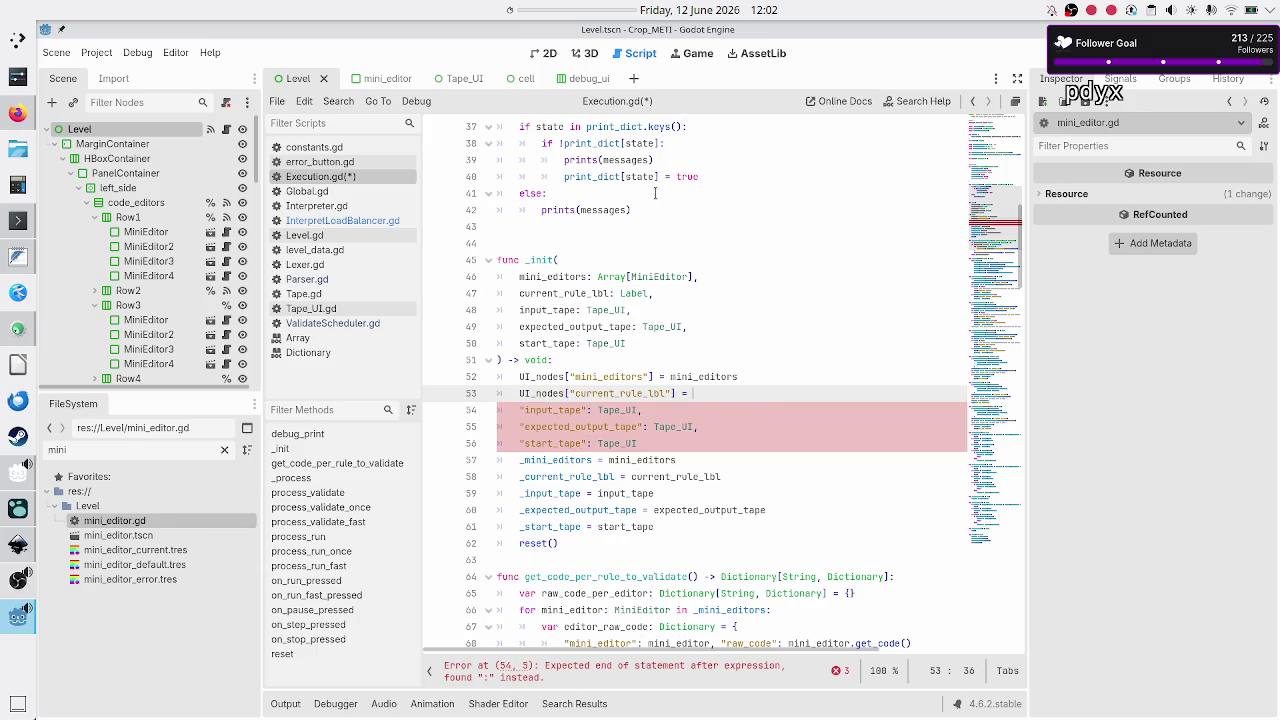
pyautogui.write('cur')
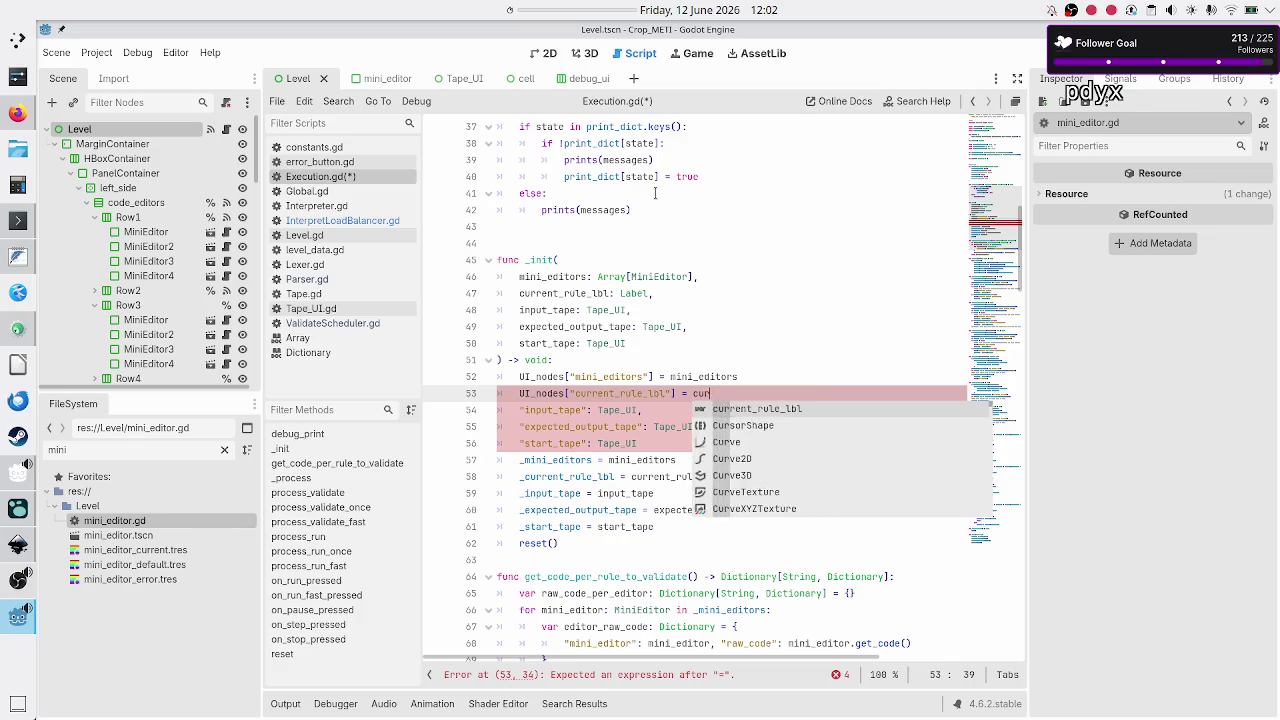
pyautogui.press('Return')
# - Turn line 54 into UI_nodes["input_tape"] = input_tape
pyautogui.press('Right')
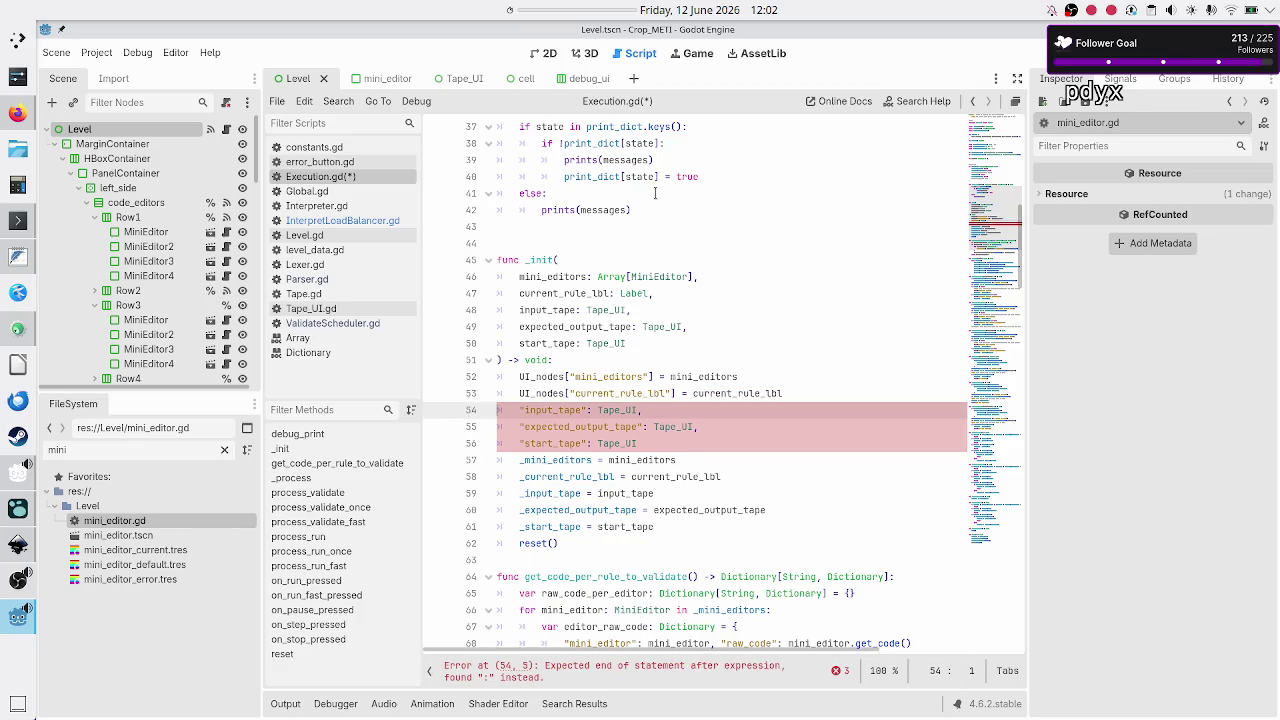
pyautogui.write('UI')
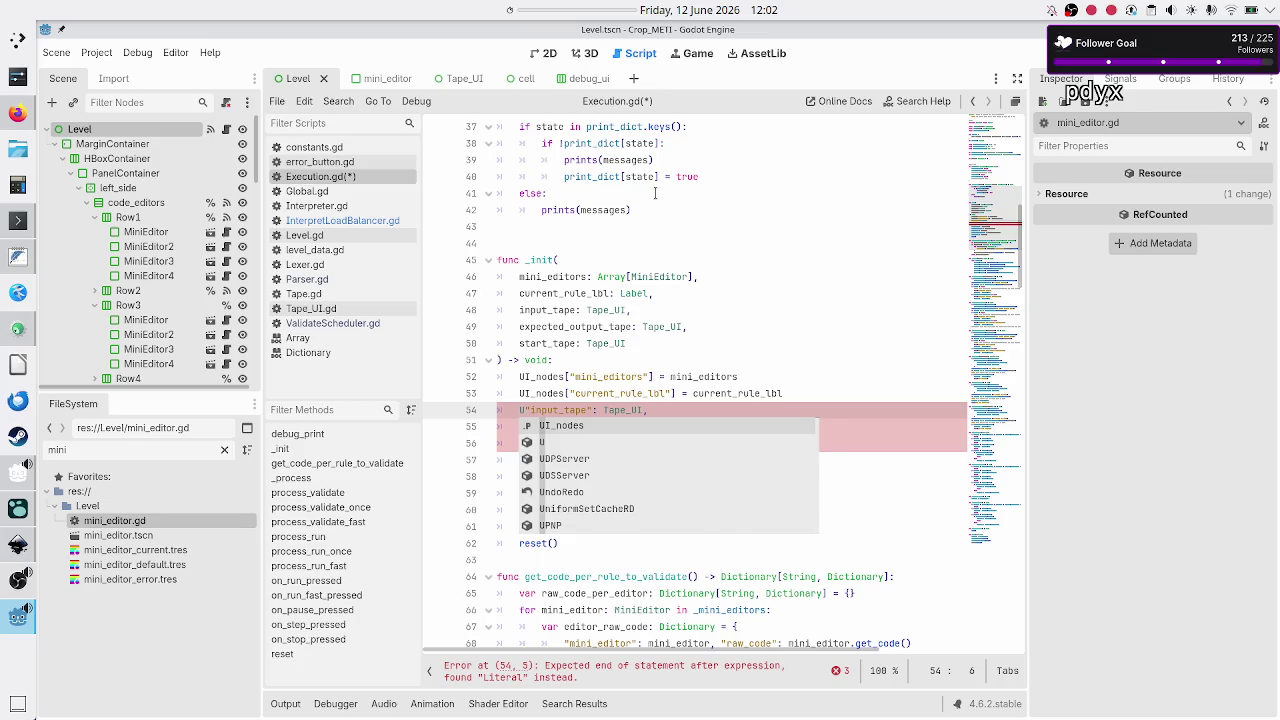
pyautogui.press('Return')
pyautogui.hotkey('shift', 'Right')
pyautogui.hotkey('shift', 'Right')
pyautogui.hotkey('shift', 'Right')
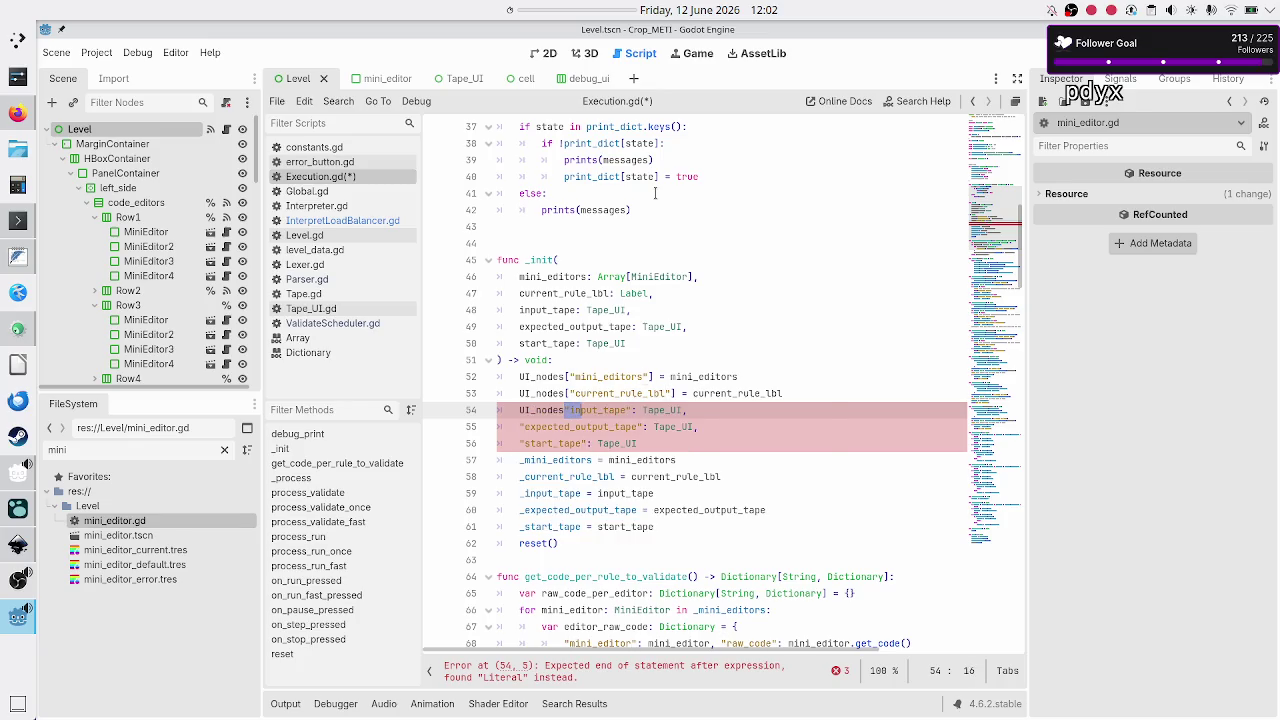
pyautogui.hotkey('shift', 'Right')
pyautogui.hotkey('shift', 'Right')
pyautogui.hotkey('shift', 'Right')
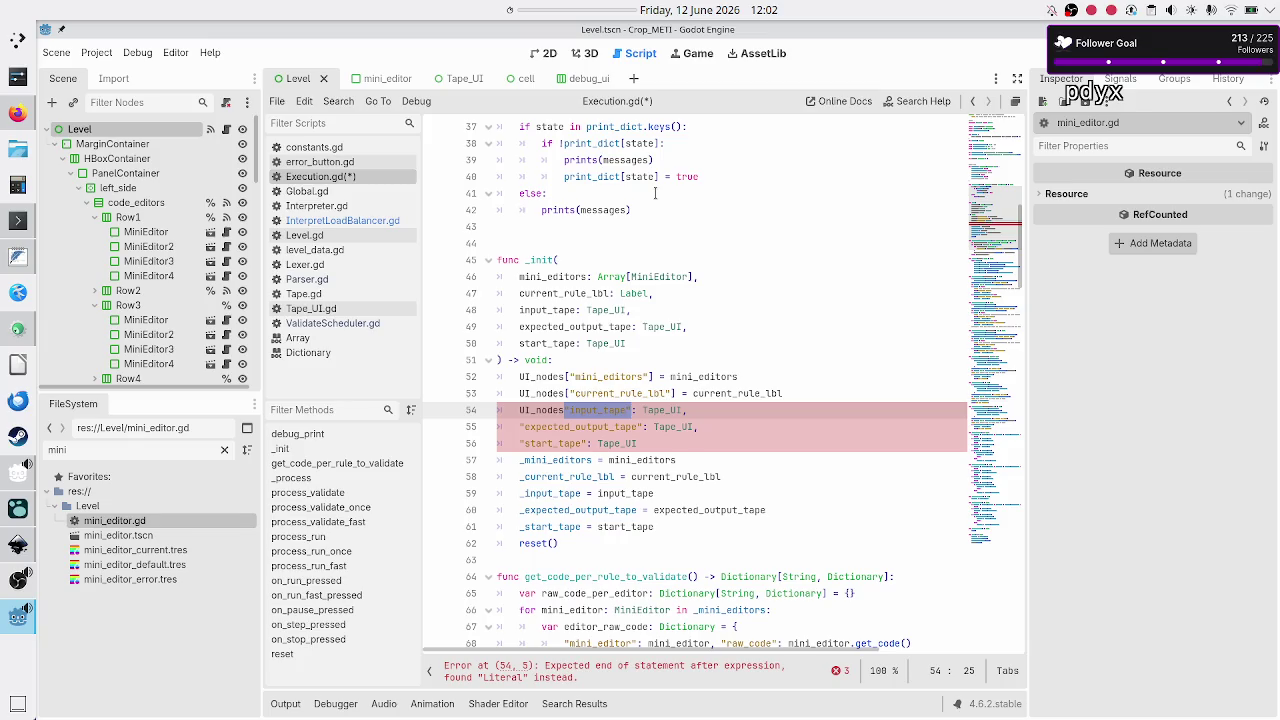
pyautogui.write('[')
pyautogui.hotkey('shift', 'Right')
pyautogui.hotkey('shift', 'Right')
pyautogui.hotkey('shift', 'Right')
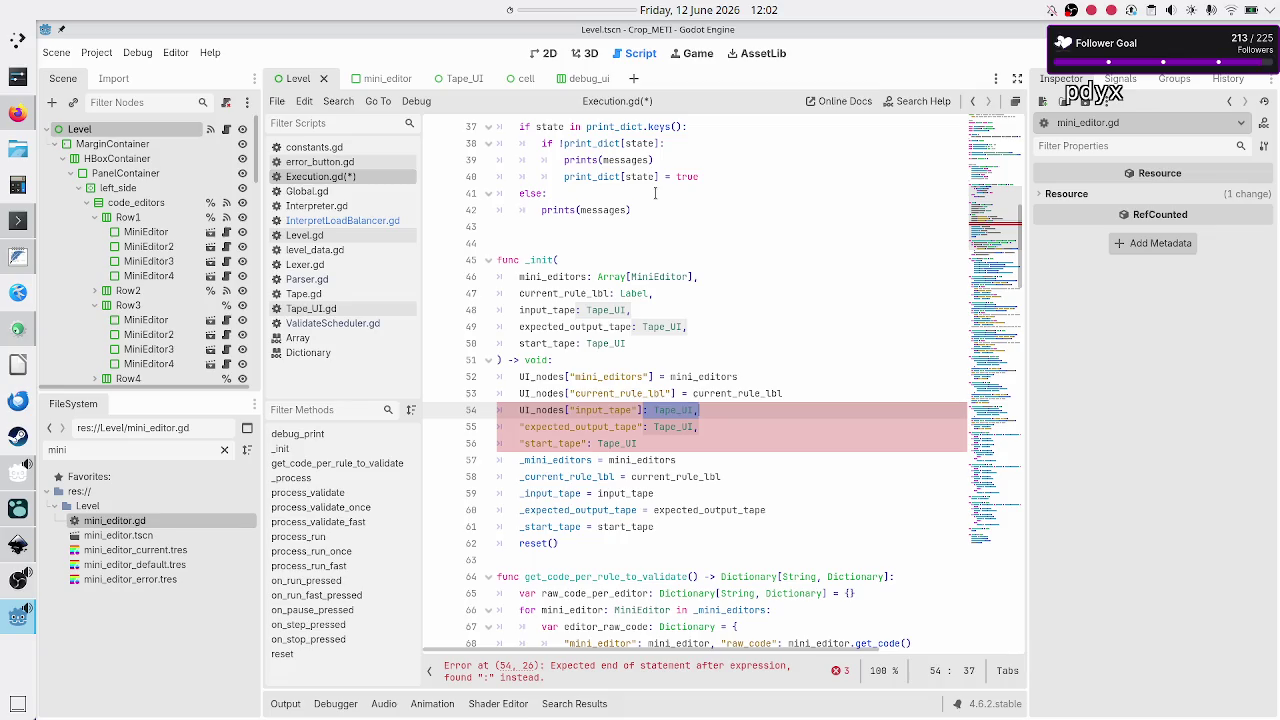
pyautogui.write('input_tape')
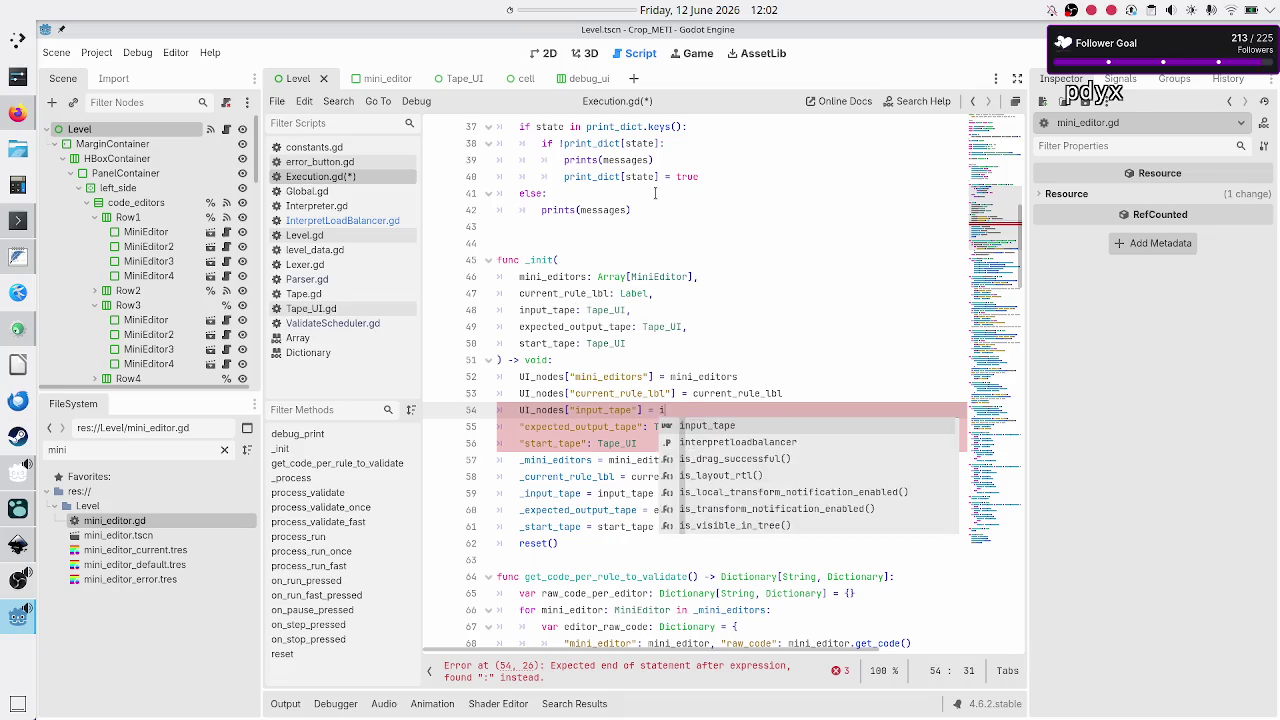
pyautogui.press('Down')
# - Turn line 55 into UI_nodes["expected_output_tape"] = expected_output_tape
pyautogui.press('Home')
pyautogui.write('UI_nodes')
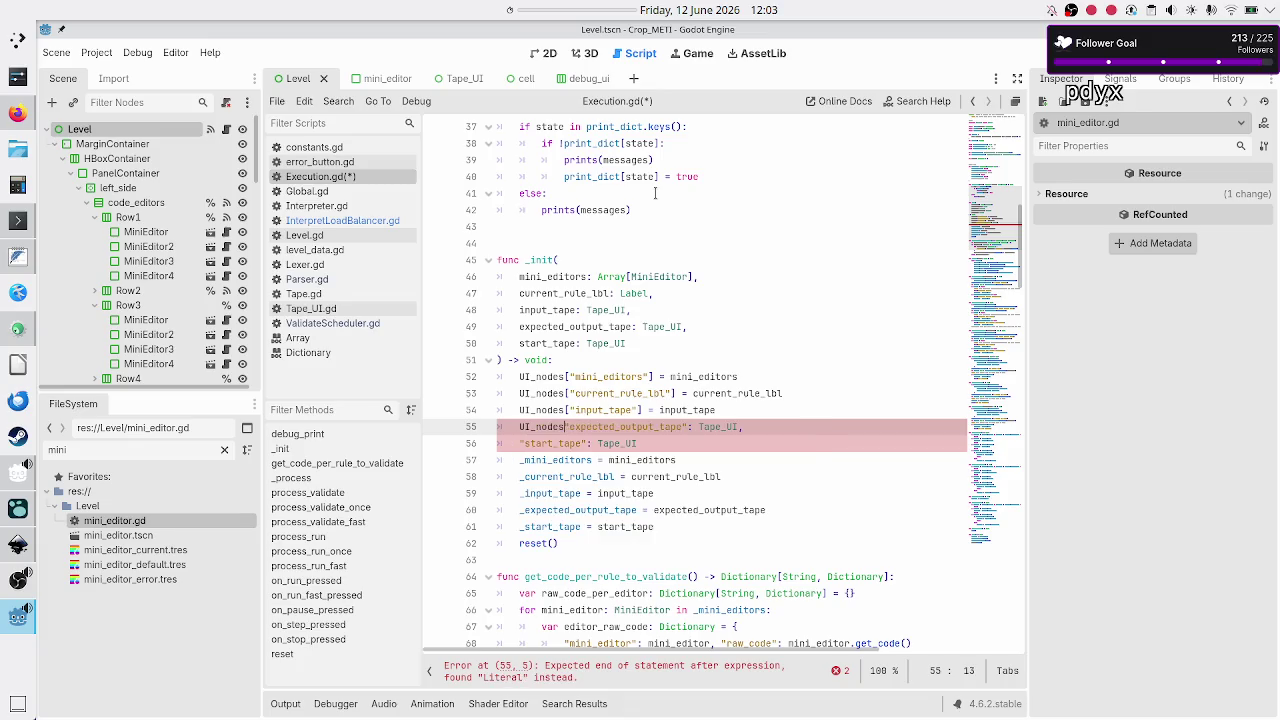
pyautogui.hotkey('shift', 'Right')
pyautogui.hotkey('shift', 'Right')
pyautogui.hotkey('shift', 'Right')
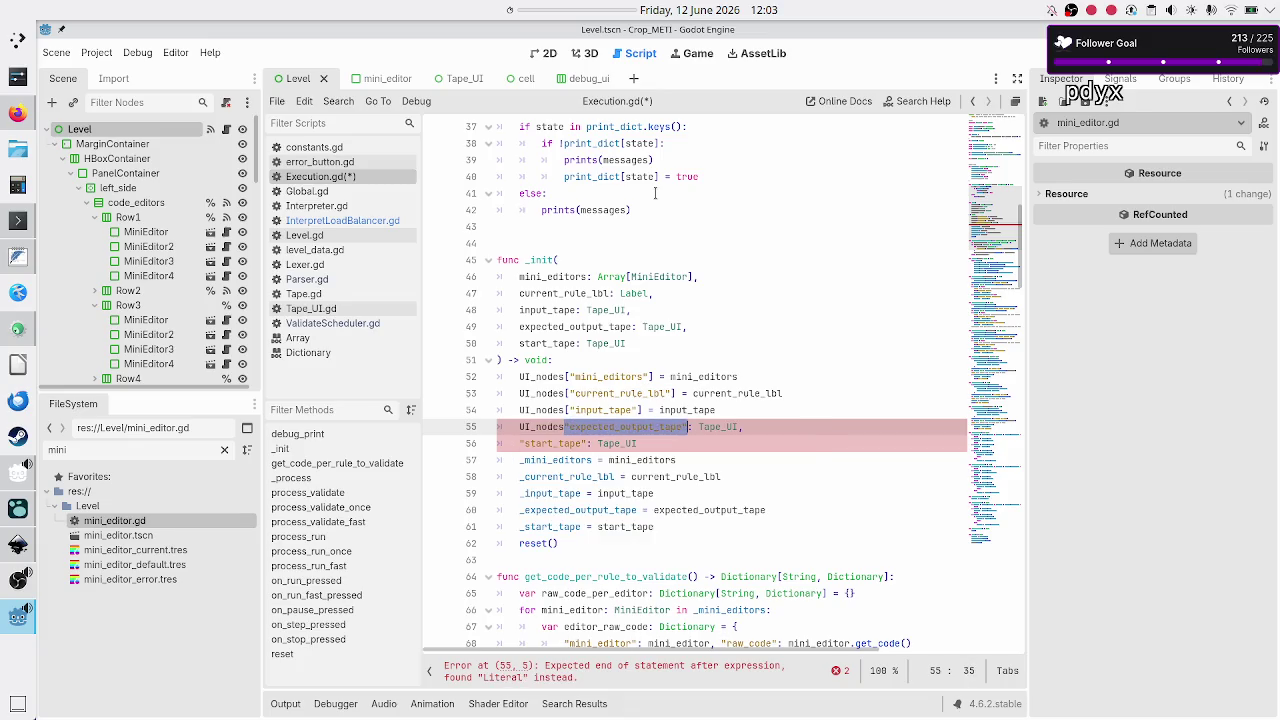
pyautogui.write('[')
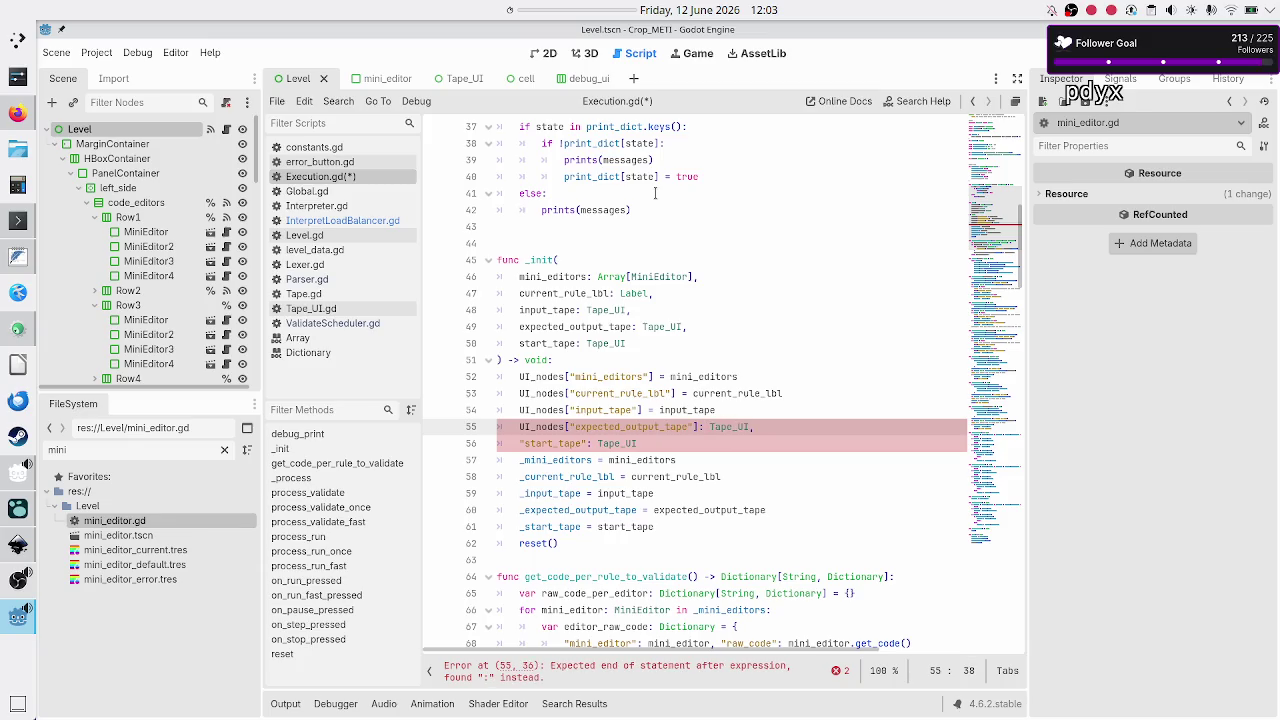
pyautogui.hotkey('shift', 'Right')
pyautogui.hotkey('shift', 'Right')
pyautogui.hotkey('shift', 'Right')
pyautogui.write('= ex')
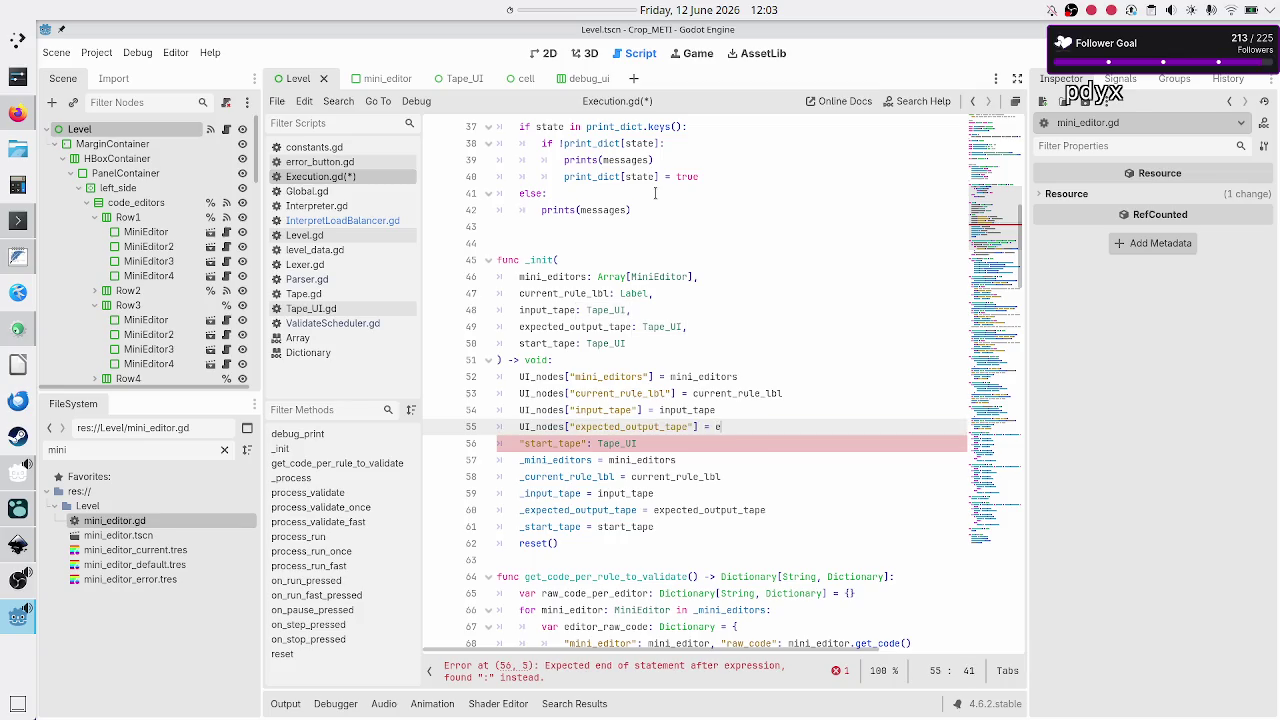
pyautogui.press('Return')
pyautogui.press('Down')
# - Turn line 56 into UI_nodes["start_tape"] = start_tape
pyautogui.press('Home')
pyautogui.write('UI_nodes')
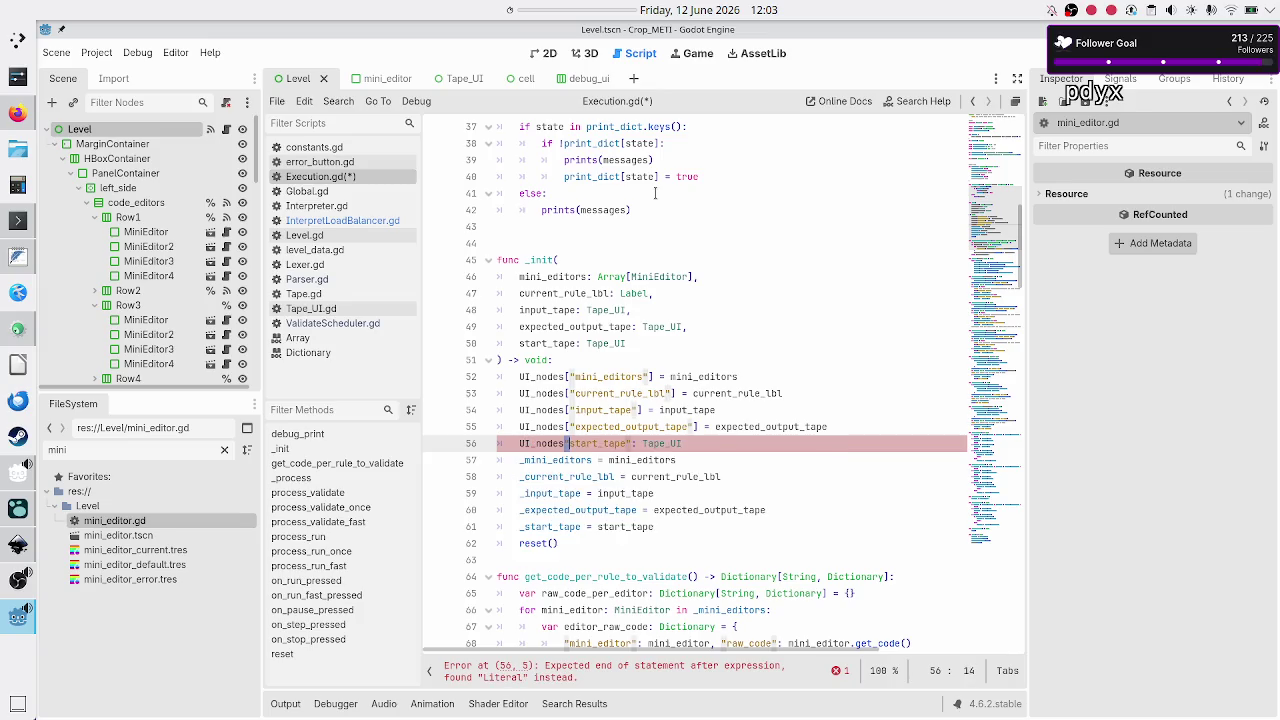
pyautogui.hotkey('shift', 'Right')
pyautogui.hotkey('shift', 'Right')
pyautogui.hotkey('shift', 'Right')
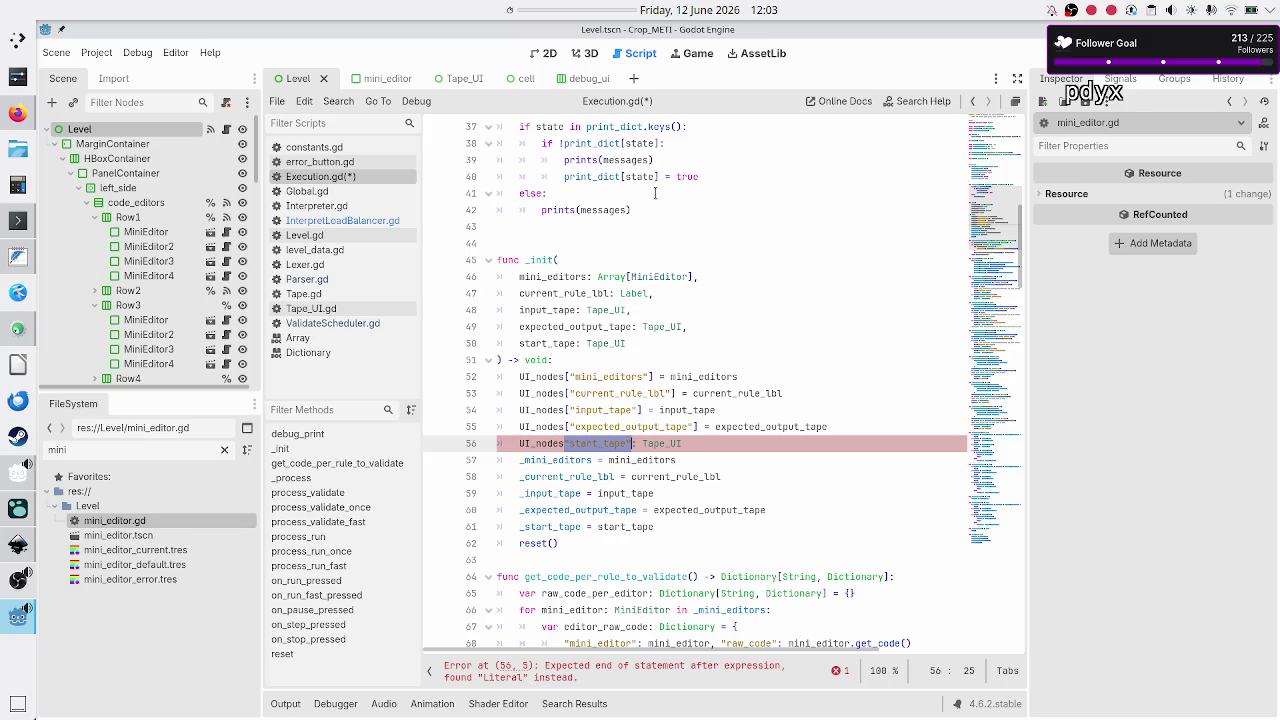
pyautogui.write('[')
pyautogui.hotkey('shift', 'Right')
pyautogui.hotkey('shift', 'Right')
pyautogui.hotkey('shift', 'Right')
pyautogui.hotkey('shift', 'Right')
pyautogui.hotkey('shift', 'Right')
pyautogui.hotkey('shift', 'Right')
pyautogui.press('Delete')
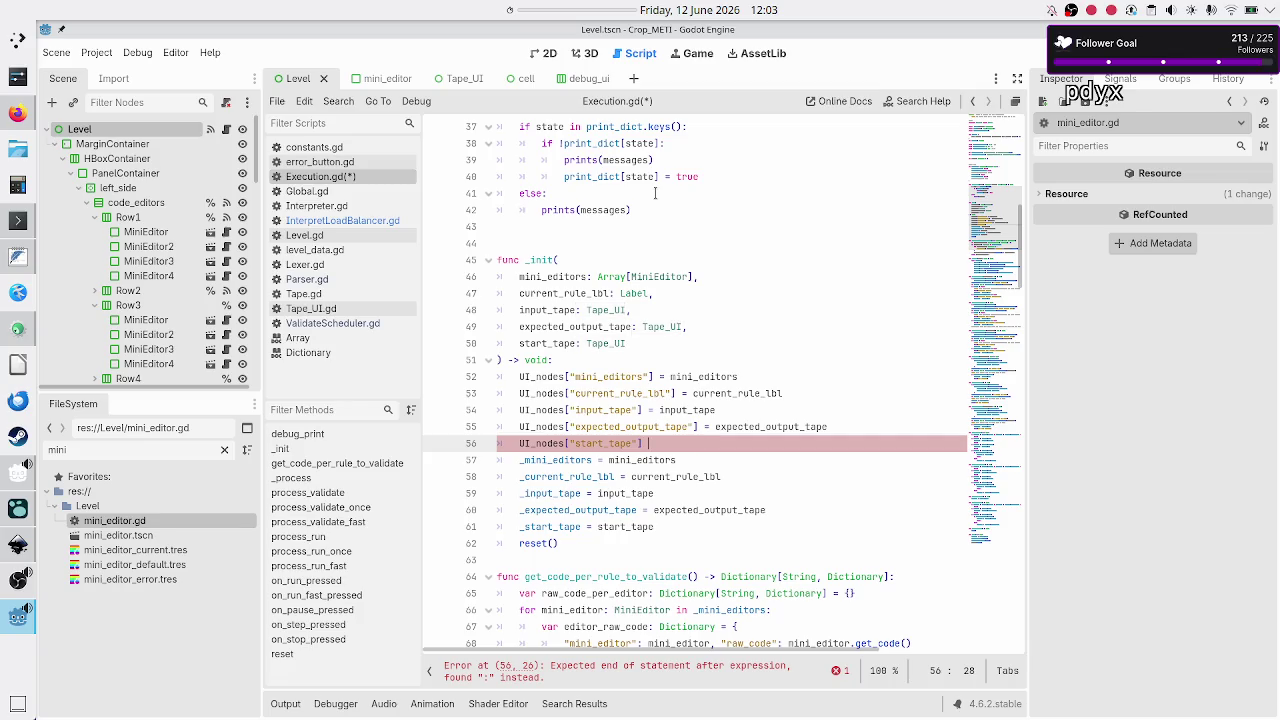
pyautogui.write('= start')
pyautogui.press('Return')
pyautogui.press('Down')
pyautogui.press('Home')
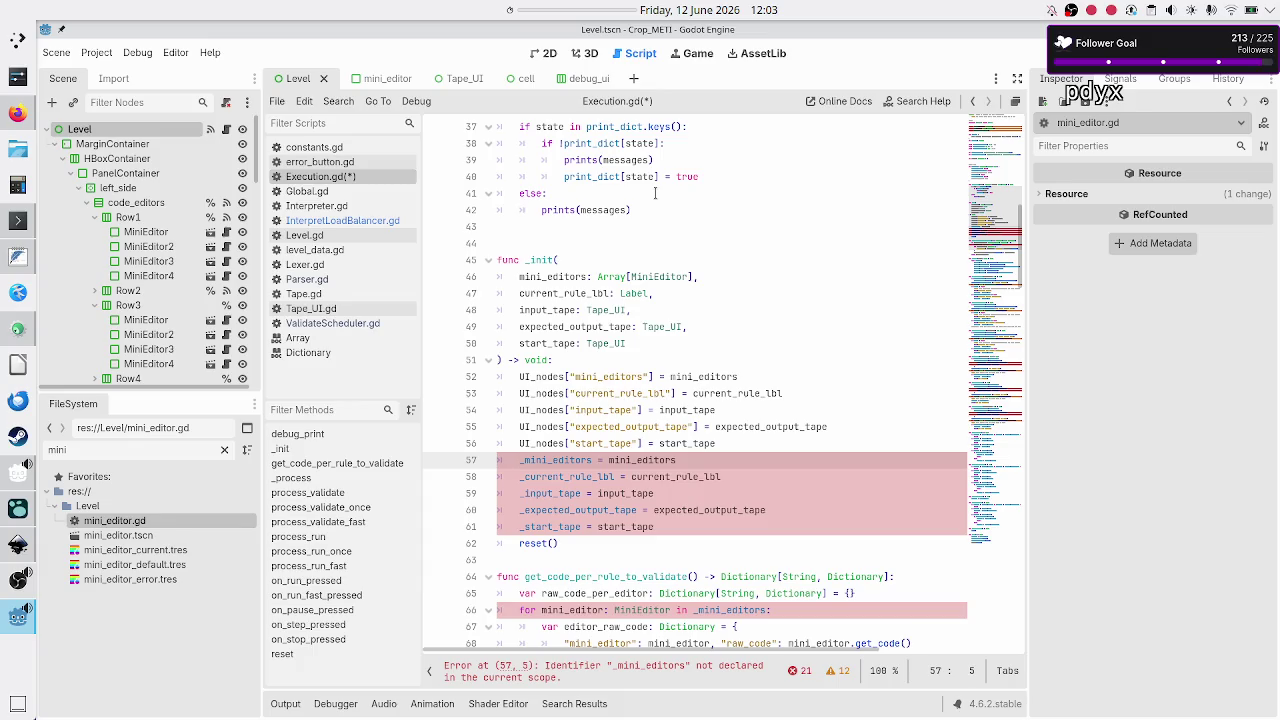
# - Delete the old _mini_editors through _start_tape assignment lines before reset()
pyautogui.hotkey('shift', 'Down')
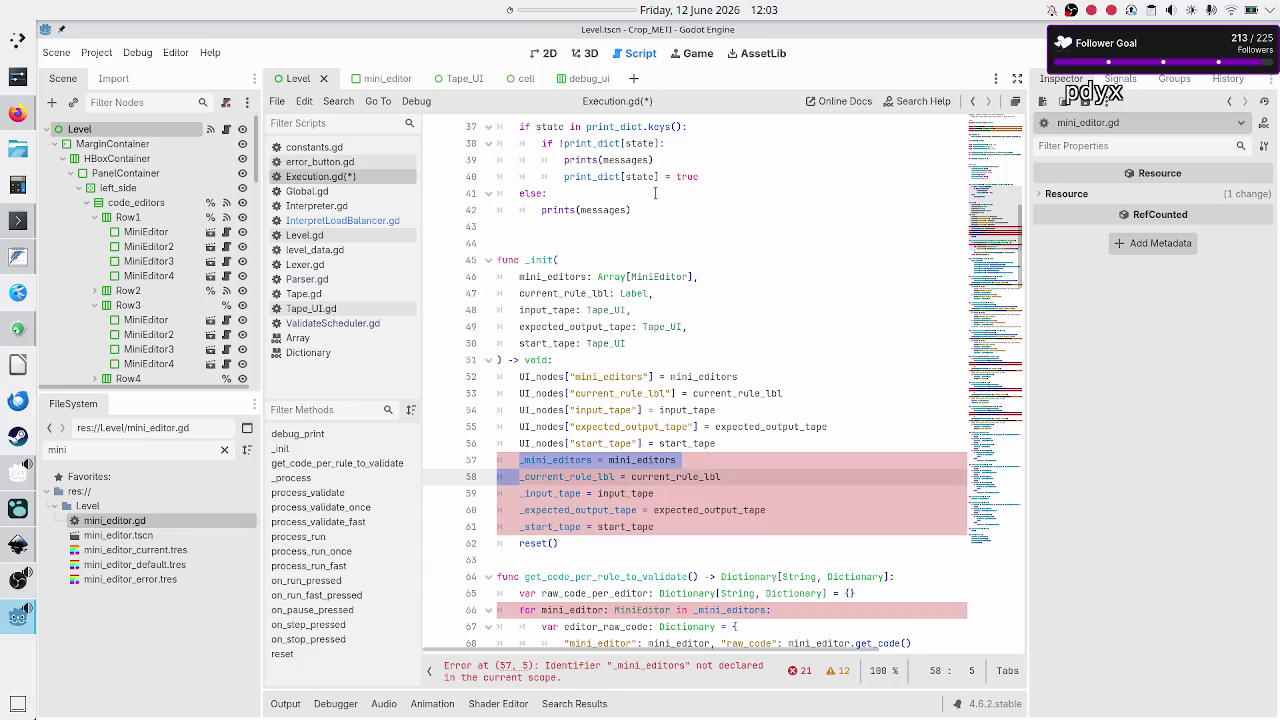
pyautogui.hotkey('shift', 'Down')
pyautogui.hotkey('shift', 'Down')
pyautogui.hotkey('shift', 'Down')
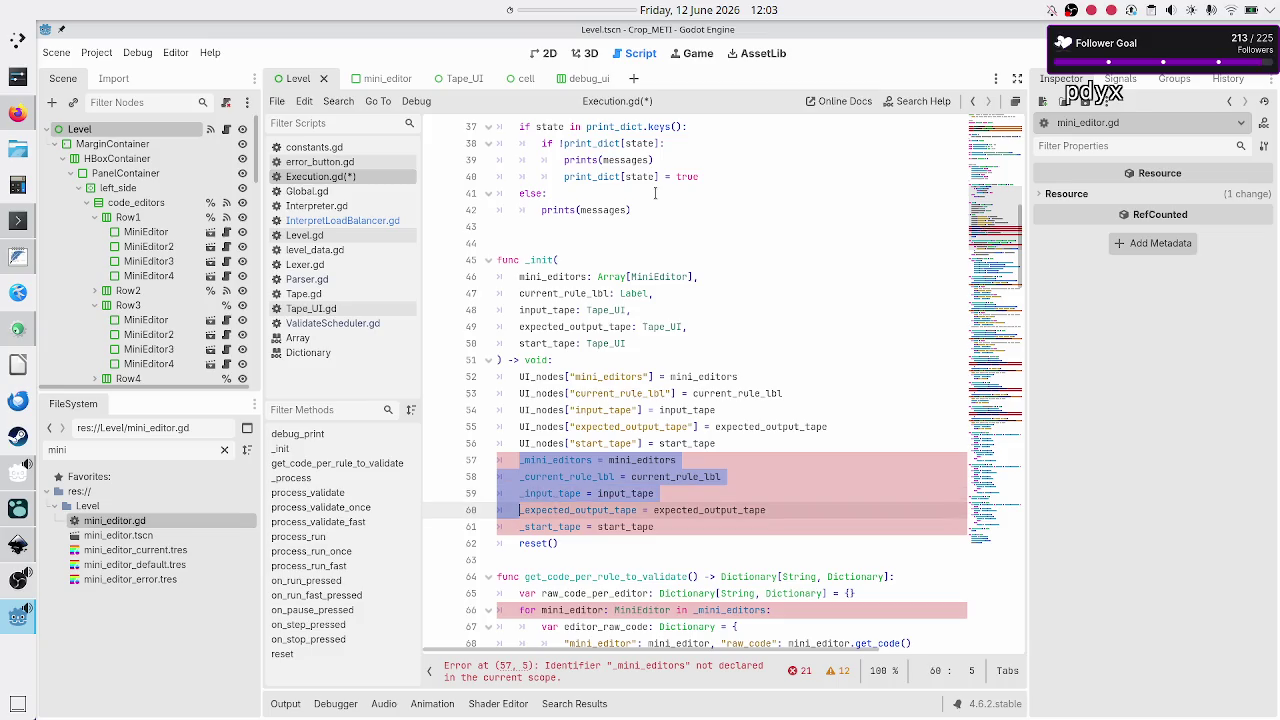
pyautogui.hotkey('shift', 'End')
pyautogui.hotkey('ctrl', 'shift', 'k')
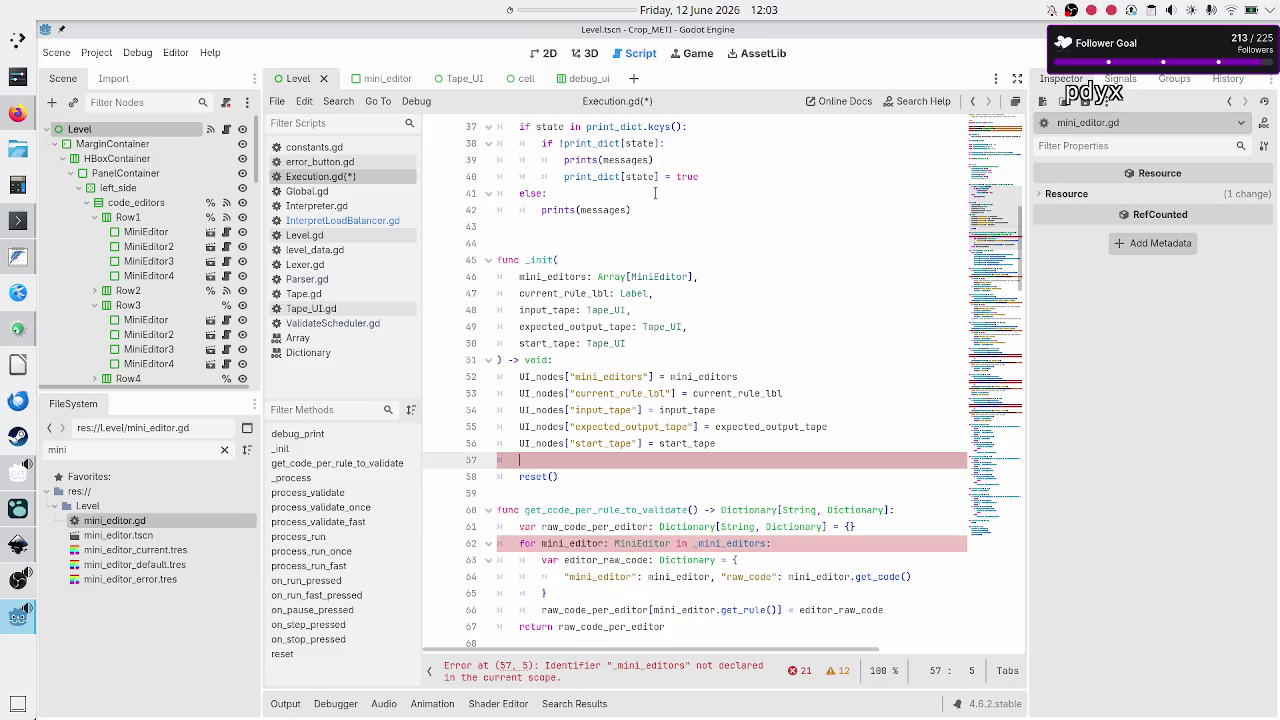
# - Move the reset() call to the top of _init and save Execution.gd
pyautogui.hotkey('shift', 'End')
pyautogui.hotkey('ctrl', 'c')
pyautogui.press('BackSpace')
pyautogui.press('BackSpace')
pyautogui.press('BackSpace')
pyautogui.press('Up')
pyautogui.press('Up')
pyautogui.press('Up')
pyautogui.press('Up')
pyautogui.hotkey('ctrl', 'shift', 'Return')
pyautogui.hotkey('ctrl', 'v')
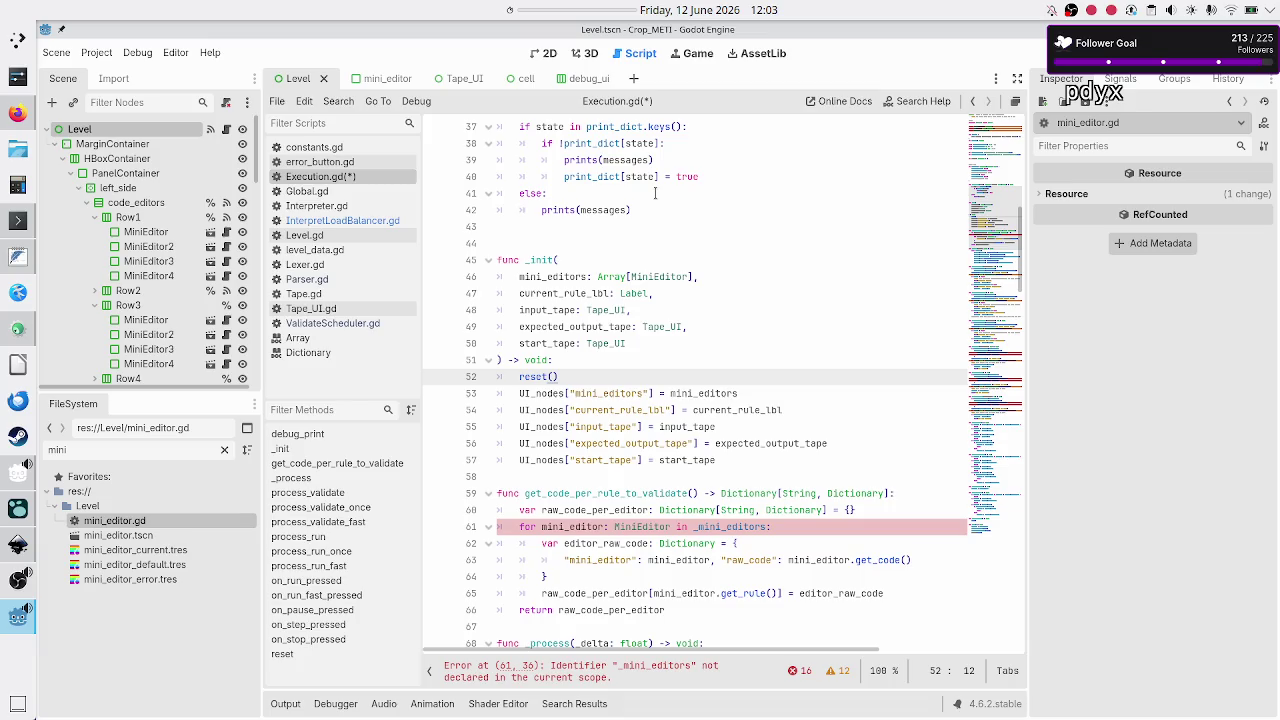
pyautogui.hotkey('ctrl', 's')
pyautogui.click(528, 474)
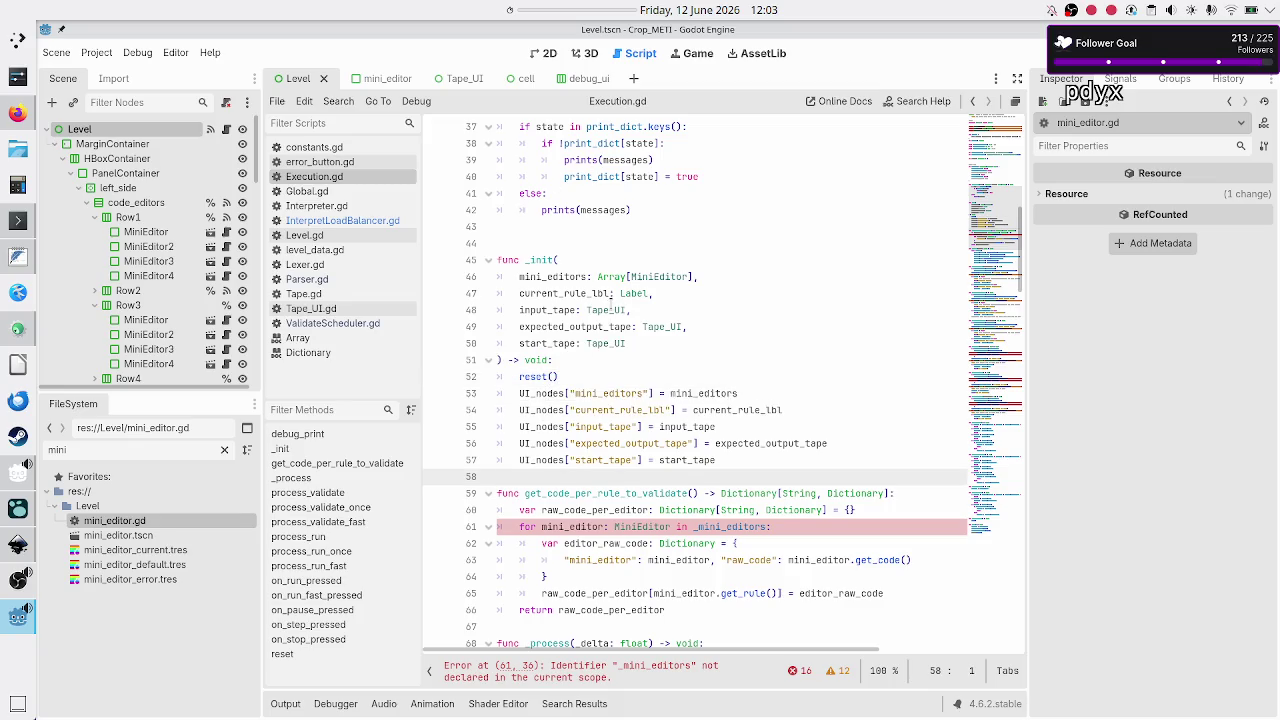
# - Scroll up Execution.gd to review the validatescheduler and UI_nodes declarations
pyautogui.scroll(4, 611, 310)
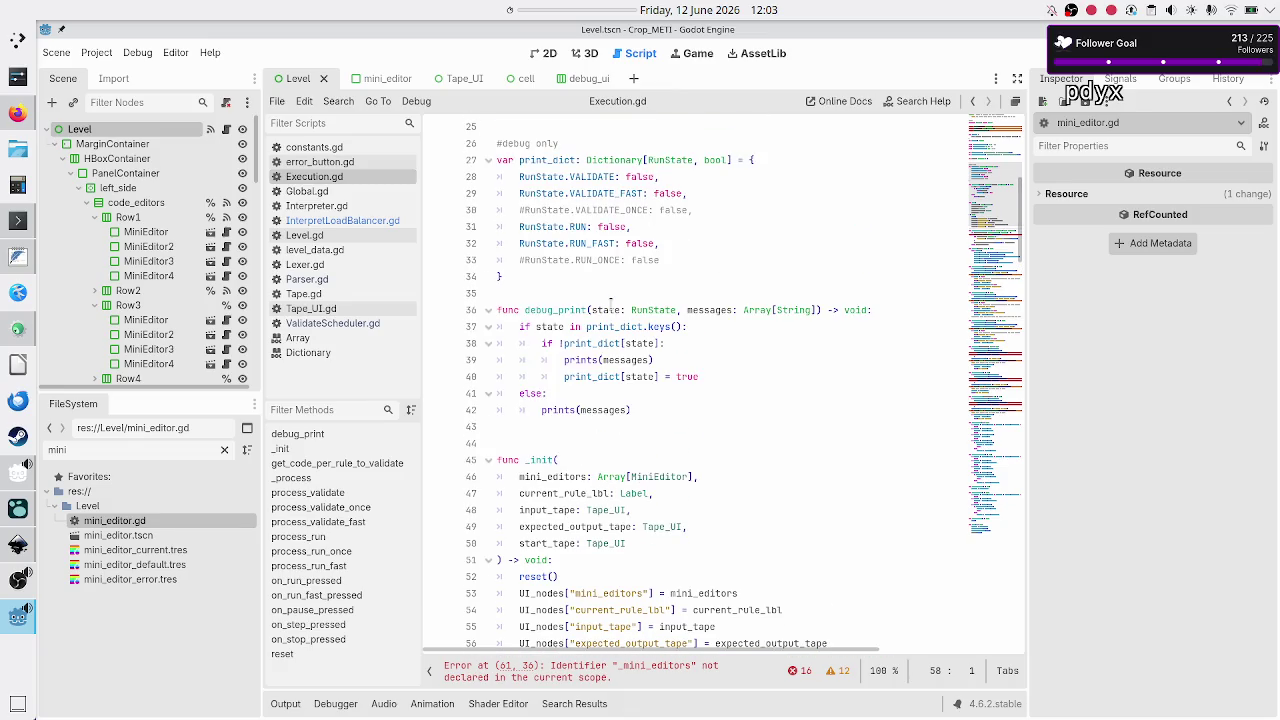
pyautogui.scroll(4, 611, 303)
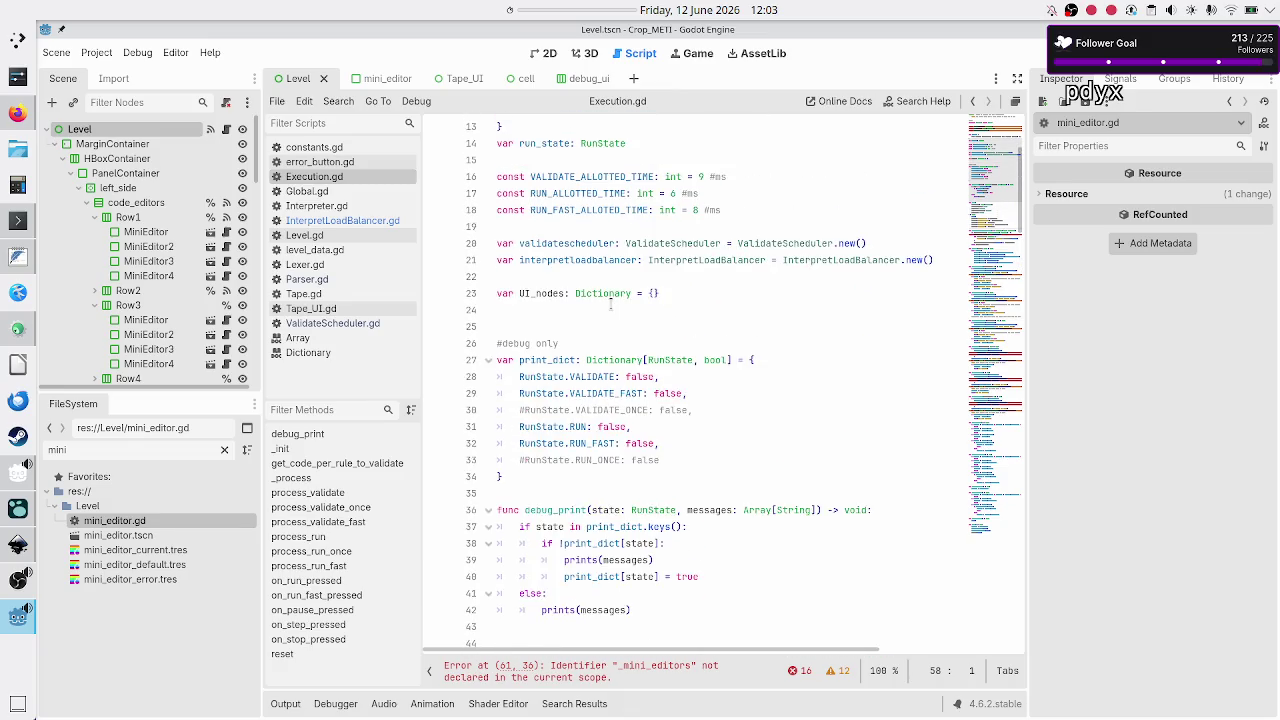
pyautogui.scroll(1, 611, 305)
pyautogui.scroll(1, 611, 303)
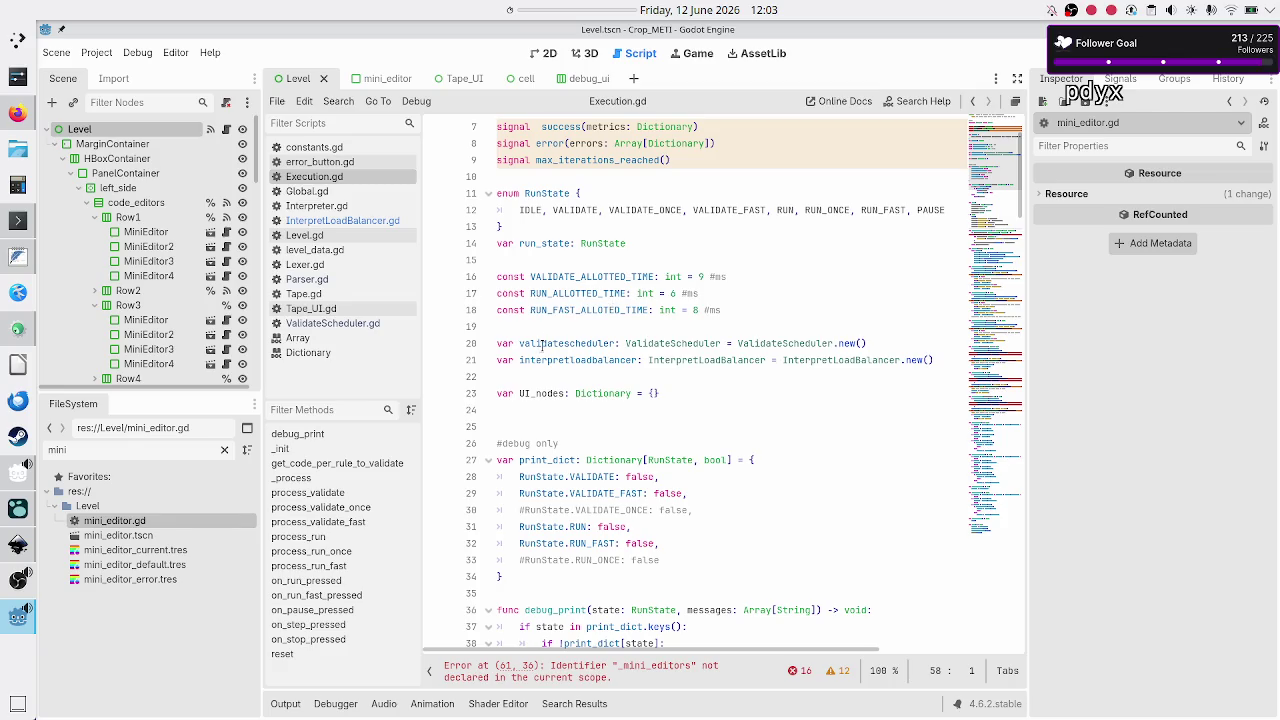
pyautogui.doubleClick(541, 345)
pyautogui.click(550, 361)
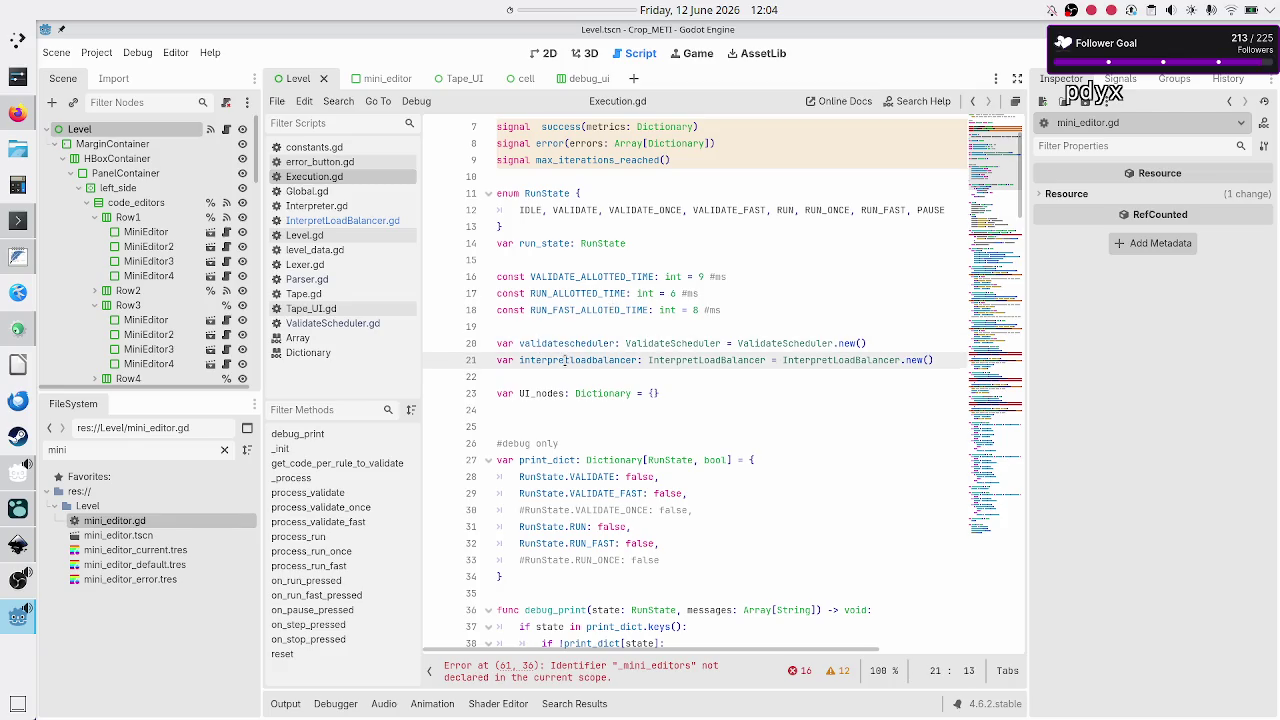
pyautogui.click(556, 393)
# - Scroll through the rest of Execution.gd, then switch to InterpretLoadBalancer.gd
pyautogui.scroll(-20, 556, 393)
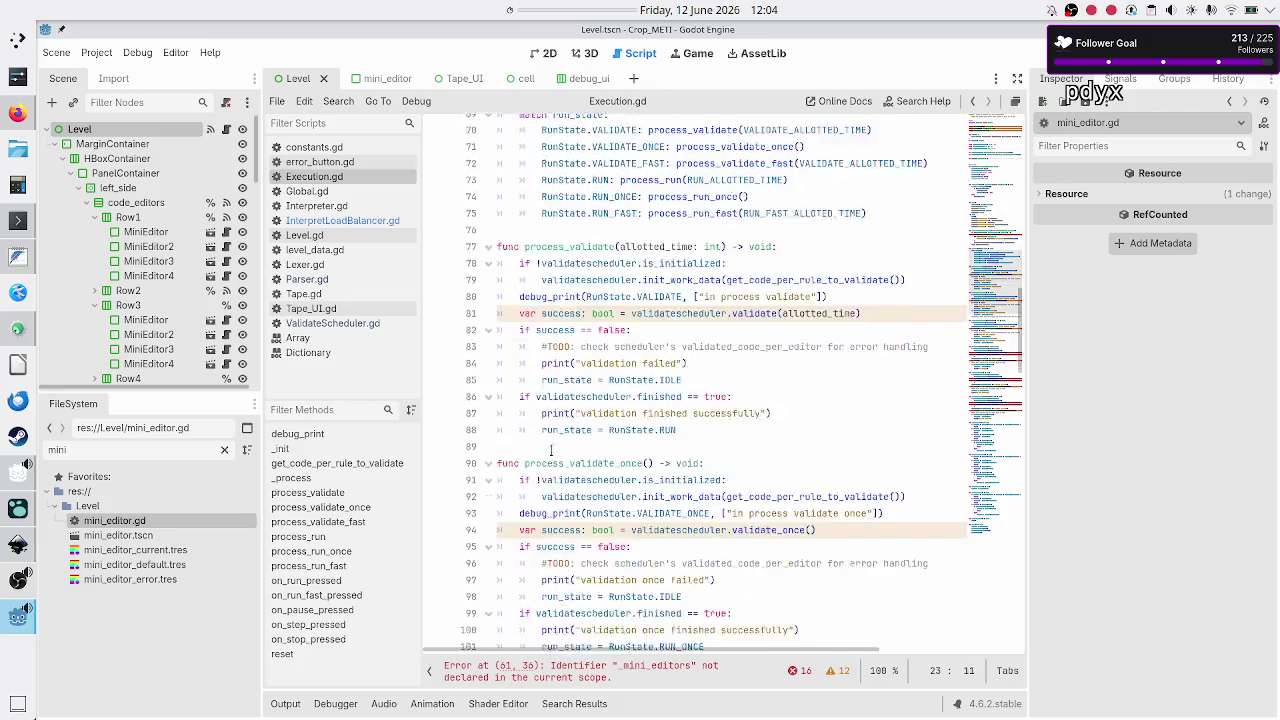
pyautogui.scroll(-11, 551, 450)
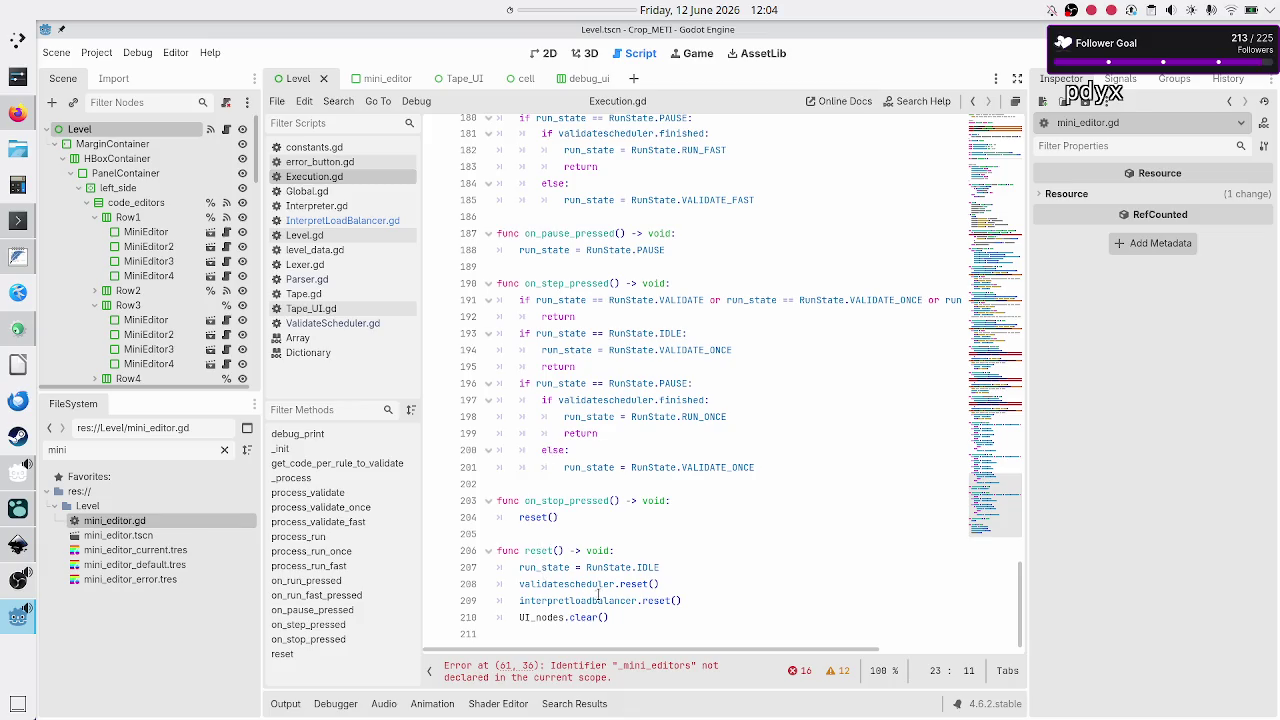
pyautogui.scroll(20, 662, 371)
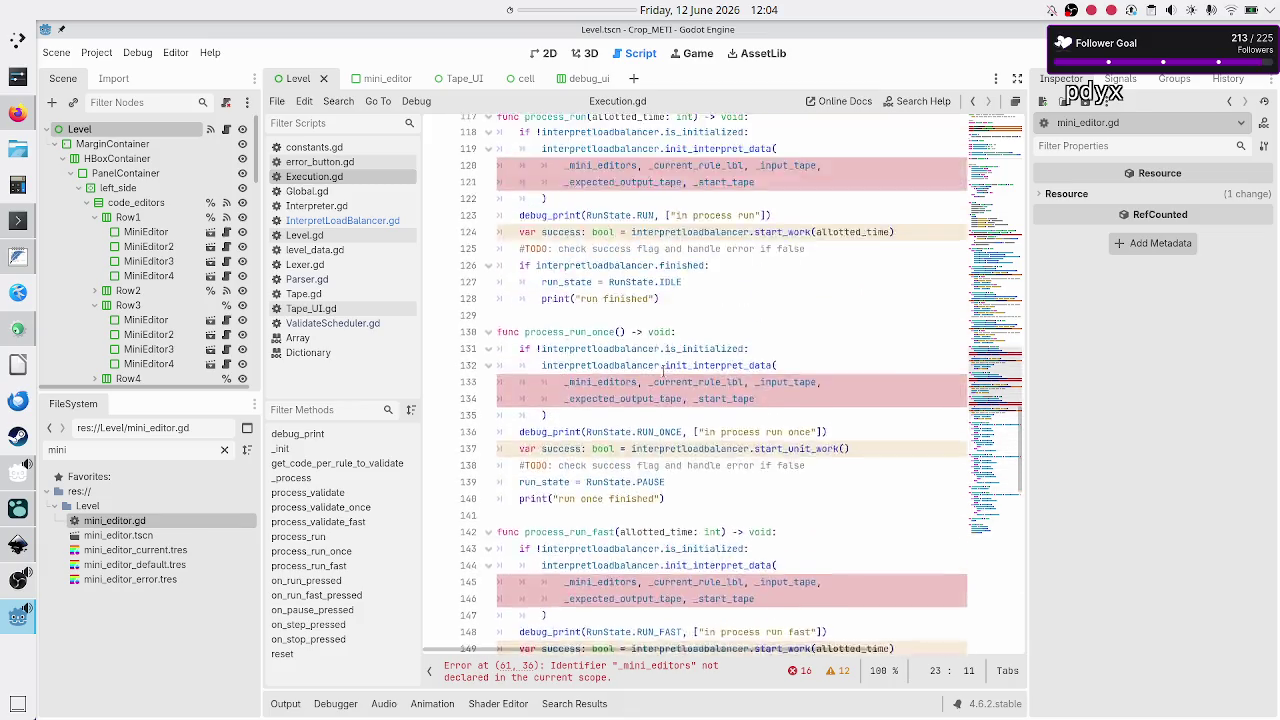
pyautogui.scroll(12, 662, 371)
pyautogui.scroll(-5, 662, 371)
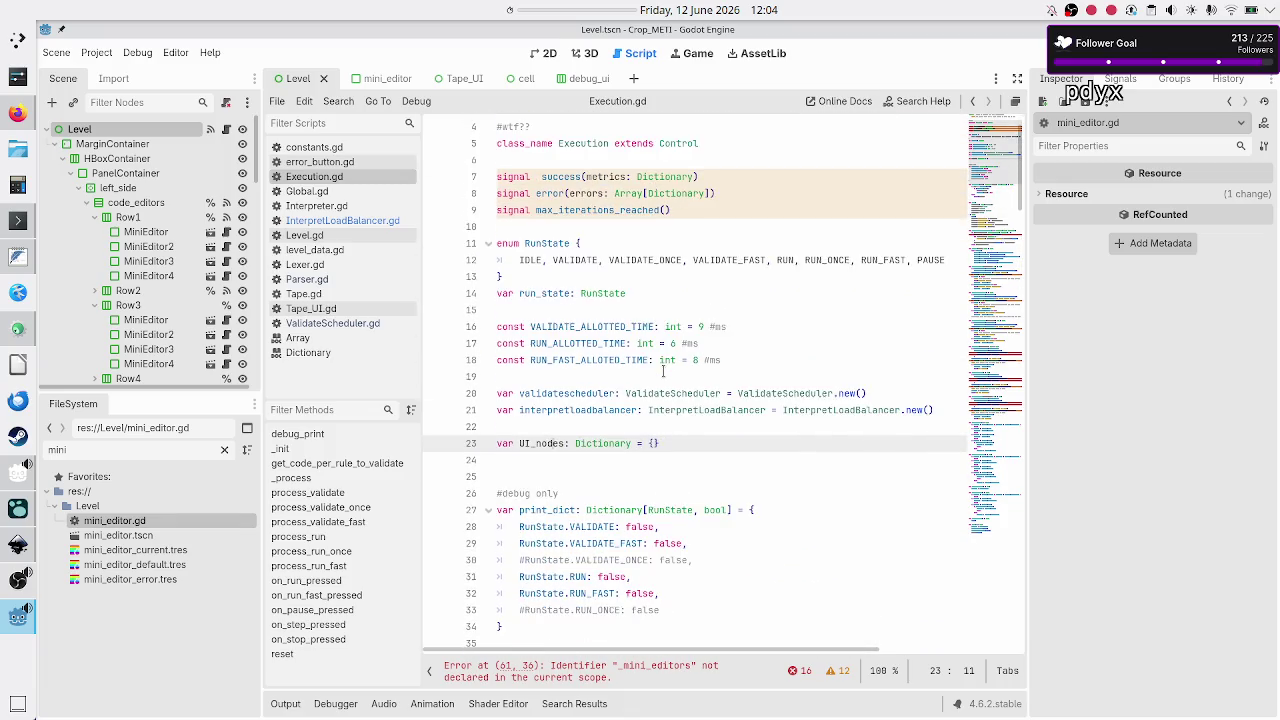
pyautogui.scroll(-7, 662, 371)
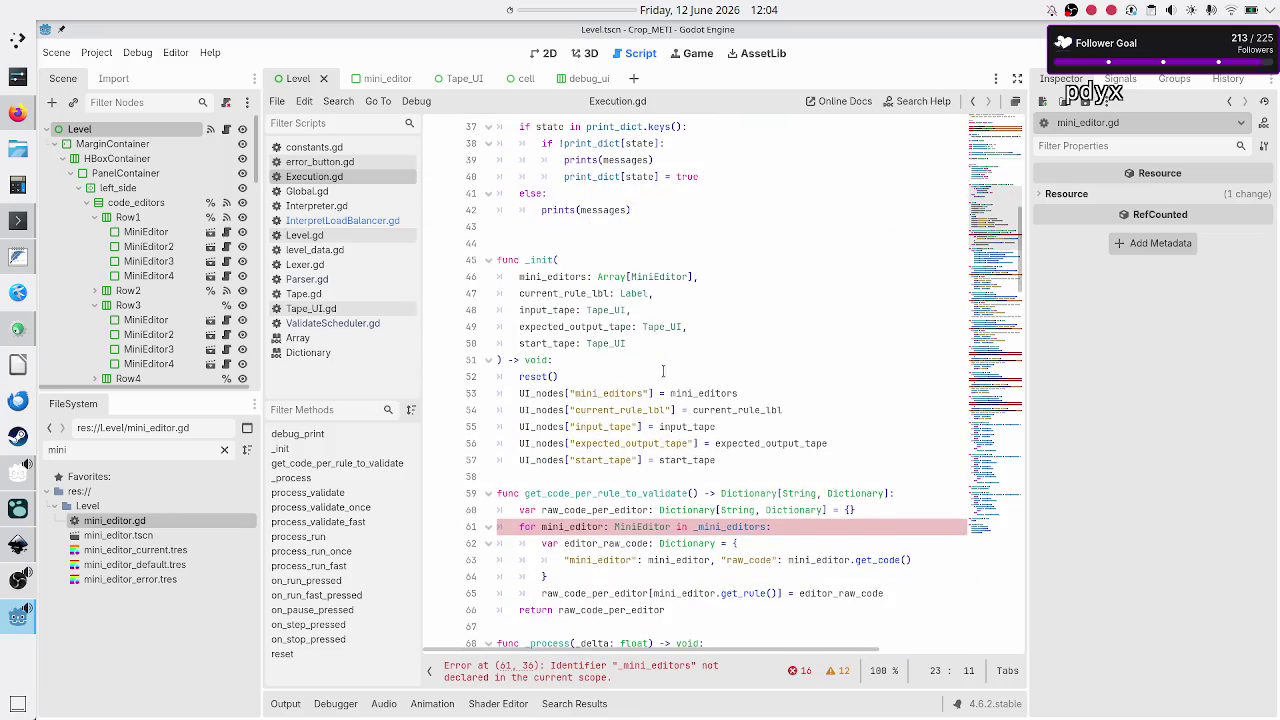
pyautogui.scroll(-1, 662, 371)
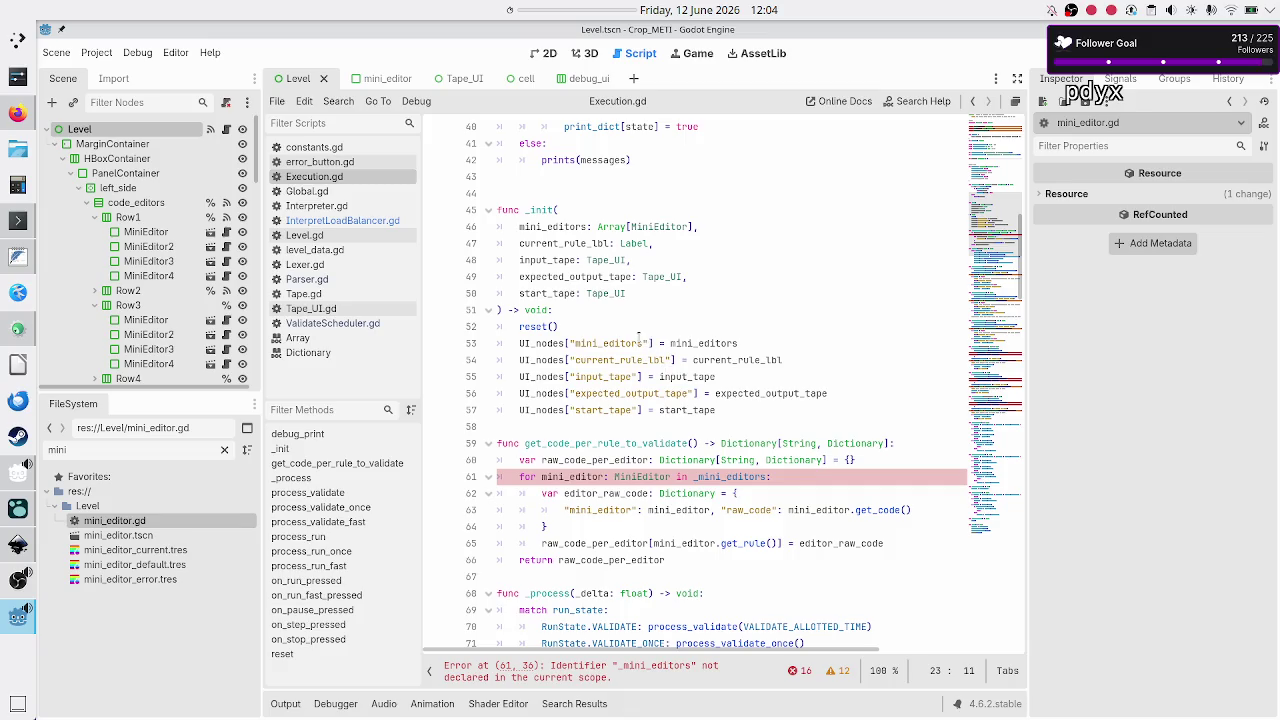
pyautogui.click(357, 221)
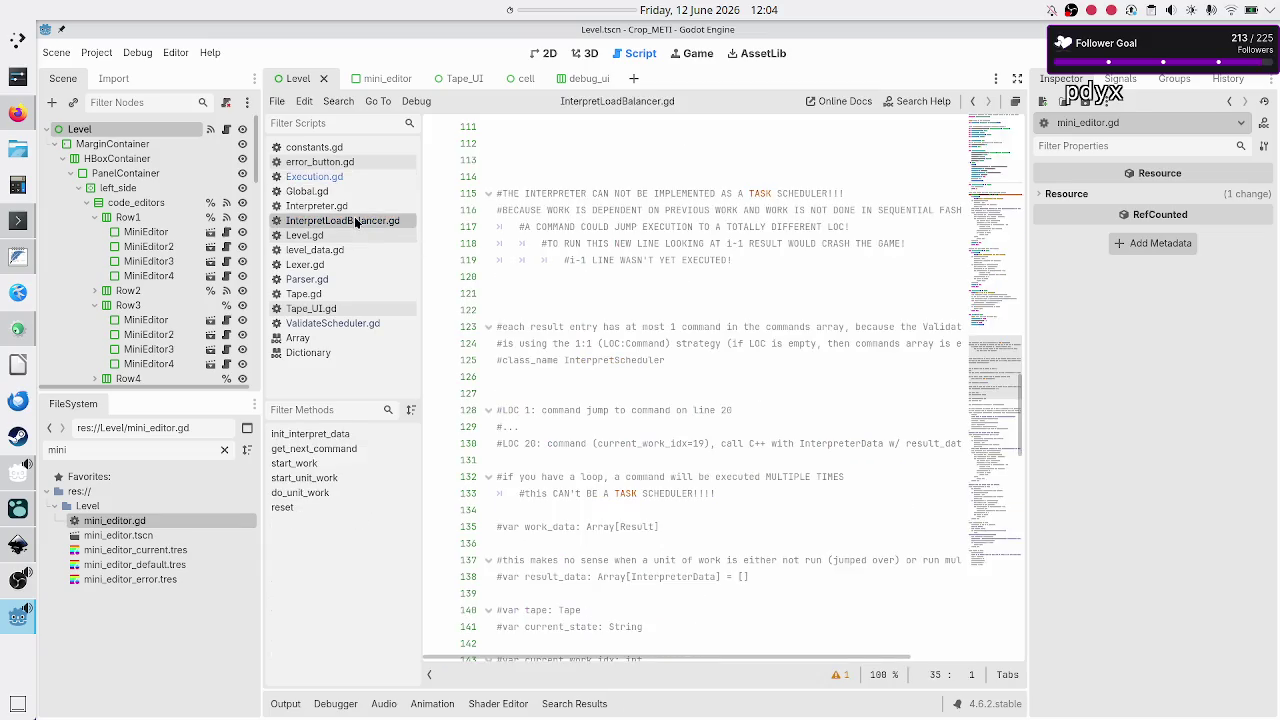
# - Insert a blank line above the _current_rule_lbl declaration in InterpretLoadBalancer.gd
pyautogui.scroll(20, 573, 348)
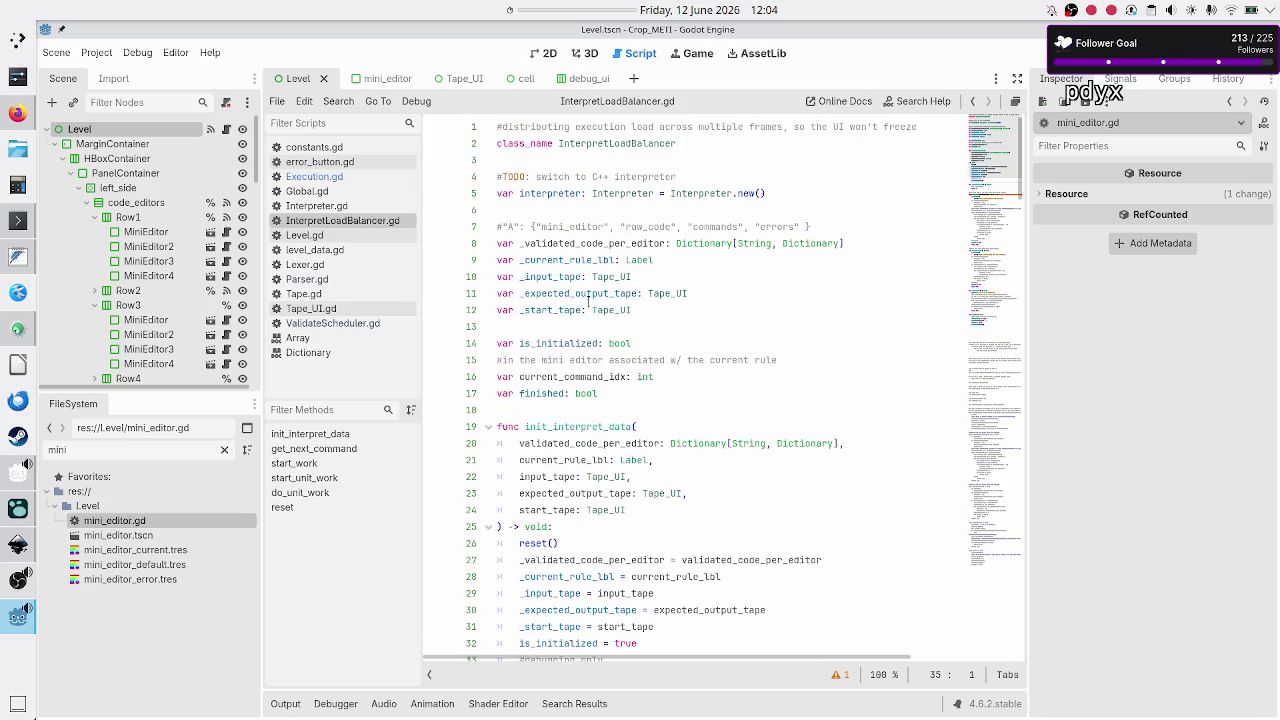
pyautogui.click(692, 266)
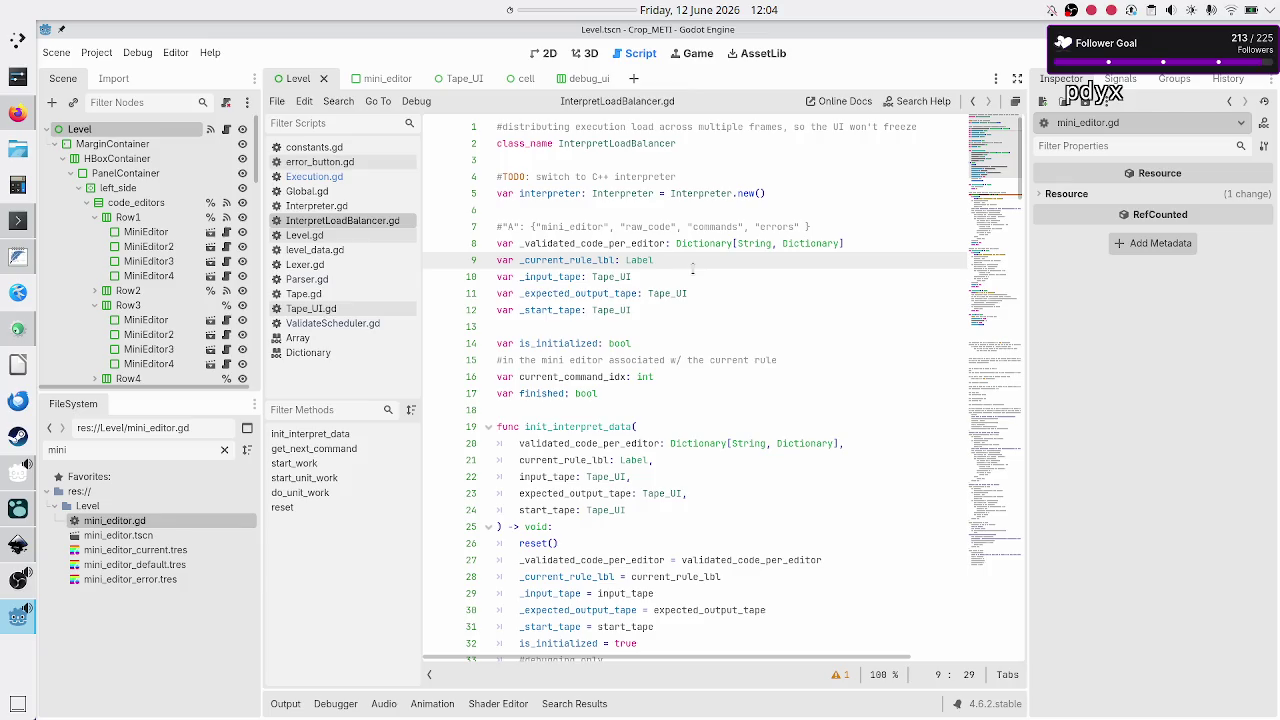
pyautogui.press('Down')
pyautogui.press('Up')
pyautogui.press('Up')
pyautogui.press('Home')
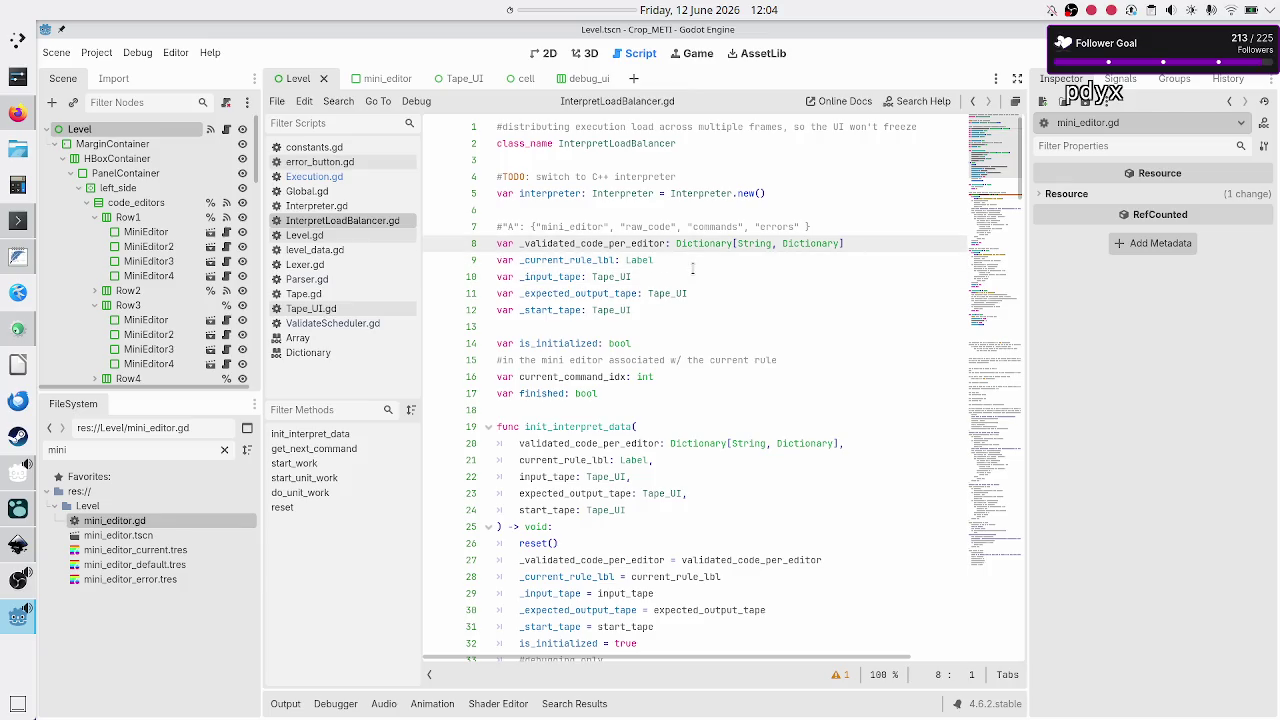
pyautogui.press('Down')
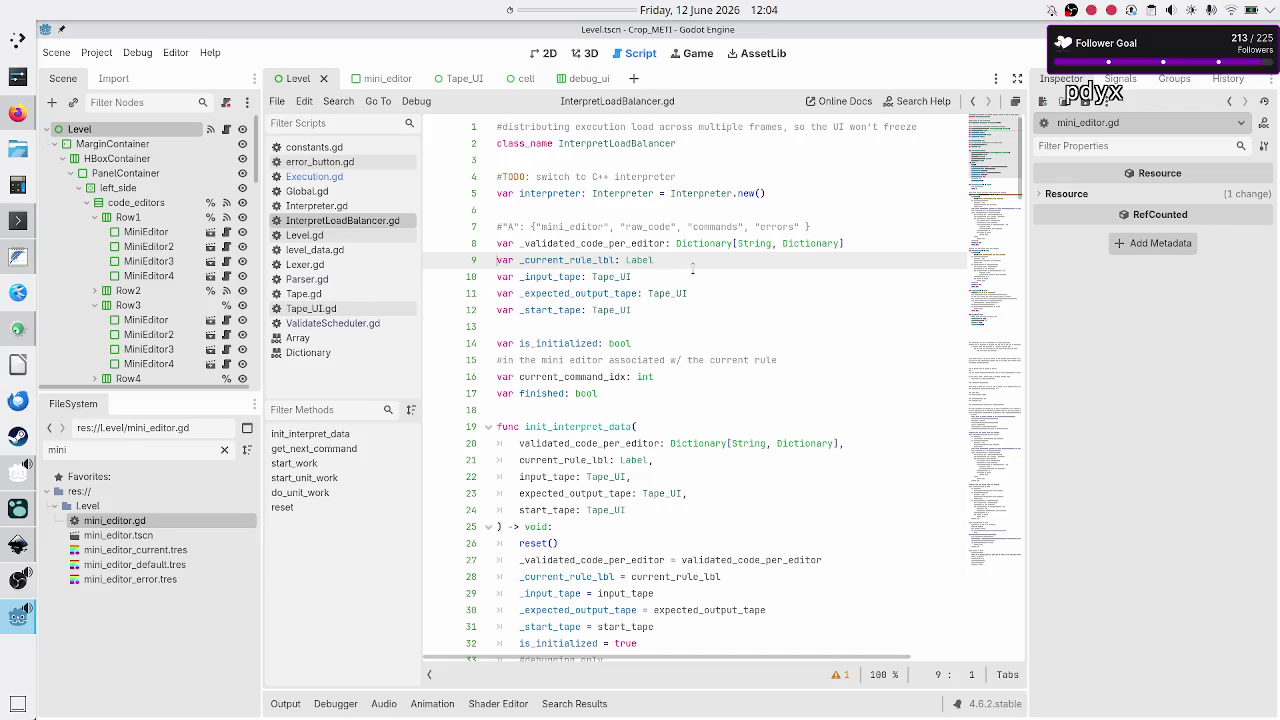
pyautogui.press('Return')
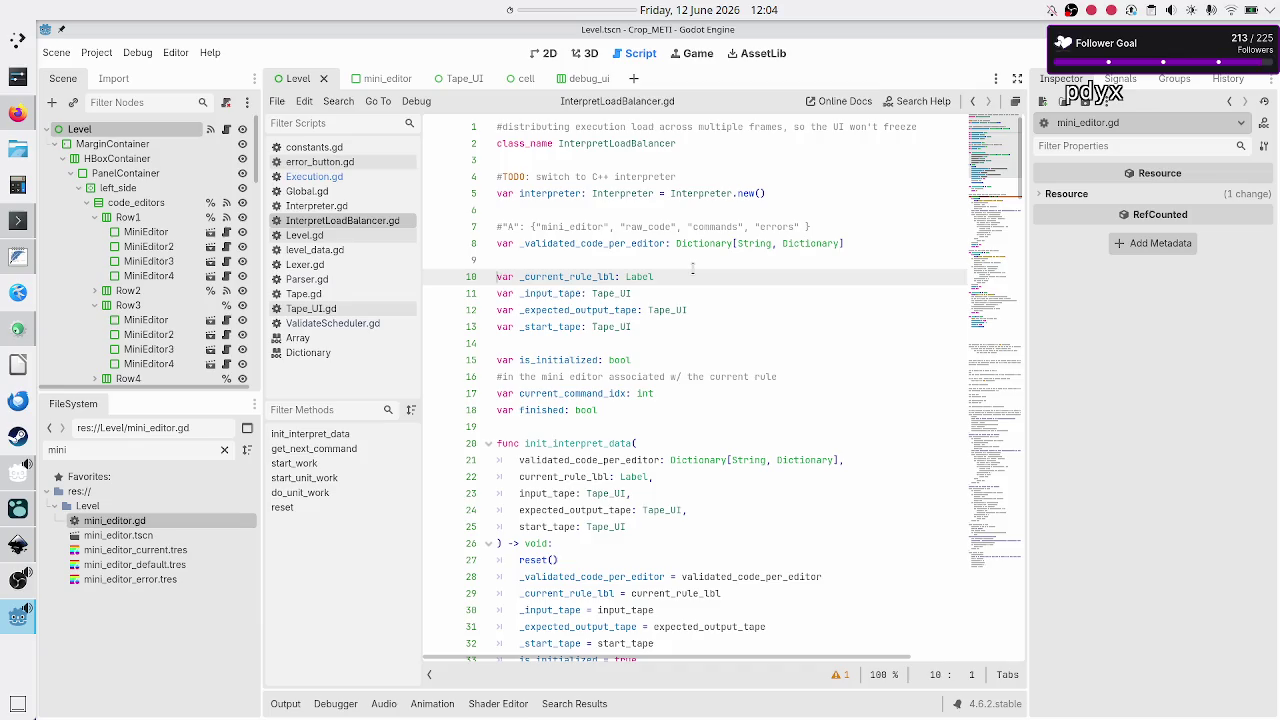
# - Comment out the four UI declarations on lines 10–13 and save the script
pyautogui.hotkey('shift', 'Down')
pyautogui.hotkey('shift', 'Down')
pyautogui.hotkey('shift', 'Down')
pyautogui.hotkey('shift', 'End')
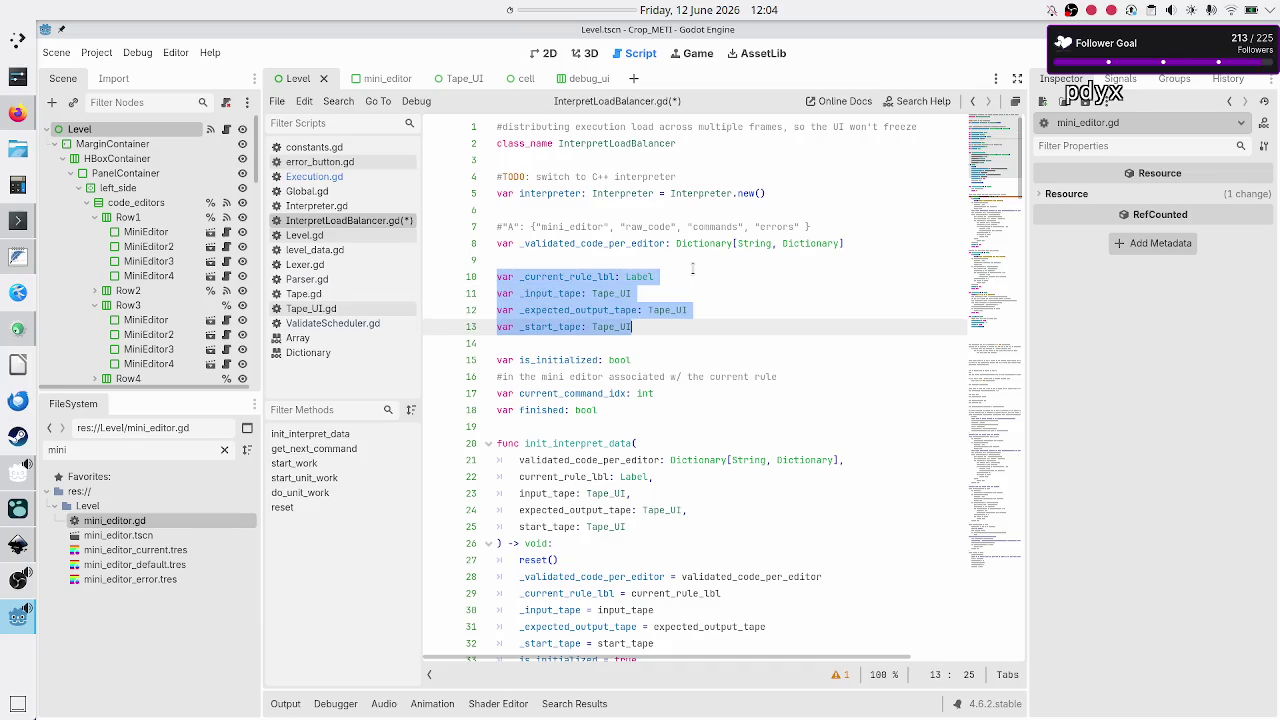
pyautogui.hotkey('ctrl', 'k')
pyautogui.press('Up')
pyautogui.press('Up')
pyautogui.press('Up')
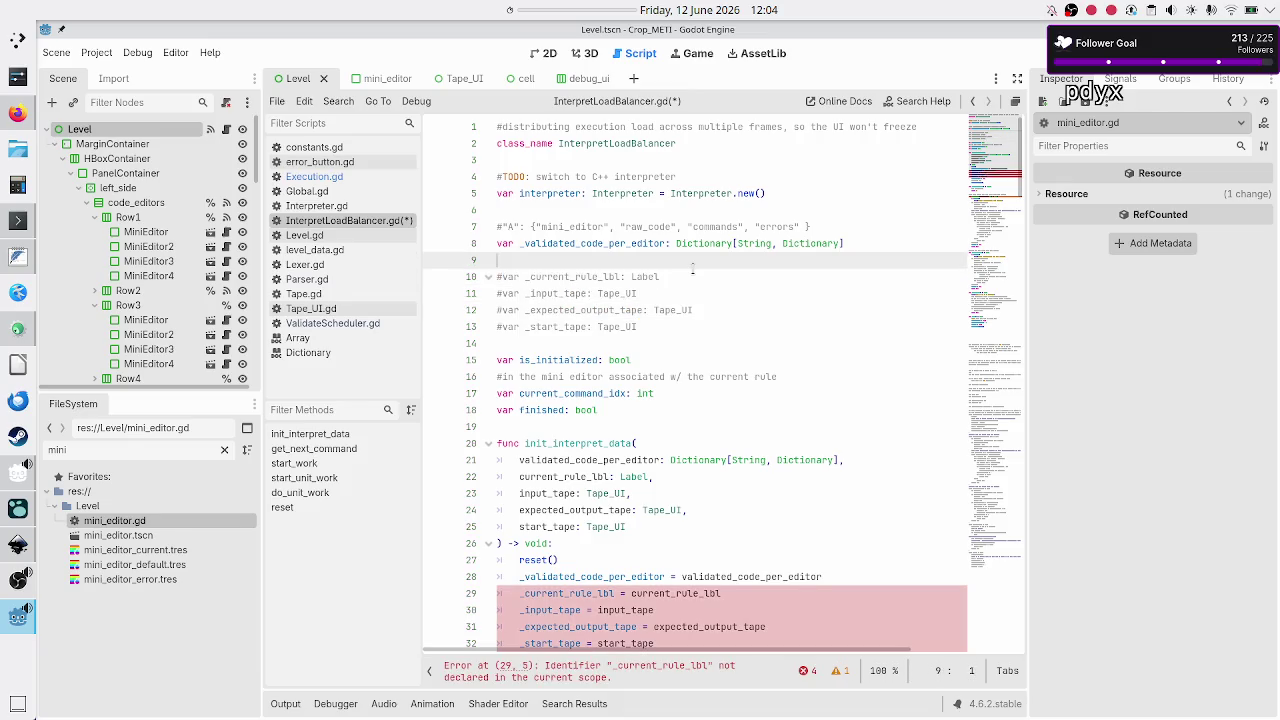
pyautogui.press('Down')
pyautogui.press('Down')
pyautogui.press('Down')
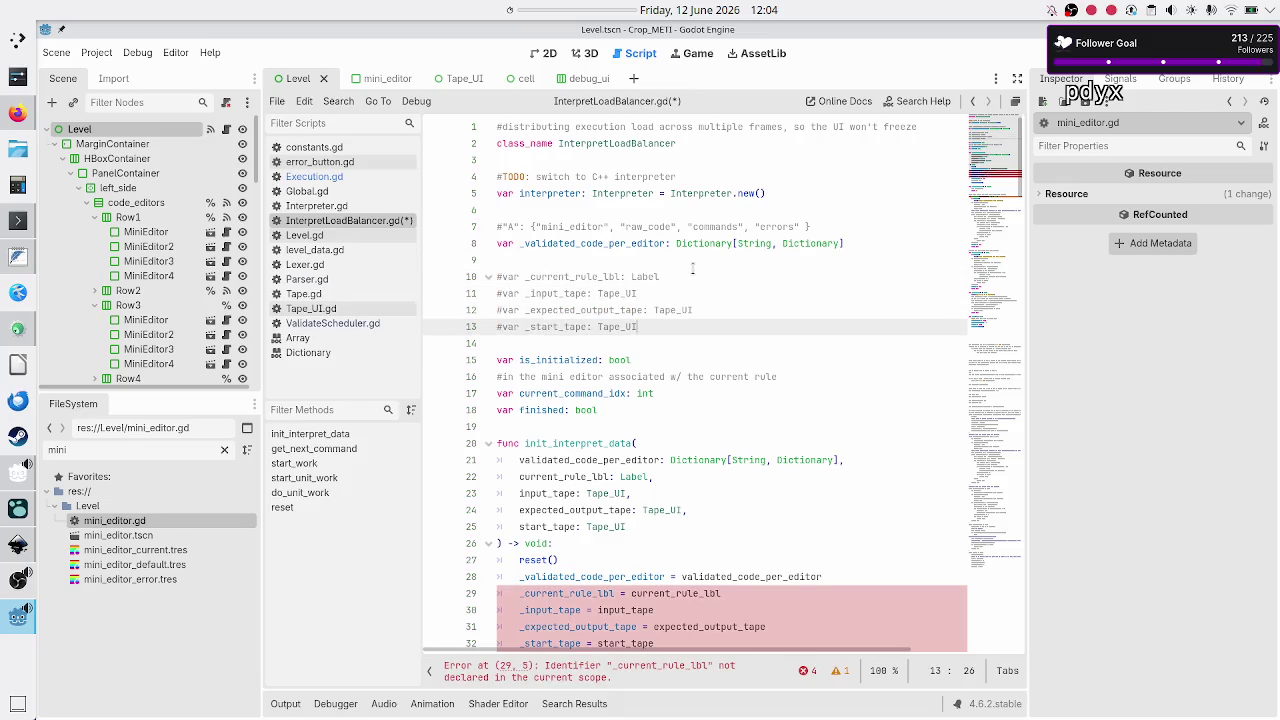
pyautogui.hotkey('ctrl', 's')
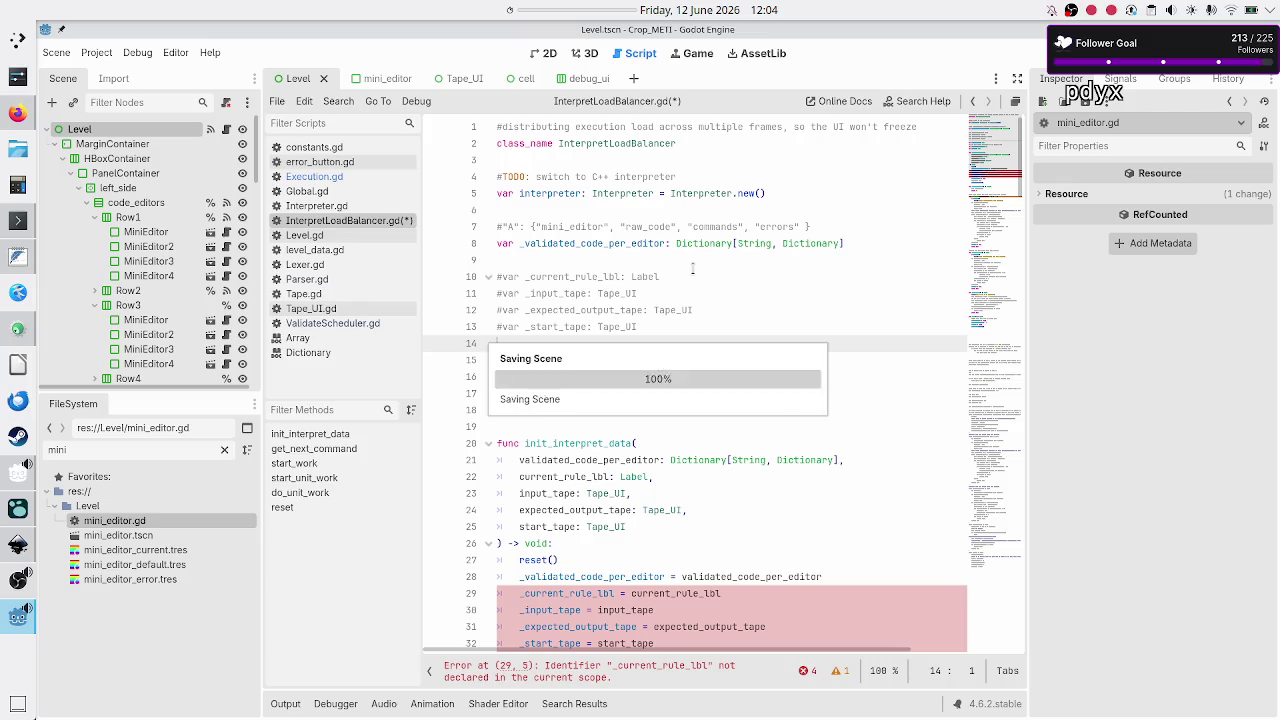
# - Start a 00:03:00 desktop timer, mute the Microphone in OBS, and return to Godot
pyautogui.rightClick(577, 17)
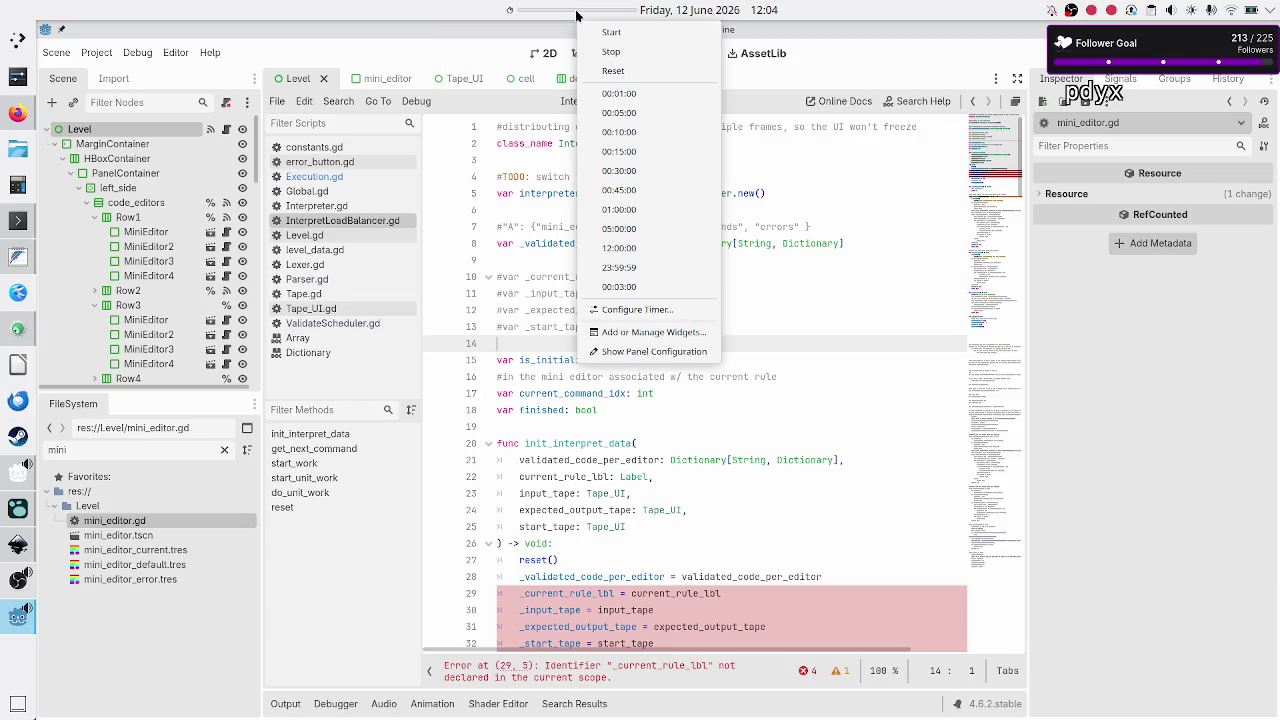
pyautogui.click(640, 286)
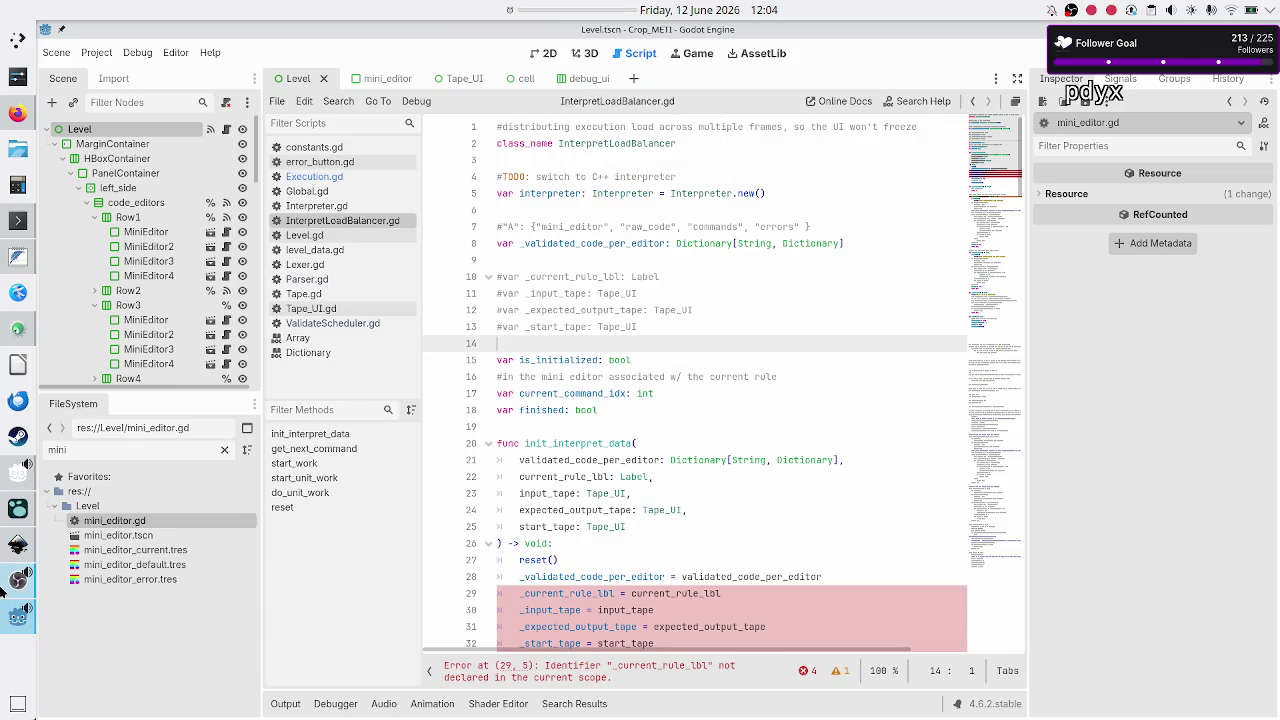
pyautogui.click(18, 581)
pyautogui.click(432, 595)
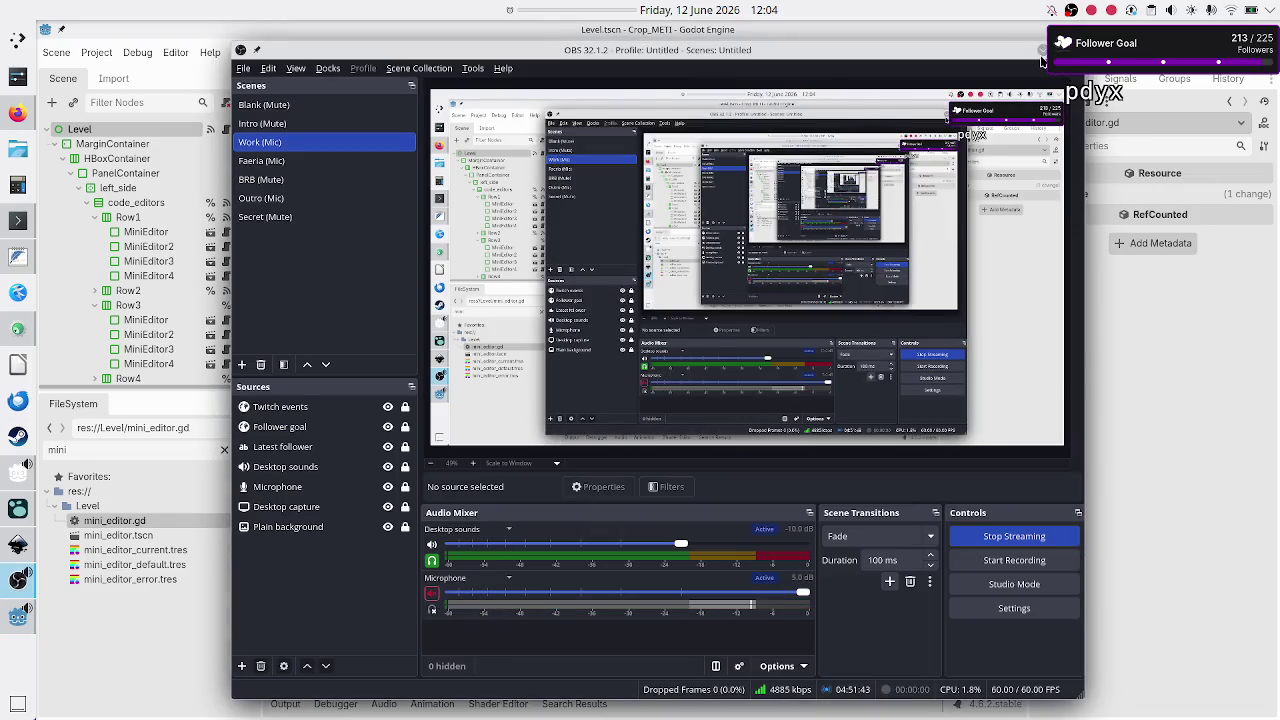
pyautogui.click(1041, 52)
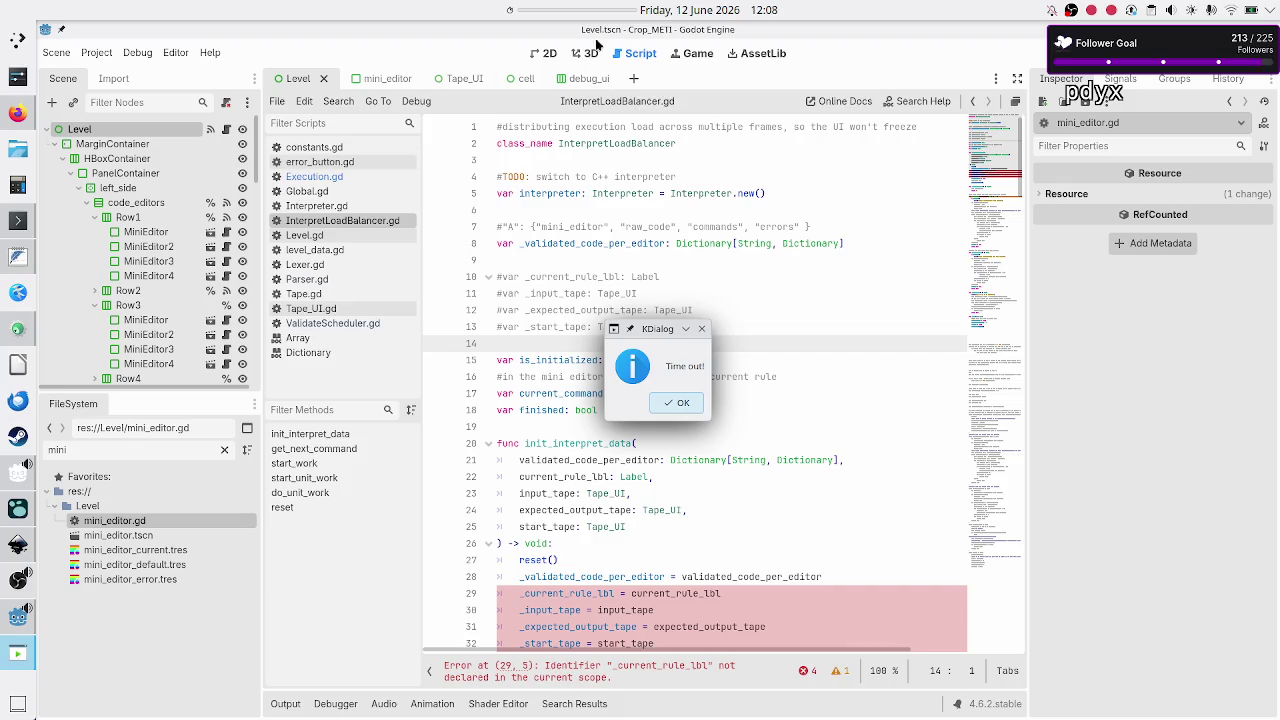
pyautogui.click(682, 404)
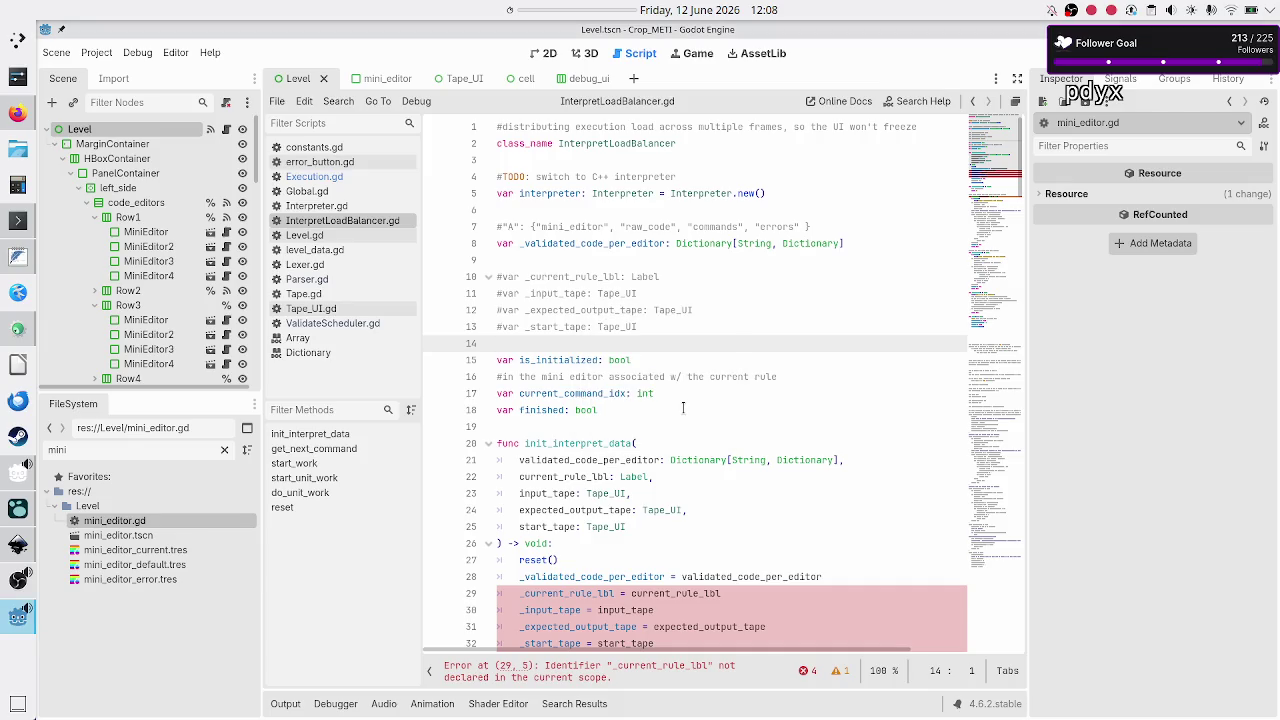
# - In OBS, start a 01:00:00 desktop timer, unmute the Microphone, then minimize OBS
pyautogui.click(14, 582)
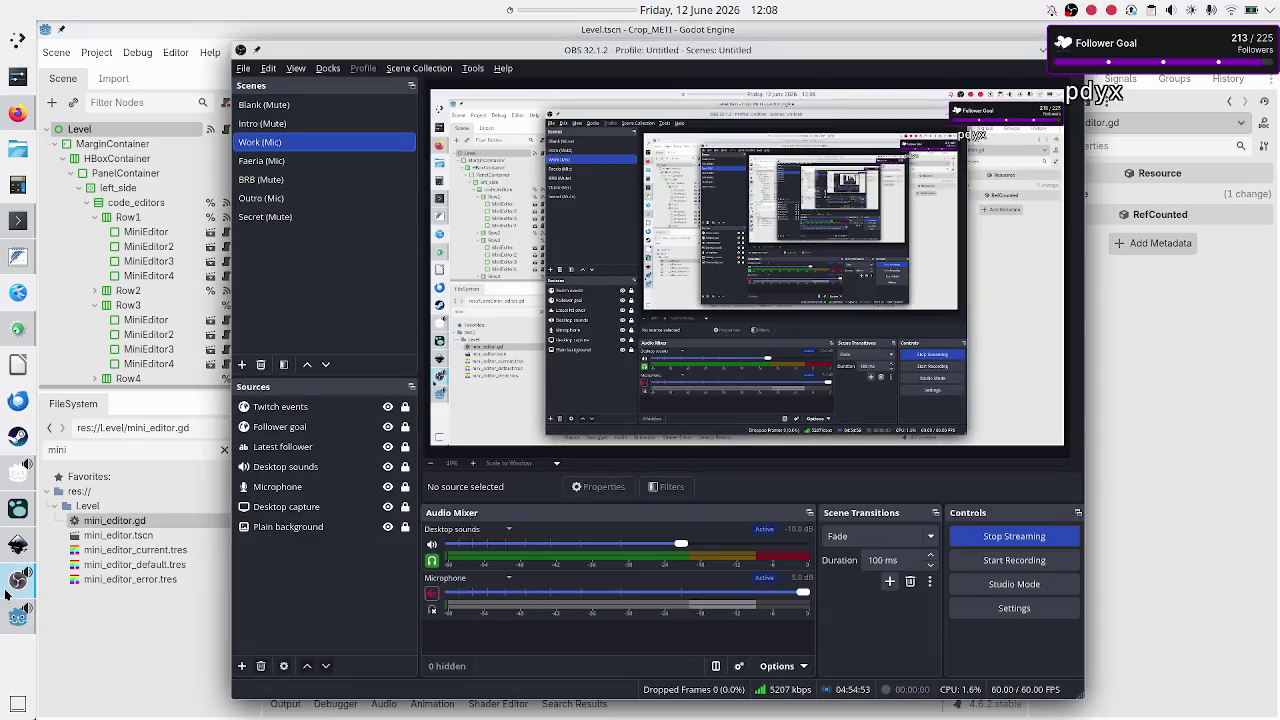
pyautogui.rightClick(569, 15)
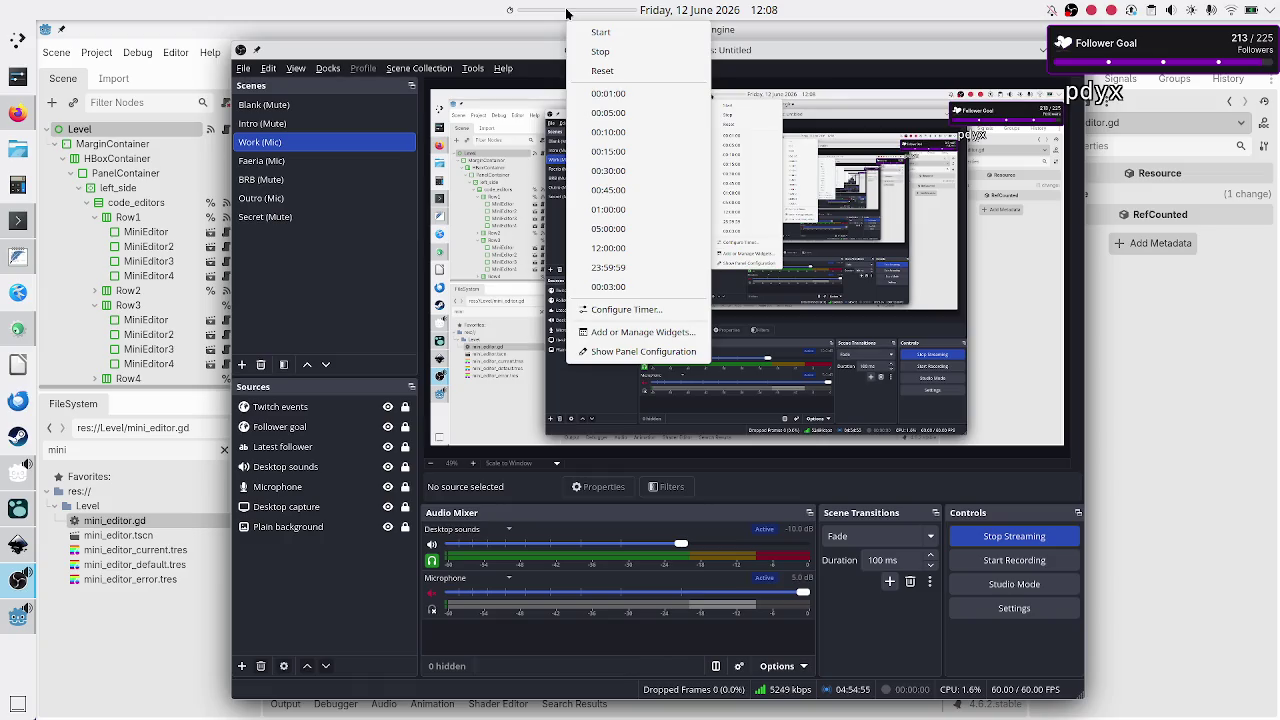
pyautogui.click(617, 210)
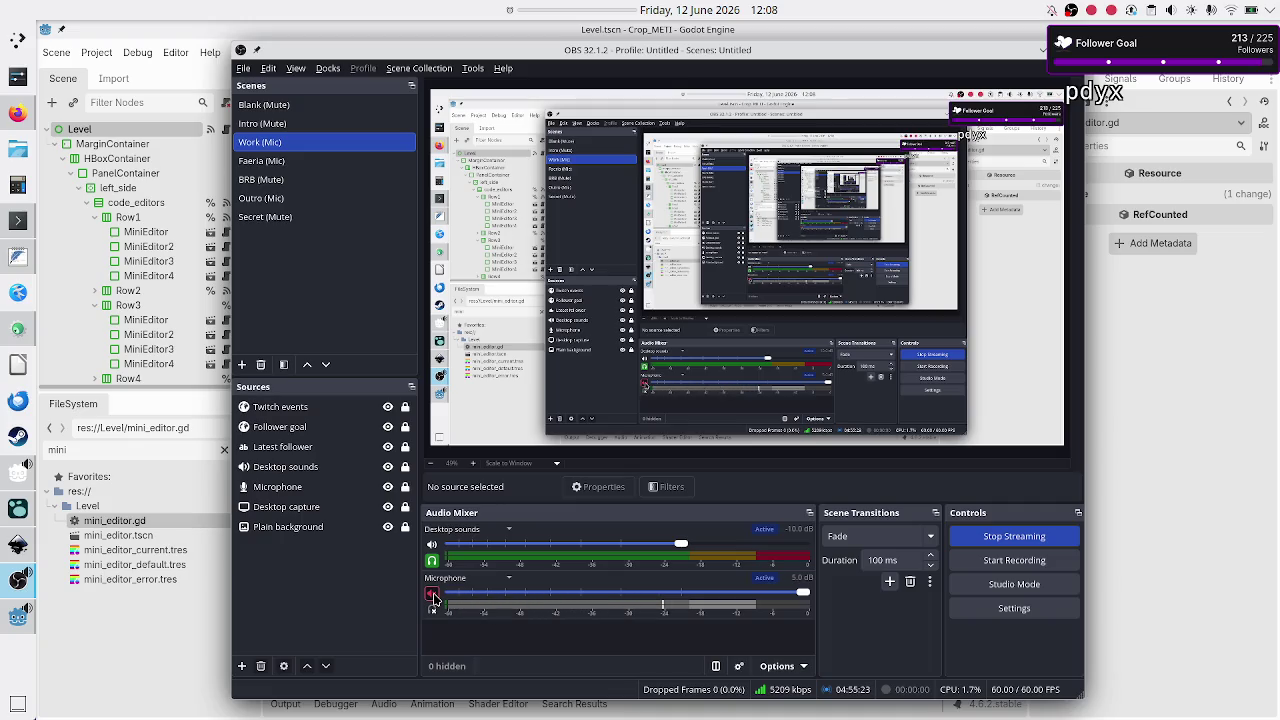
pyautogui.click(432, 594)
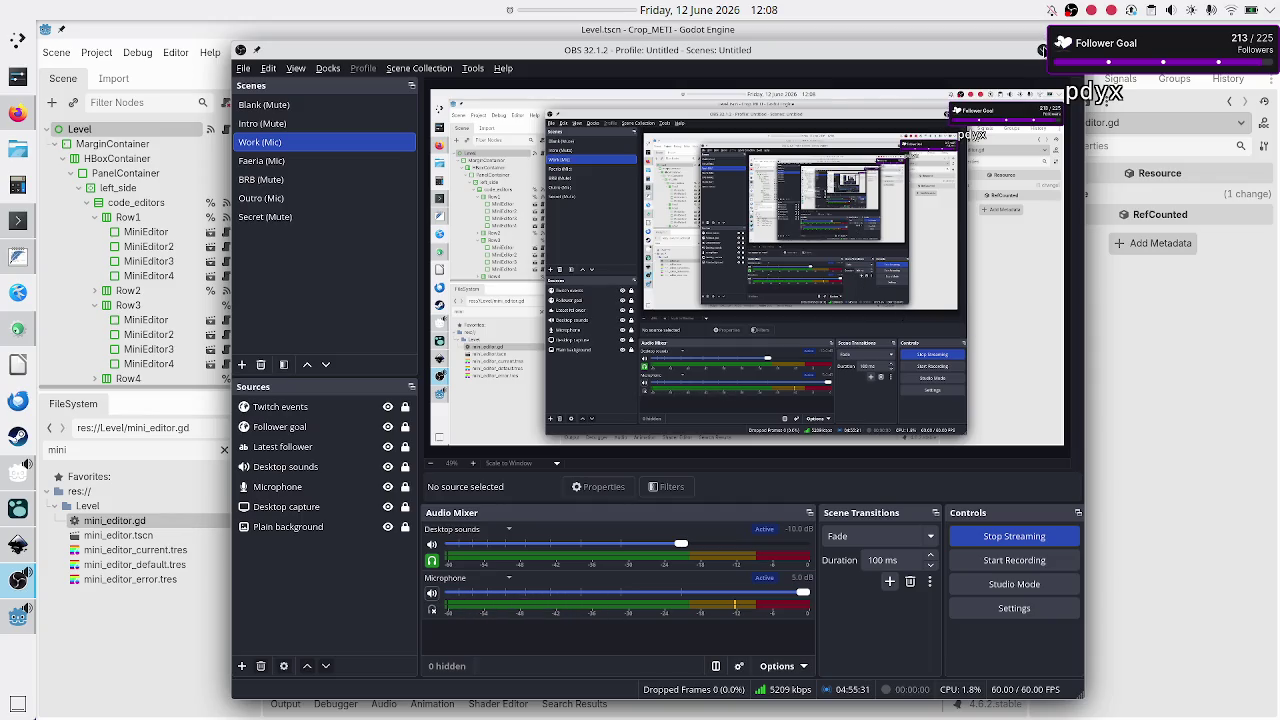
pyautogui.click(1044, 50)
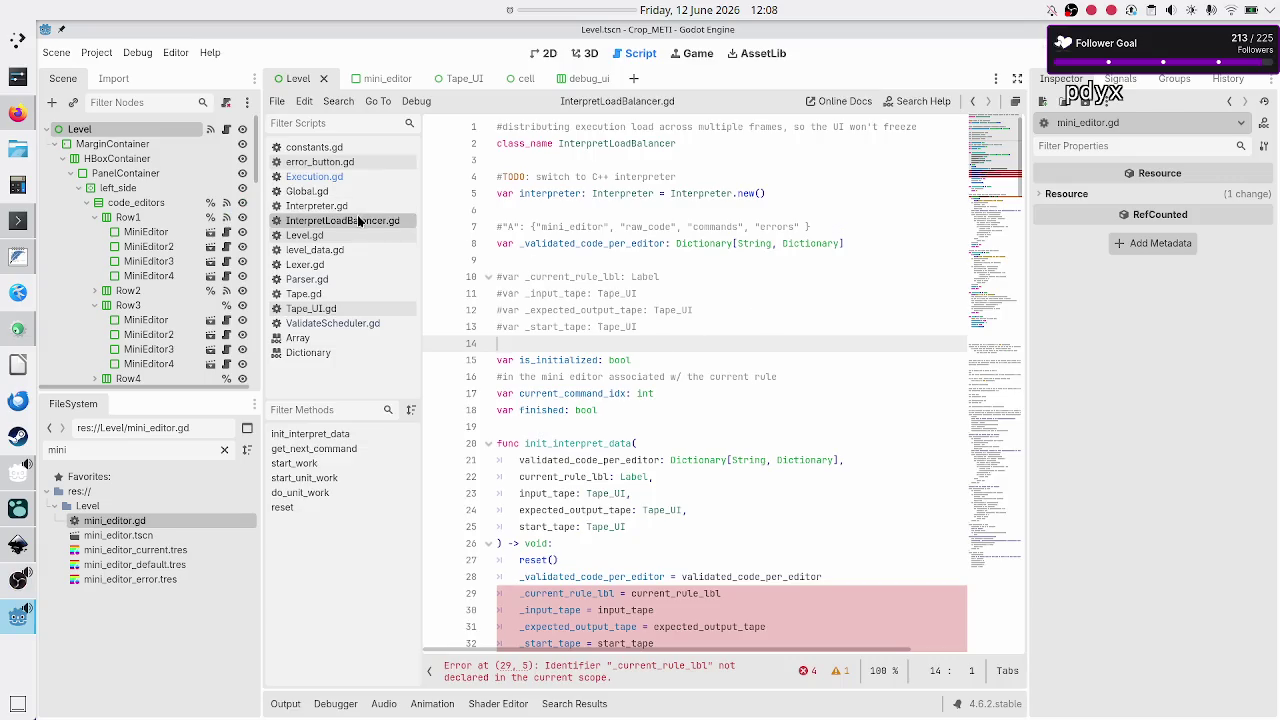
# - Open Execution.gd and delete the undeclared _mini_editors from the line 61 for-loop
pyautogui.click(361, 179)
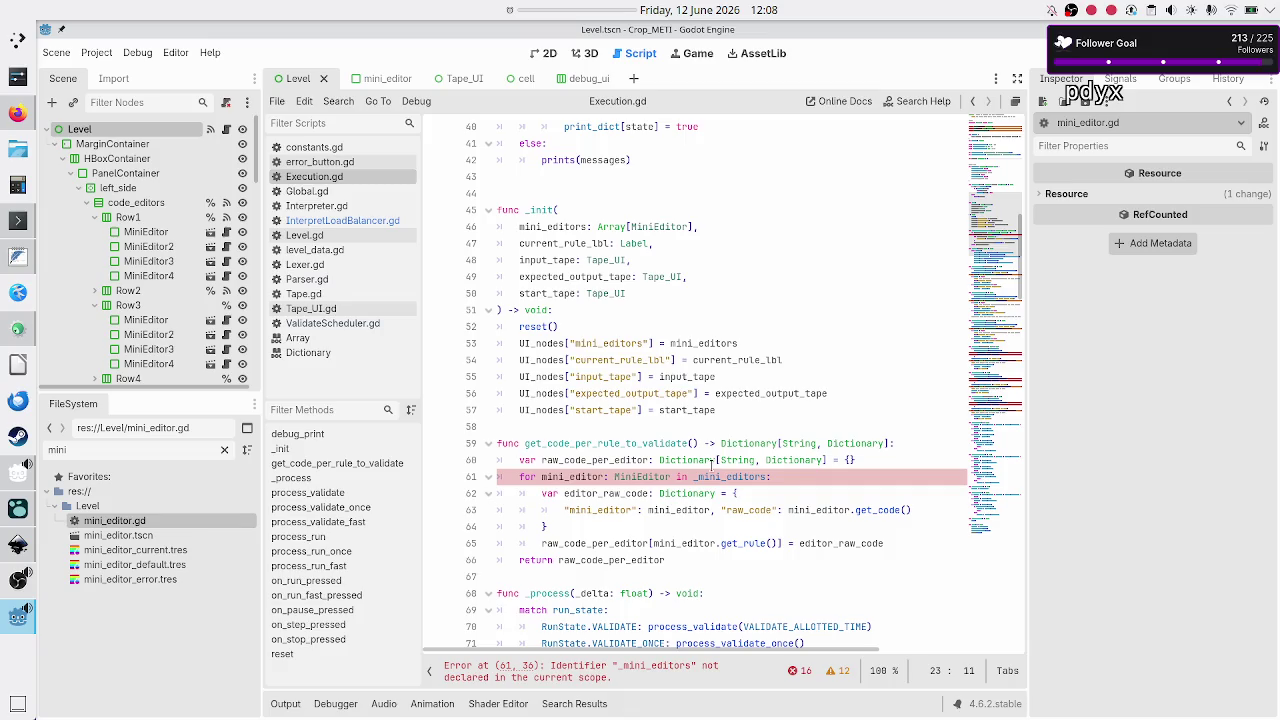
pyautogui.doubleClick(712, 477)
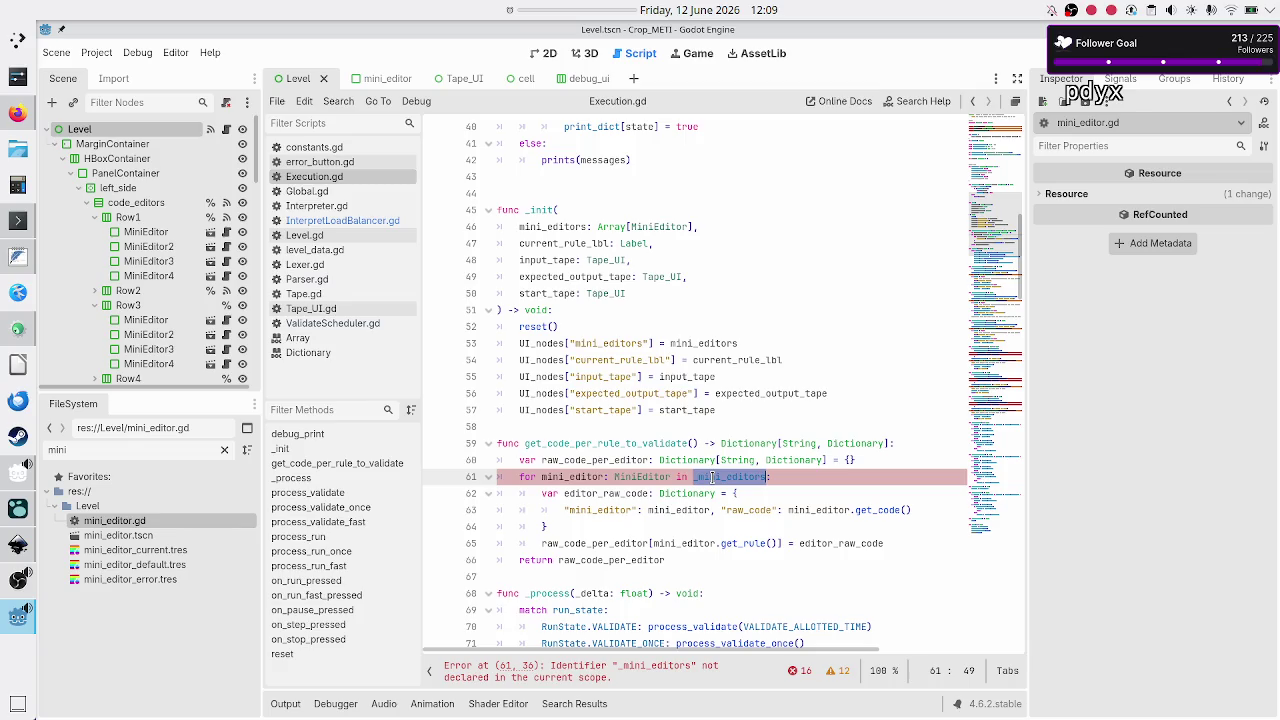
pyautogui.scroll(4, 754, 352)
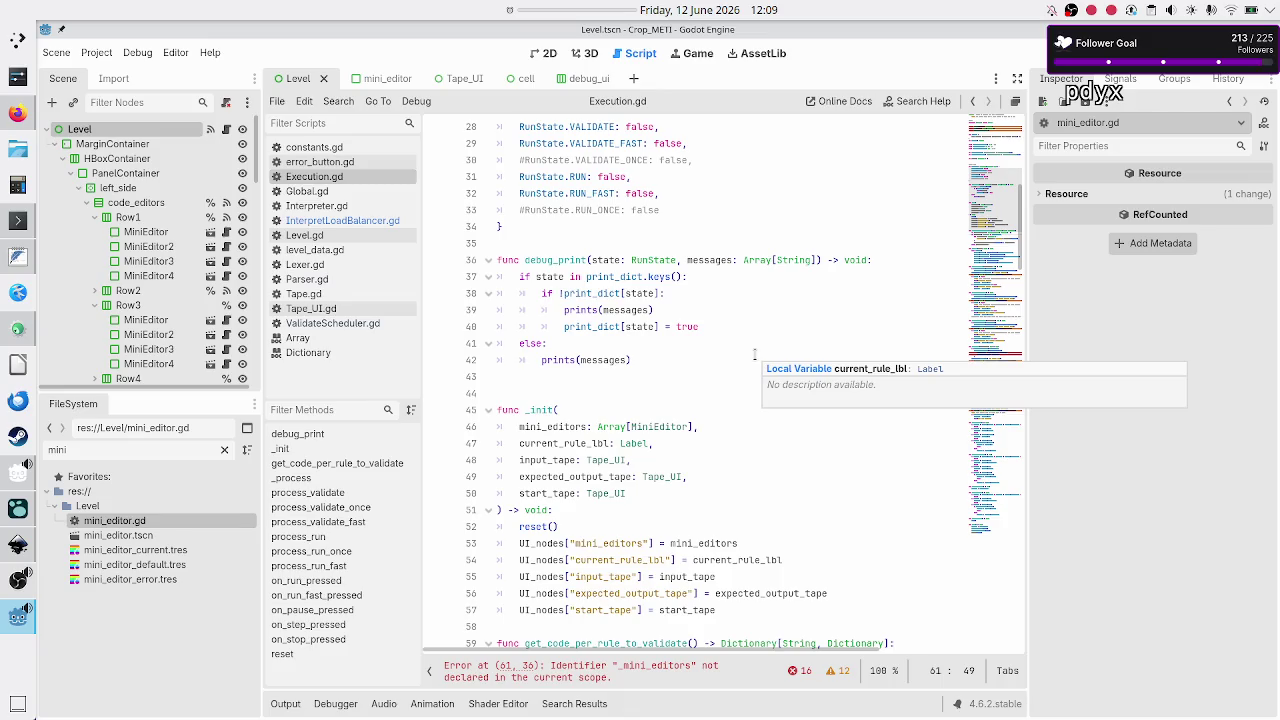
pyautogui.scroll(4, 754, 352)
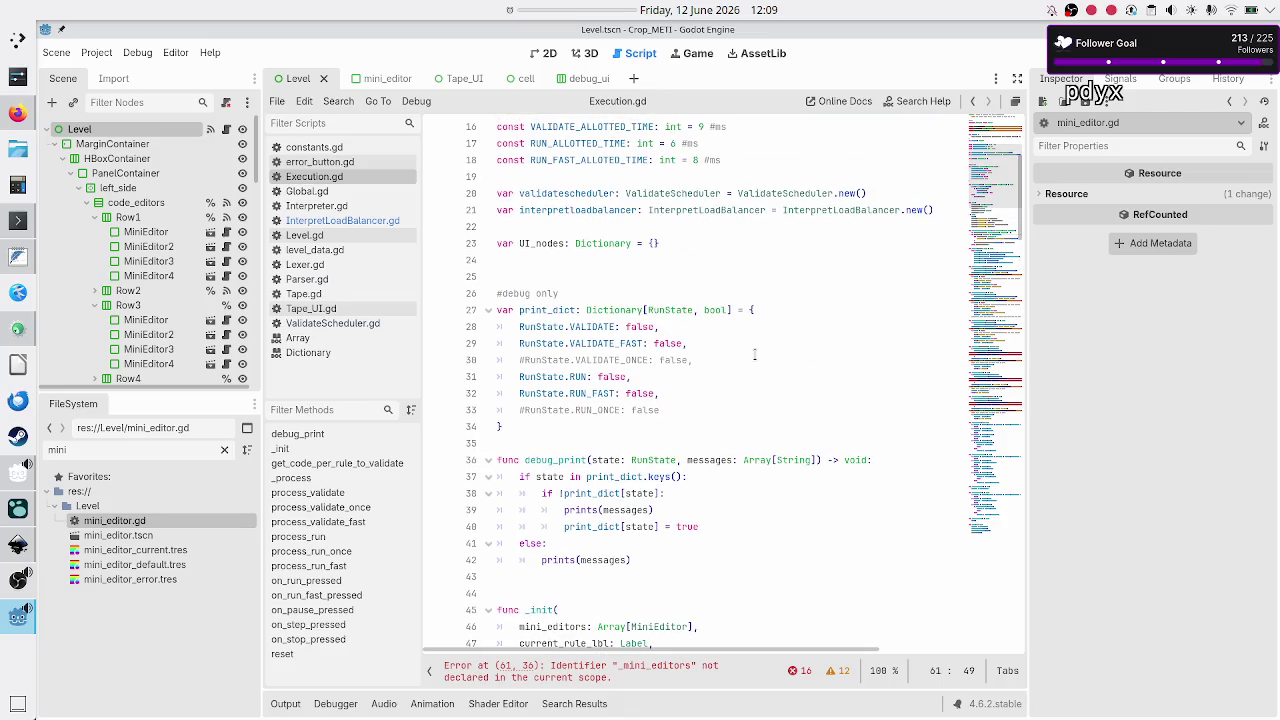
pyautogui.scroll(2, 754, 352)
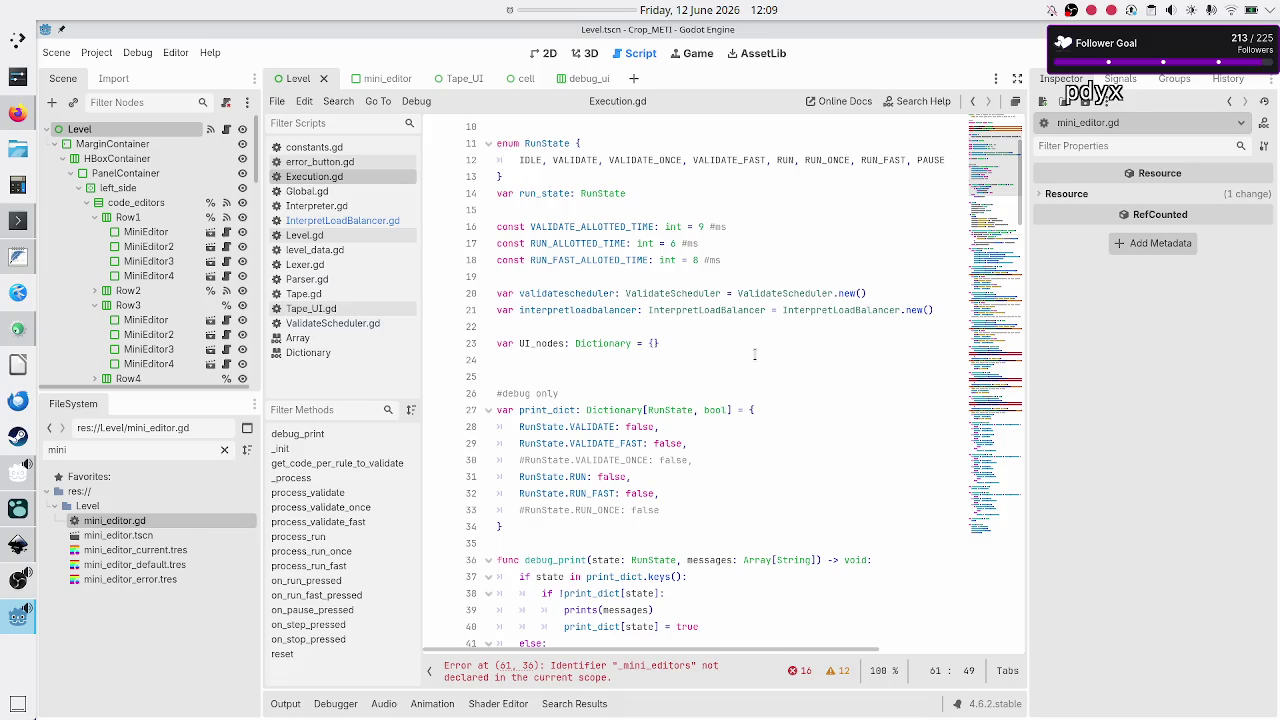
pyautogui.scroll(-1, 754, 352)
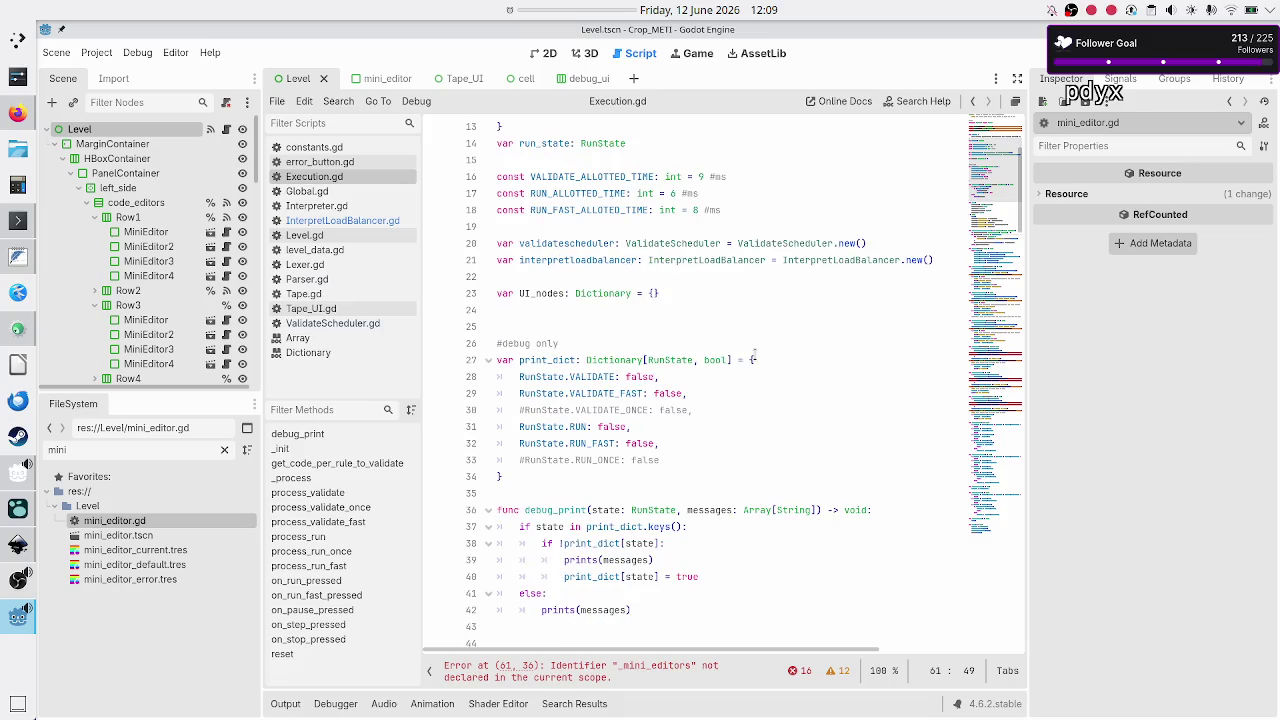
pyautogui.scroll(-4, 754, 352)
pyautogui.scroll(2, 754, 352)
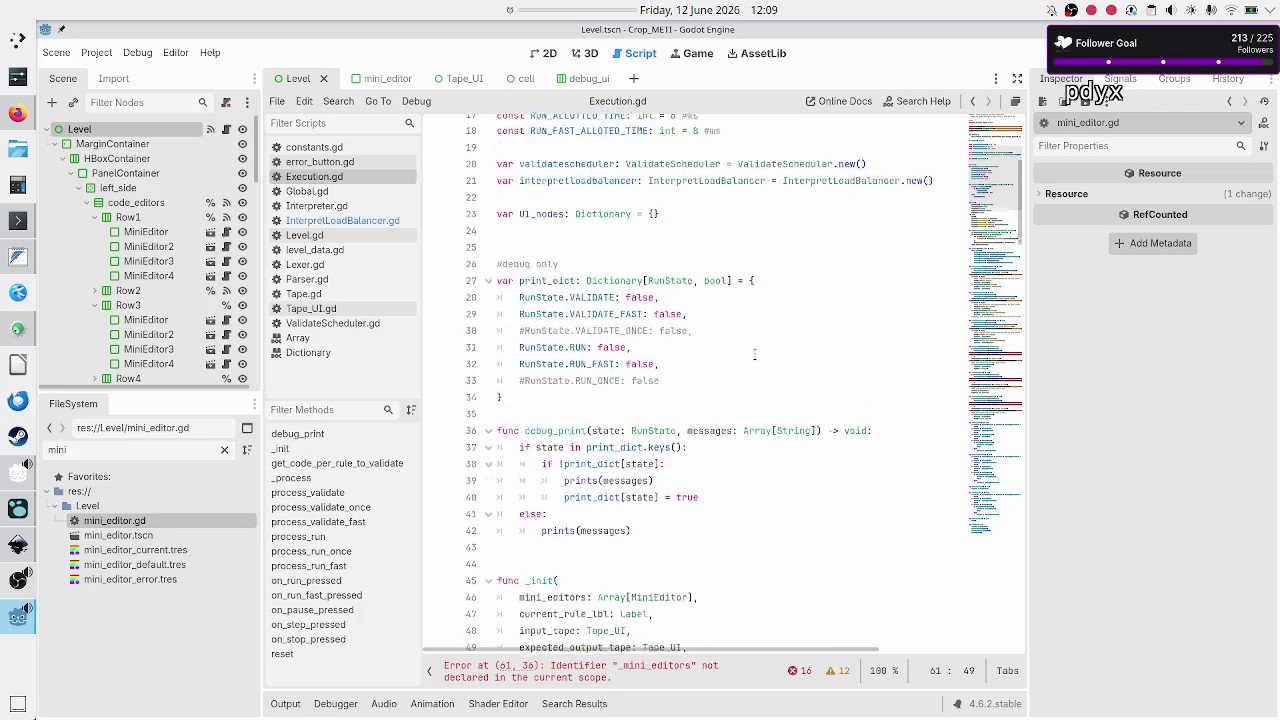
pyautogui.scroll(4, 754, 352)
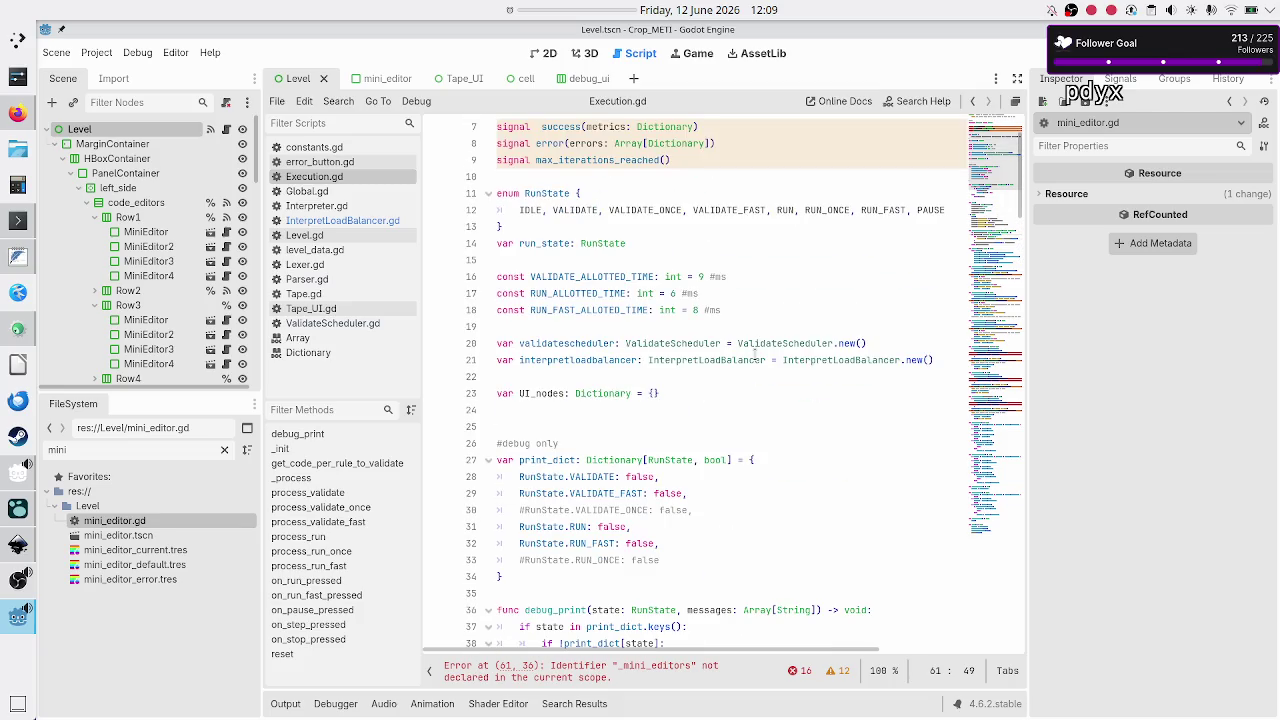
pyautogui.scroll(-11, 755, 352)
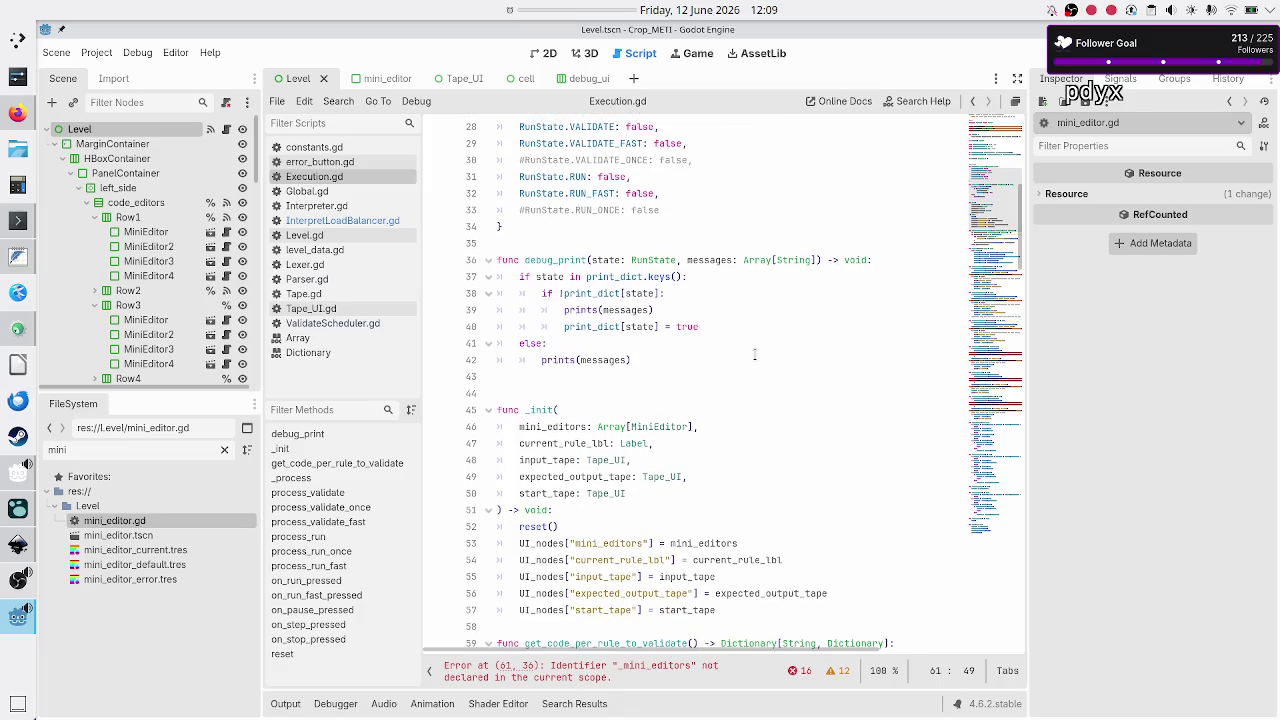
pyautogui.press('BackSpace')
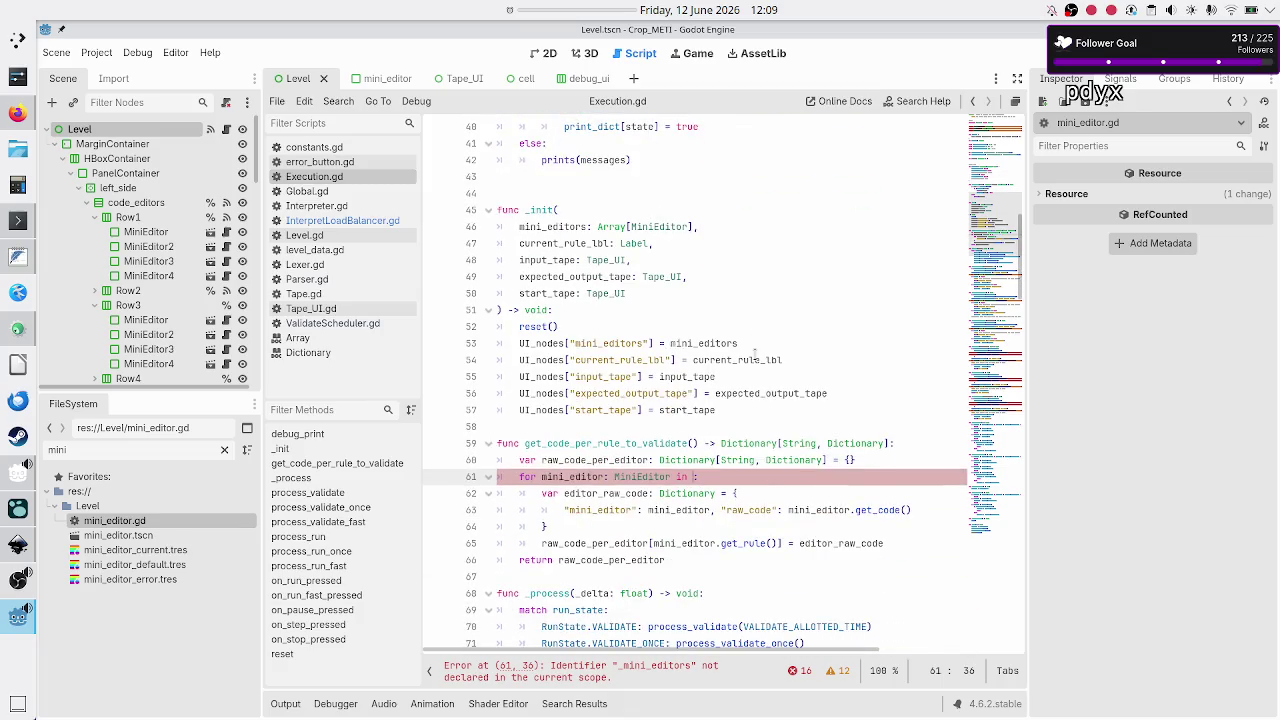
# - Make line 61's loop iterate over UI_nodes["mini_editors"] using autocomplete
pyautogui.write('UI_no')
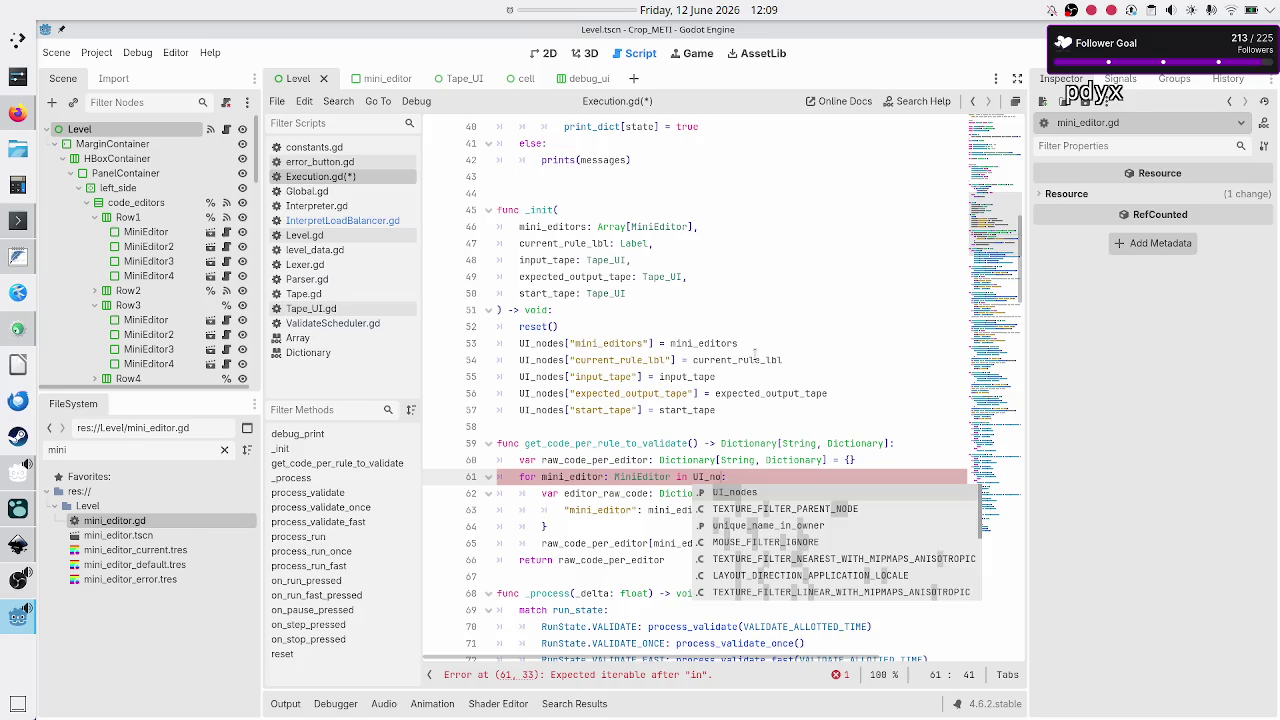
pyautogui.press('Return')
pyautogui.write('[]')
pyautogui.write('"')
pyautogui.write('mini_ei')
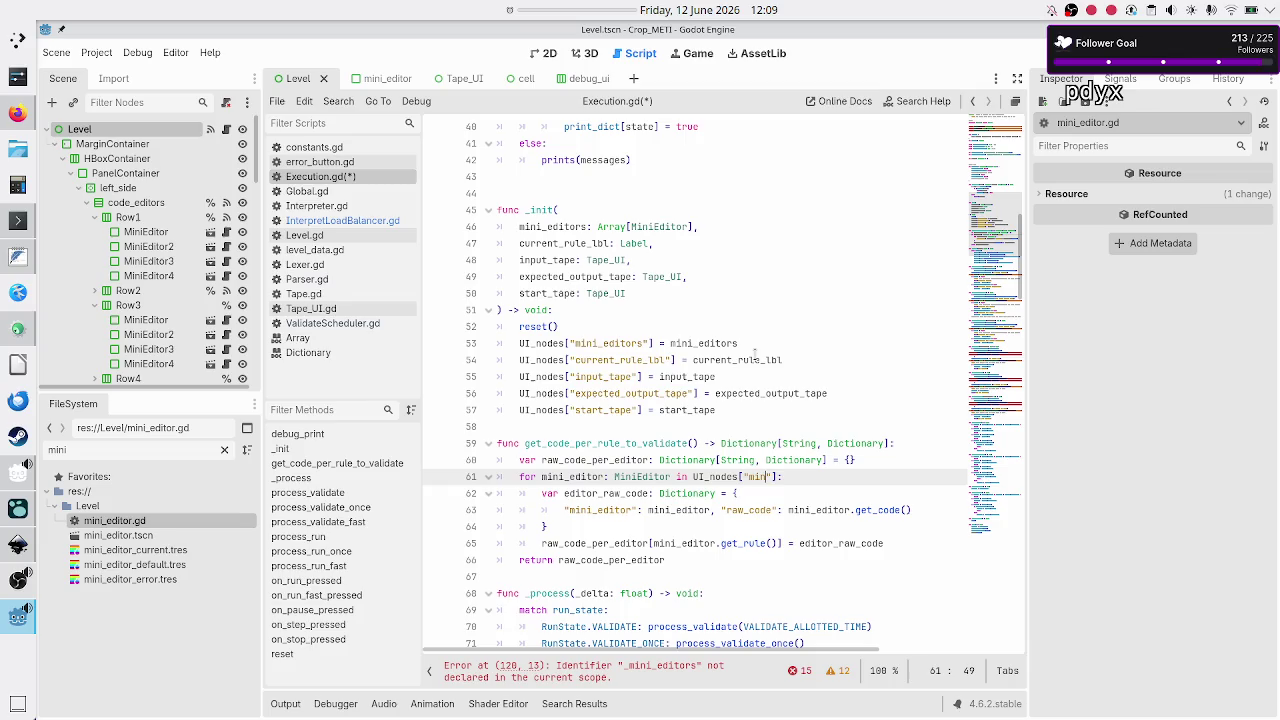
pyautogui.press('BackSpace')
pyautogui.write('ditors')
# - Look over the script and select the input_tape key on line 55
pyautogui.scroll(-6, 755, 352)
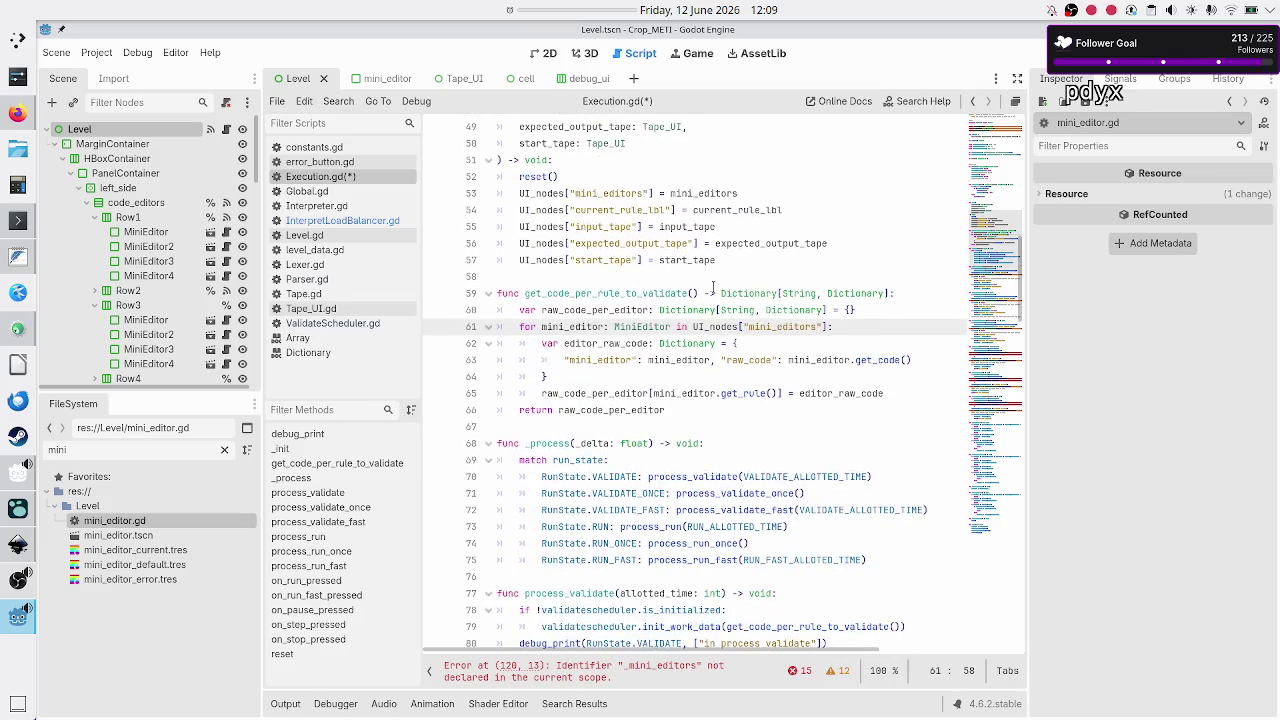
pyautogui.scroll(-1, 713, 288)
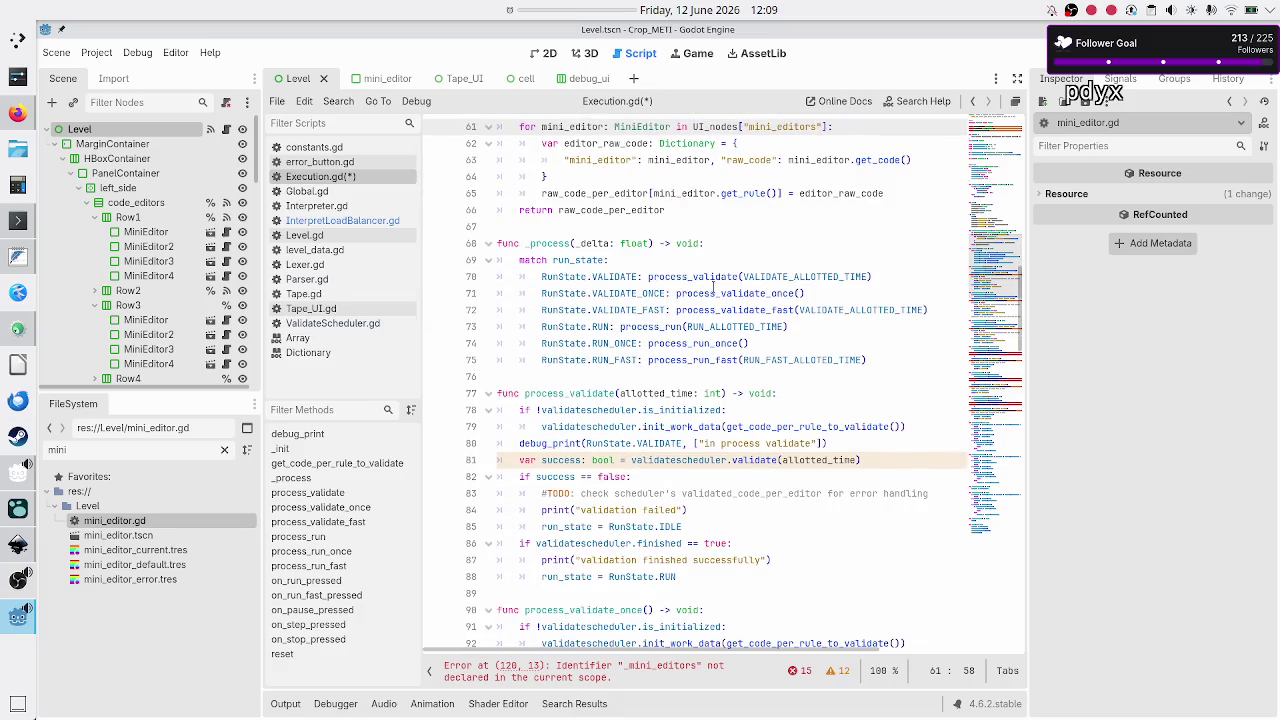
pyautogui.scroll(7, 713, 288)
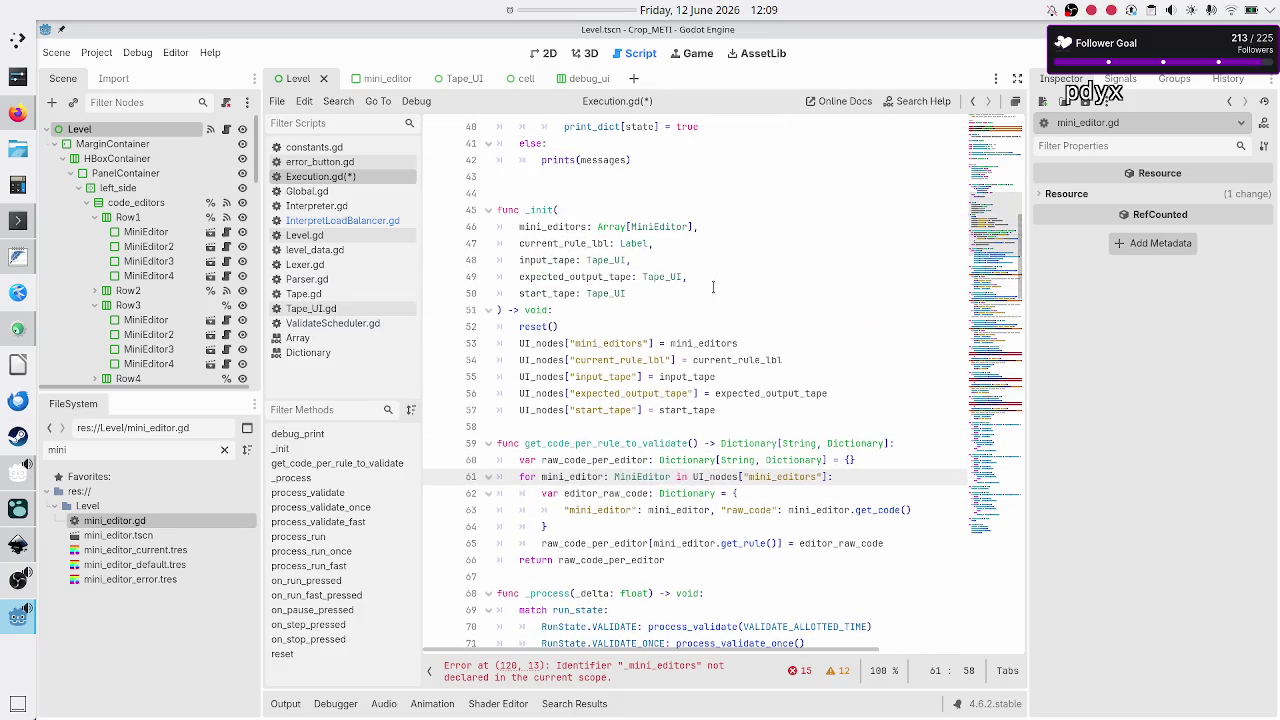
pyautogui.scroll(-1, 713, 288)
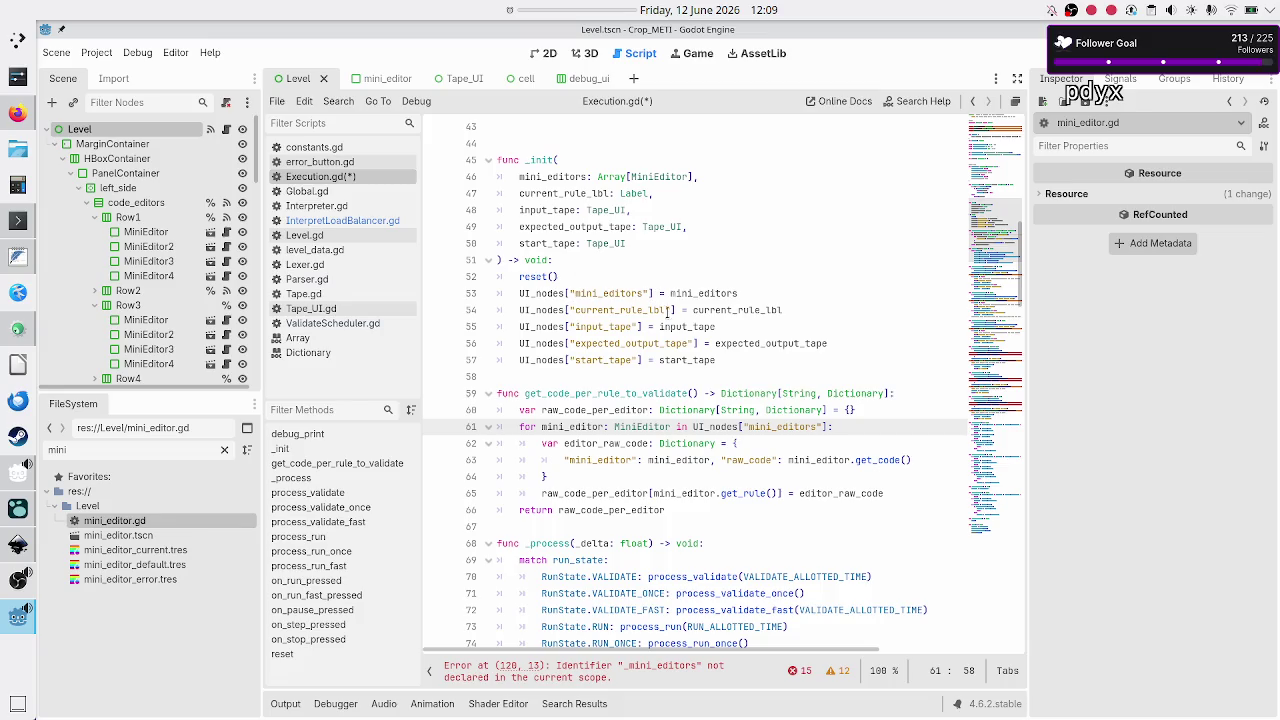
pyautogui.moveTo(740, 427)
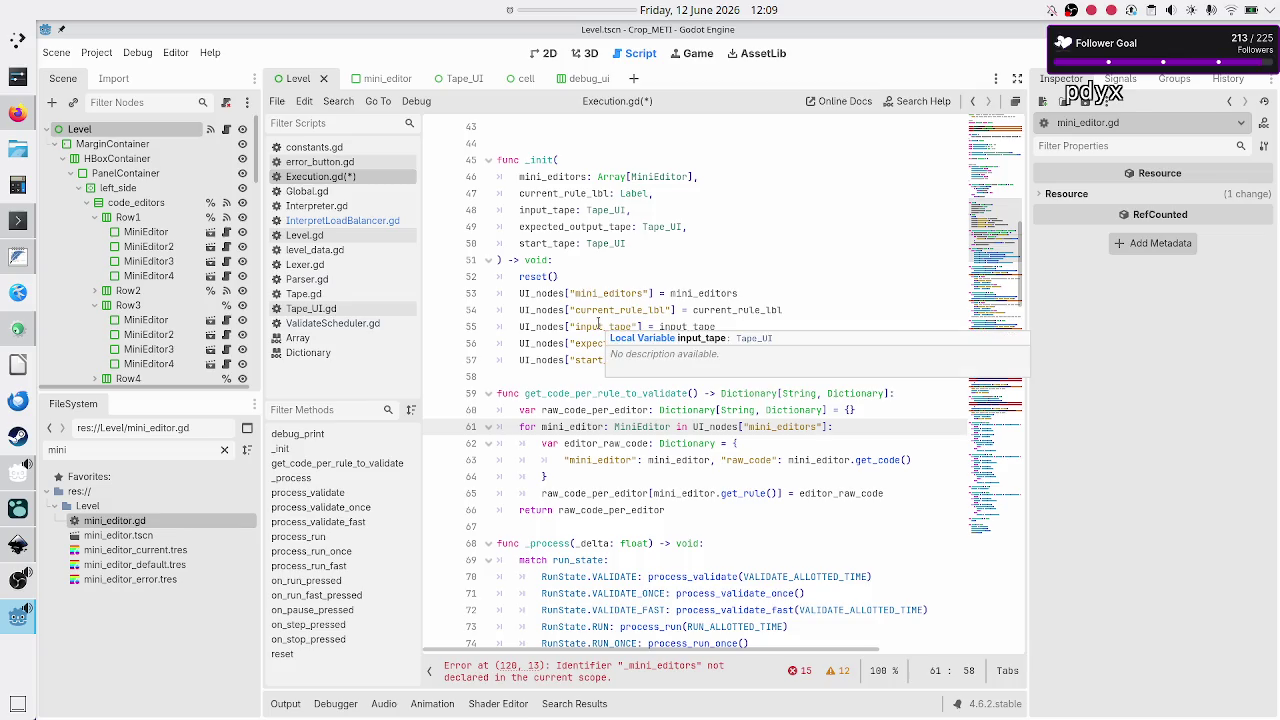
pyautogui.doubleClick(598, 326)
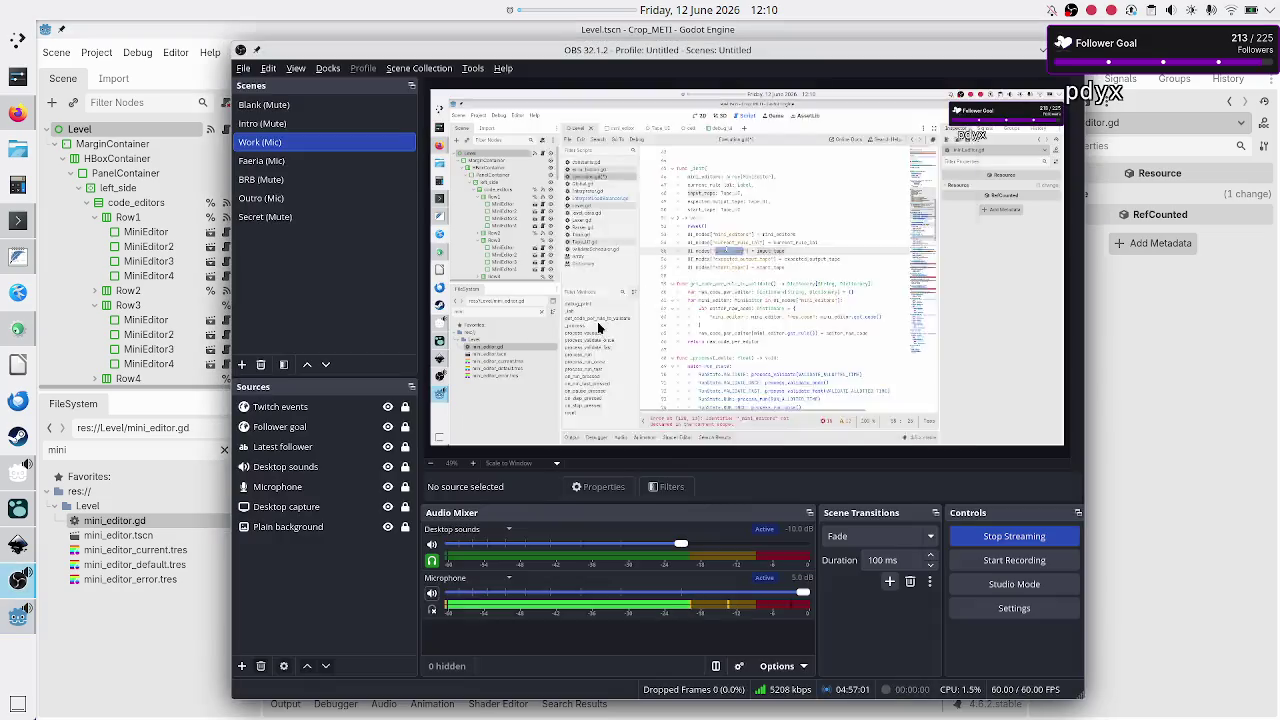
# - Use Alt+Tab to switch from OBS to the KDevelop window
pyautogui.hotkey('alt', 'Tab')
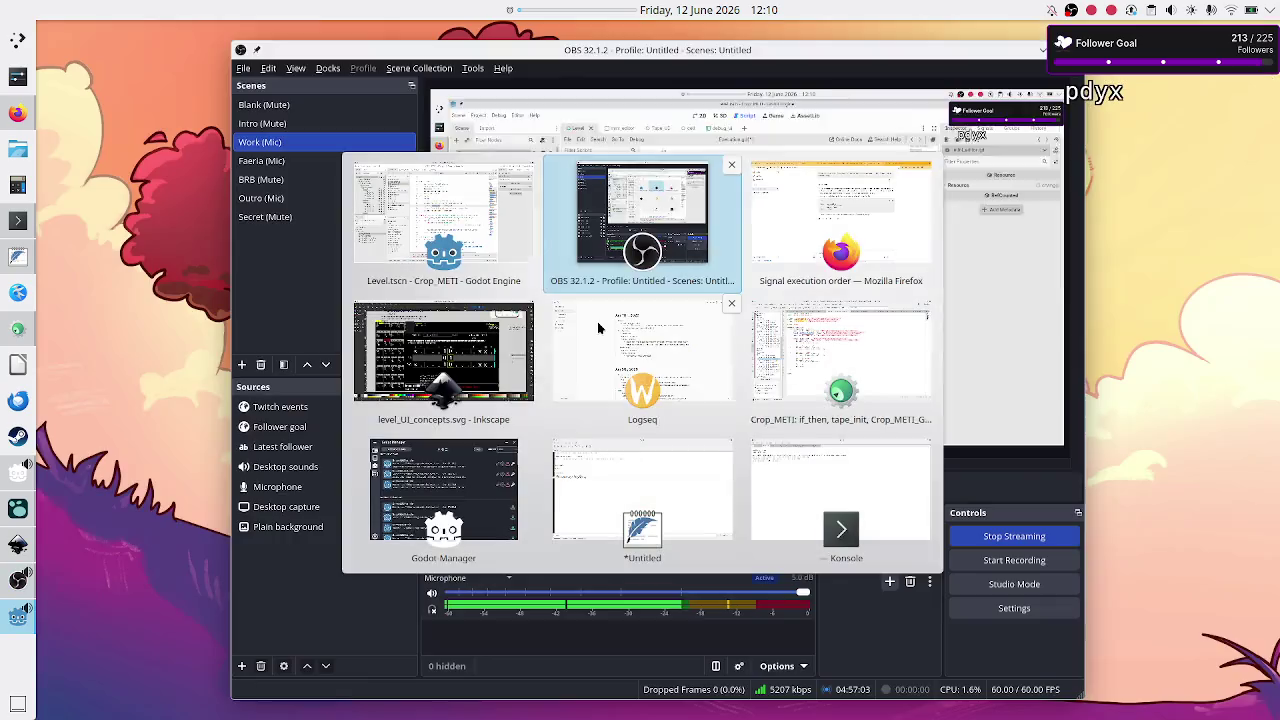
pyautogui.press('Tab')
pyautogui.press('Tab')
pyautogui.press('Tab')
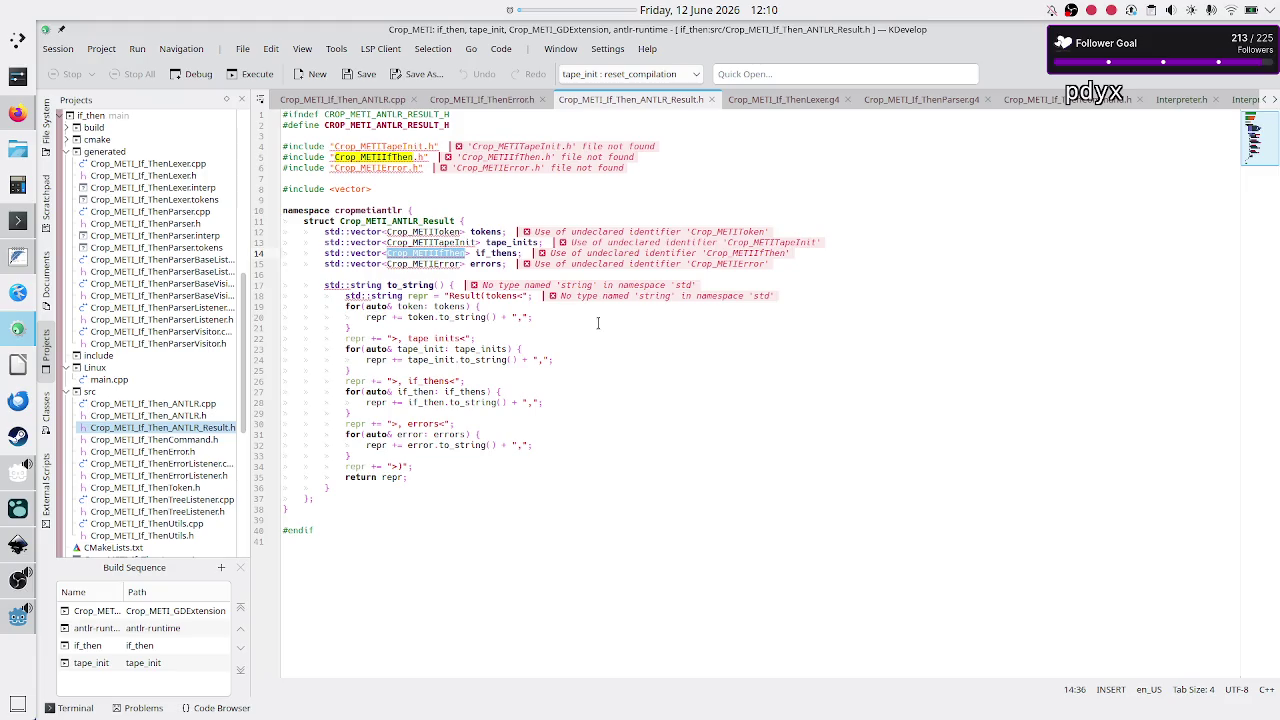
# - Review the Logseq Jun 11th note about a class per UI element, then return to Godot
pyautogui.click(9, 511)
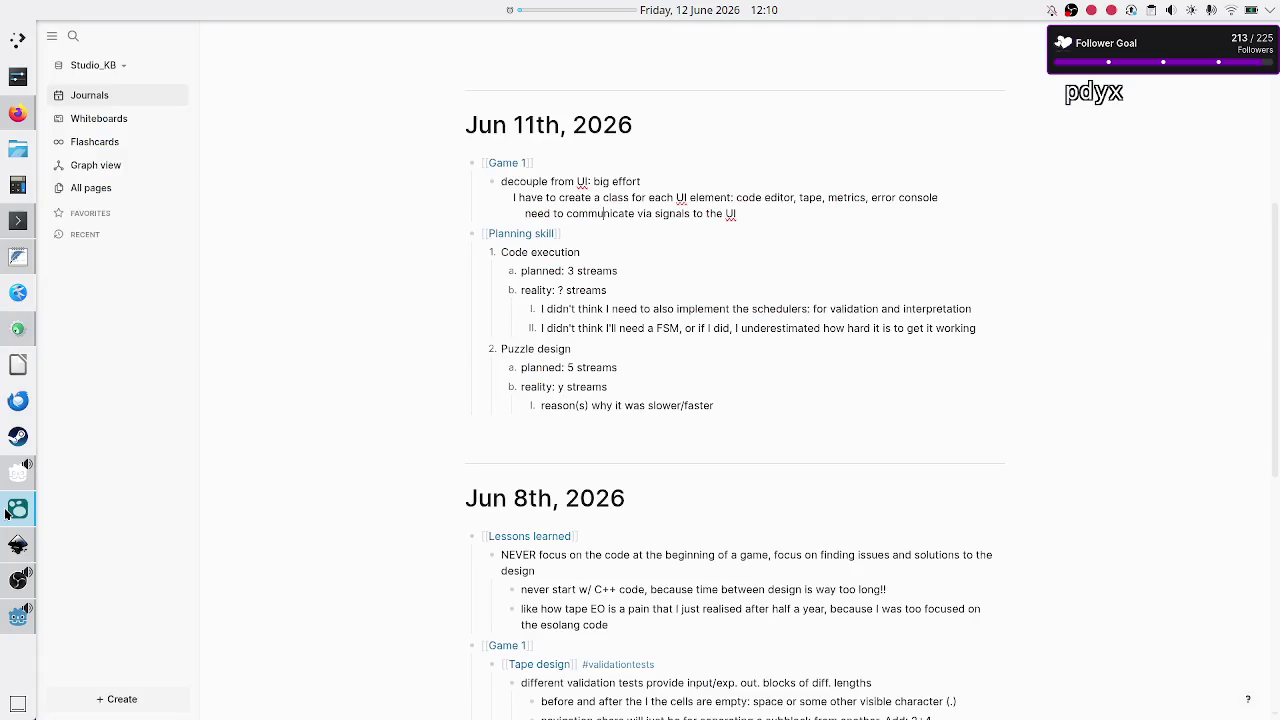
pyautogui.moveTo(745, 213)
pyautogui.mouseDown()
pyautogui.moveTo(503, 192)
pyautogui.moveTo(519, 195)
pyautogui.mouseUp()
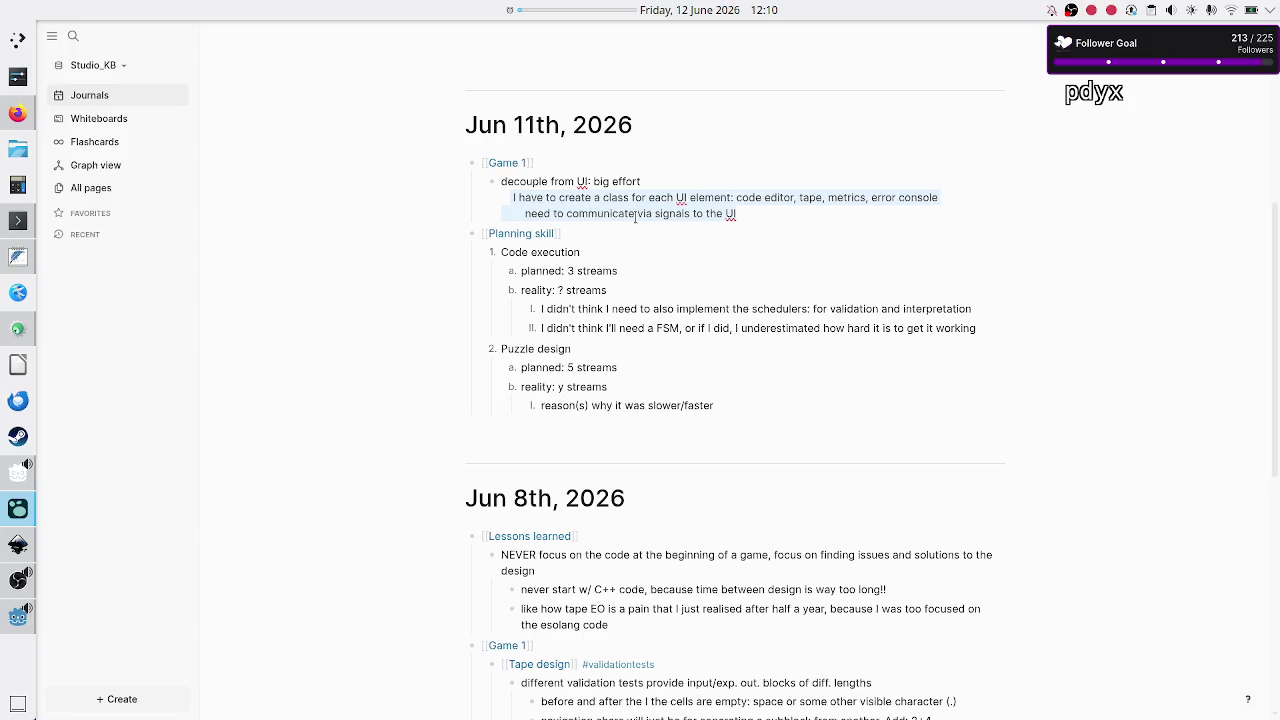
pyautogui.hotkey('alt', 'Tab')
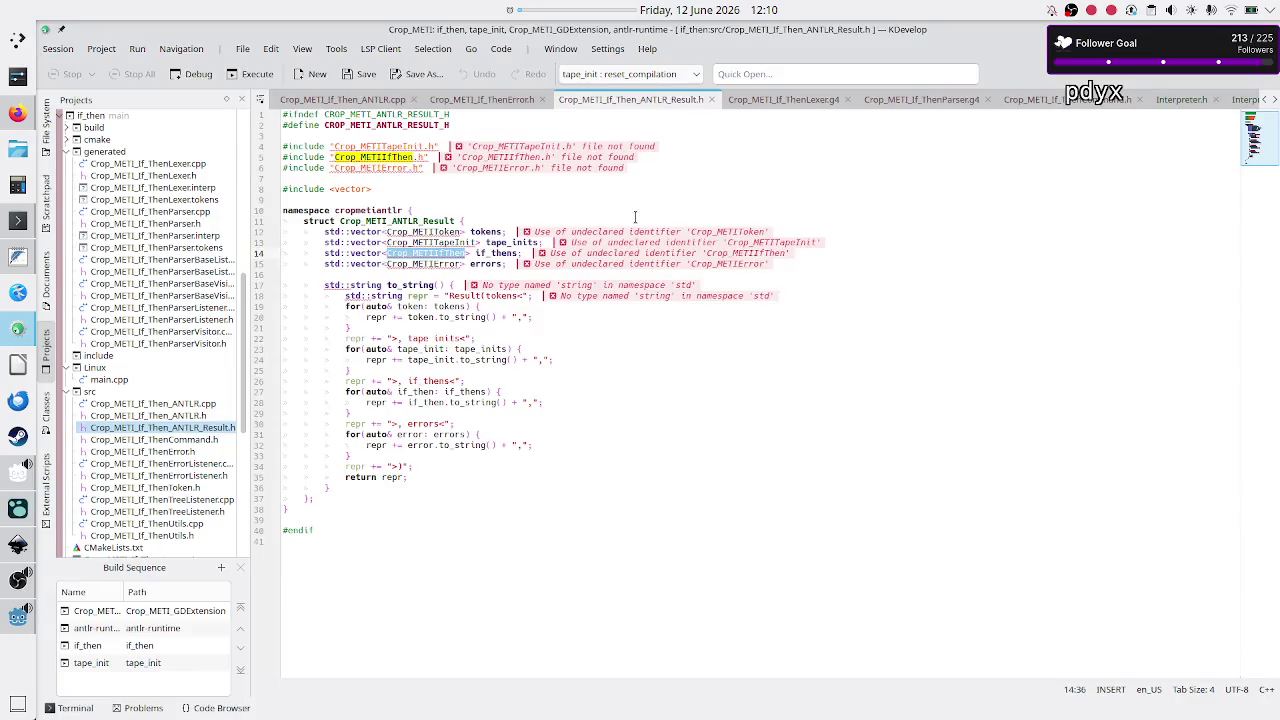
pyautogui.hotkey('alt', 'Tab')
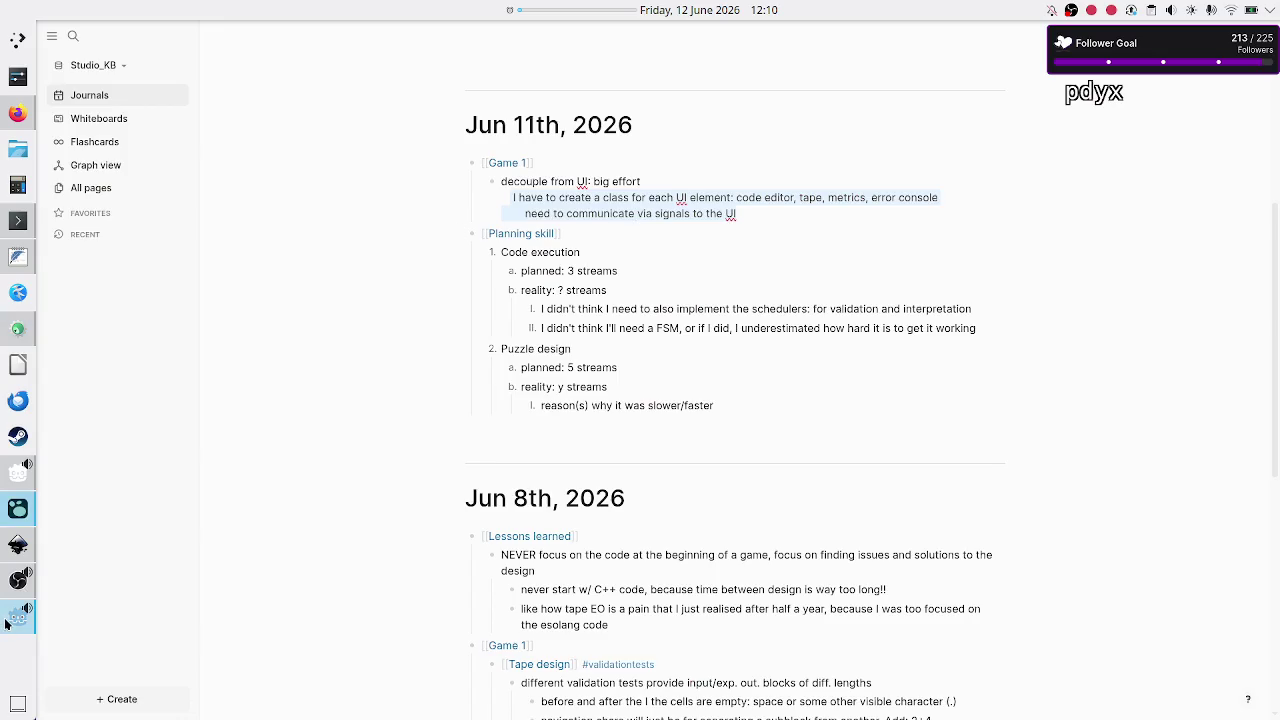
pyautogui.click(5, 623)
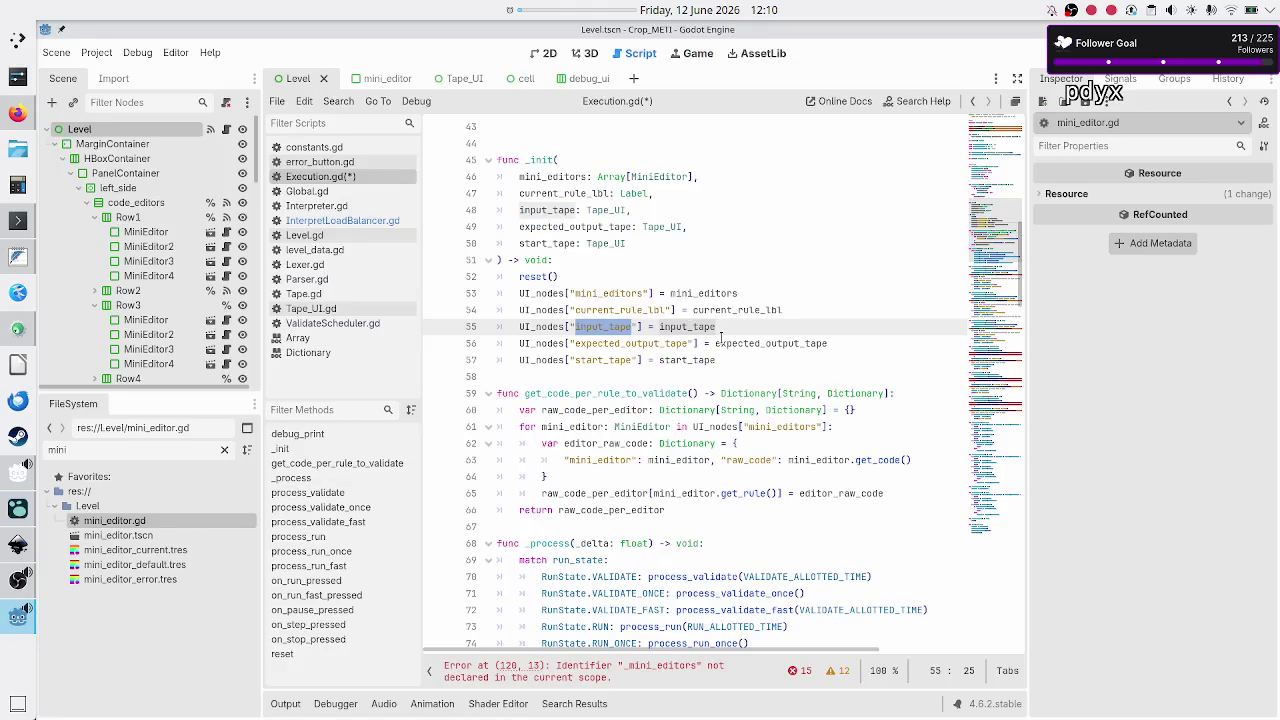
# - Deselect input_tape, place the caret in mini_editors on line 53, then switch to Logseq
pyautogui.click(744, 326)
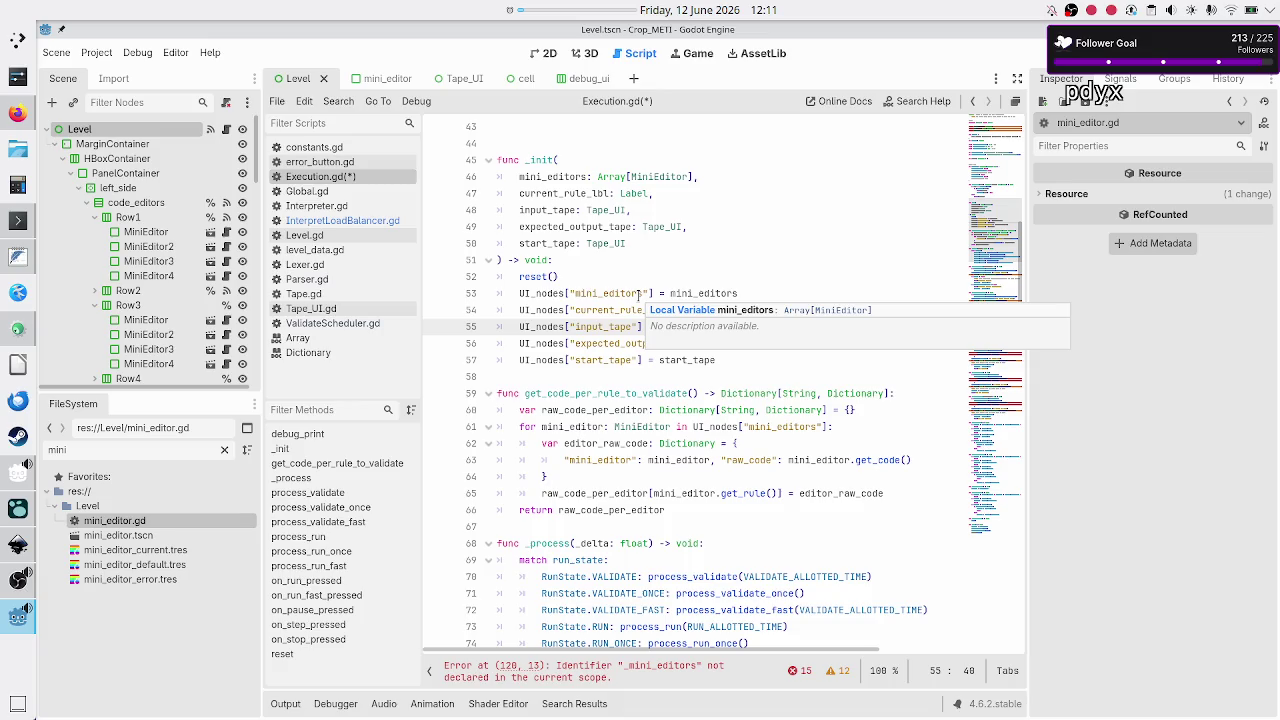
pyautogui.click(598, 293)
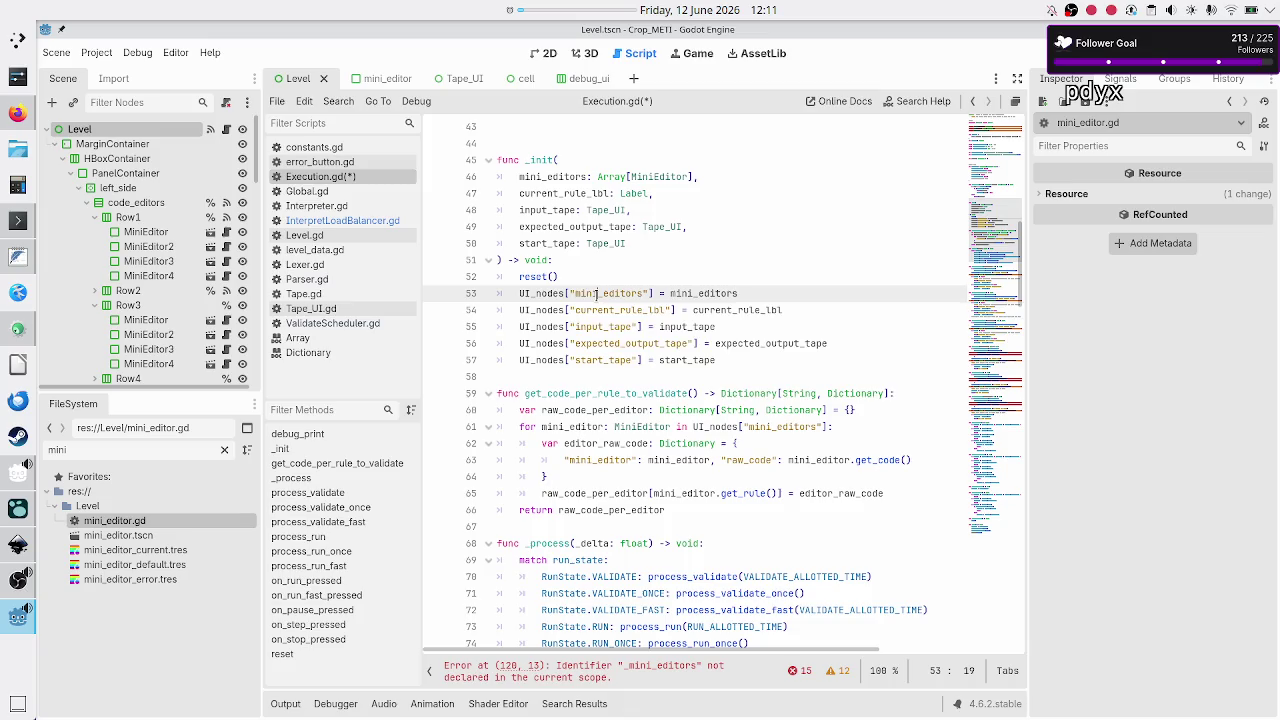
pyautogui.scroll(2, 597, 293)
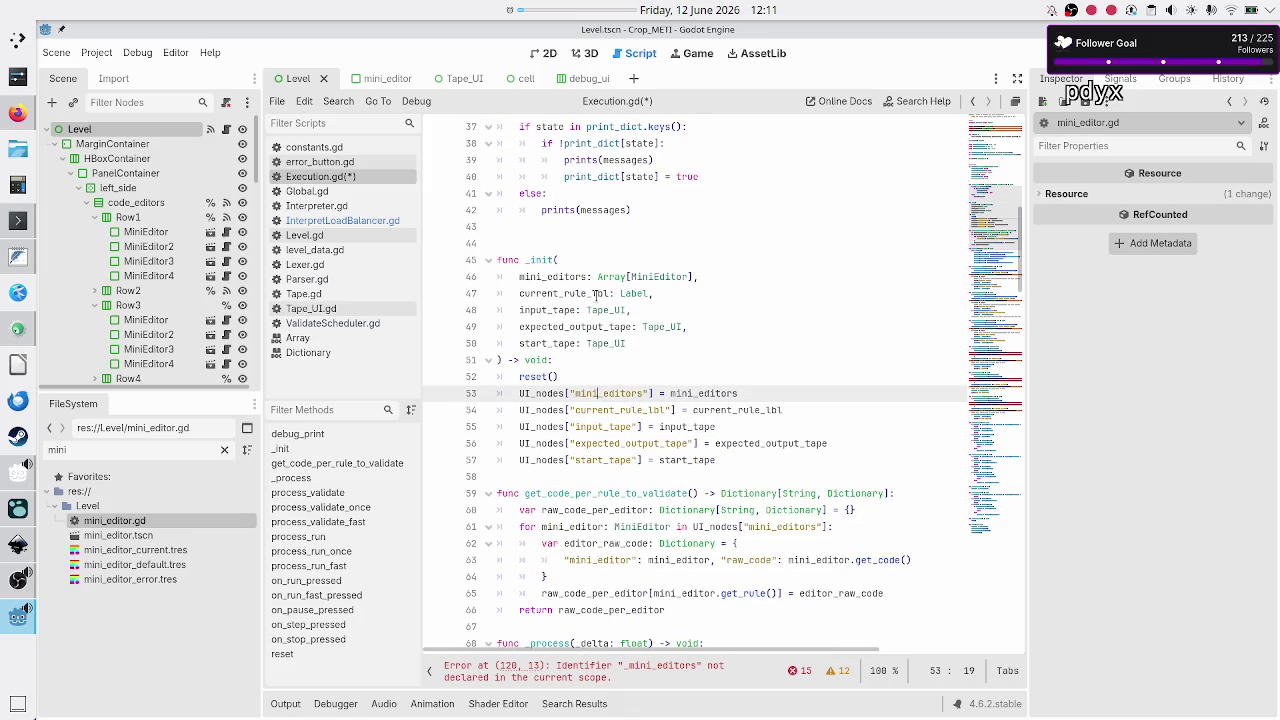
pyautogui.hotkey('alt', 'Tab')
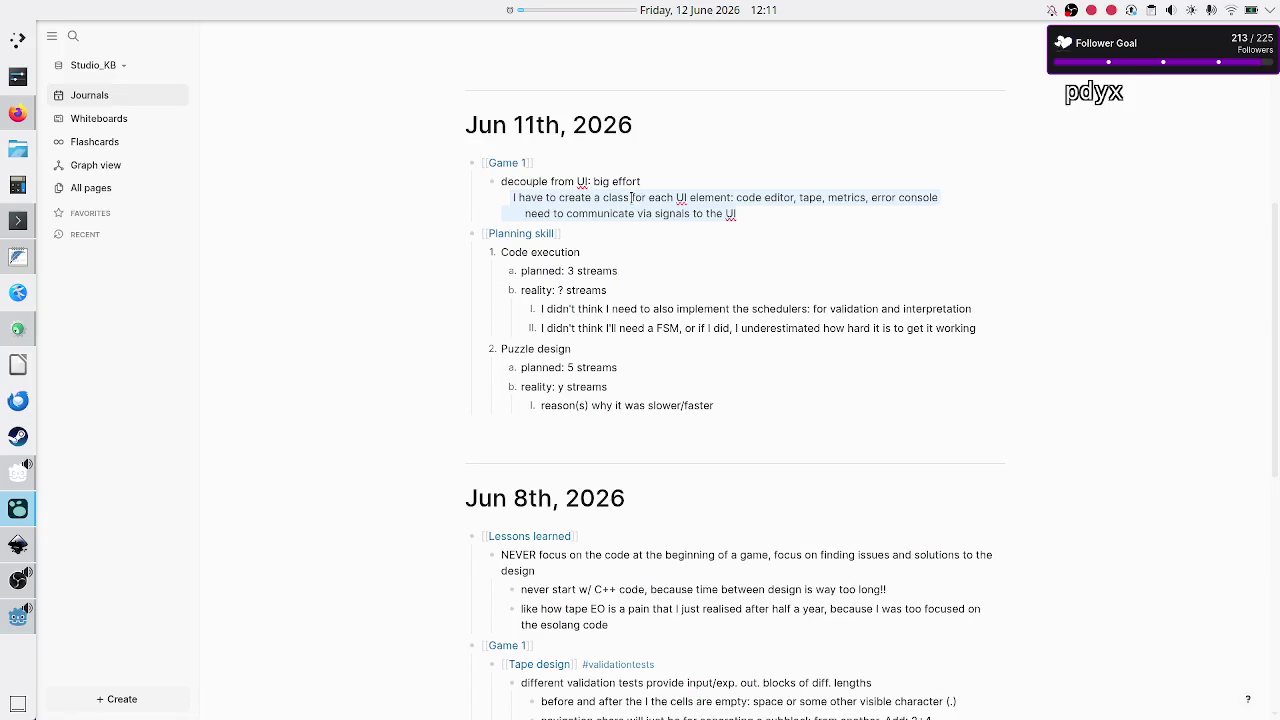
# - Switch from the Logseq journal back to the Godot script editor
pyautogui.hotkey('alt', 'Tab')
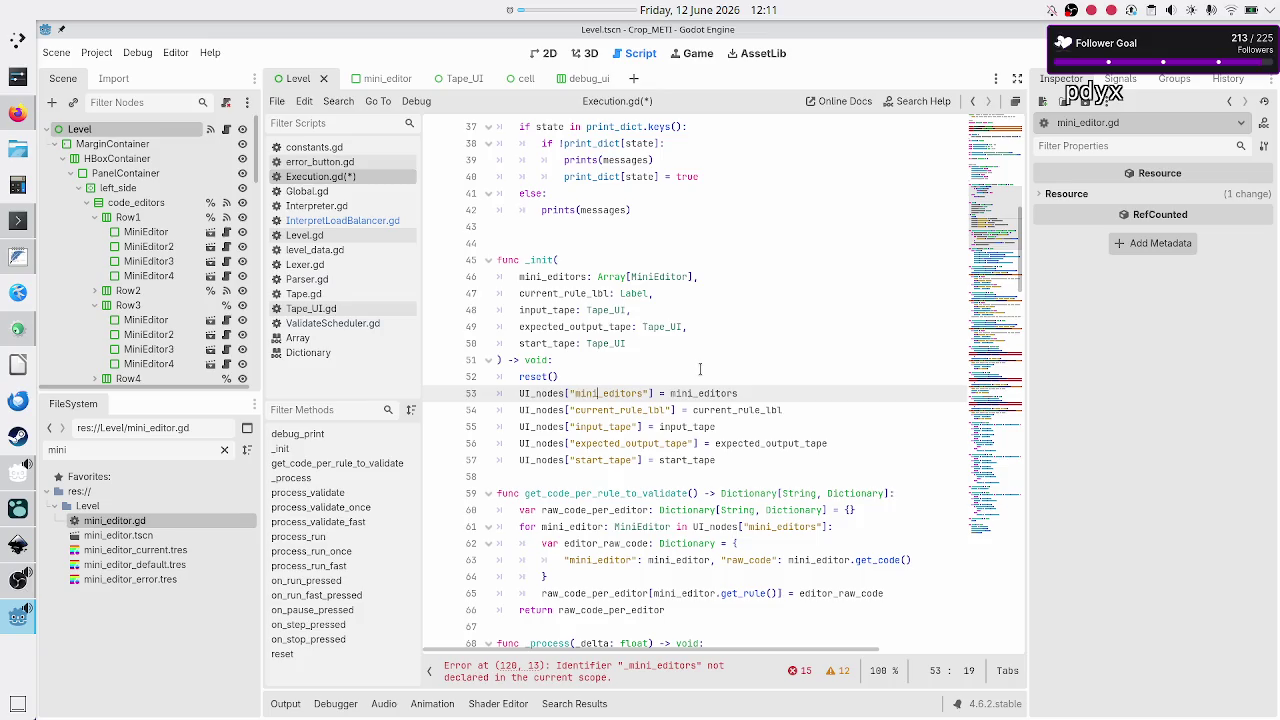
# - Review the line 60–61 loop and line 55, then open InterpretLoadBalancer.gd for comparison
pyautogui.moveTo(691, 527)
pyautogui.mouseDown()
pyautogui.moveTo(801, 512)
pyautogui.moveTo(800, 527)
pyautogui.moveTo(742, 526)
pyautogui.mouseUp()
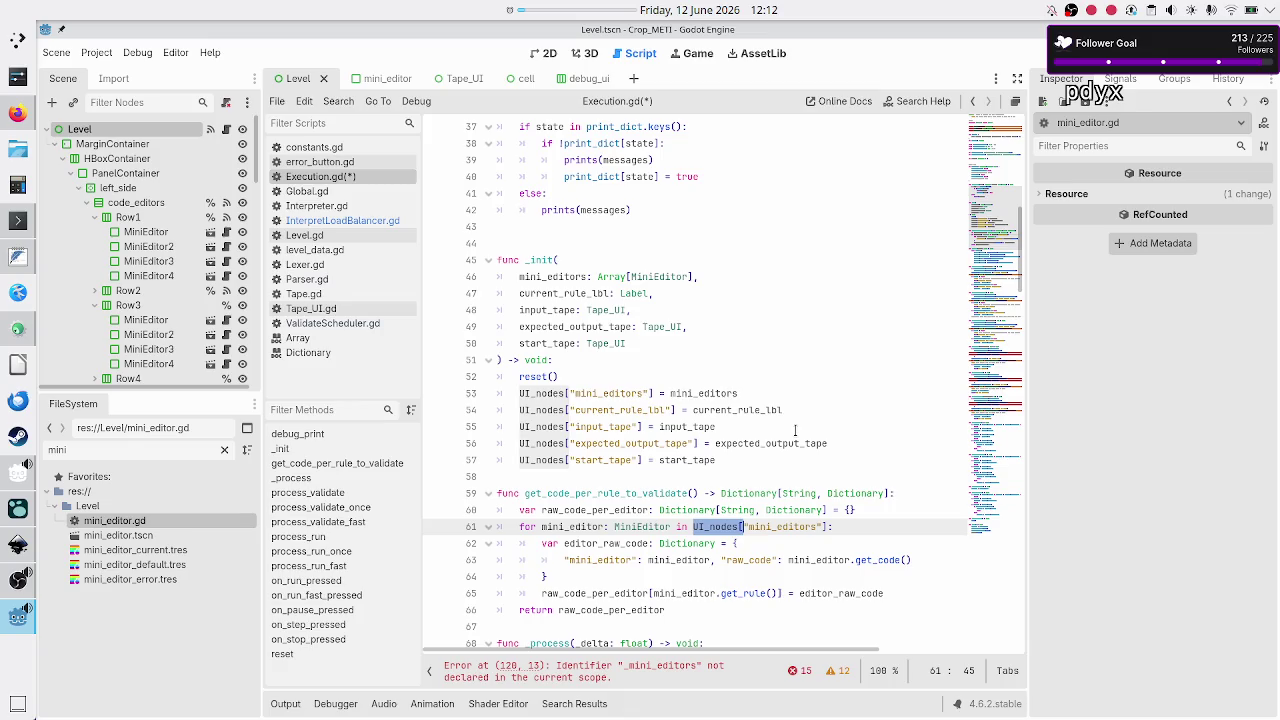
pyautogui.click(796, 431)
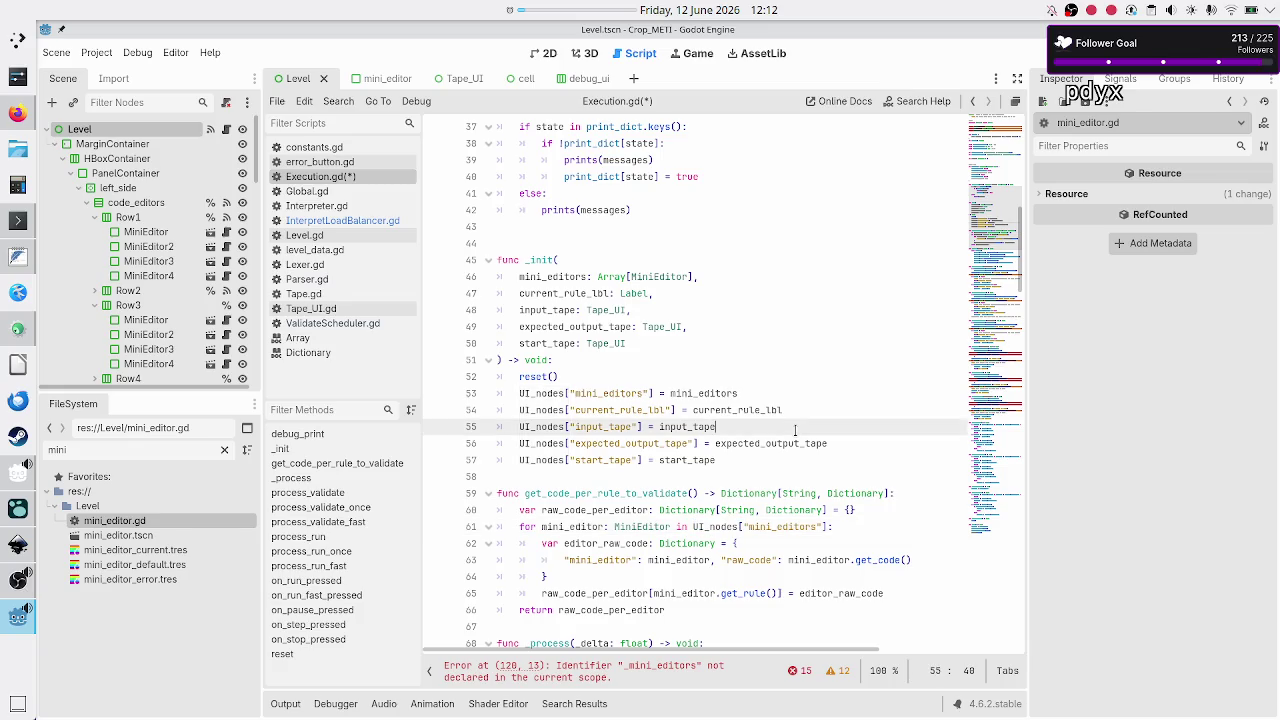
pyautogui.click(365, 222)
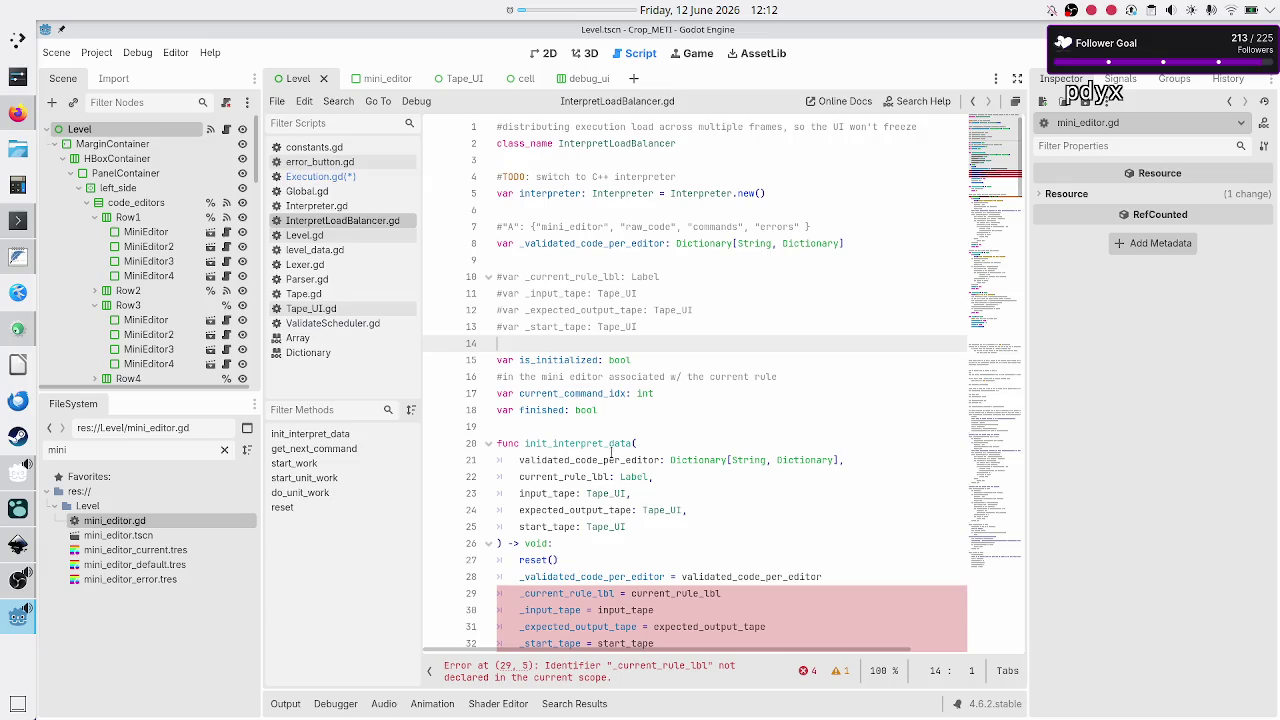
# - Inspect init_interpret_data and its parameters in InterpretLoadBalancer.gd, then return to Execution.gd
pyautogui.doubleClick(585, 443)
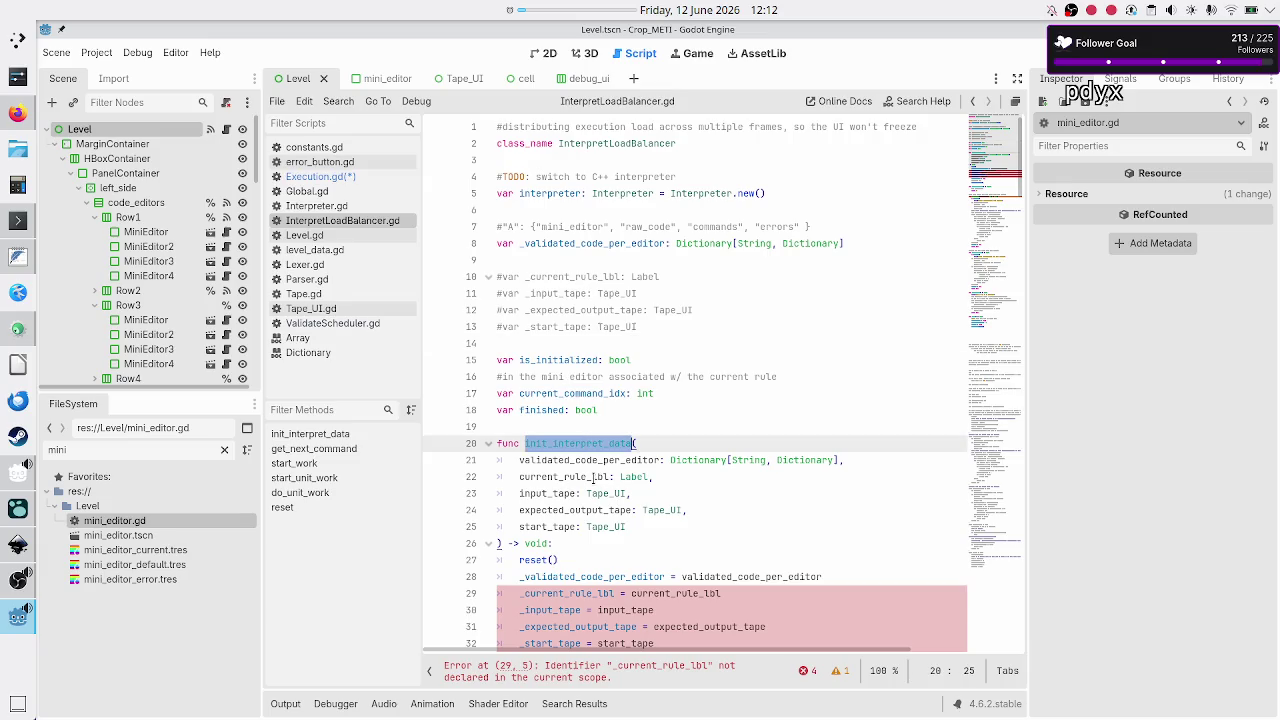
pyautogui.moveTo(634, 527)
pyautogui.mouseDown()
pyautogui.moveTo(520, 493)
pyautogui.moveTo(509, 466)
pyautogui.mouseUp()
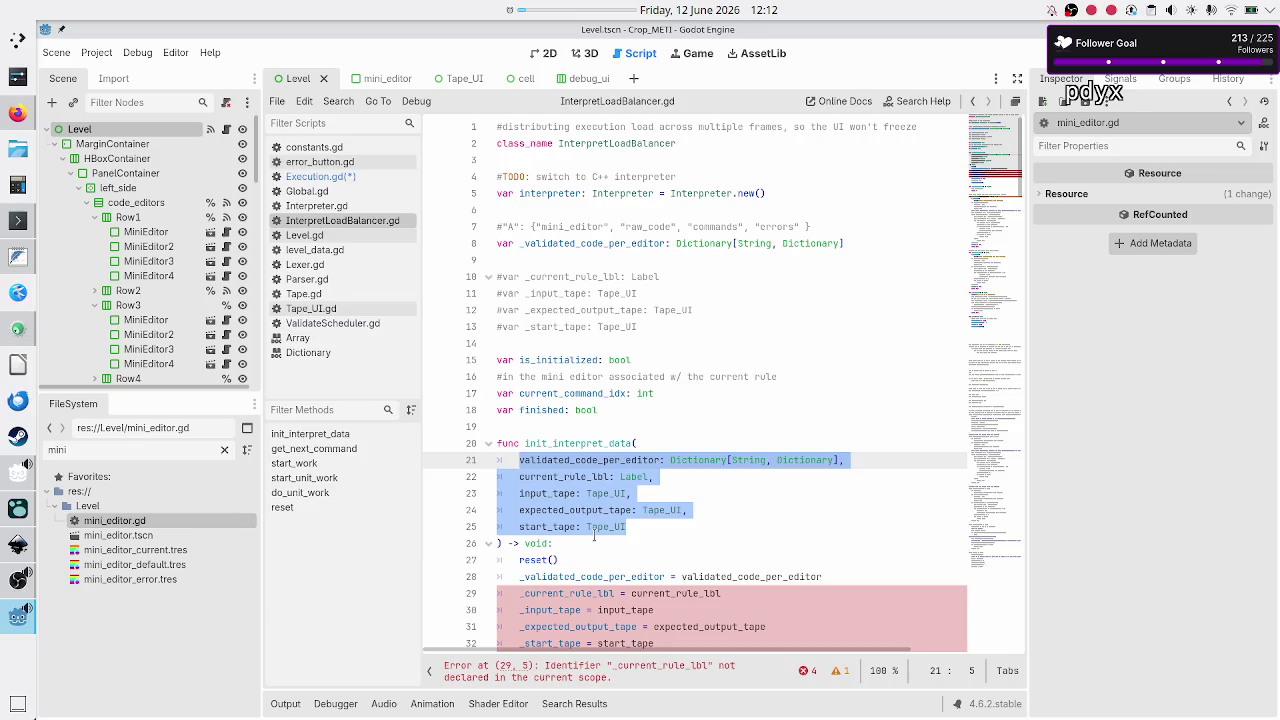
pyautogui.click(664, 442)
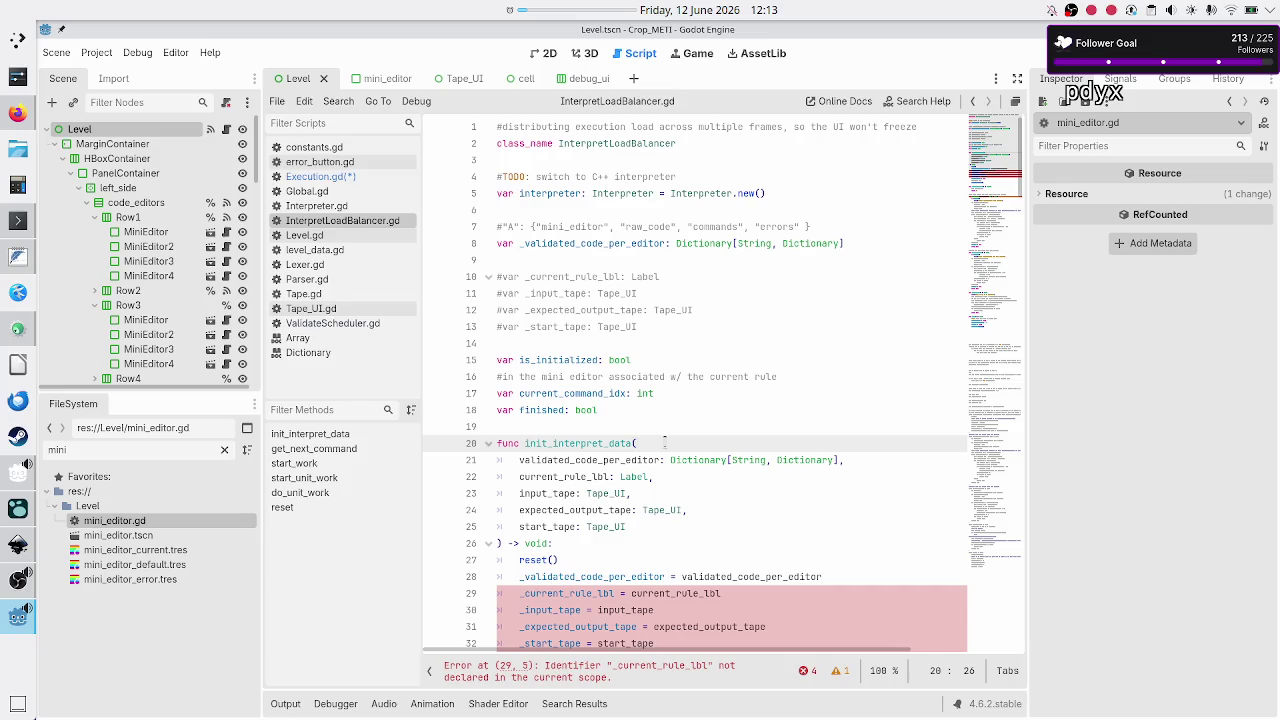
pyautogui.click(330, 177)
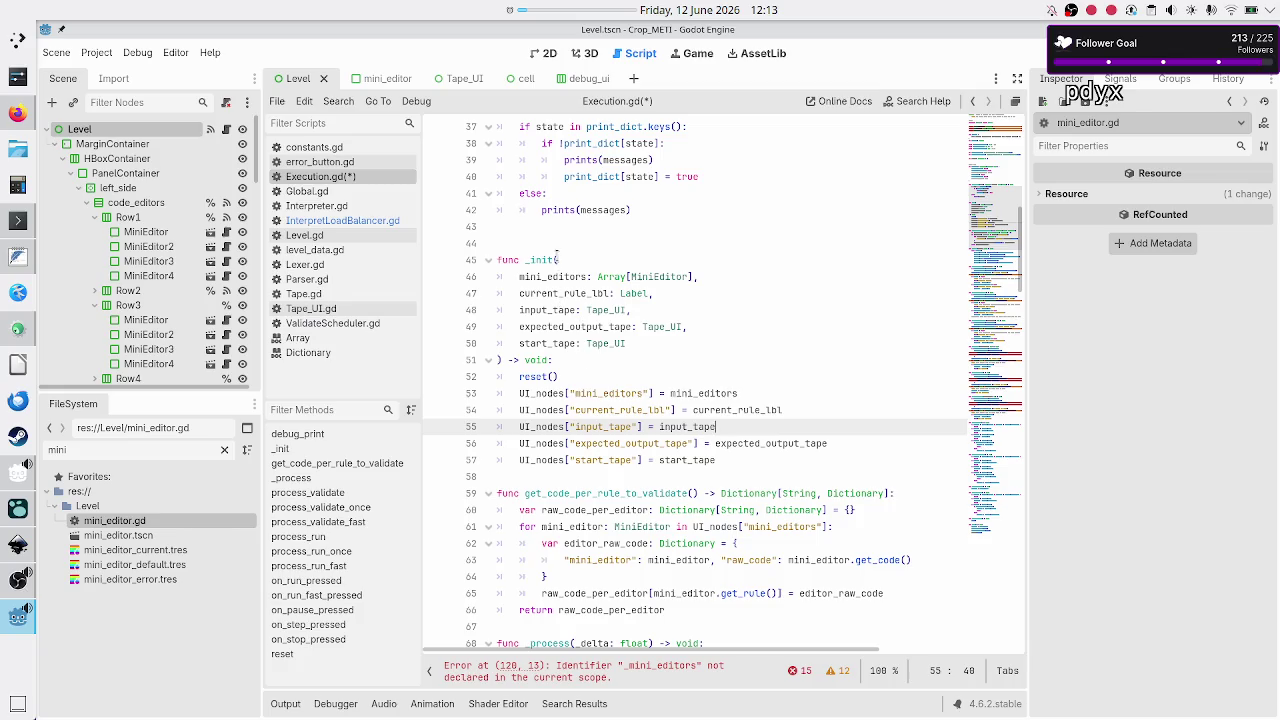
# - Inspect _init, then select the UI_nodes[ prefix in line 61's for-loop
pyautogui.doubleClick(540, 261)
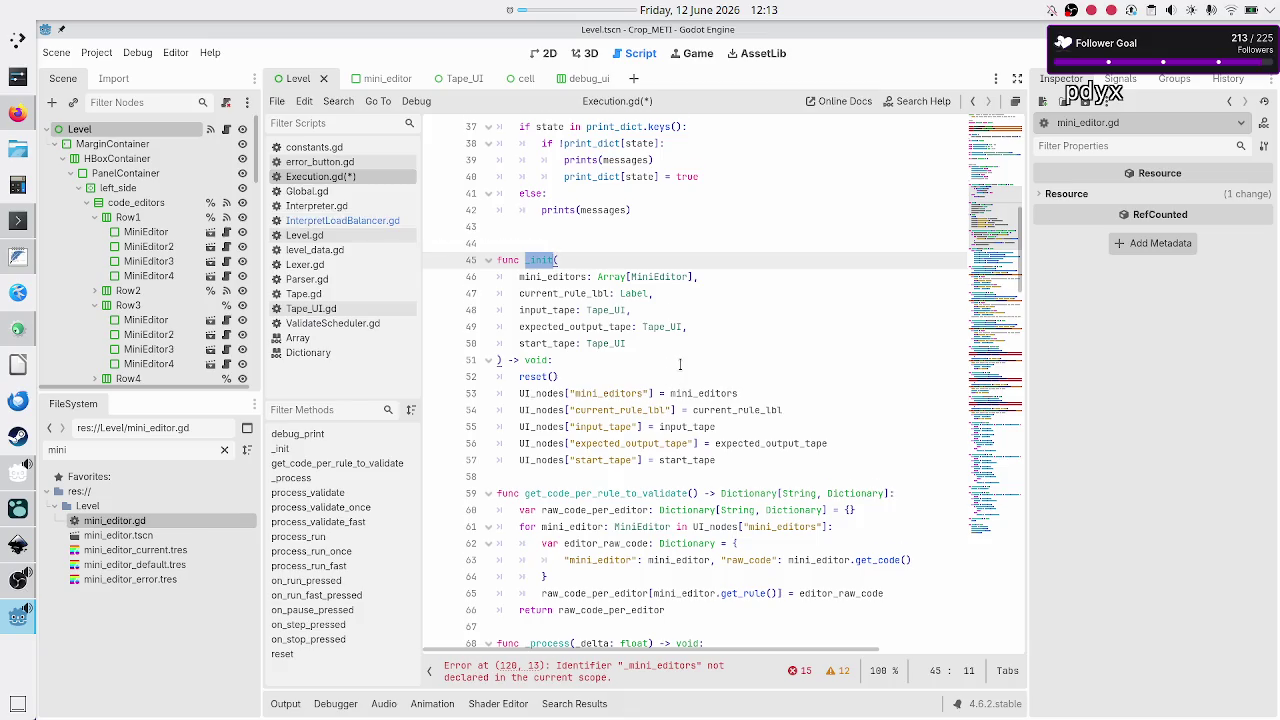
pyautogui.scroll(-4, 680, 365)
pyautogui.scroll(12, 680, 365)
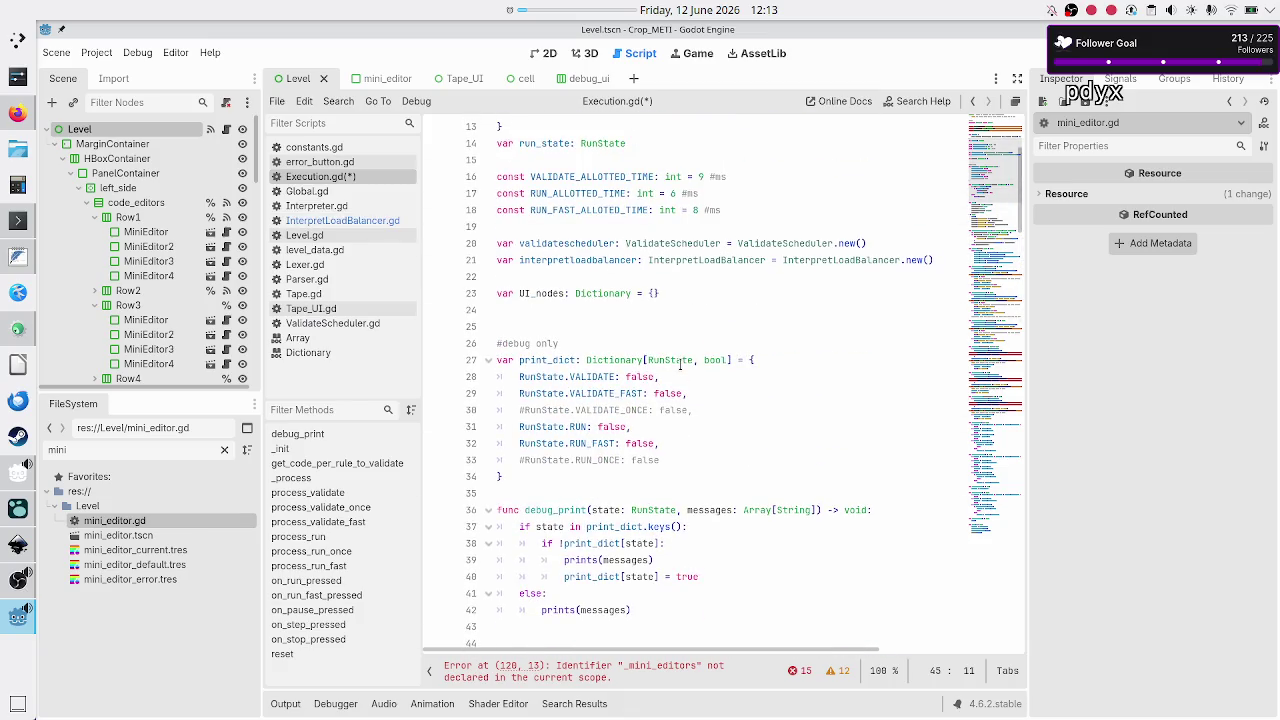
pyautogui.scroll(3, 680, 365)
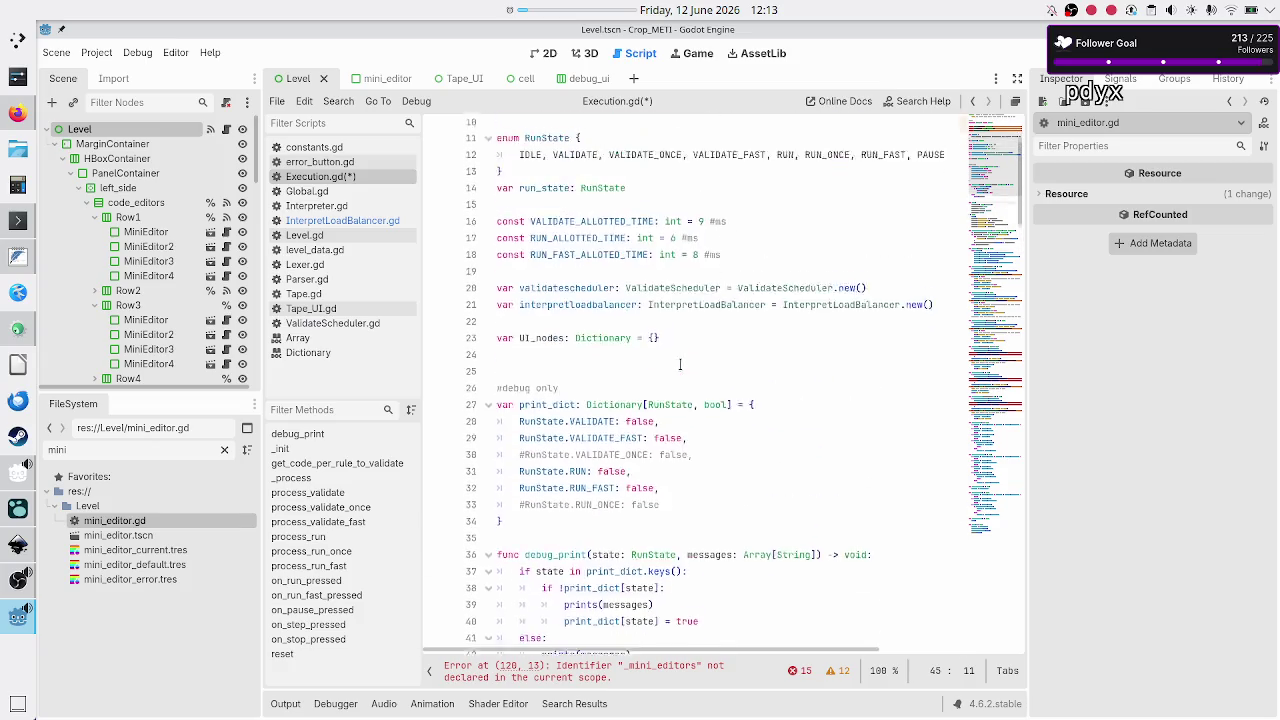
pyautogui.scroll(-9, 680, 365)
pyautogui.scroll(-3, 680, 365)
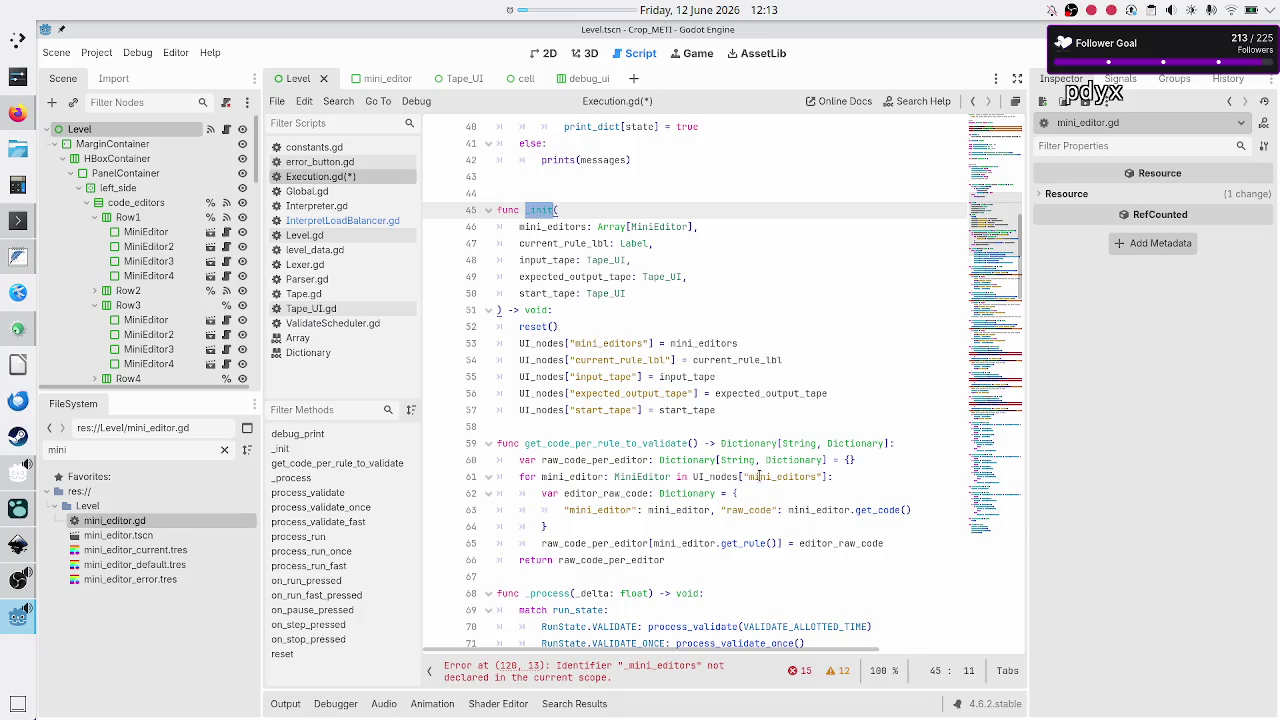
pyautogui.doubleClick(758, 476)
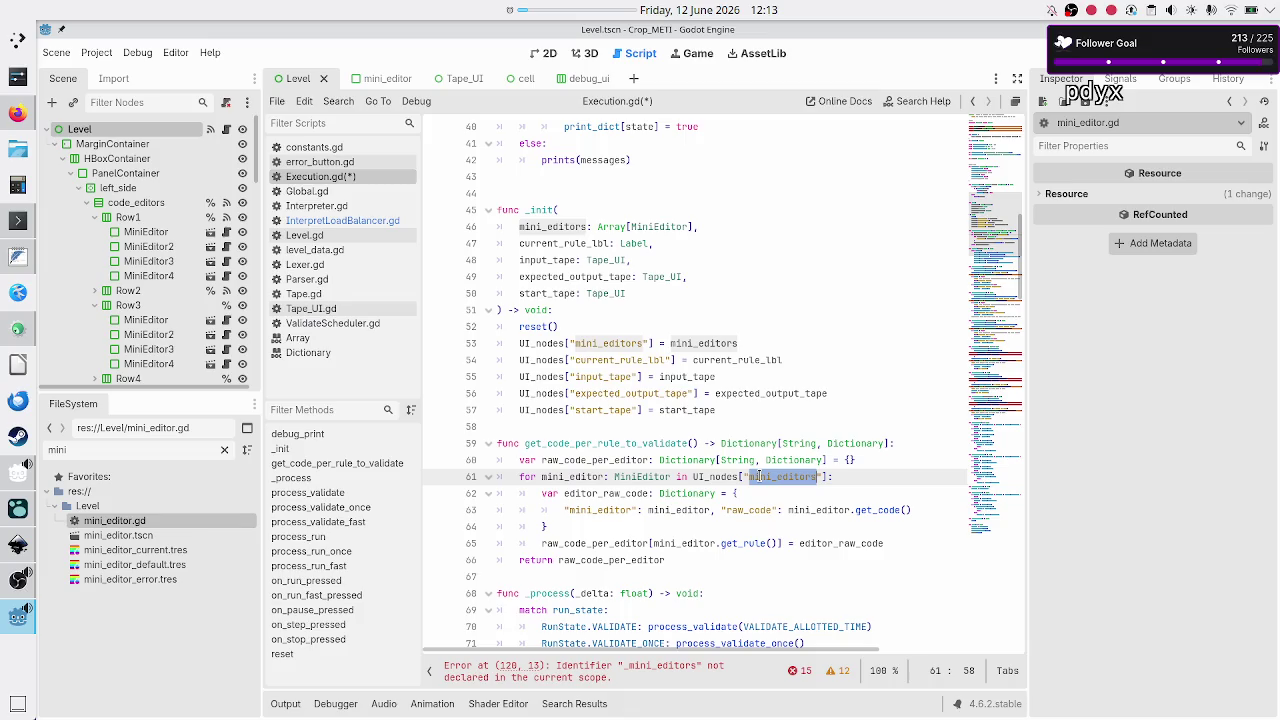
pyautogui.moveTo(693, 477)
pyautogui.moveTo(692, 477); pyautogui.dragTo(746, 477)
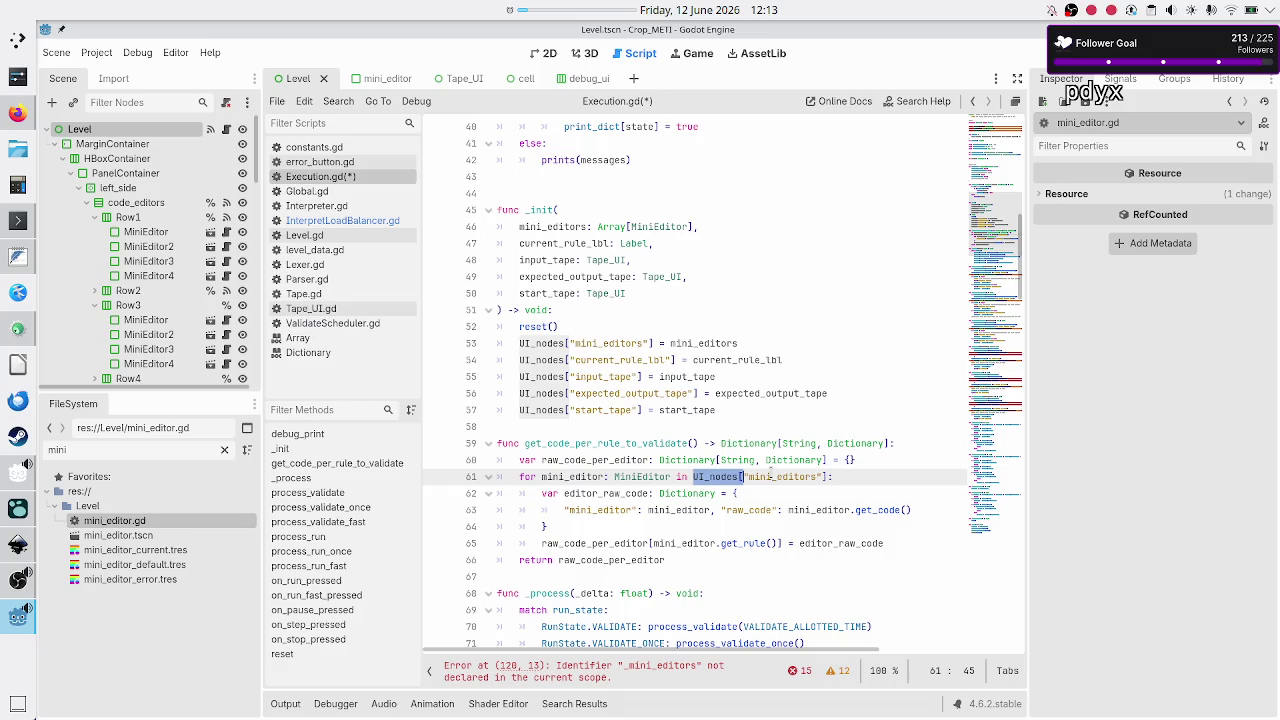
pyautogui.doubleClick(770, 477)
pyautogui.moveTo(692, 477); pyautogui.dragTo(749, 477)
pyautogui.hotkey('ctrl', 'c')
# - Delete and re-paste the UI_nodes[" prefix before mini_editors, then switch to Logseq
pyautogui.press('BackSpace')
pyautogui.press('Right')
pyautogui.press('Right')
pyautogui.press('Right')
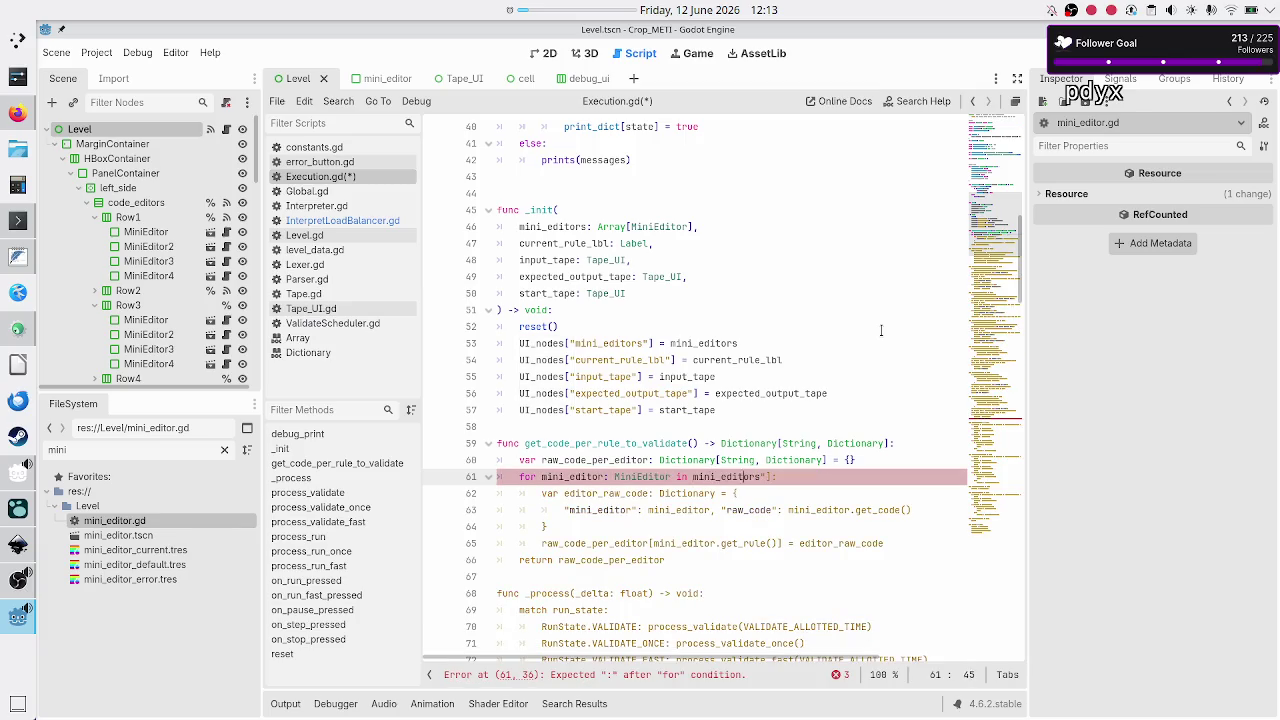
pyautogui.press('BackSpace')
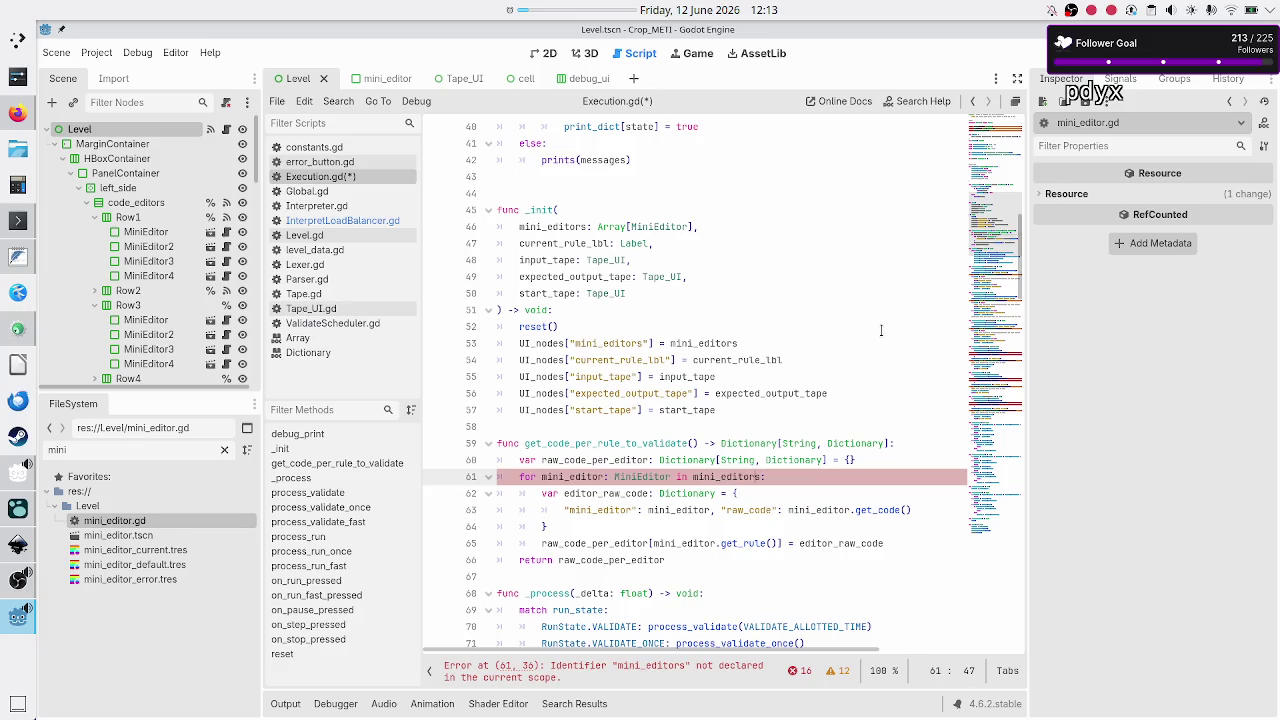
pyautogui.hotkey('ctrl', 'v')
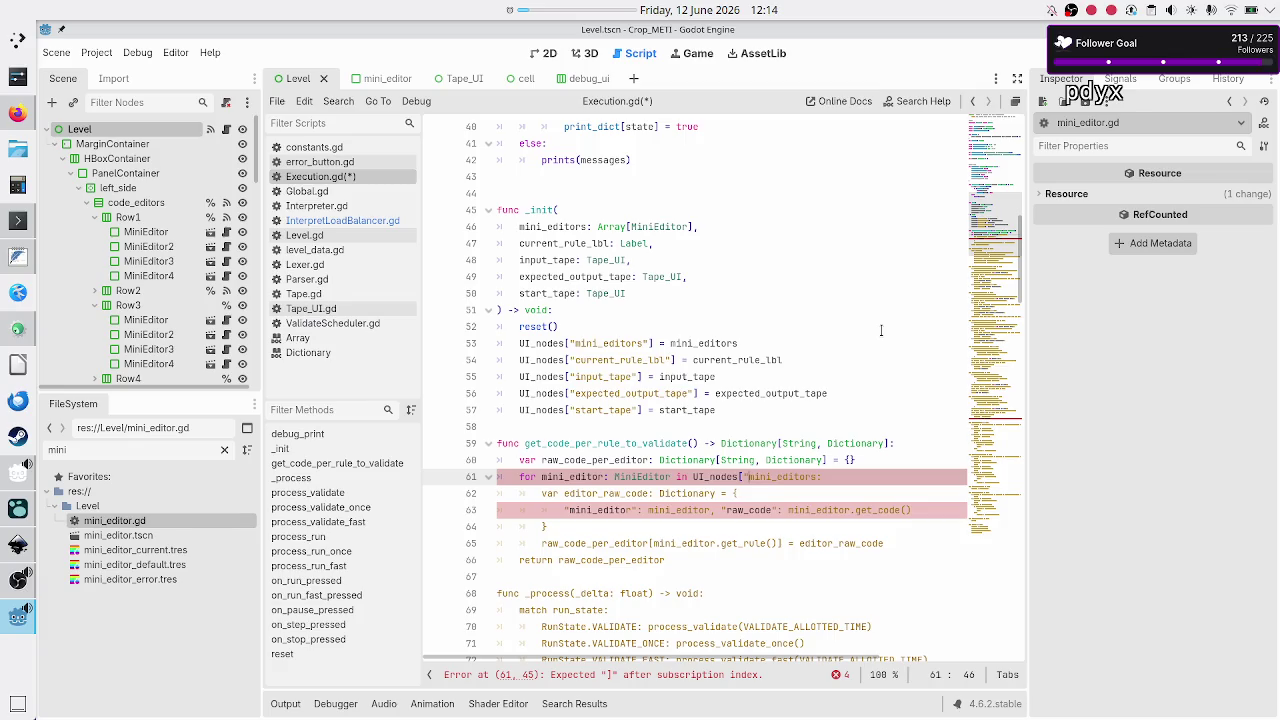
pyautogui.hotkey('alt', 'Tab')
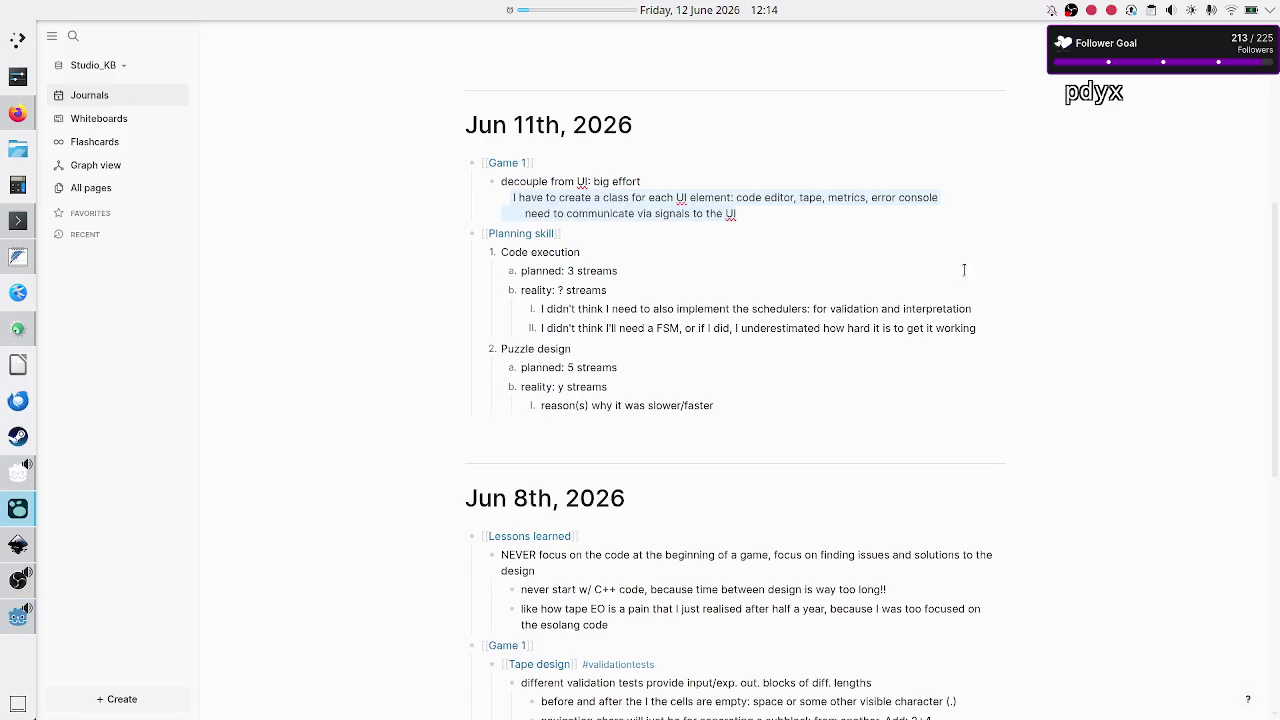
# - In the Game 1 note, highlight the word 'decouple' and the phrase 'create a class for'
pyautogui.click(582, 204)
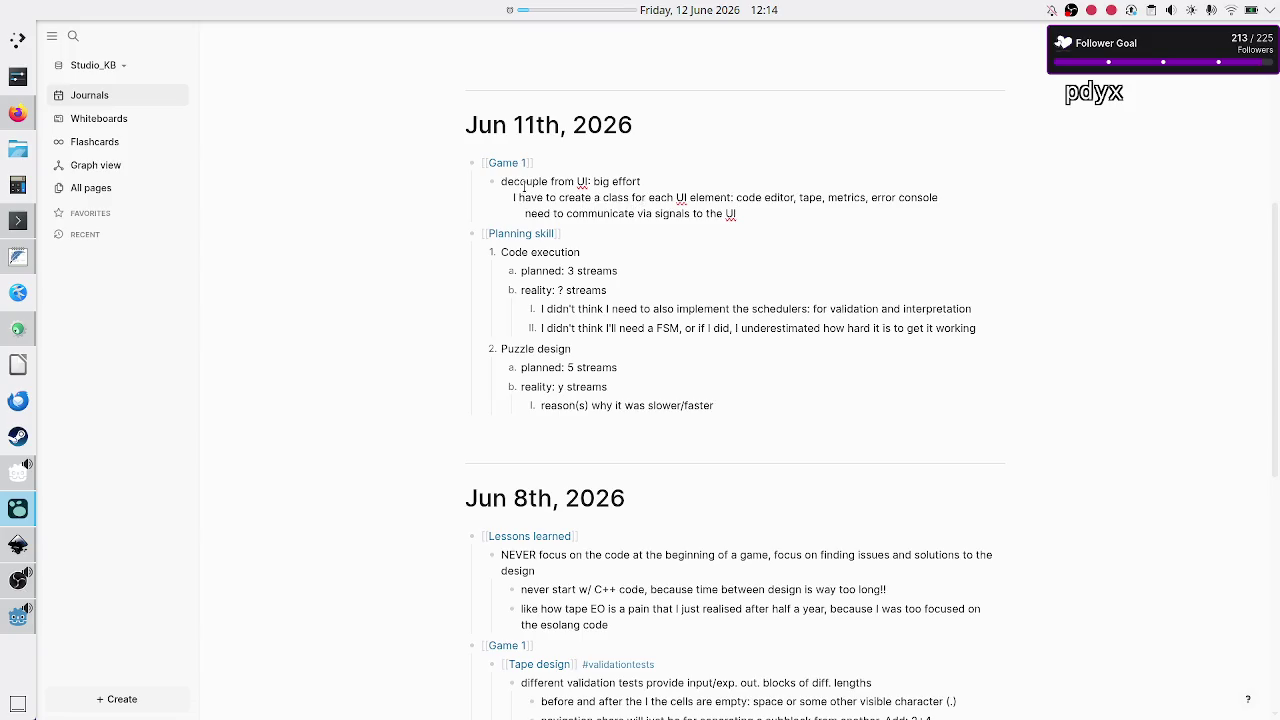
pyautogui.doubleClick(530, 181)
pyautogui.moveTo(648, 197); pyautogui.dragTo(551, 197)
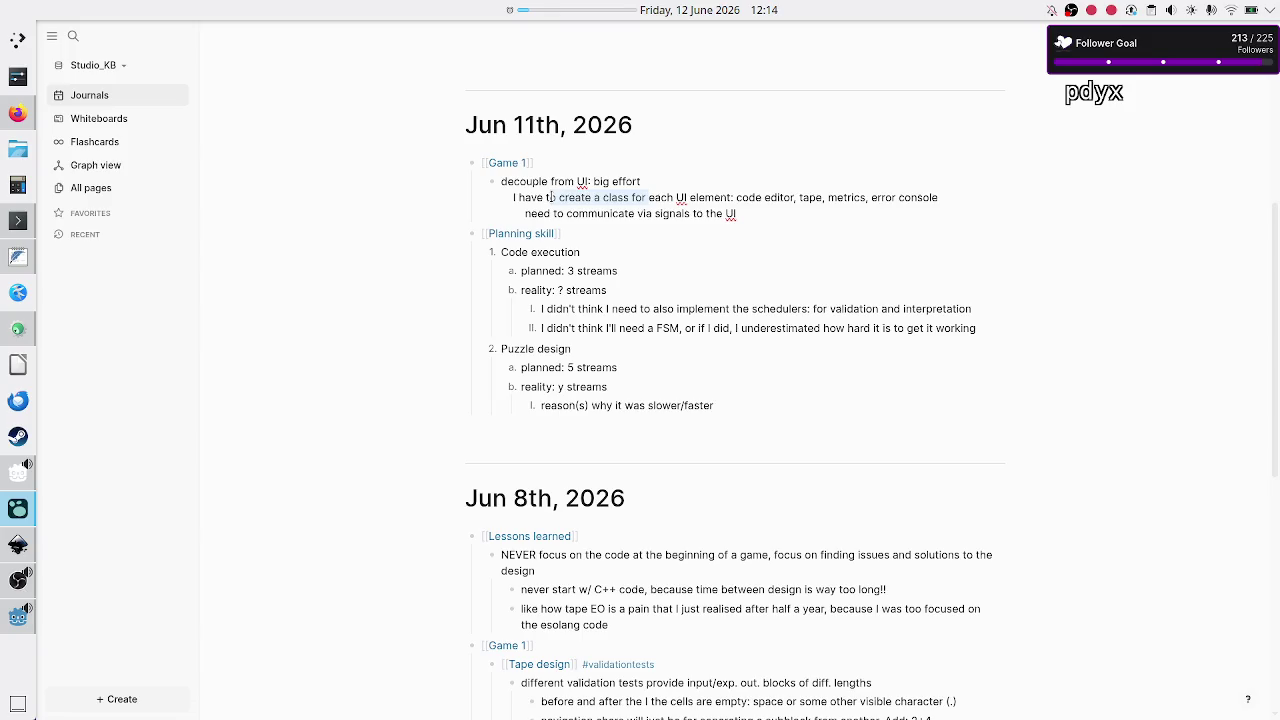
# - Glance at Godot, clear the phrase selection, select the whole block, and return to Execution.gd
pyautogui.hotkey('alt', 'Tab')
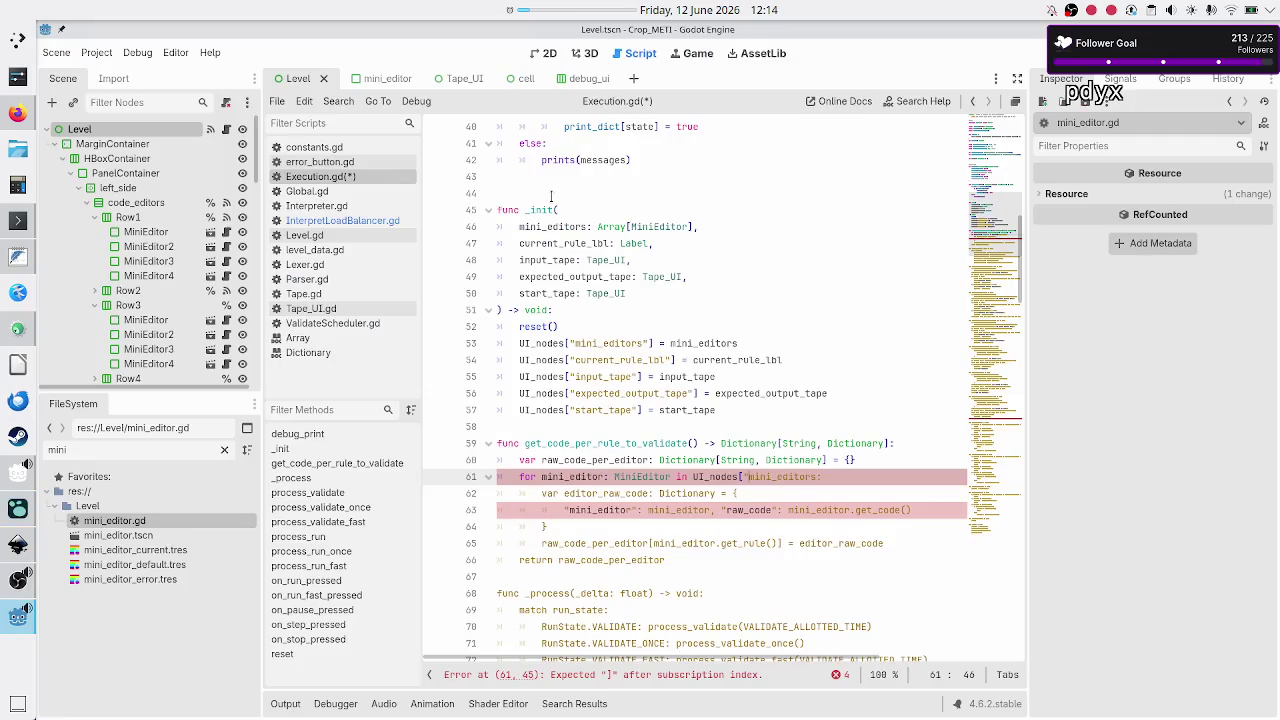
pyautogui.hotkey('alt', 'Tab')
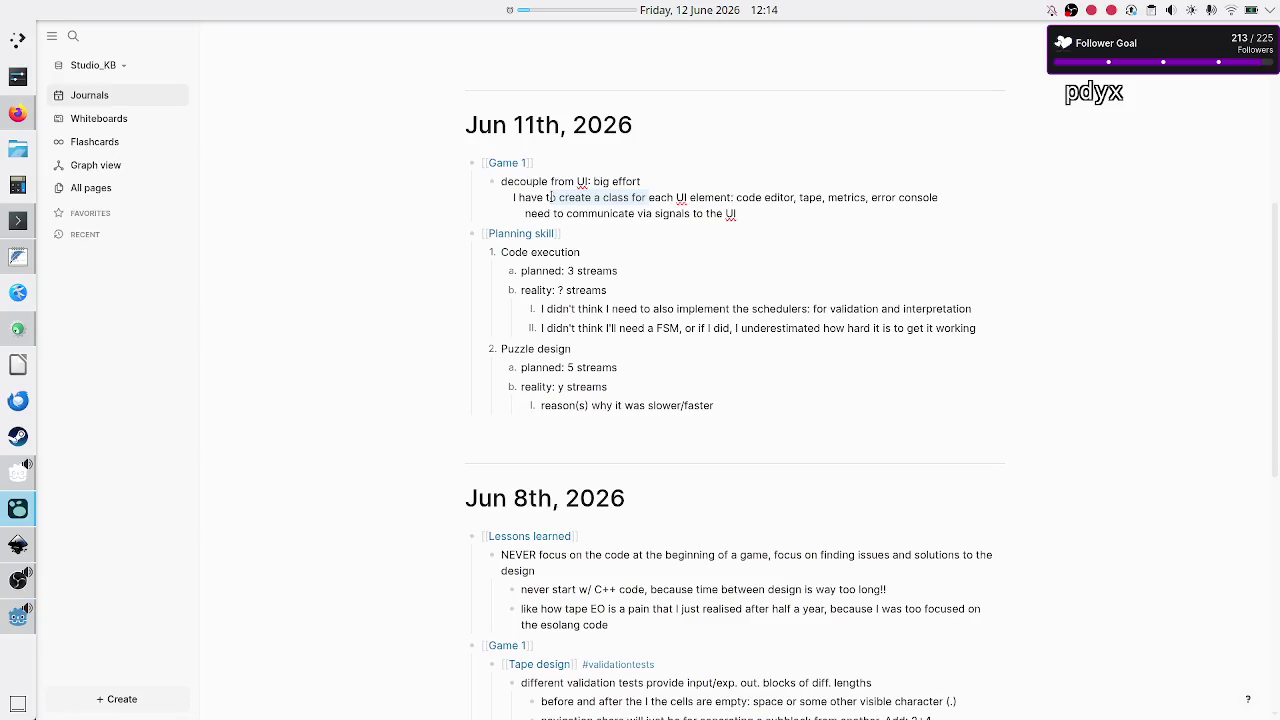
pyautogui.click(756, 210)
pyautogui.press('Escape')
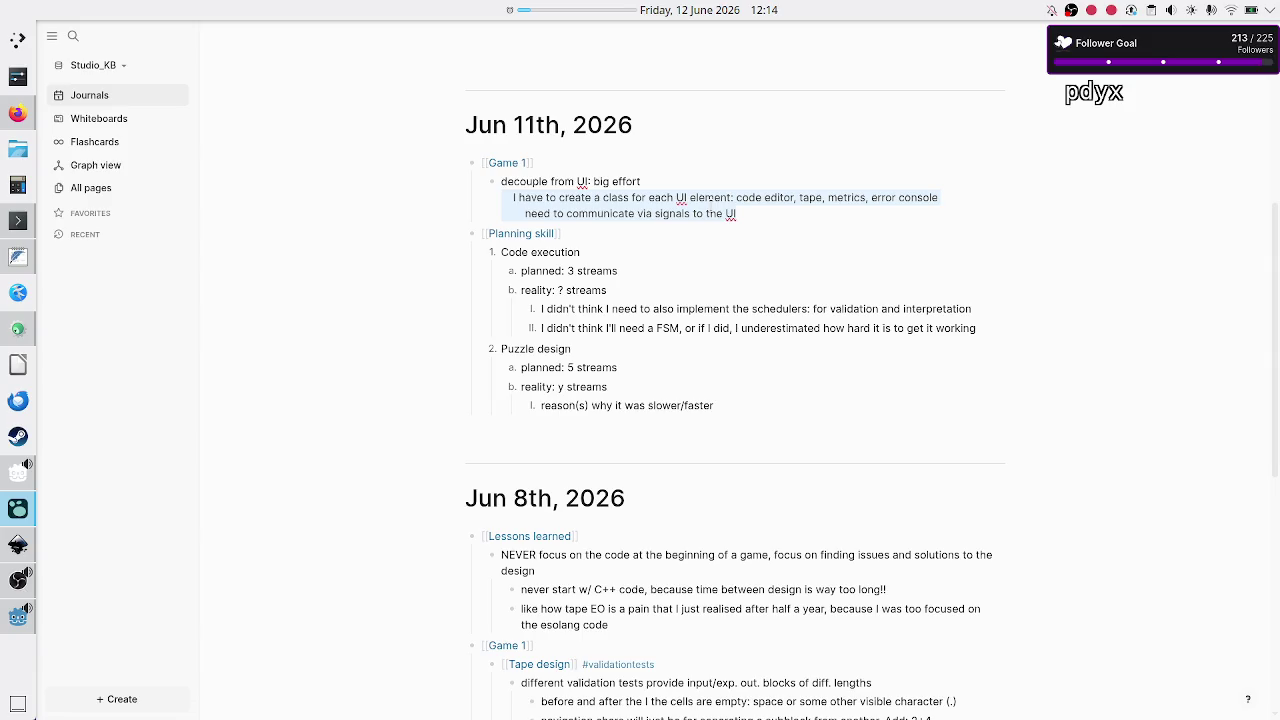
pyautogui.hotkey('alt', 'Tab')
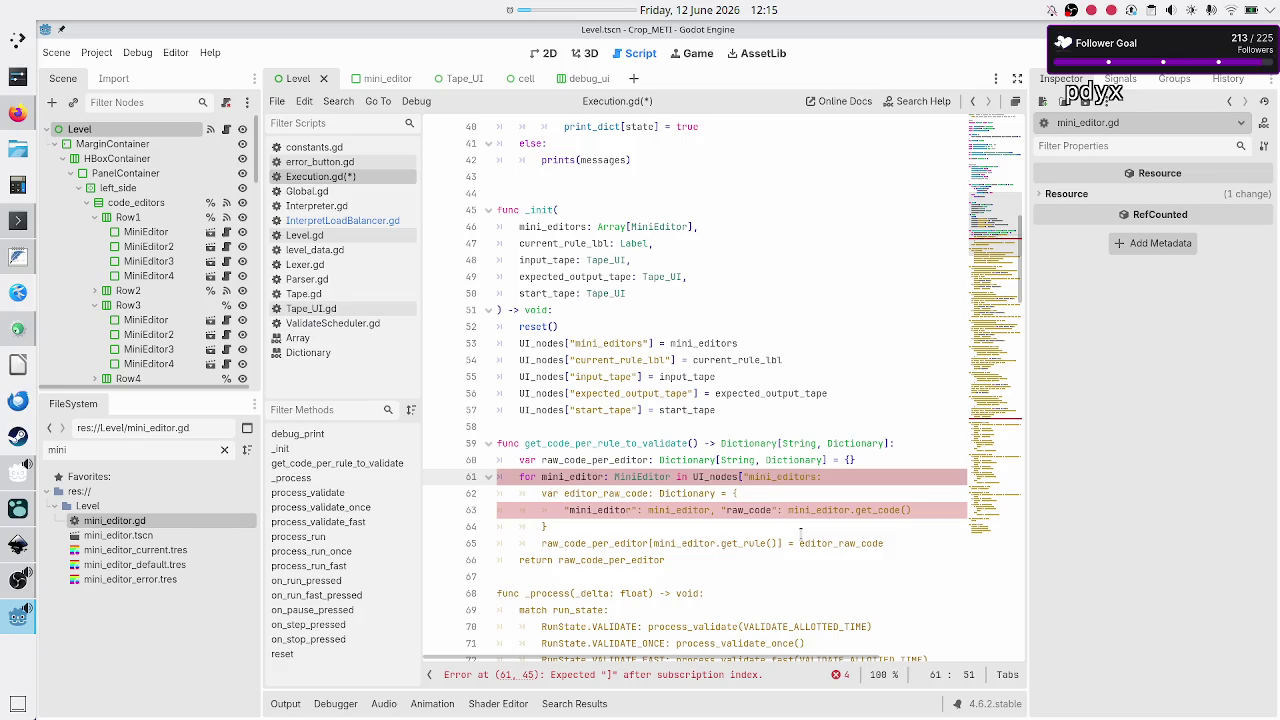
# - Flip between Godot and Logseq, ending with the Studio_KB journal's Jun 11th notes in front
pyautogui.hotkey('alt', 'Tab')
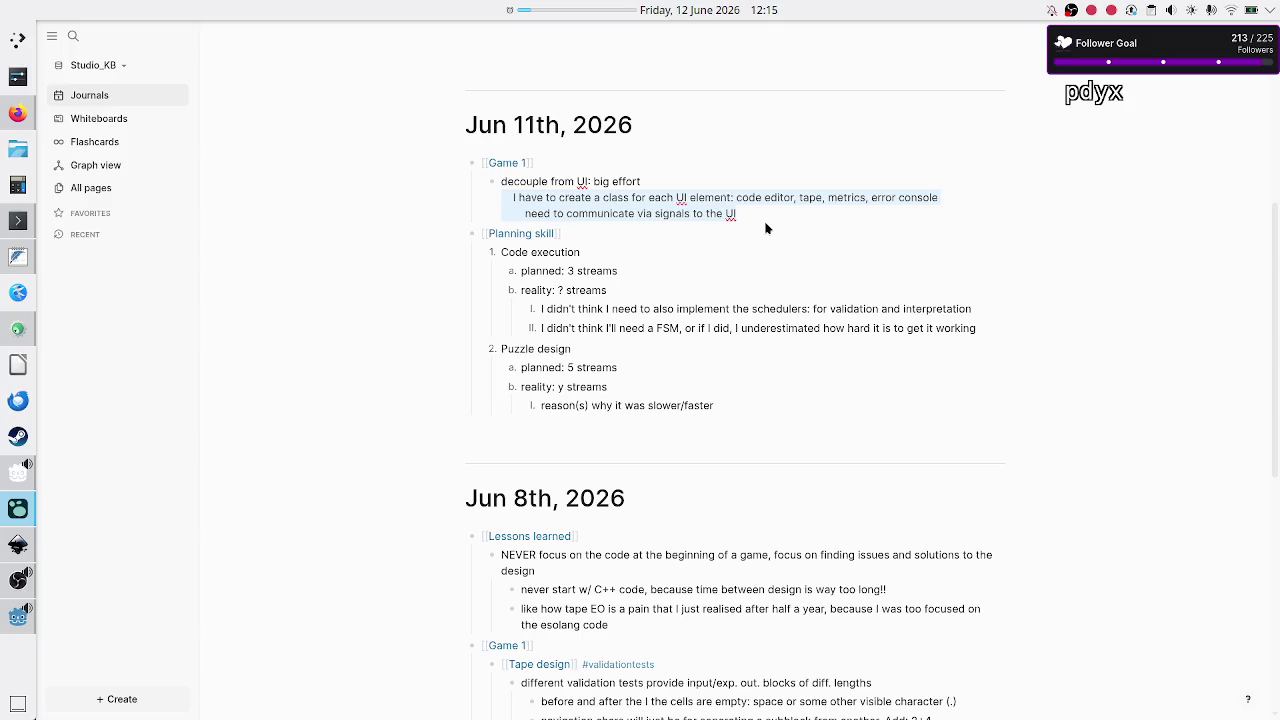
pyautogui.hotkey('alt', 'Tab')
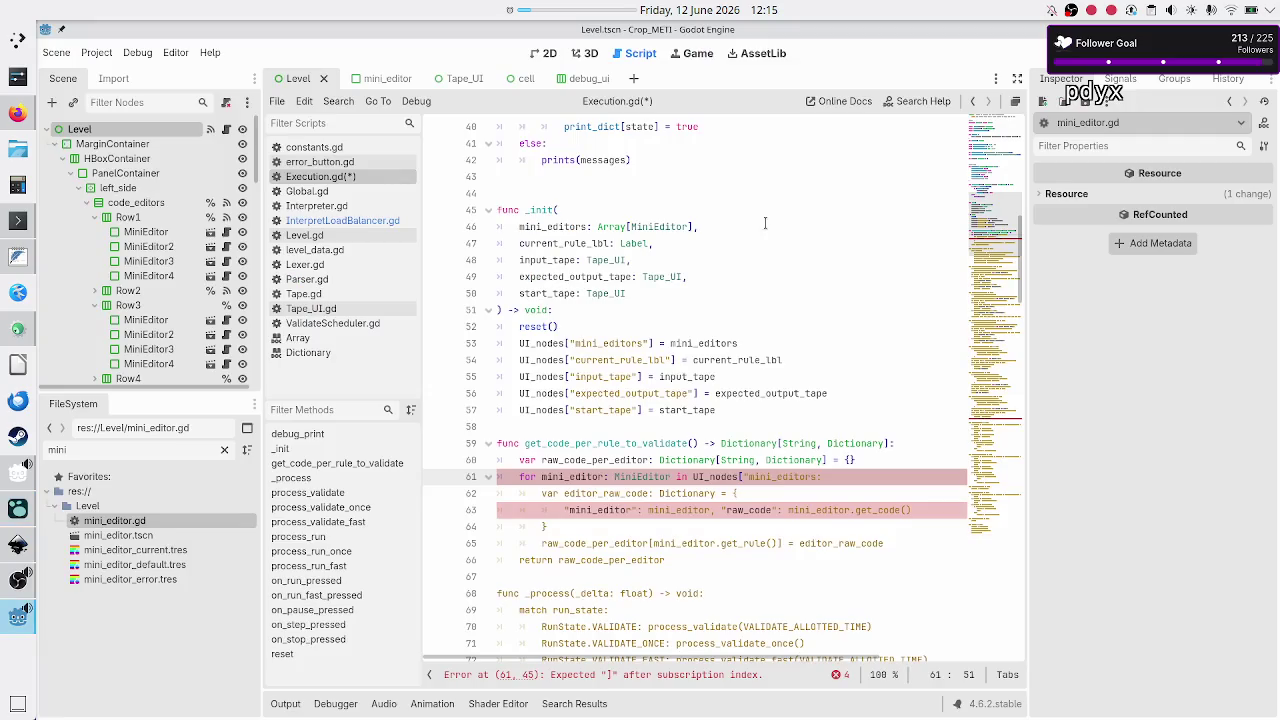
pyautogui.hotkey('alt', 'Tab')
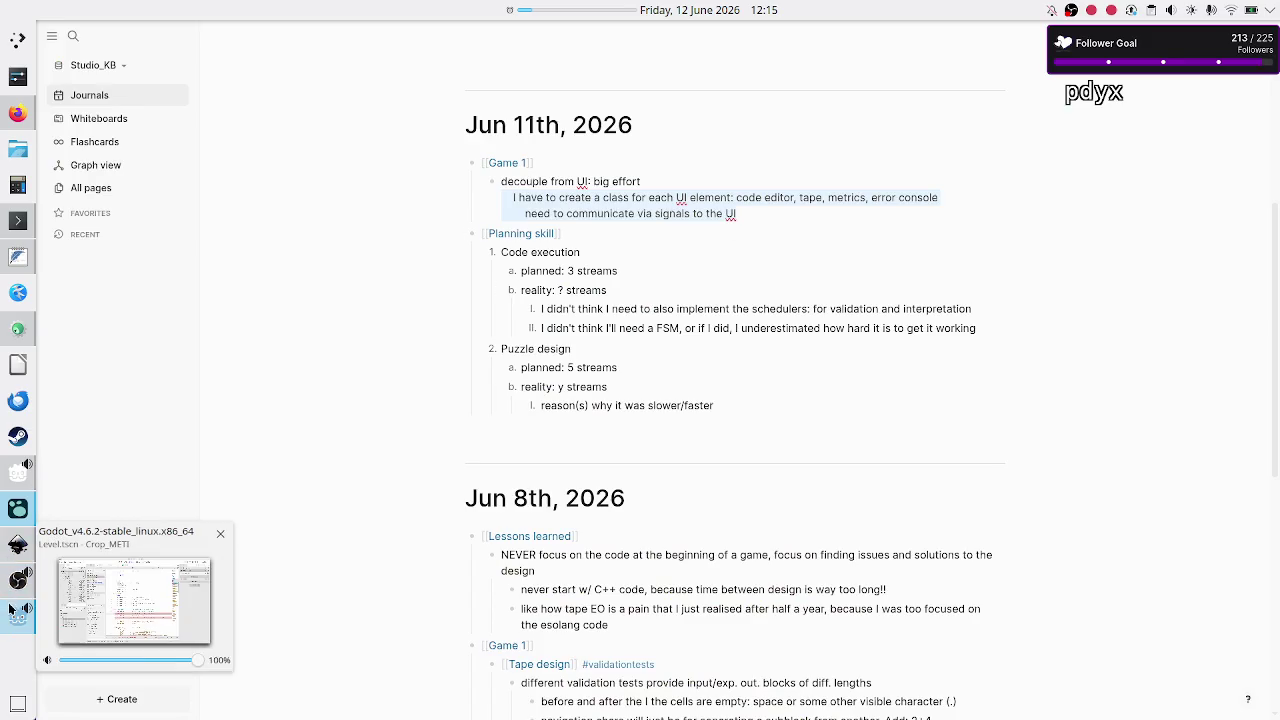
# - Review the level_UI_concepts.svg mock-up in Inkscape, then return to Execution.gd at the end of line 62
pyautogui.moveTo(12, 588)
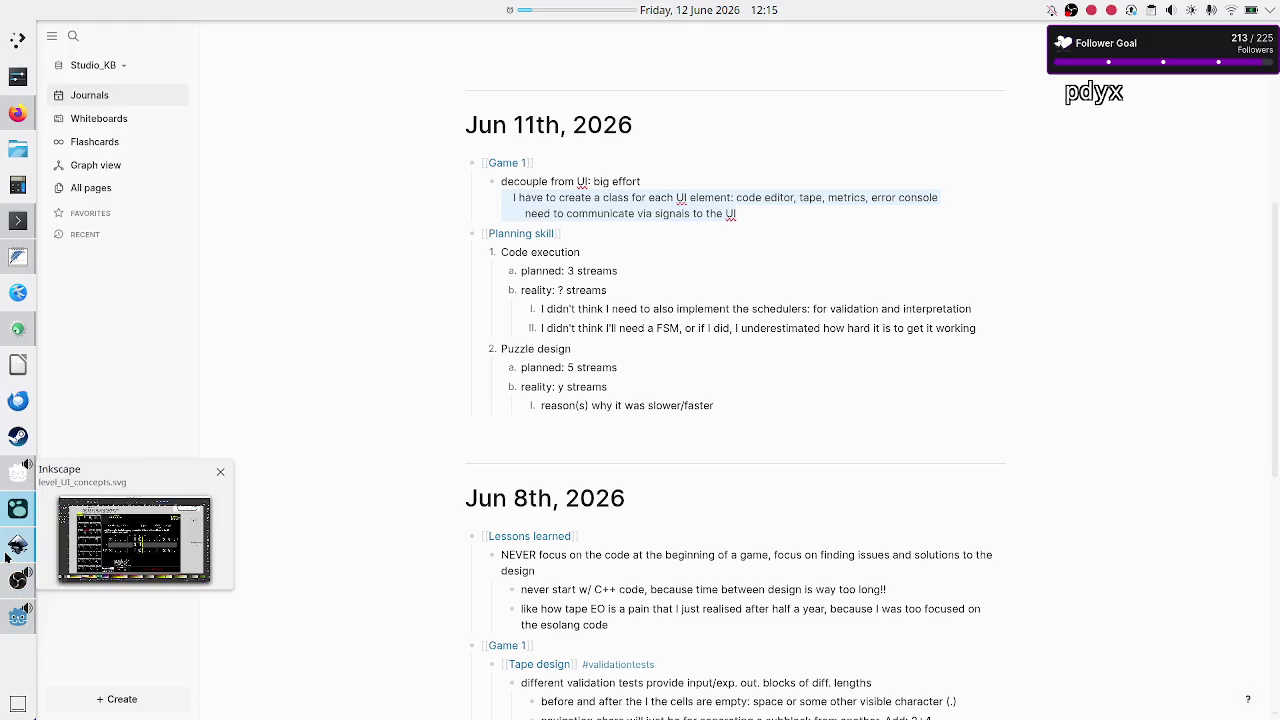
pyautogui.click(18, 545)
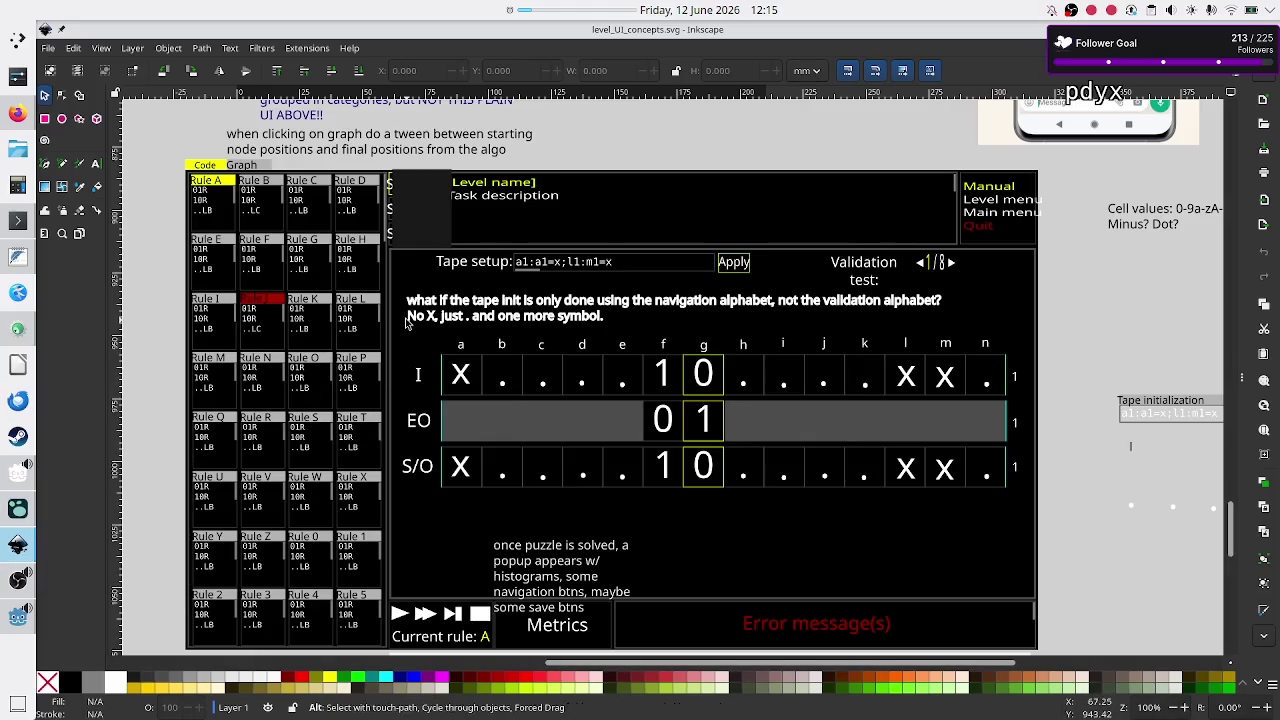
pyautogui.hotkey('alt', 'Tab')
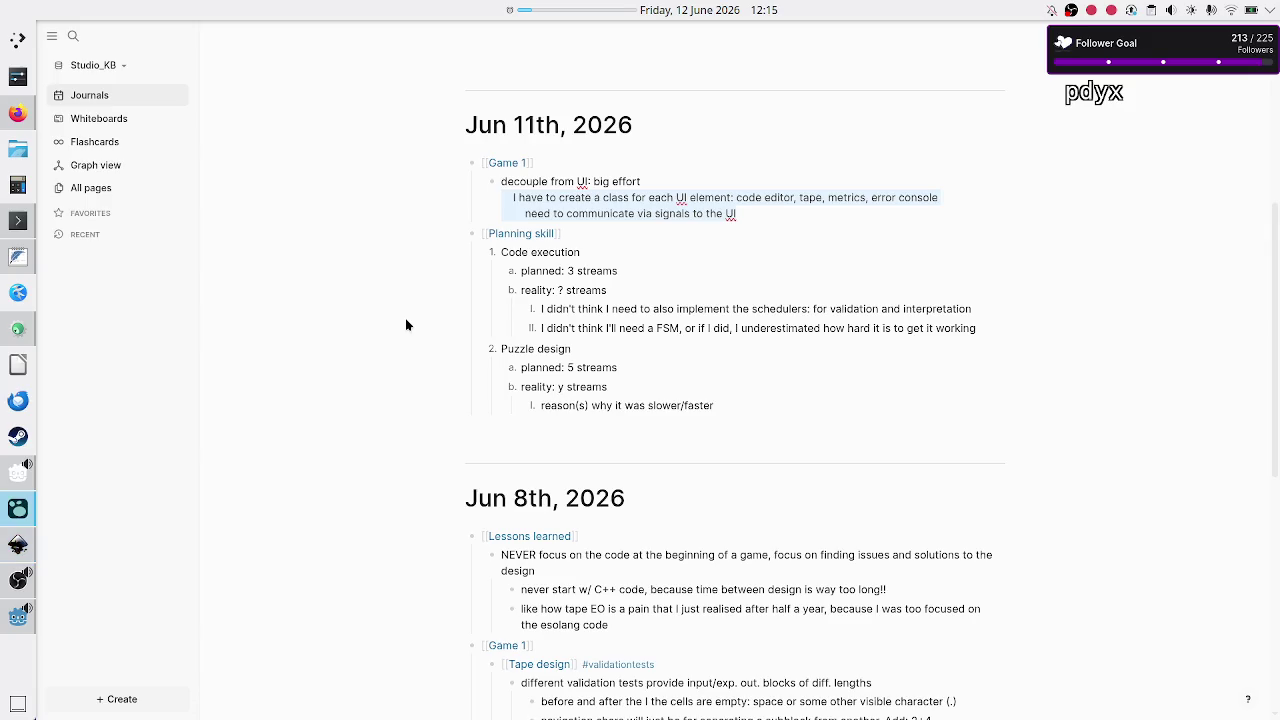
pyautogui.hotkey('alt', 'Tab')
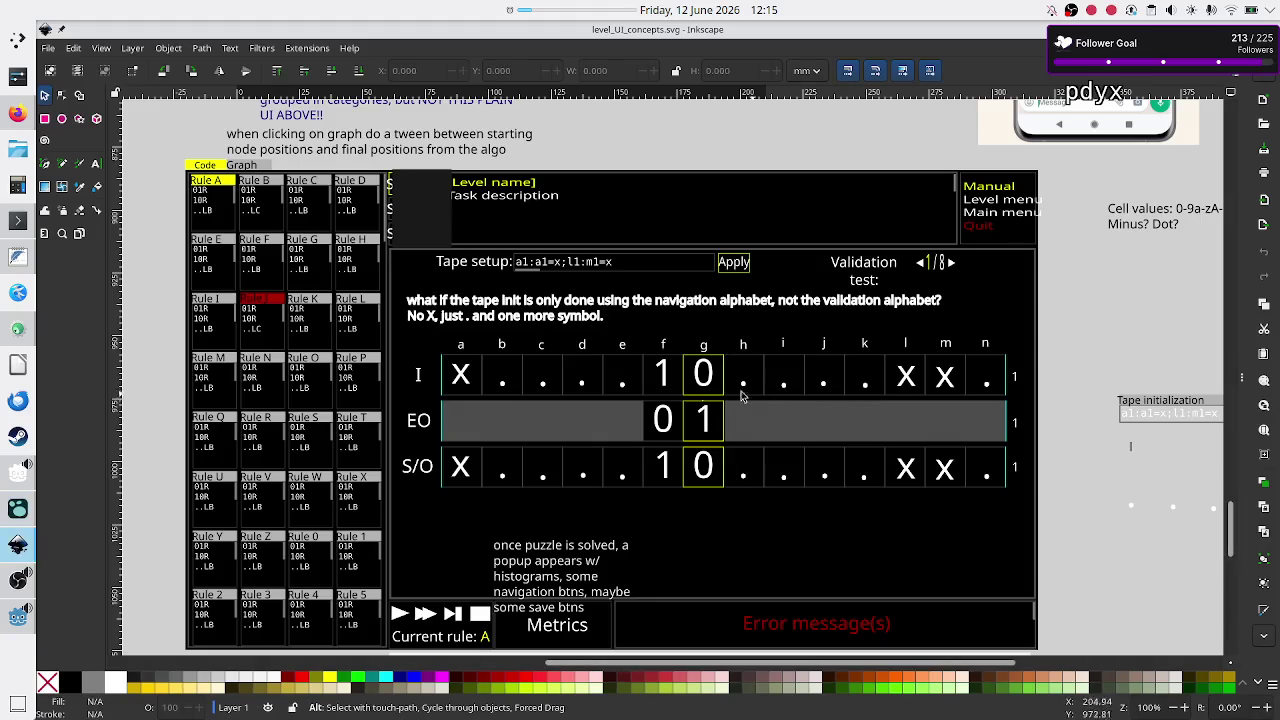
pyautogui.click(12, 610)
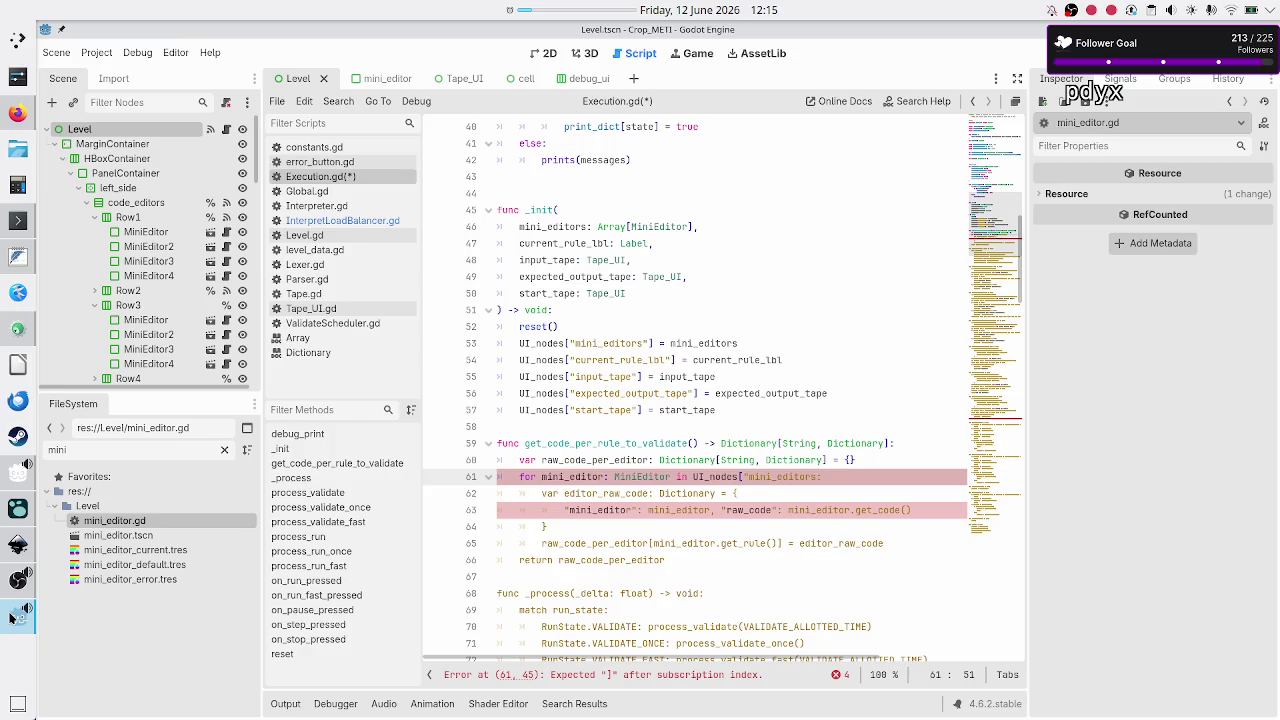
pyautogui.click(855, 492)
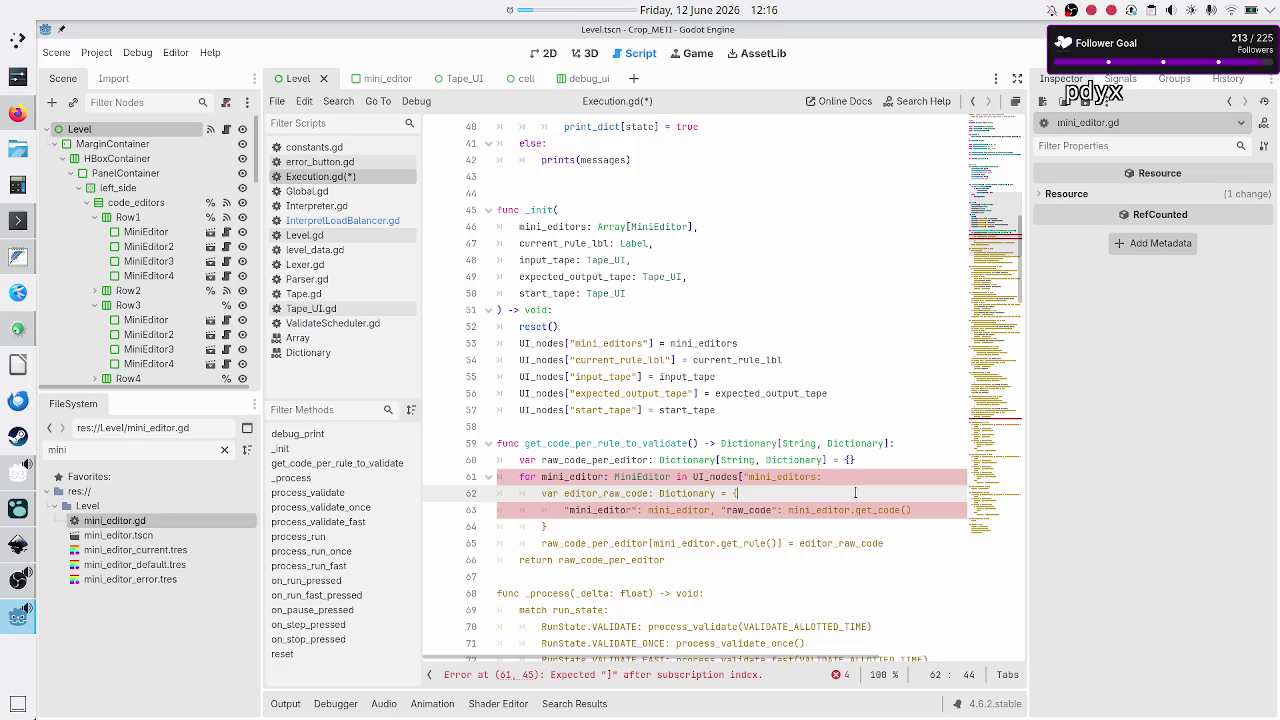
# - Close UI_nodes["mini_editors"] on line 61 with the missing "] and save Execution.gd
pyautogui.press('Home')
pyautogui.press('Up')
pyautogui.press('End')
pyautogui.write('"]')
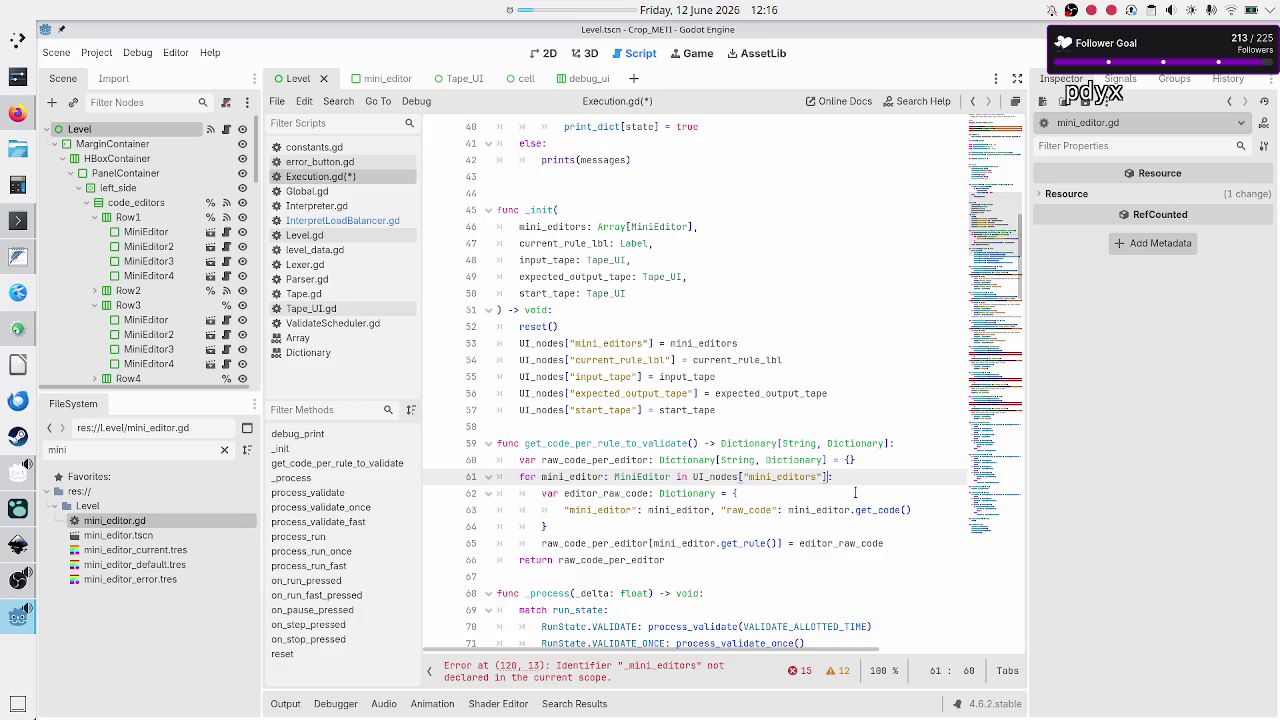
pyautogui.hotkey('ctrl', 's')
# - In process_run, replace the five init_interpret_data arguments with UI_nodes and save
pyautogui.scroll(-6, 797, 492)
pyautogui.scroll(-14, 797, 492)
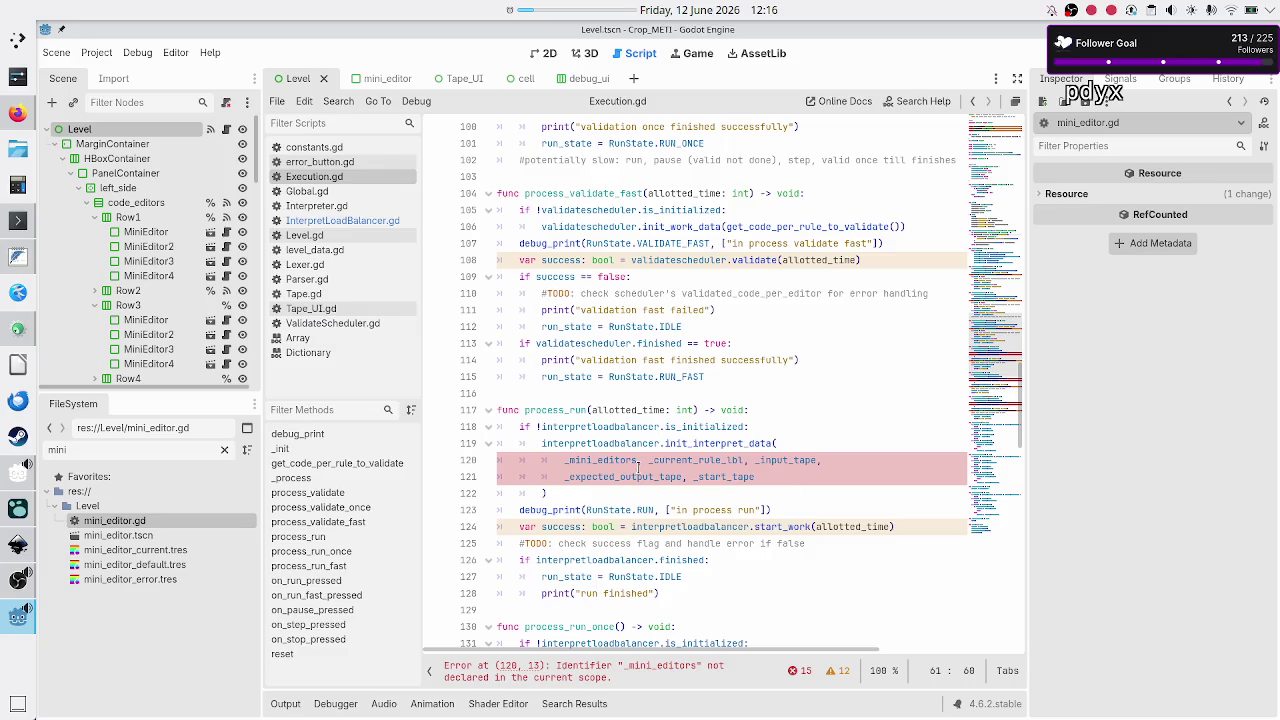
pyautogui.click(782, 443)
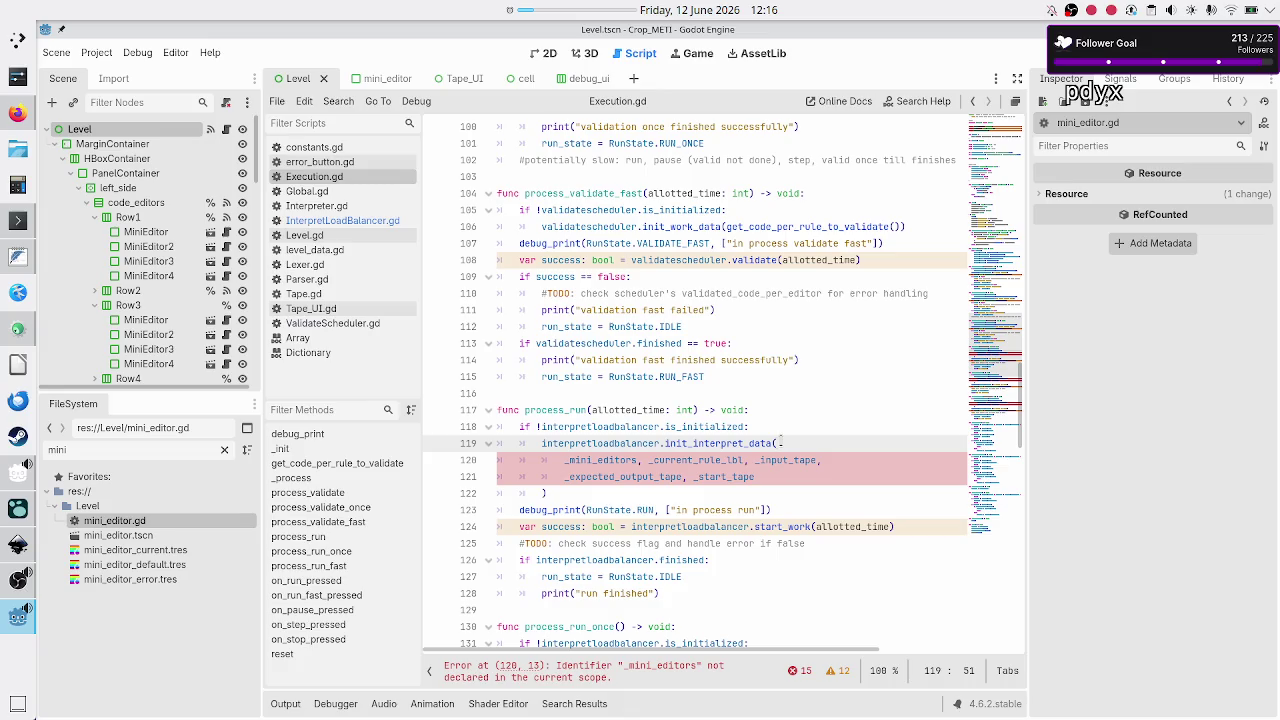
pyautogui.press('Down')
pyautogui.press('Home')
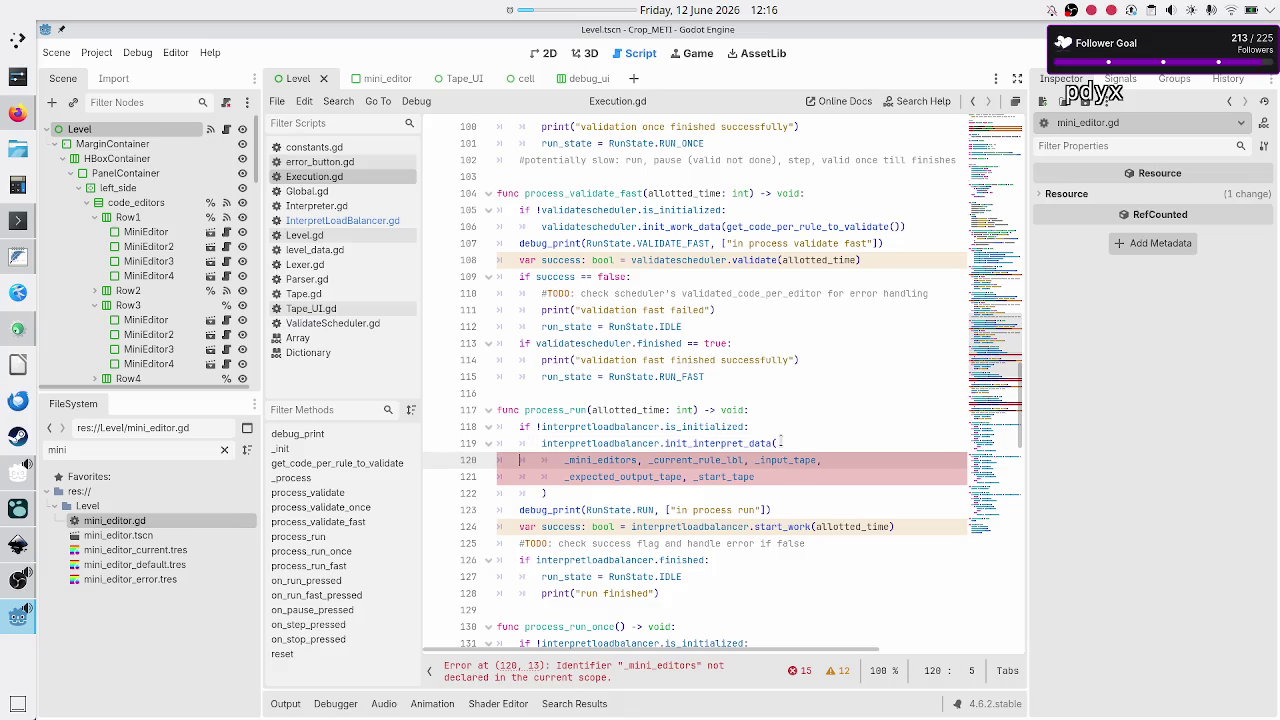
pyautogui.hotkey('shift', 'Right')
pyautogui.hotkey('shift', 'Right')
pyautogui.hotkey('shift', 'Right')
pyautogui.hotkey('shift', 'Right')
pyautogui.hotkey('shift', 'Right')
pyautogui.hotkey('shift', 'Right')
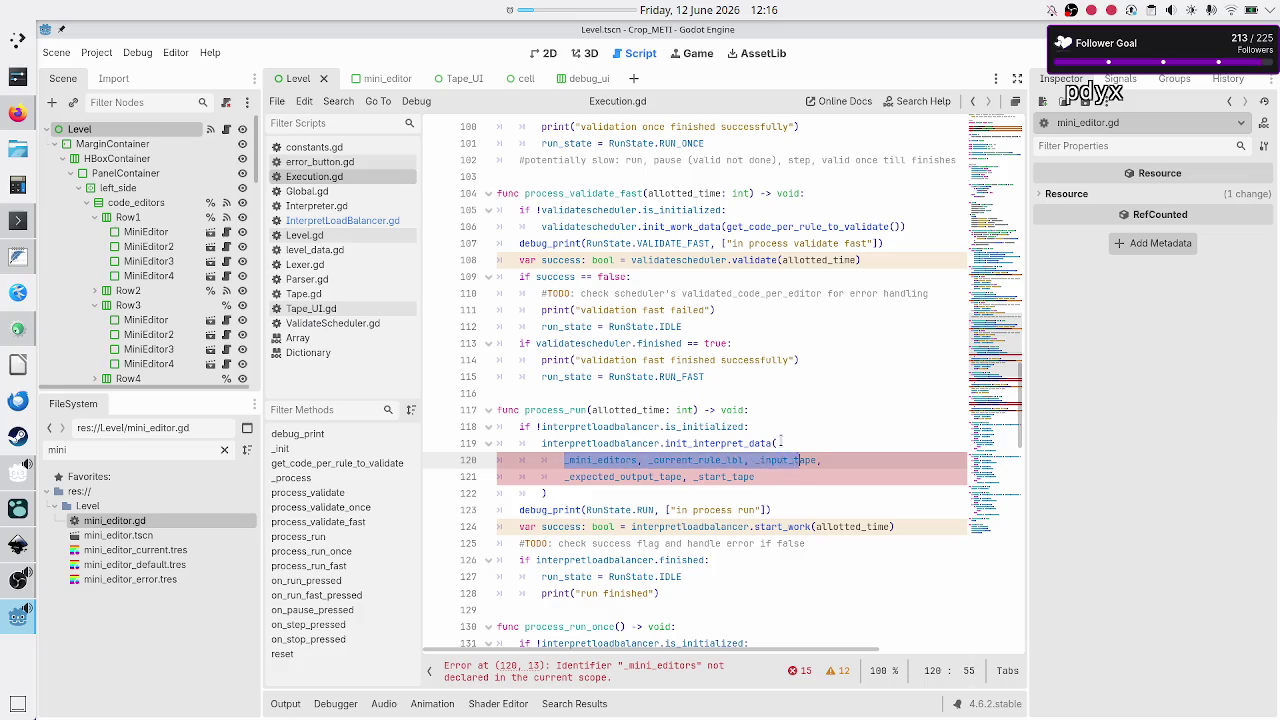
pyautogui.hotkey('shift', 'Right')
pyautogui.hotkey('shift', 'Right')
pyautogui.hotkey('shift', 'Right')
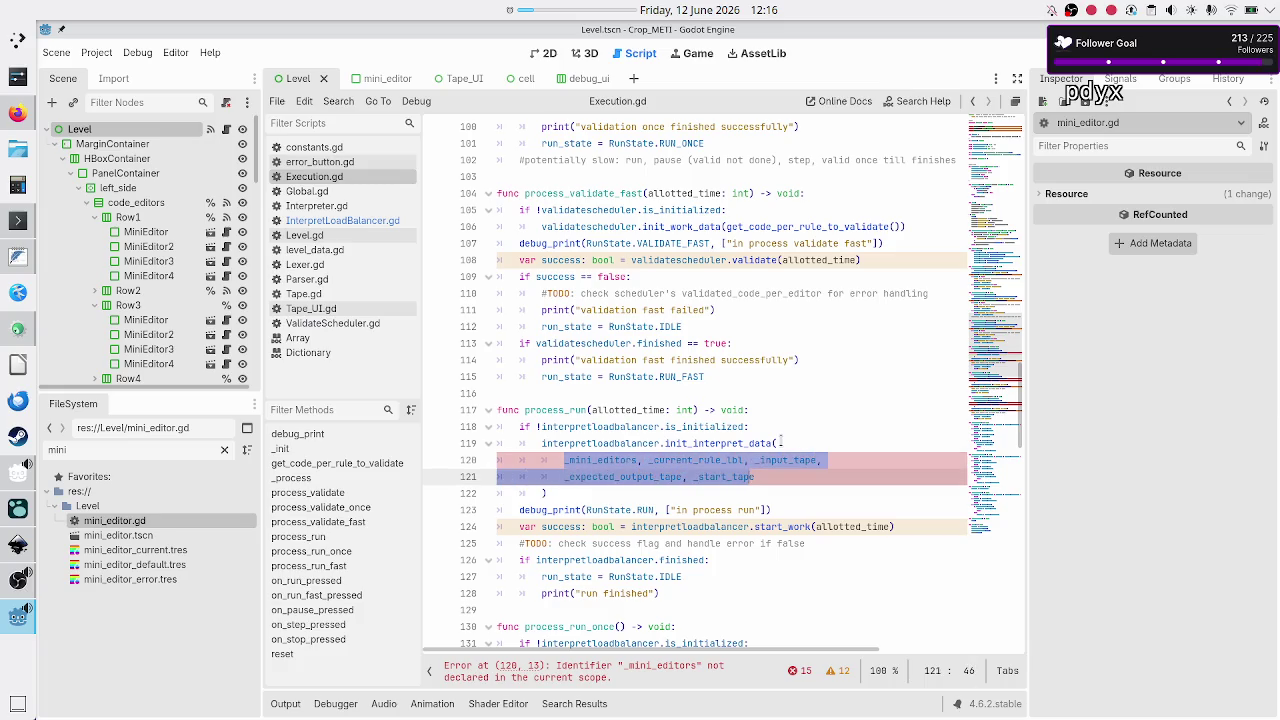
pyautogui.press('BackSpace')
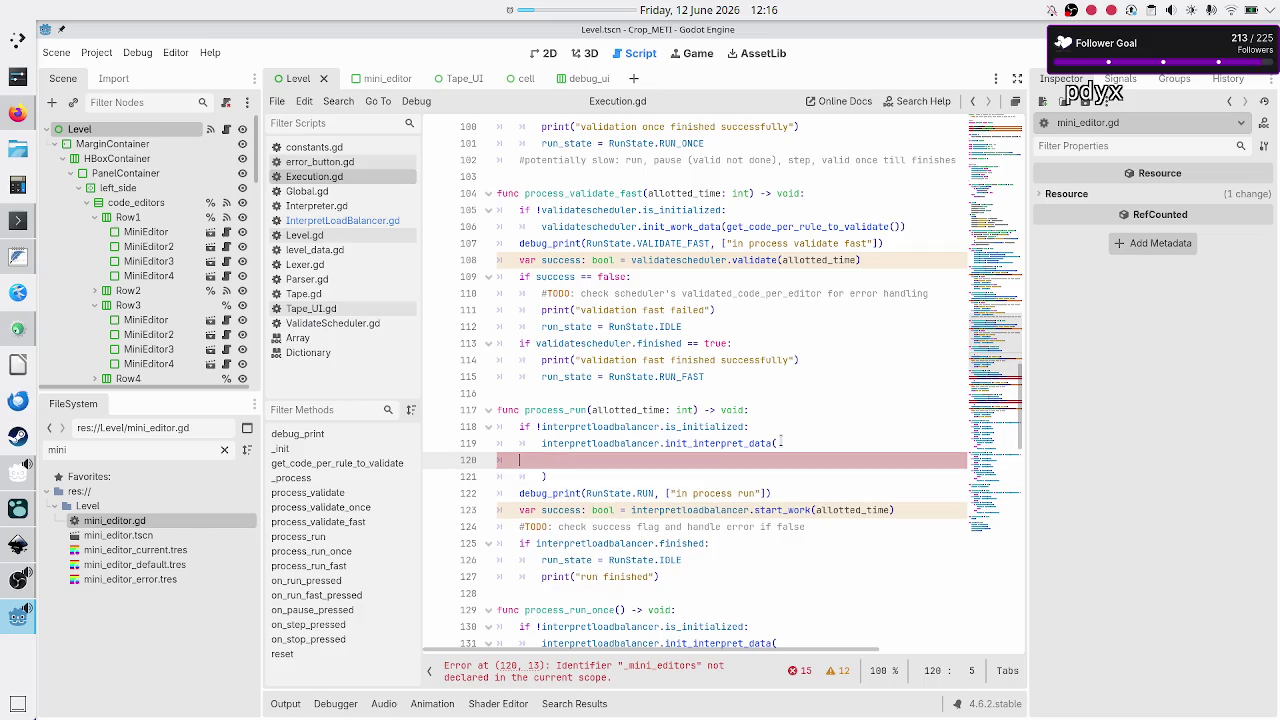
pyautogui.press('Delete')
pyautogui.press('BackSpace')
pyautogui.press('BackSpace')
pyautogui.press('BackSpace')
pyautogui.write('UI')
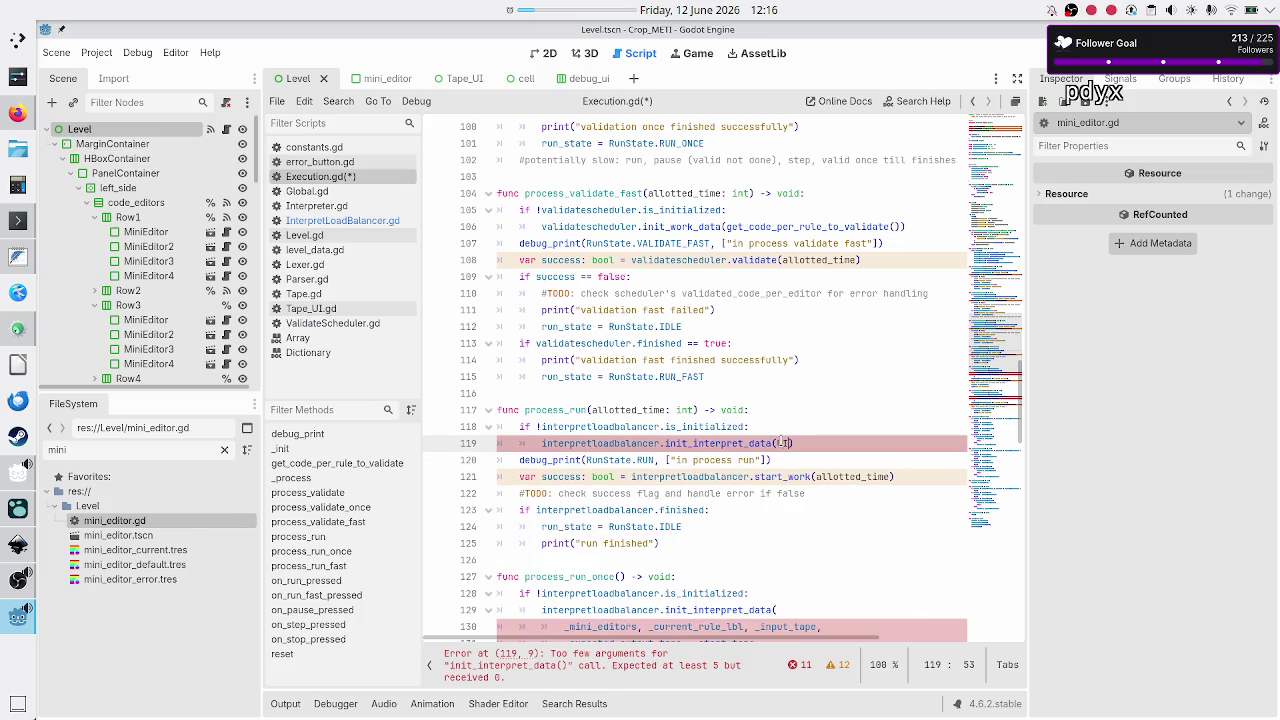
pyautogui.press('Return')
pyautogui.hotkey('ctrl', 's')
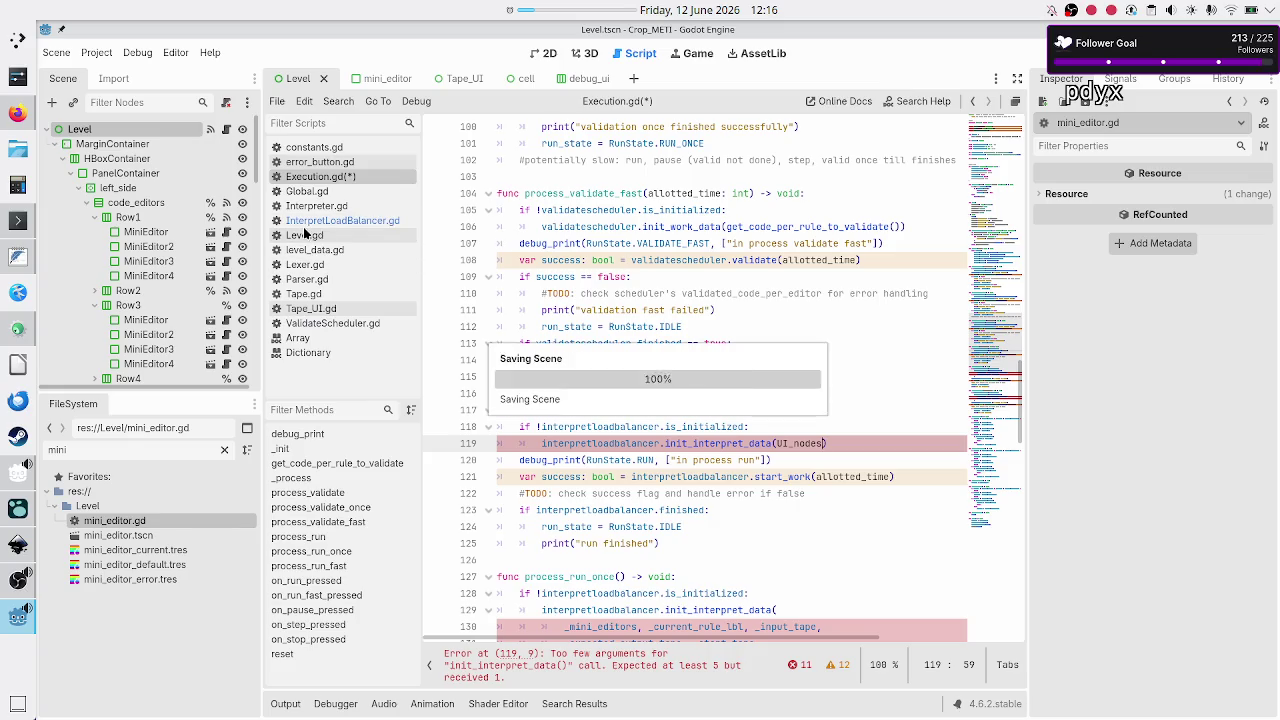
pyautogui.click(306, 224)
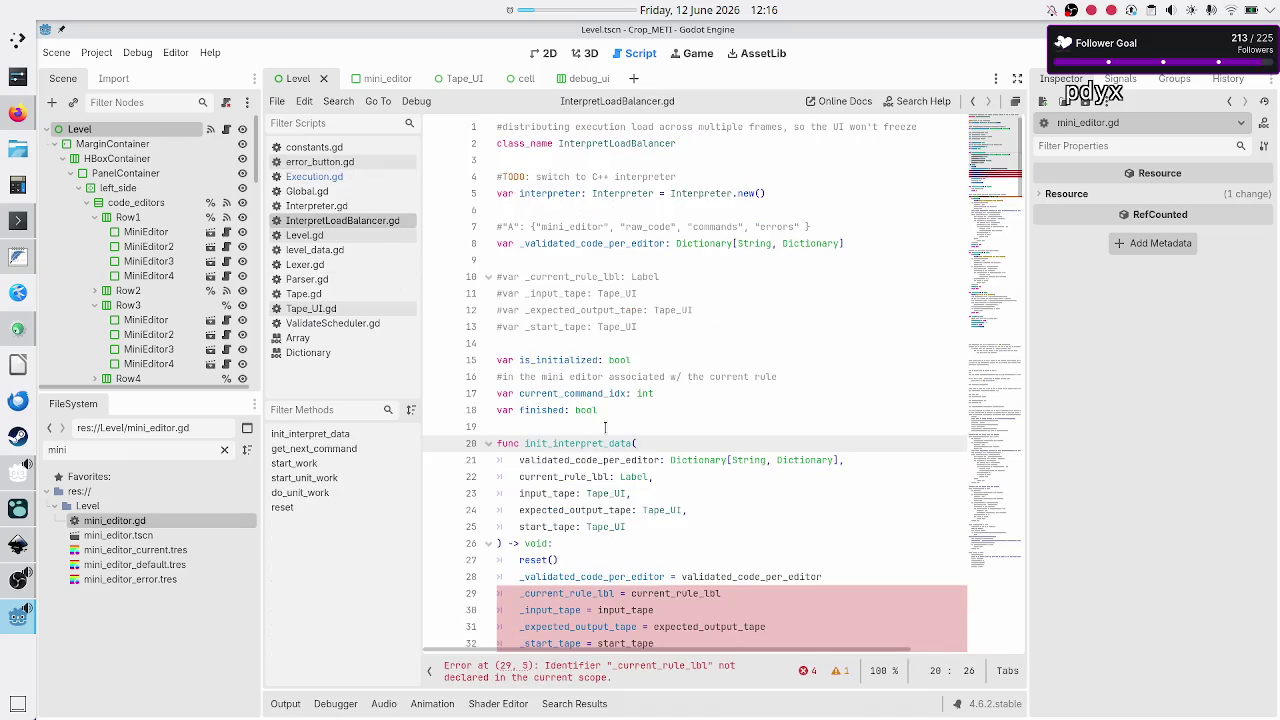
# - Replace init_interpret_data's four UI parameters with a single UI_nodes: Dictionary parameter
pyautogui.scroll(-1, 614, 443)
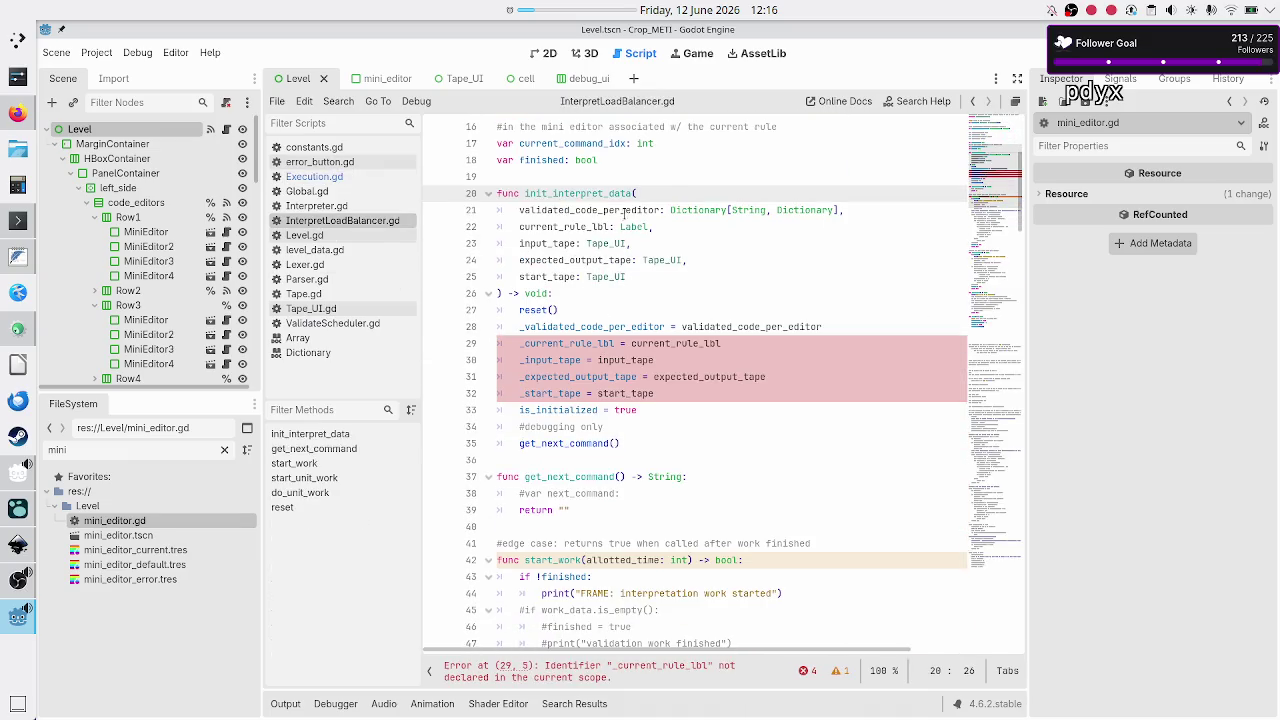
pyautogui.press('Right')
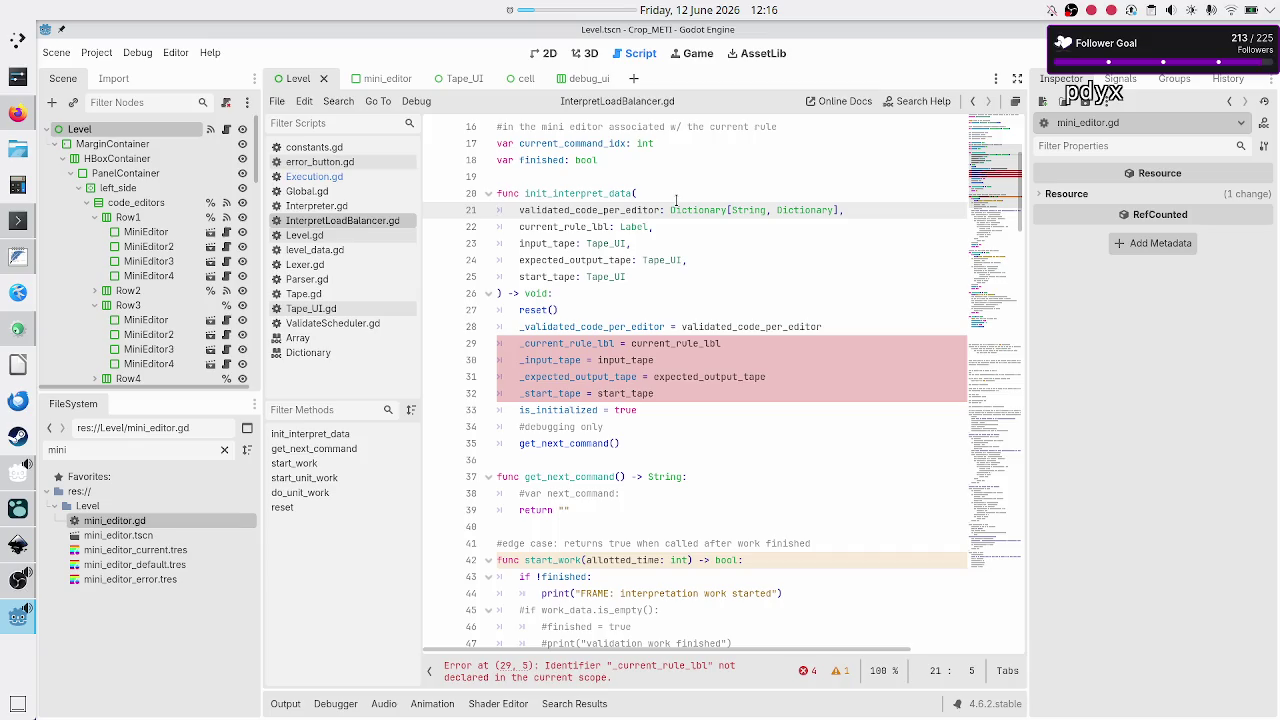
pyautogui.scroll(2, 767, 259)
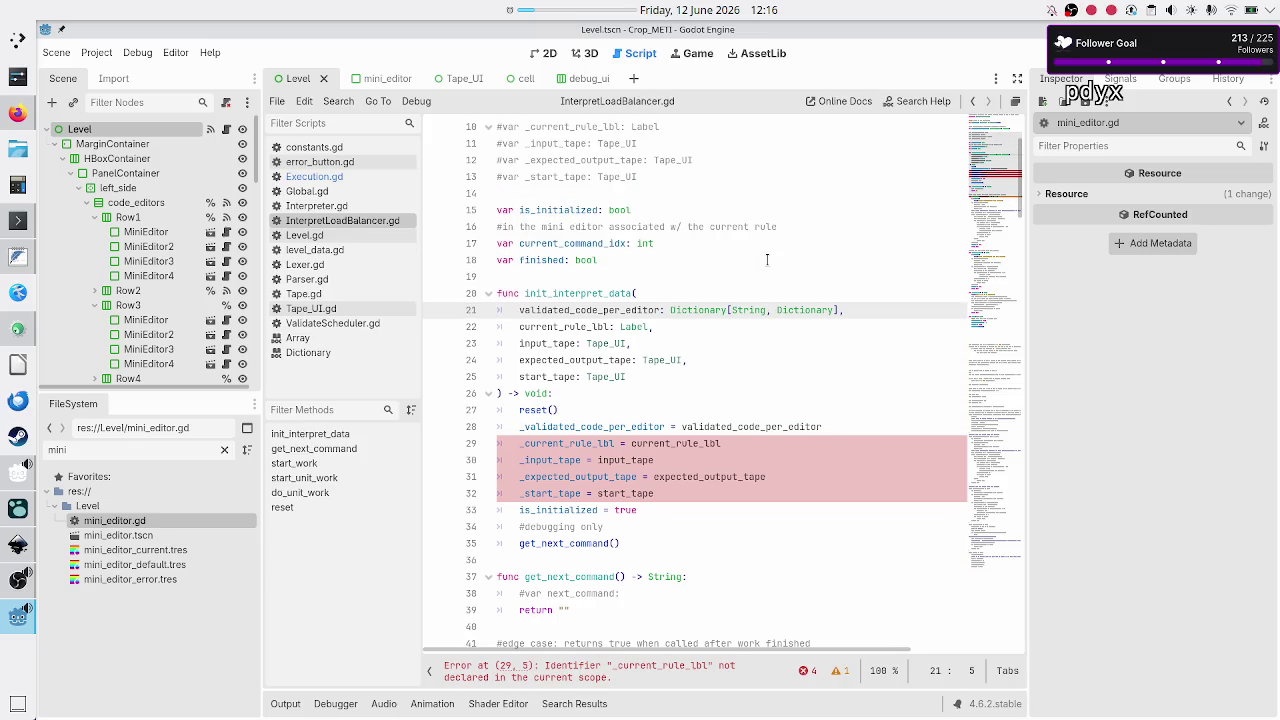
pyautogui.press('Down')
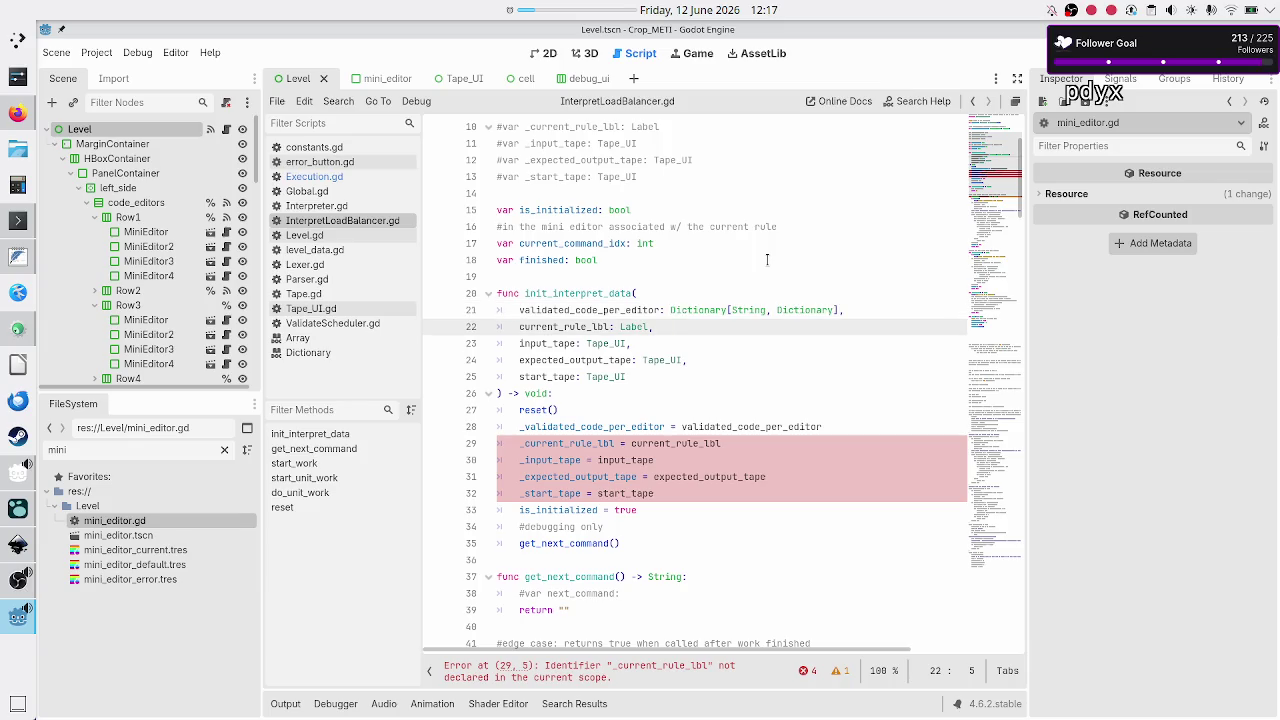
pyautogui.hotkey('shift', 'Down')
pyautogui.hotkey('shift', 'Down')
pyautogui.hotkey('shift', 'Down')
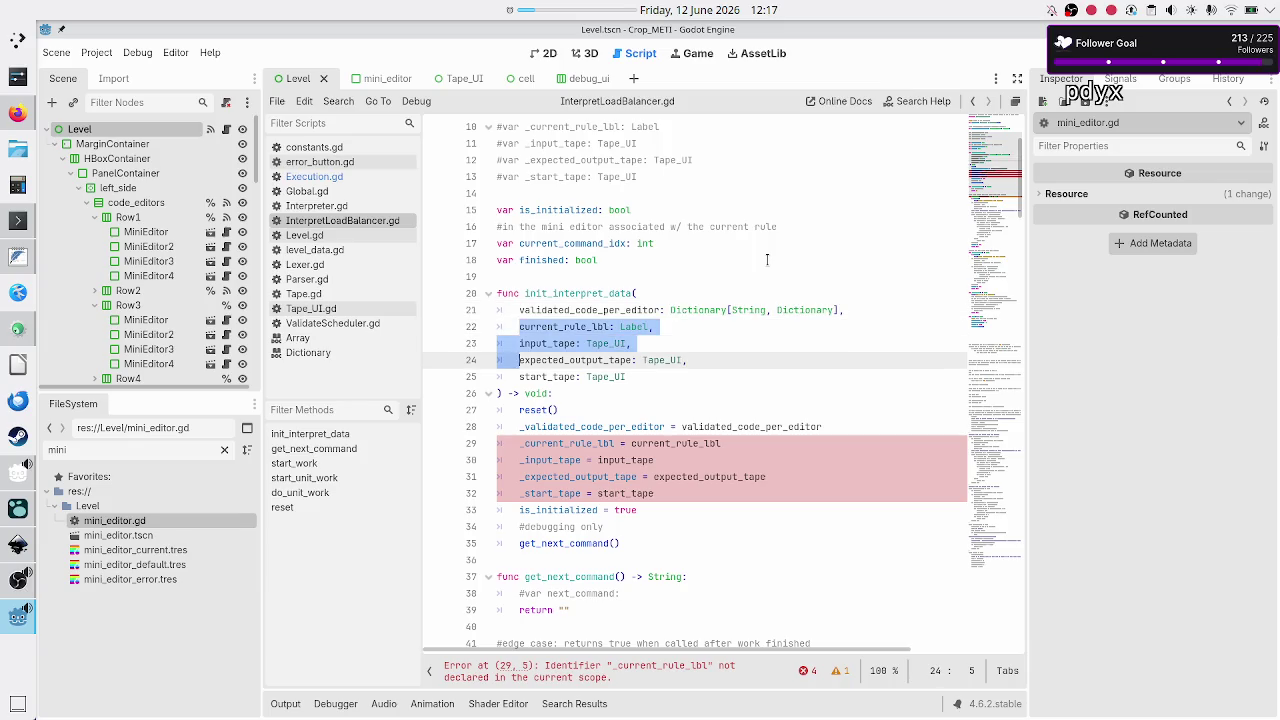
pyautogui.hotkey('shift', 'End')
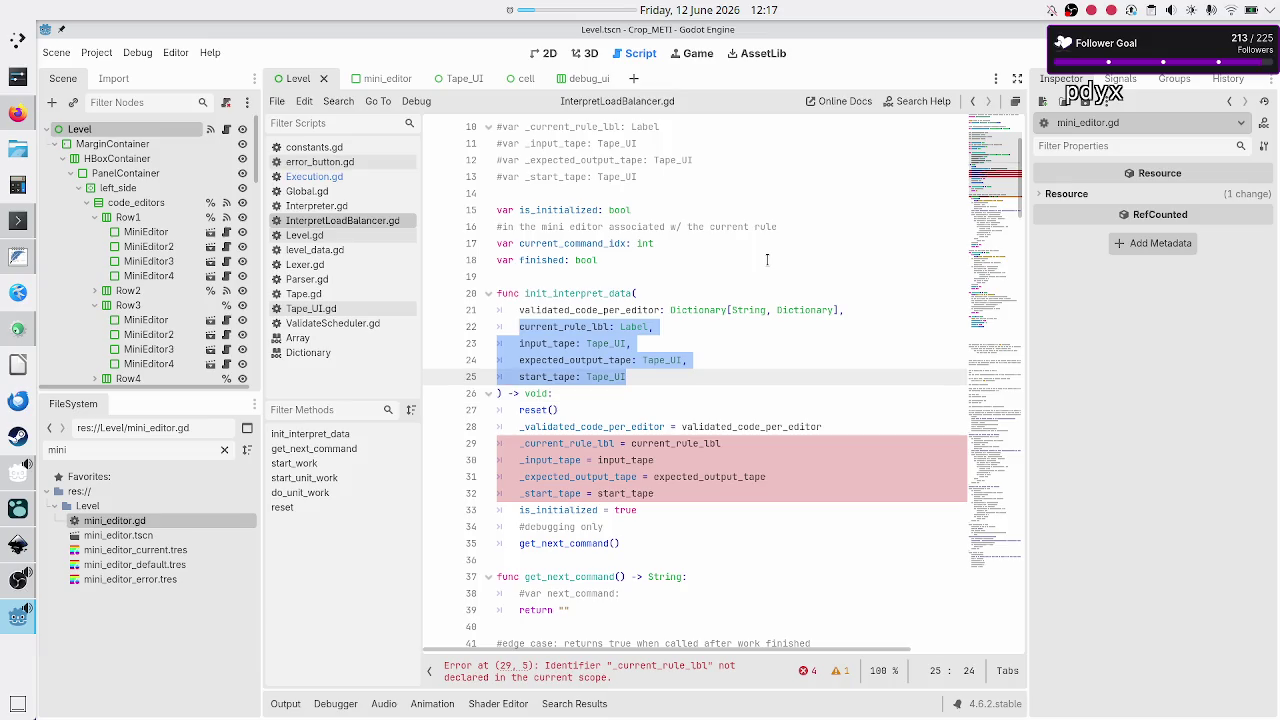
pyautogui.press('BackSpace')
pyautogui.write('UI_nd')
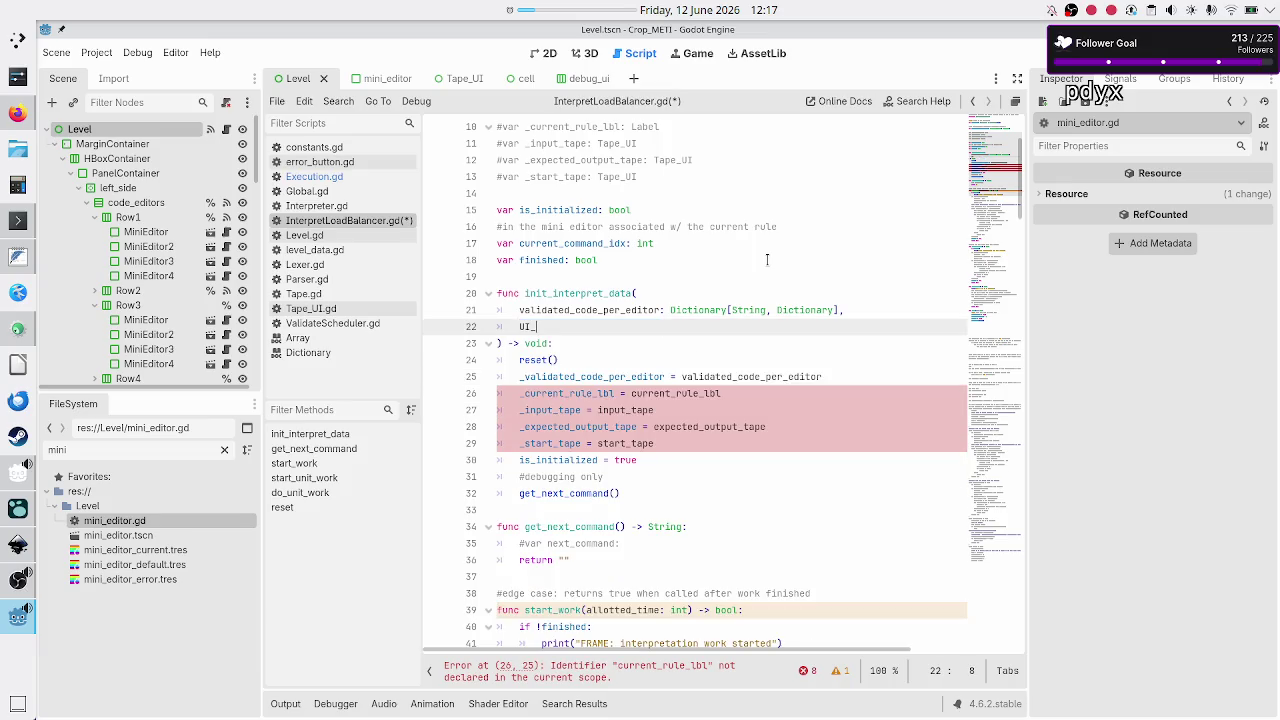
pyautogui.press('BackSpace')
pyautogui.write('odes')
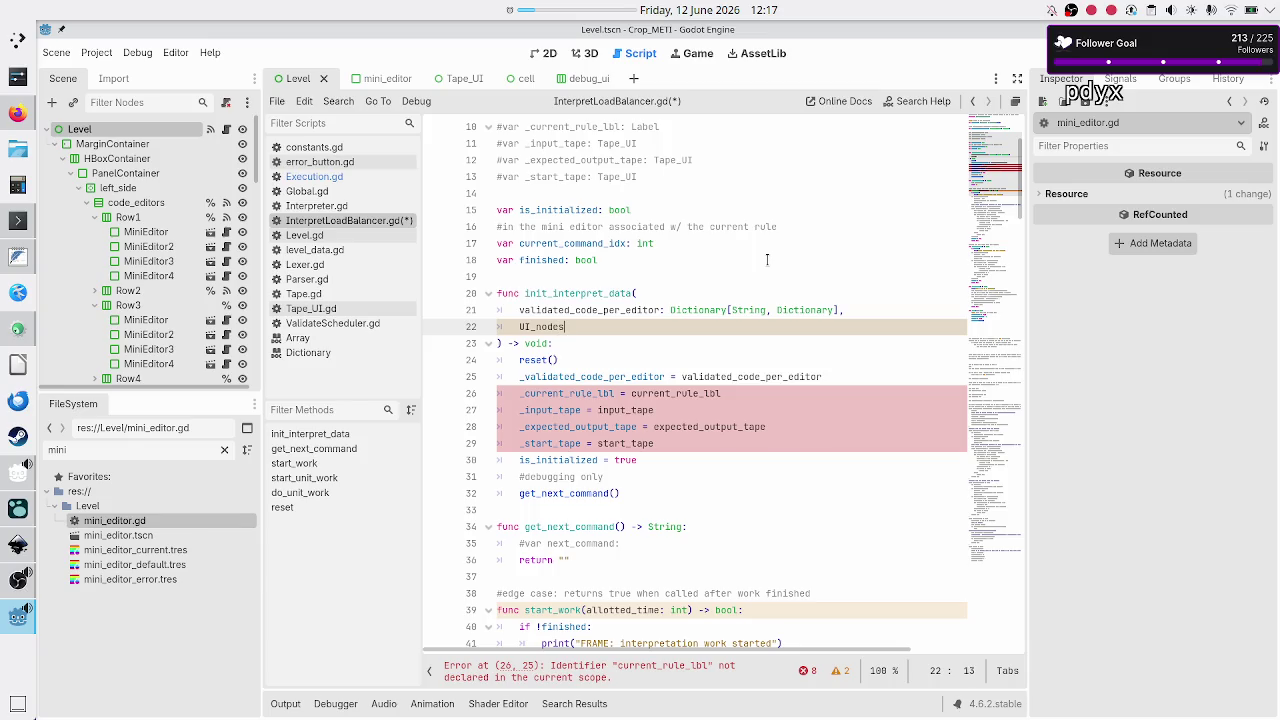
pyautogui.write(': Dic')
pyautogui.press('Return')
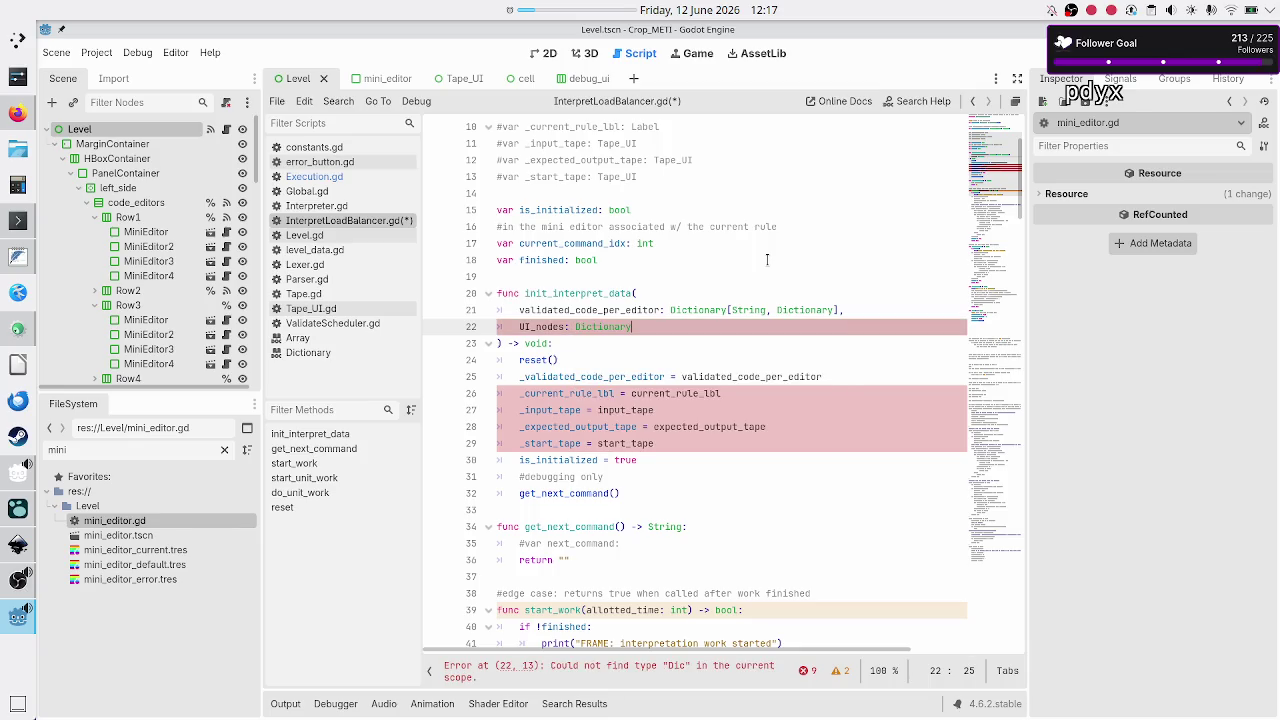
# - Delete the four old rule/tape member assignments from the function body
pyautogui.press('Right')
pyautogui.press('Right')
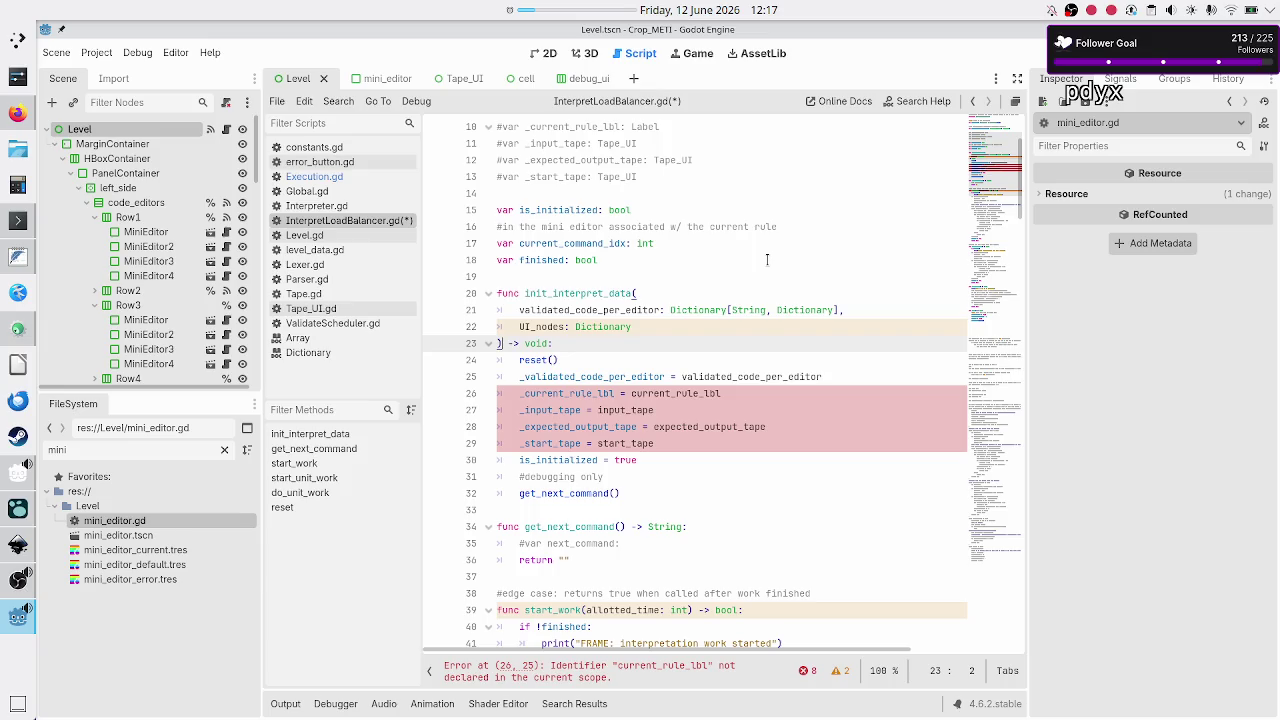
pyautogui.press('Down')
pyautogui.press('Down')
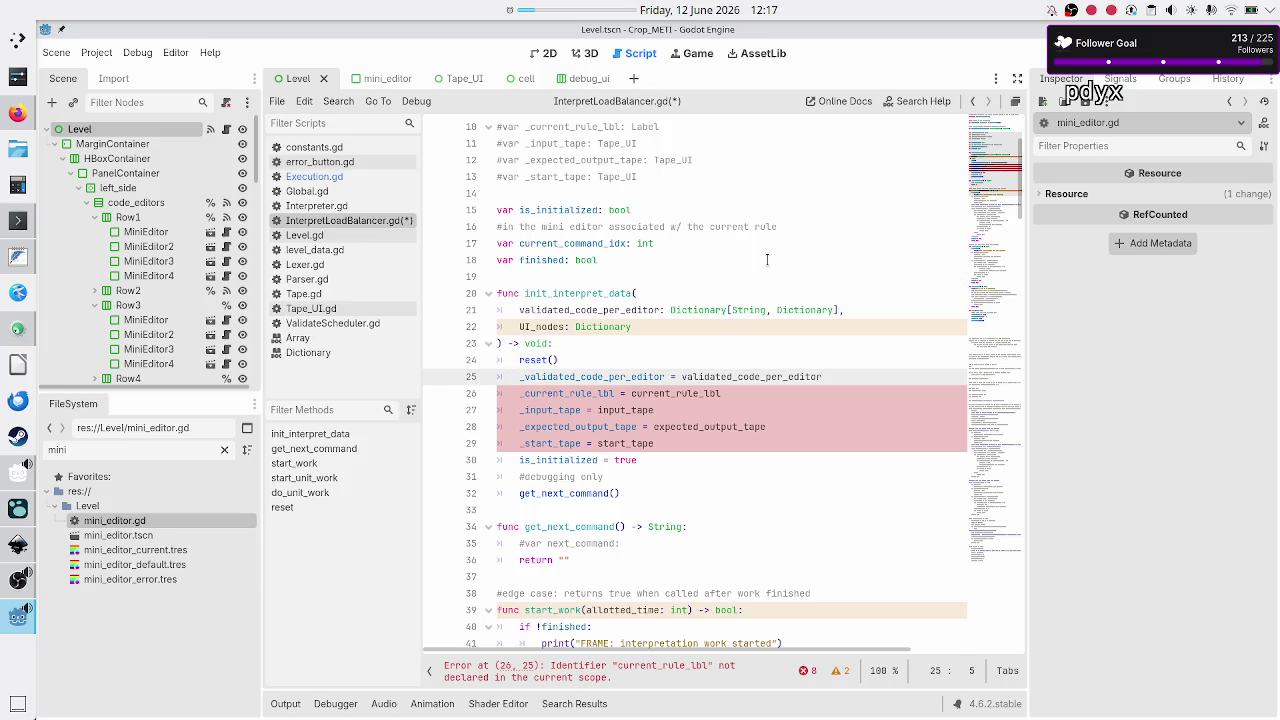
pyautogui.press('Down')
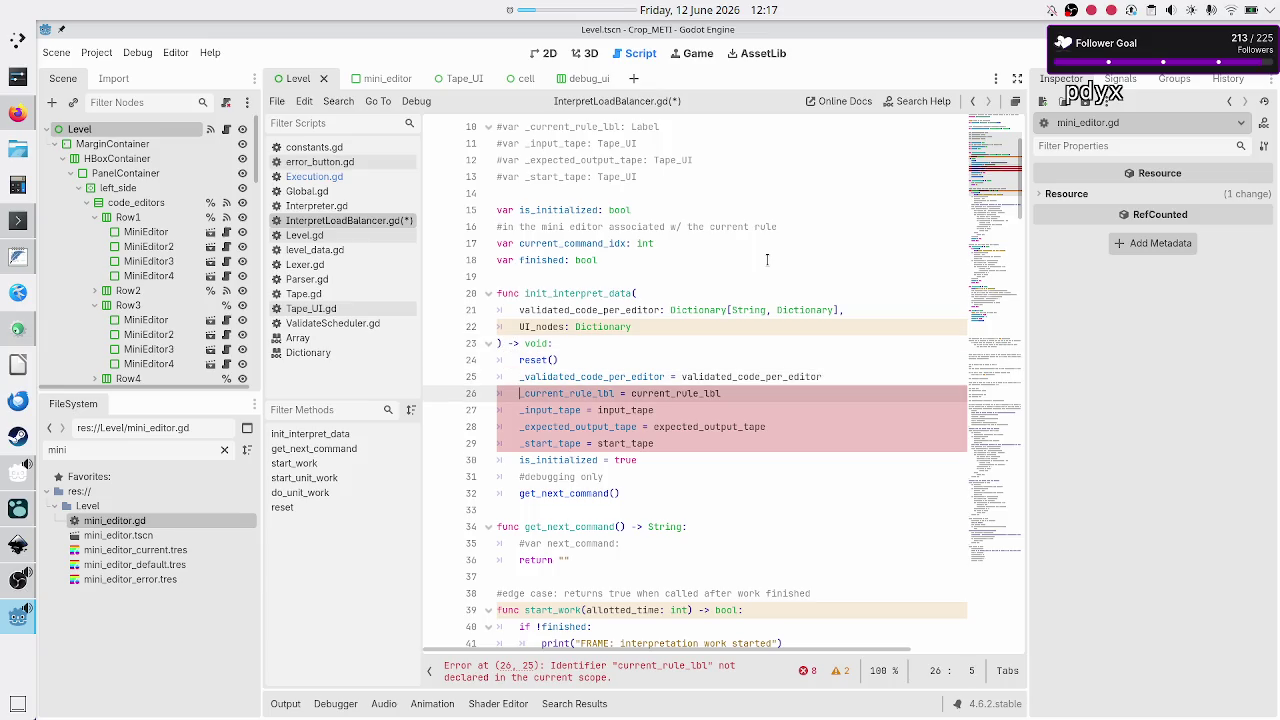
pyautogui.hotkey('shift', 'Down')
pyautogui.hotkey('shift', 'Down')
pyautogui.hotkey('shift', 'Down')
pyautogui.hotkey('shift', 'End')
pyautogui.press('BackSpace')
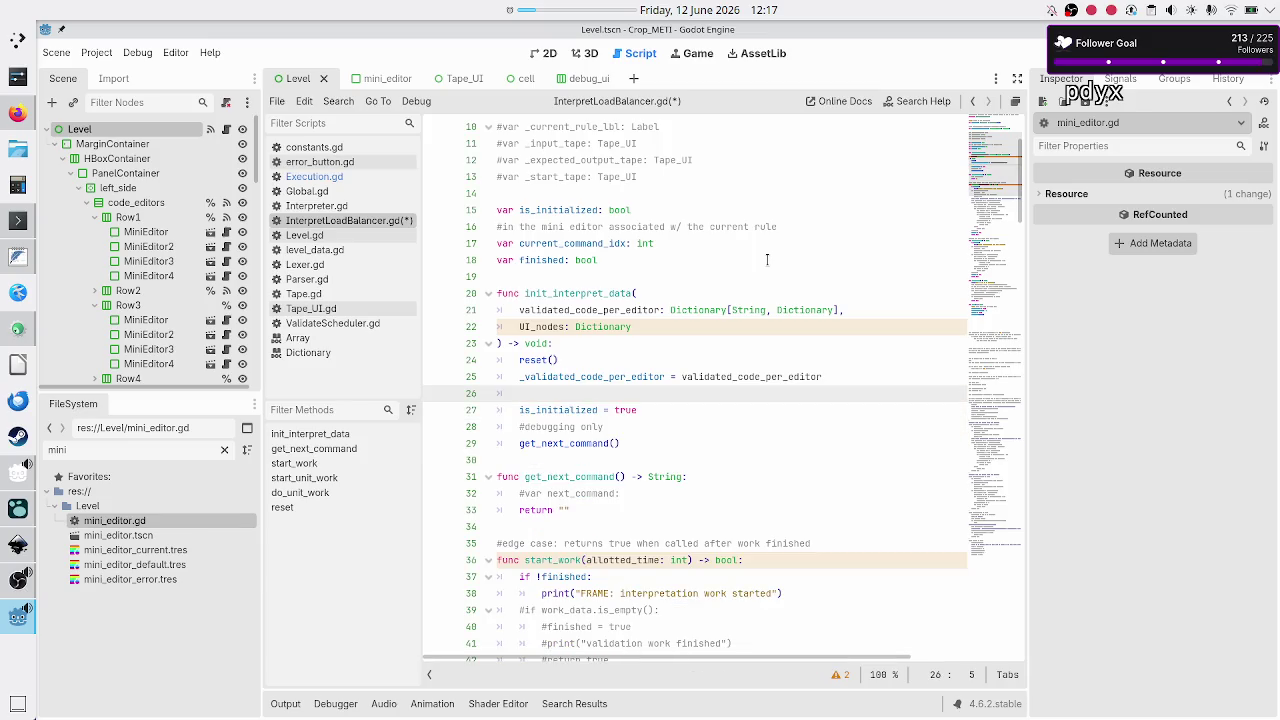
# - Replace the four commented-out member variables with var _UI_nodes: Dictionary
pyautogui.write('_UI')
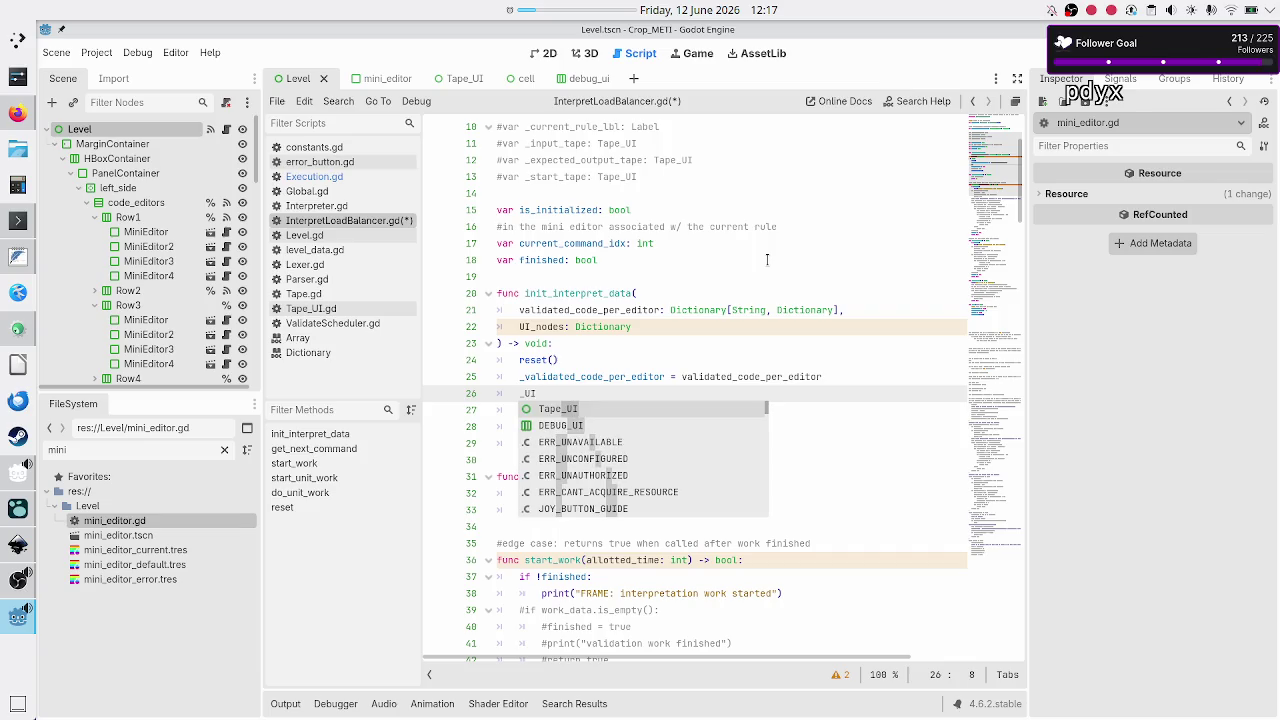
pyautogui.press('Escape')
pyautogui.press('Up')
pyautogui.press('Up')
pyautogui.press('Up')
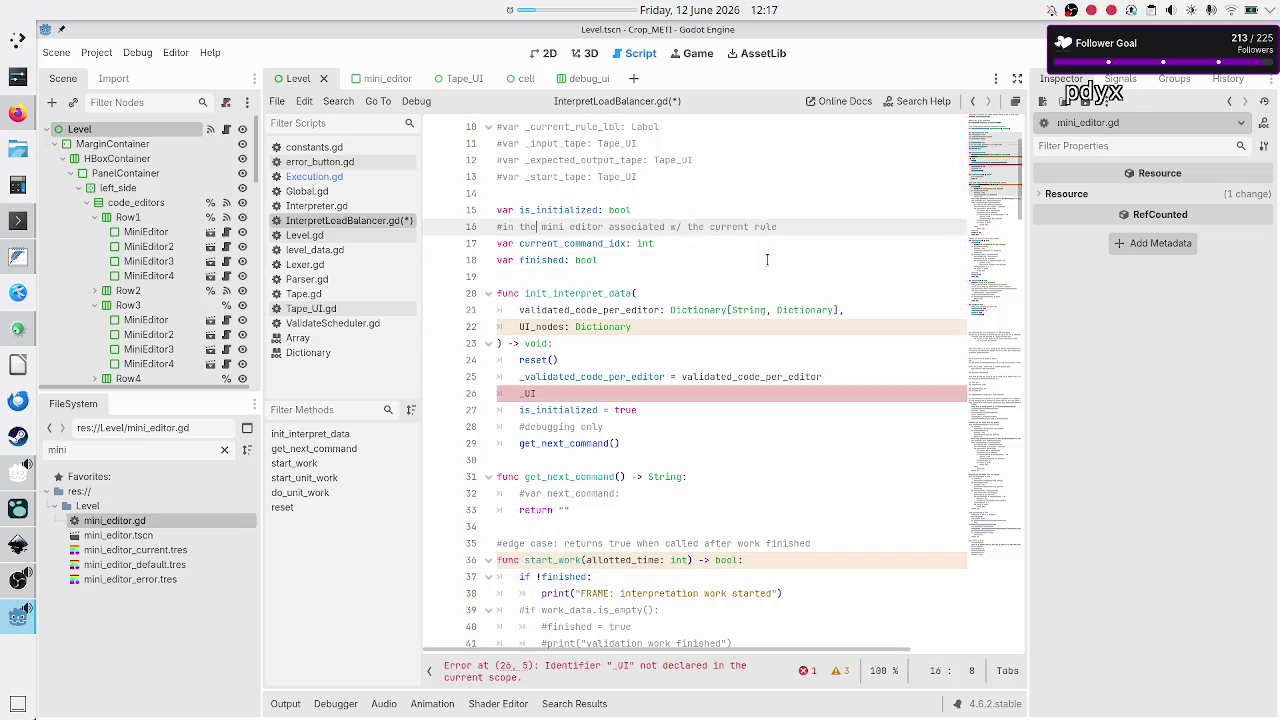
pyautogui.press('Down')
pyautogui.press('Down')
pyautogui.press('Down')
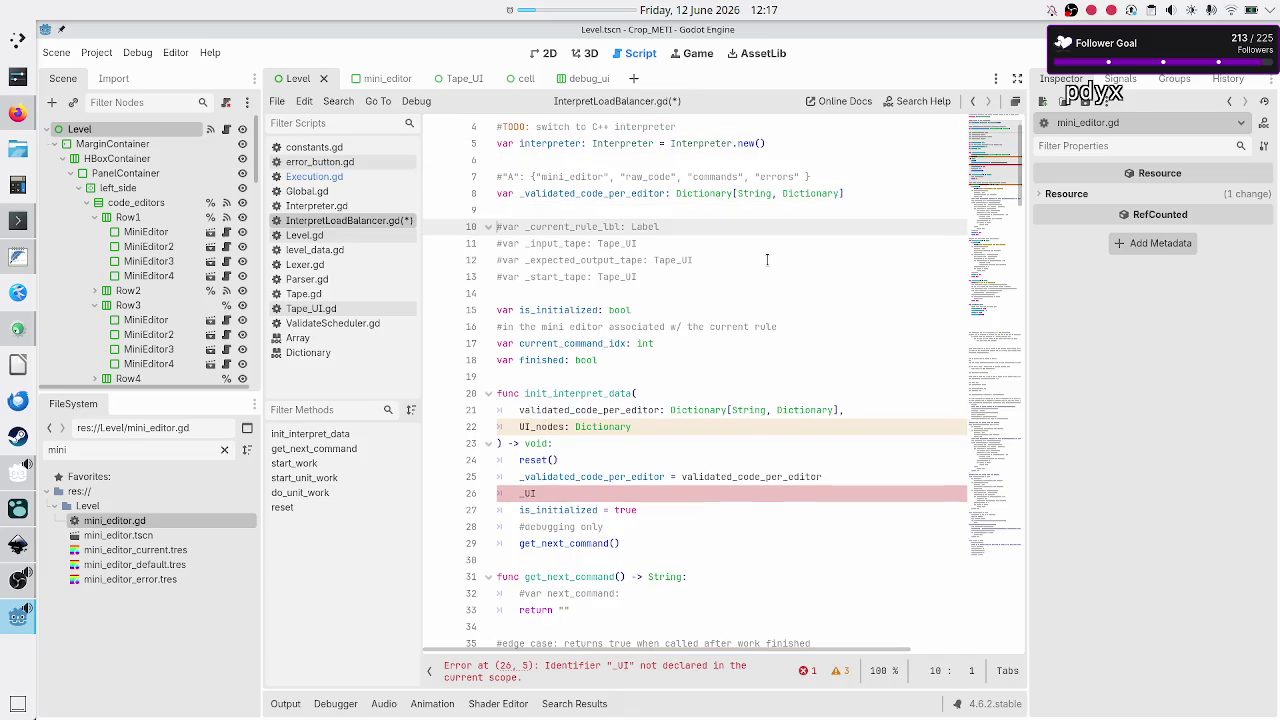
pyautogui.press('Home')
pyautogui.hotkey('shift', 'Down')
pyautogui.hotkey('shift', 'Down')
pyautogui.hotkey('shift', 'Down')
pyautogui.hotkey('shift', 'End')
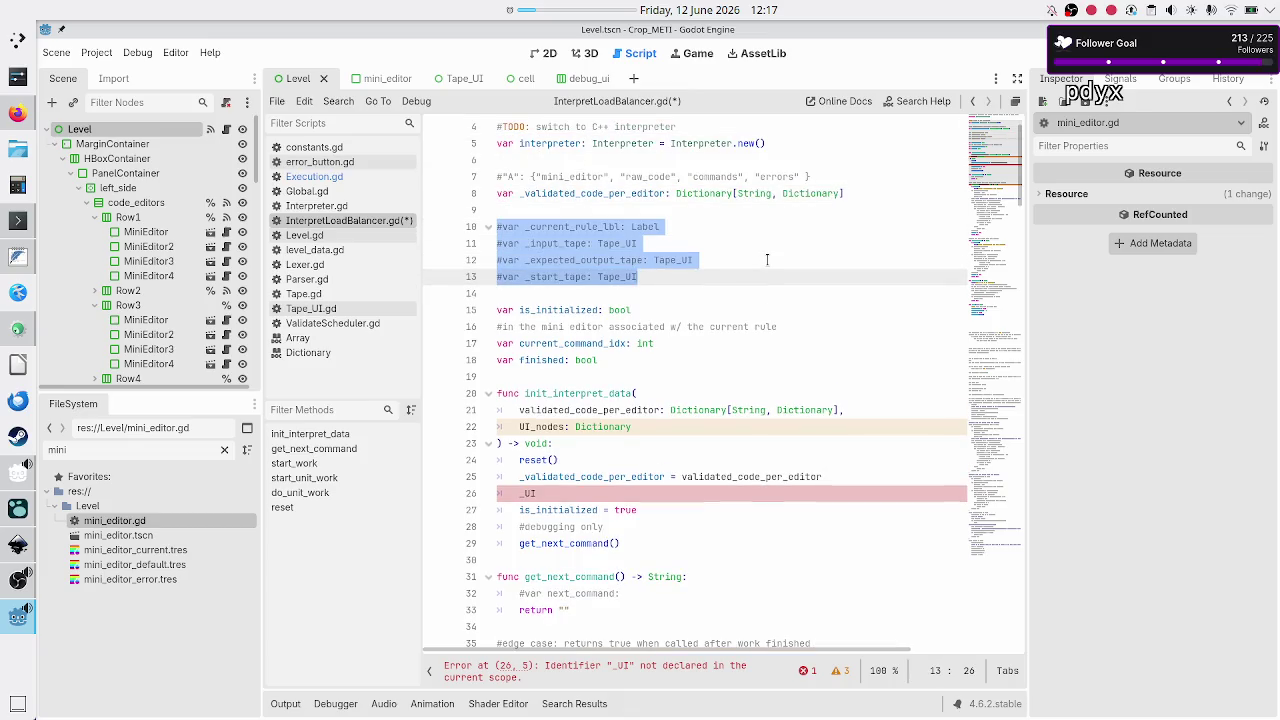
pyautogui.write('var I')
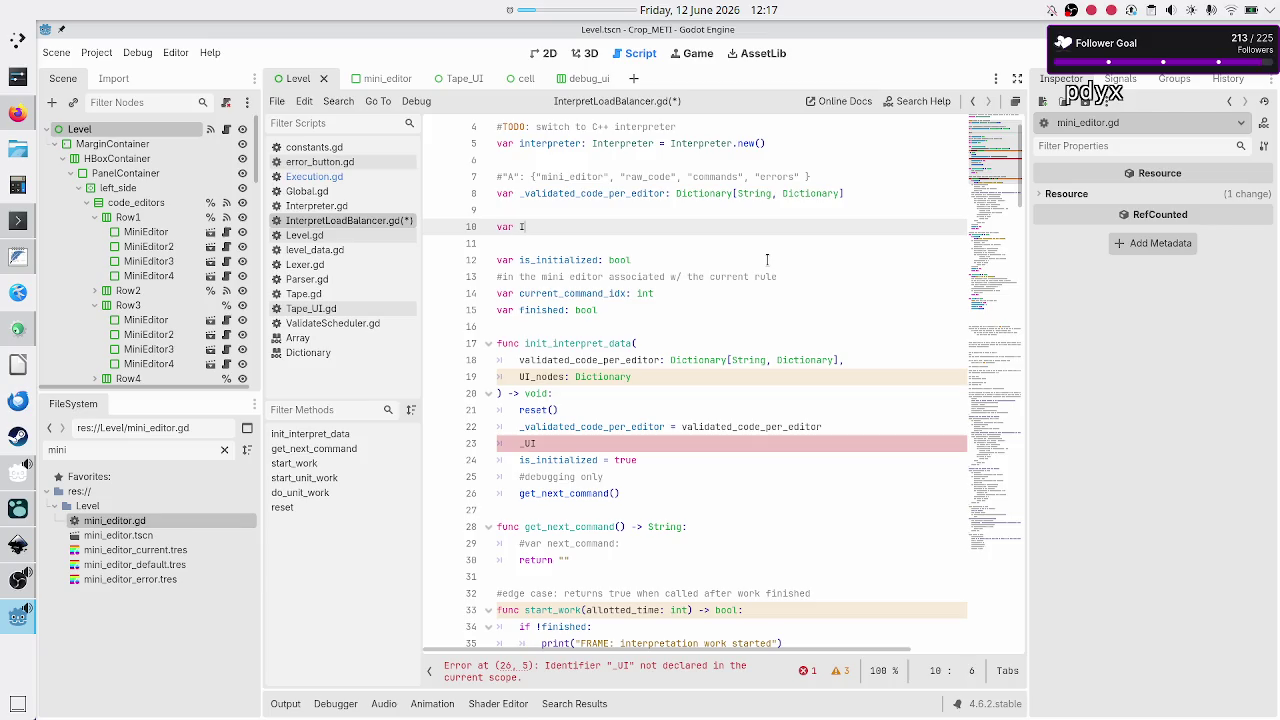
pyautogui.press('BackSpace')
pyautogui.write('_UI_nodes: ')
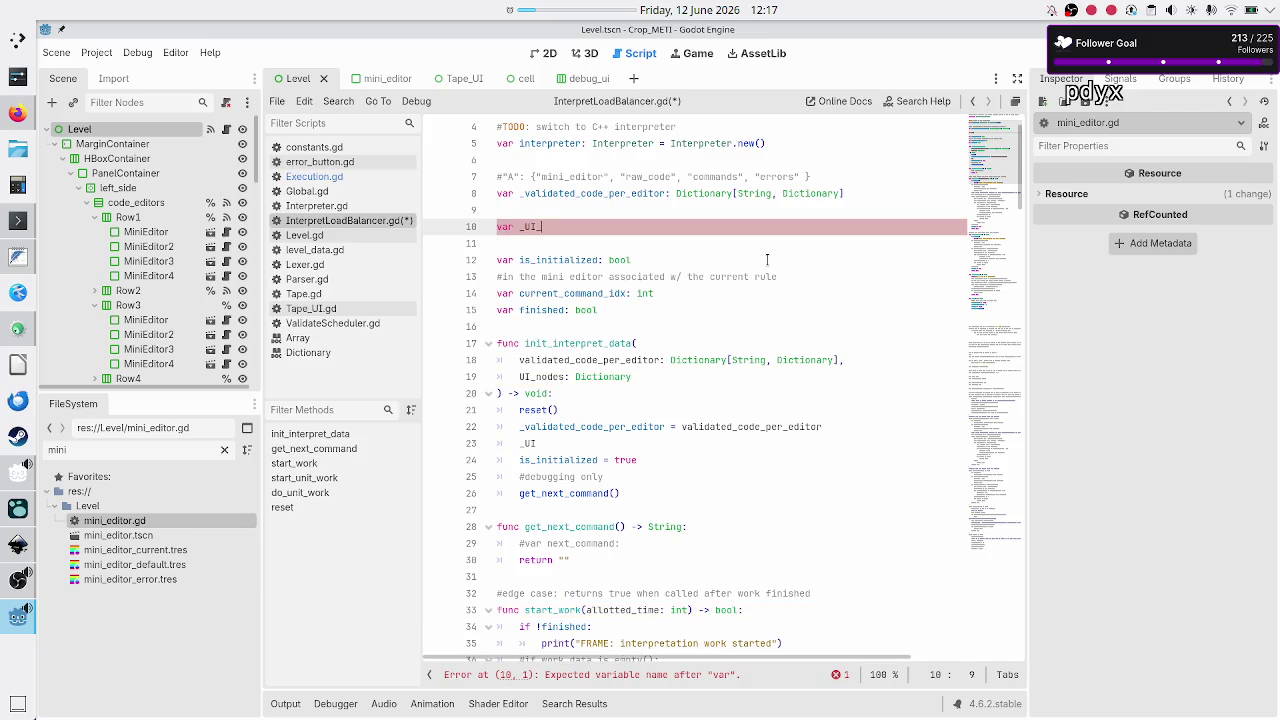
pyautogui.write('Dic')
pyautogui.press('Return')
pyautogui.press('Up')
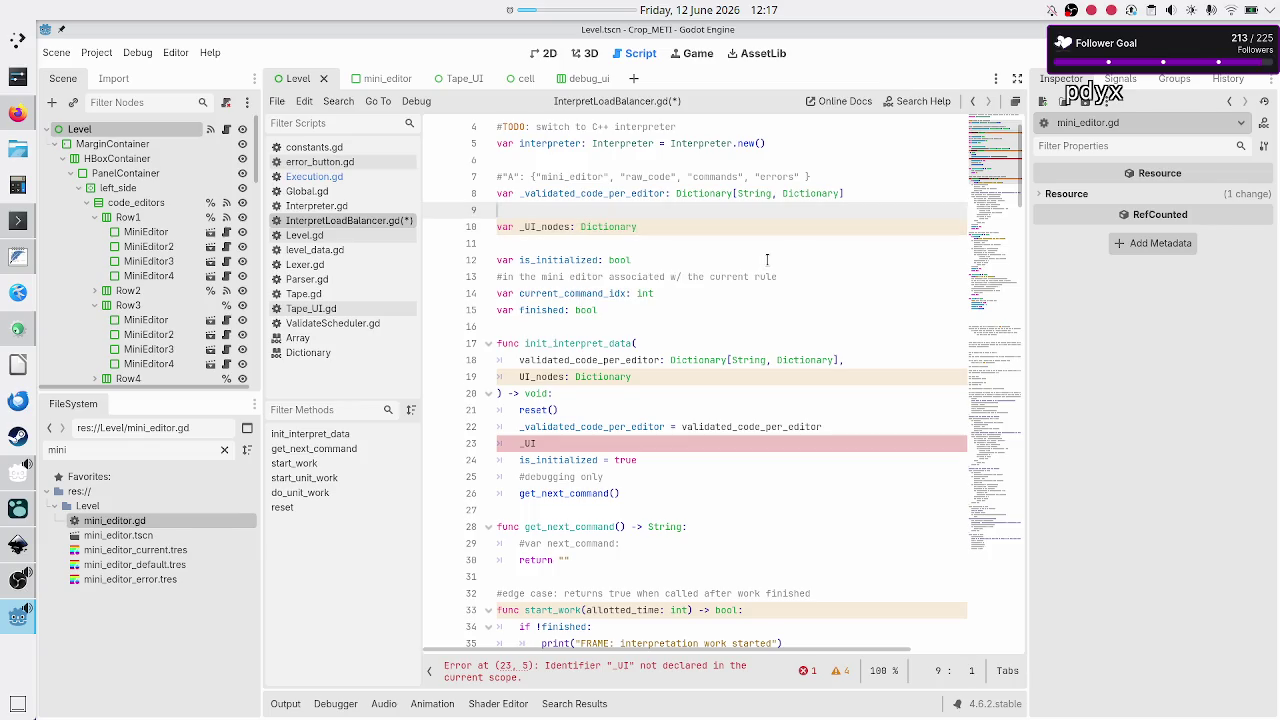
pyautogui.press('BackSpace')
# - Finish line 22 as _UI_nodes = UI_nodes in init_interpret_data and save the script
pyautogui.press('Down')
pyautogui.press('Down')
pyautogui.press('Down')
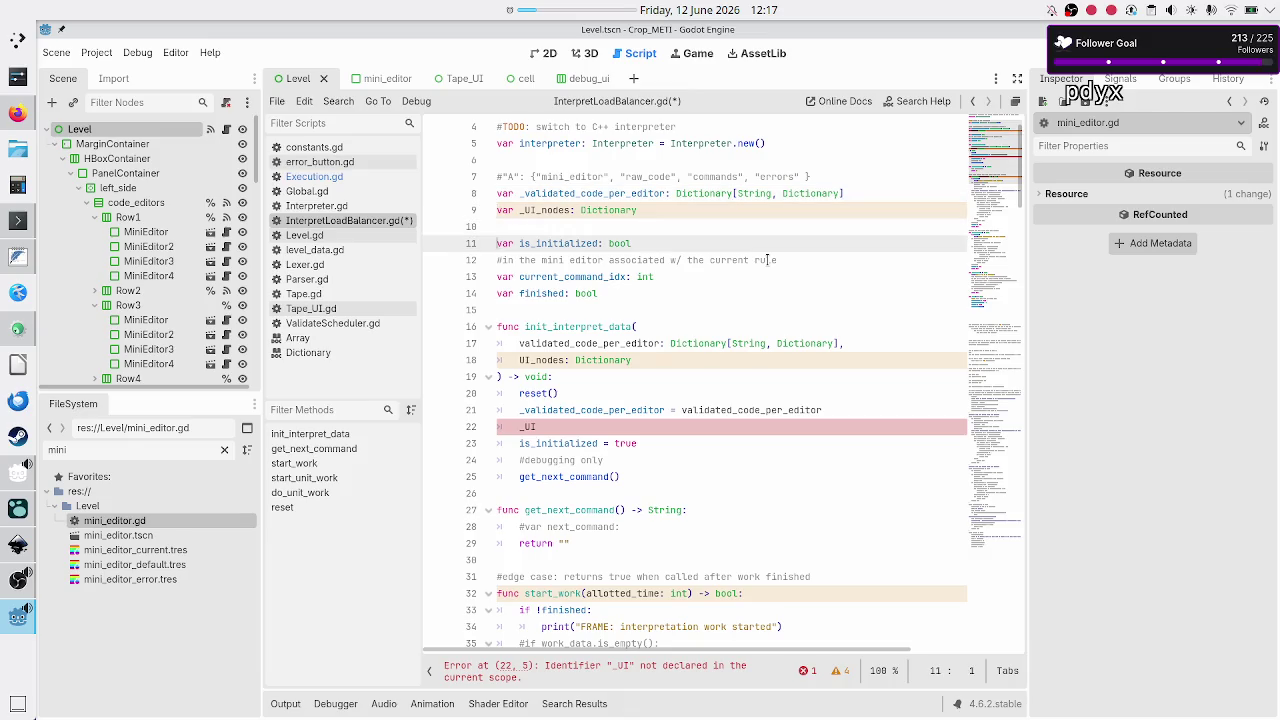
pyautogui.press('End')
pyautogui.write('_n')
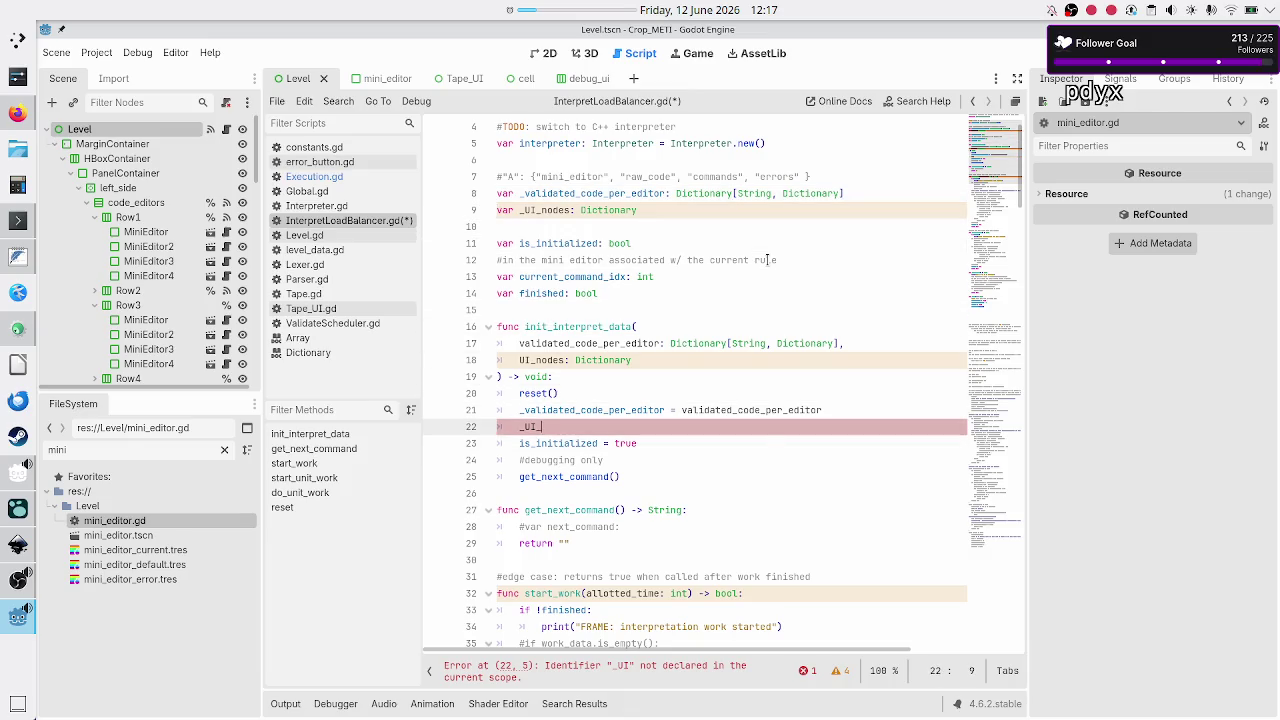
pyautogui.press('Return')
pyautogui.write('= UI')
pyautogui.press('Return')
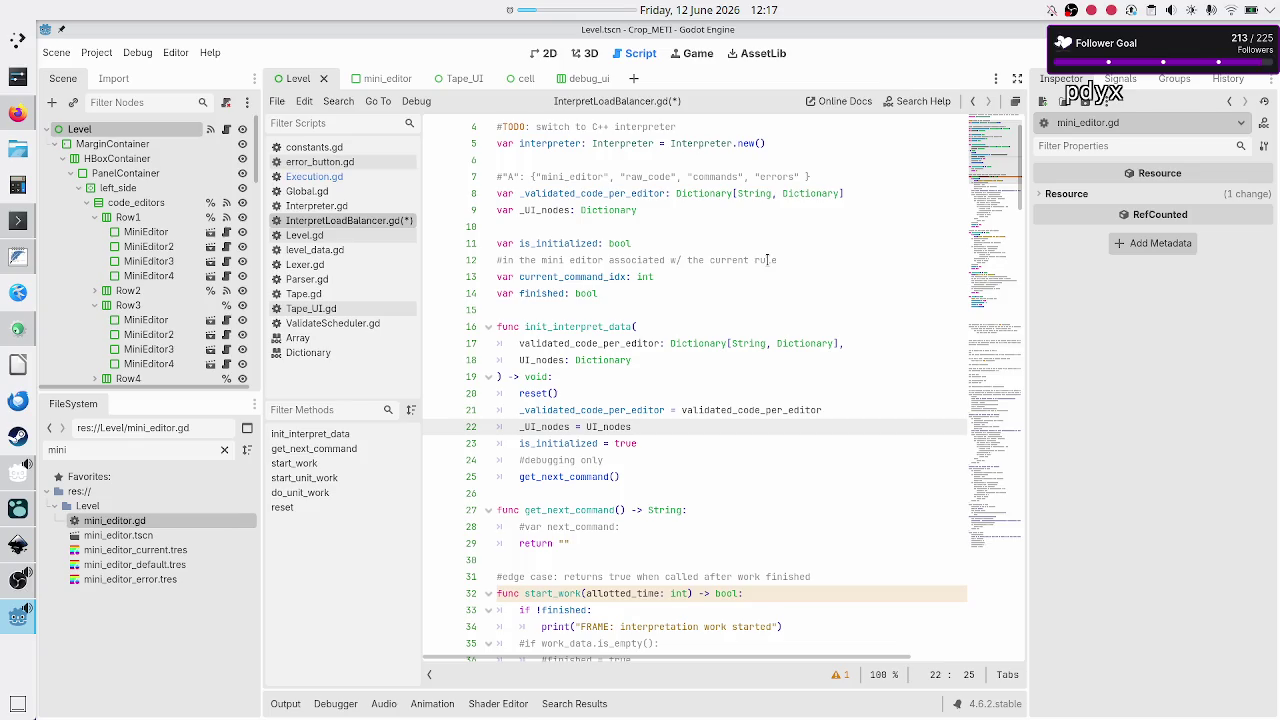
pyautogui.press('Up')
pyautogui.press('Up')
pyautogui.hotkey('ctrl', 's')
pyautogui.press('Down')
pyautogui.scroll(-2, 724, 347)
# - Replace the TODO comment in reset() with _validated_code_per_editor.clear()
pyautogui.scroll(-12, 724, 347)
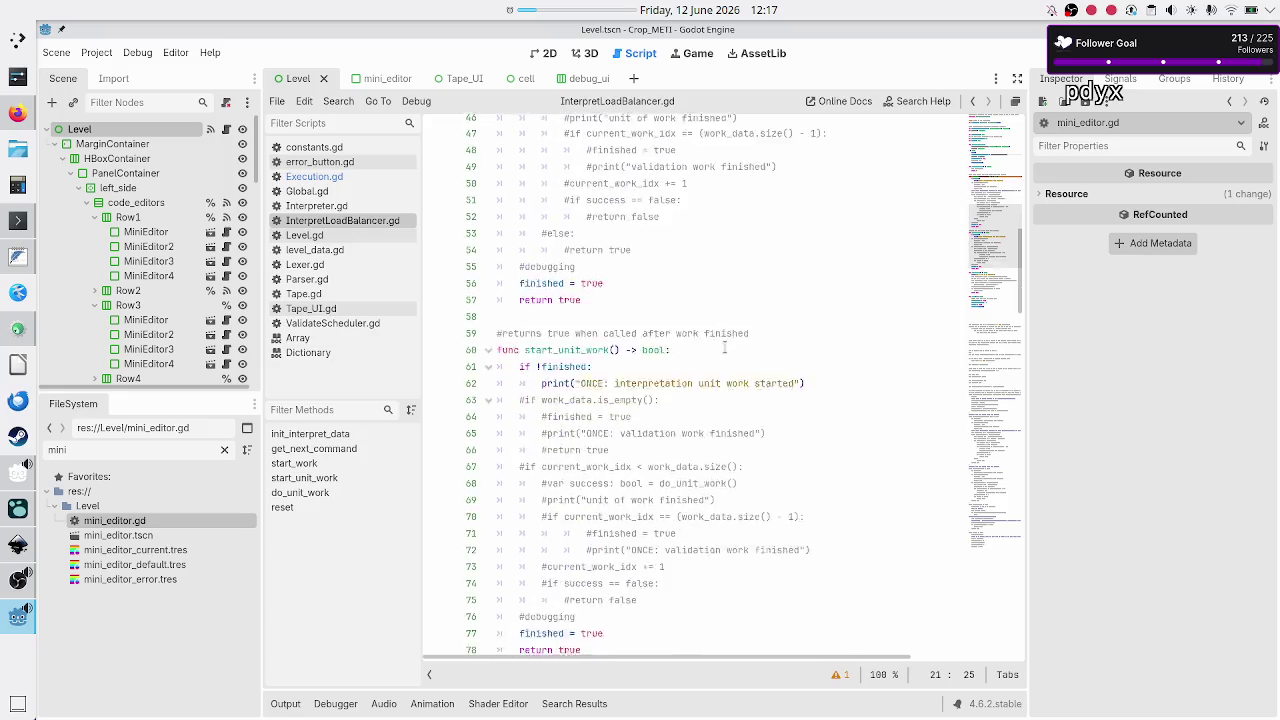
pyautogui.scroll(-10, 724, 347)
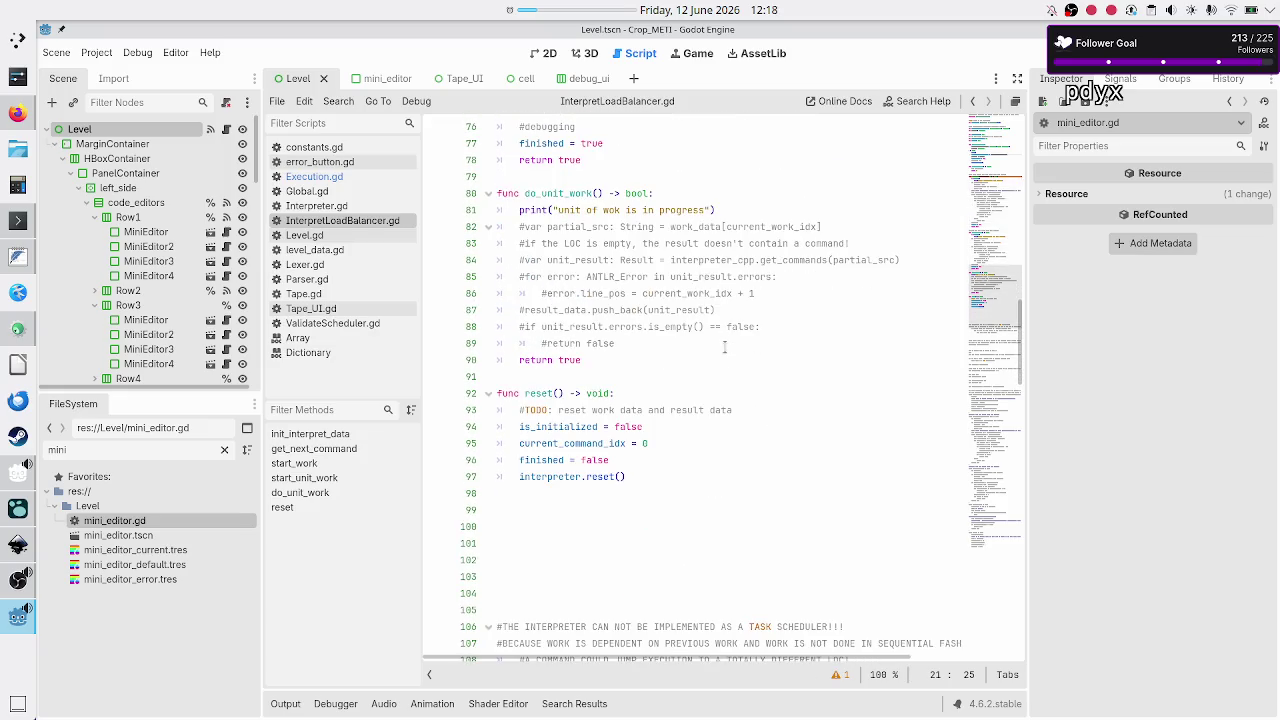
pyautogui.click(648, 410)
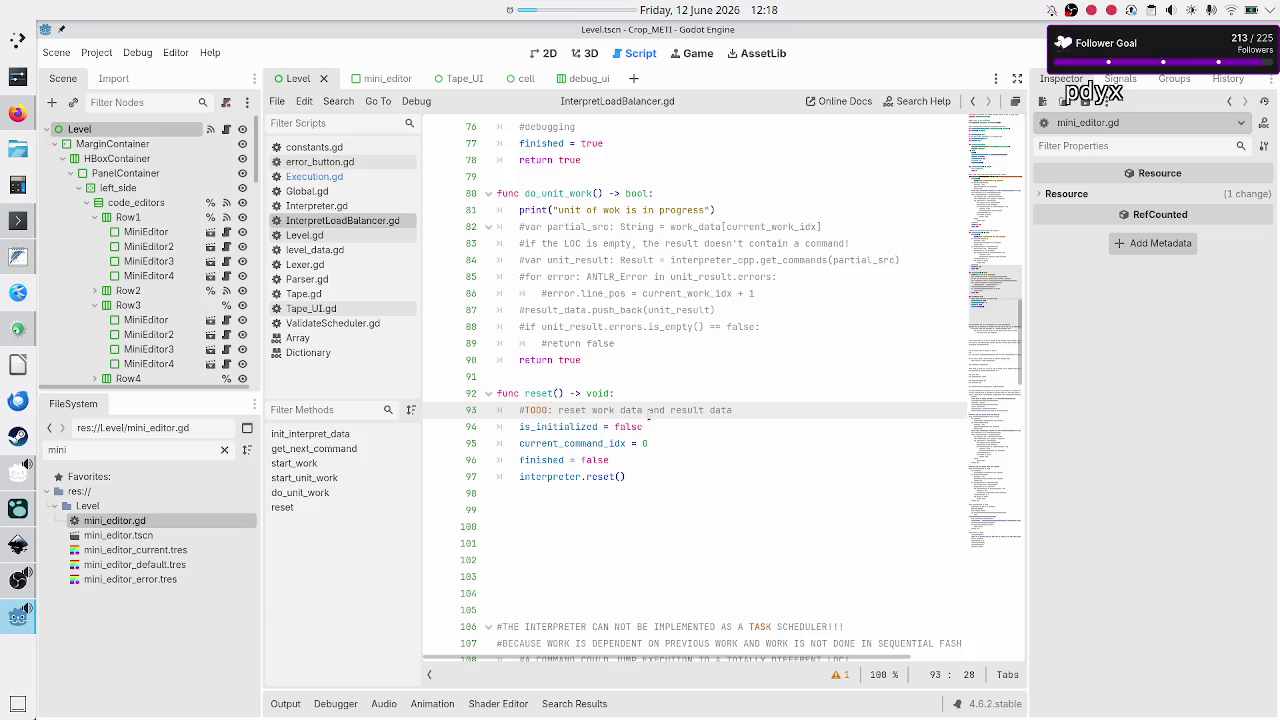
pyautogui.press('Home')
pyautogui.hotkey('shift', 'End')
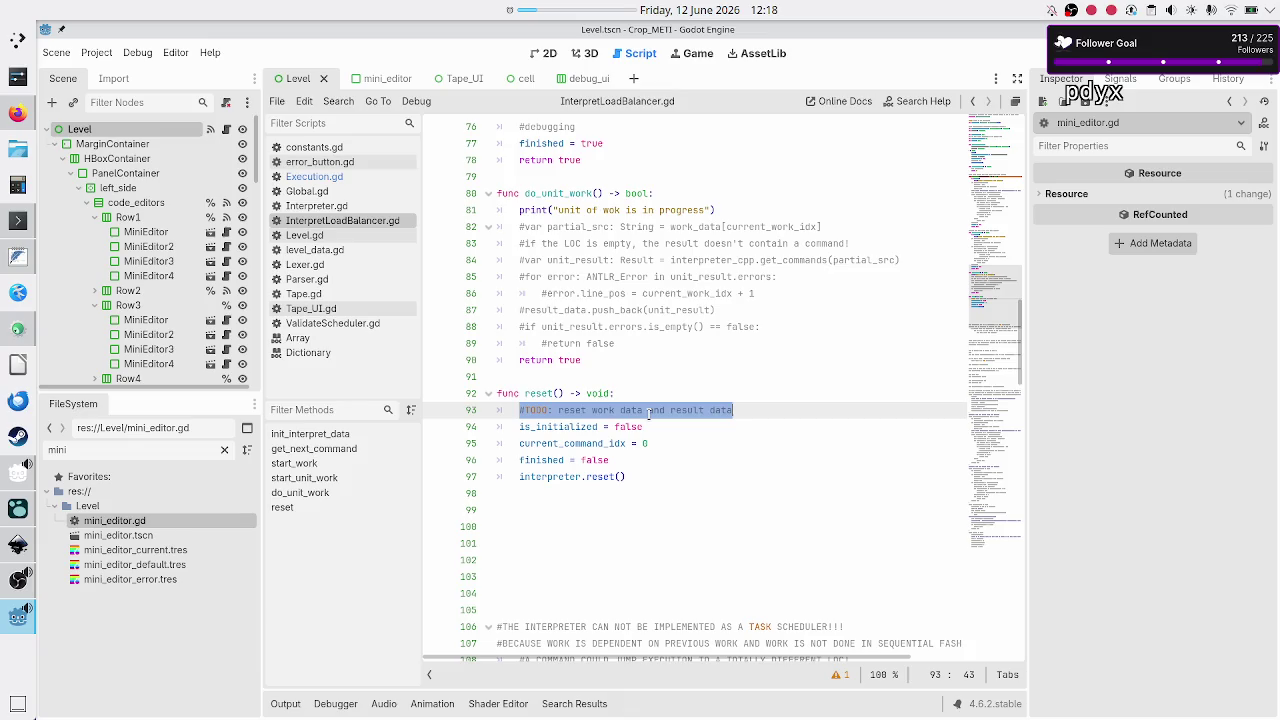
pyautogui.press('BackSpace')
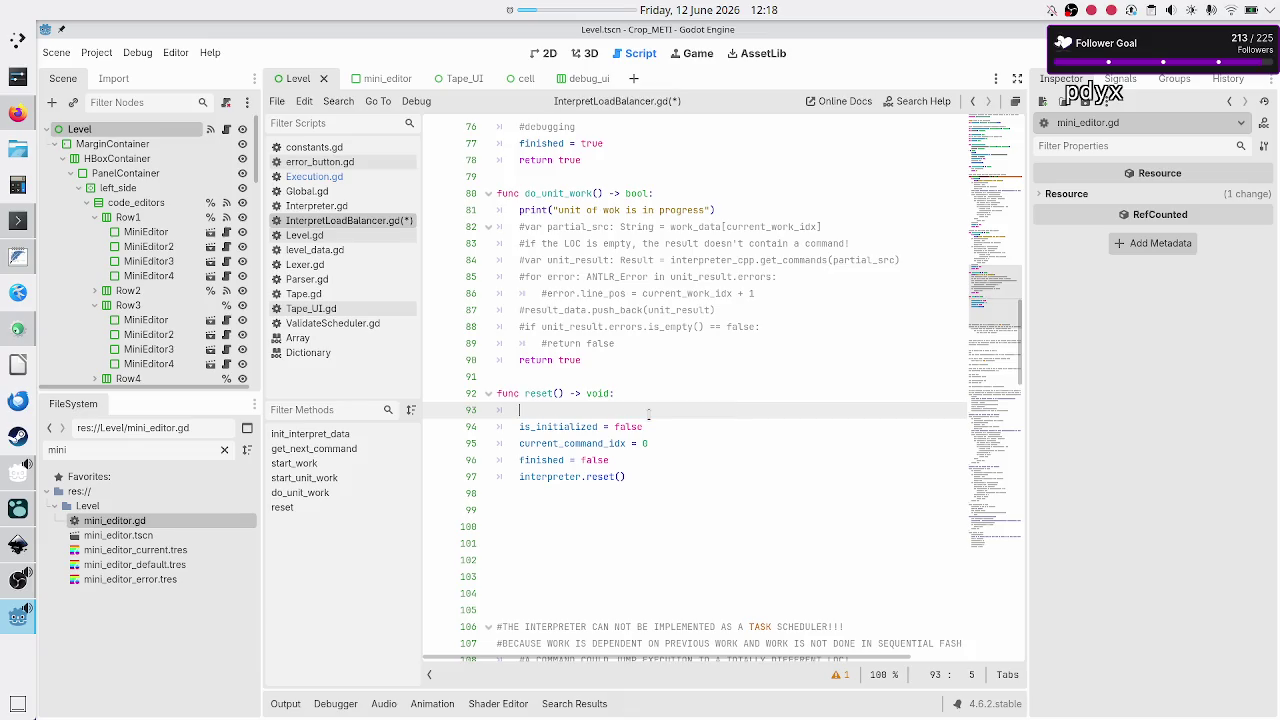
pyautogui.write('val')
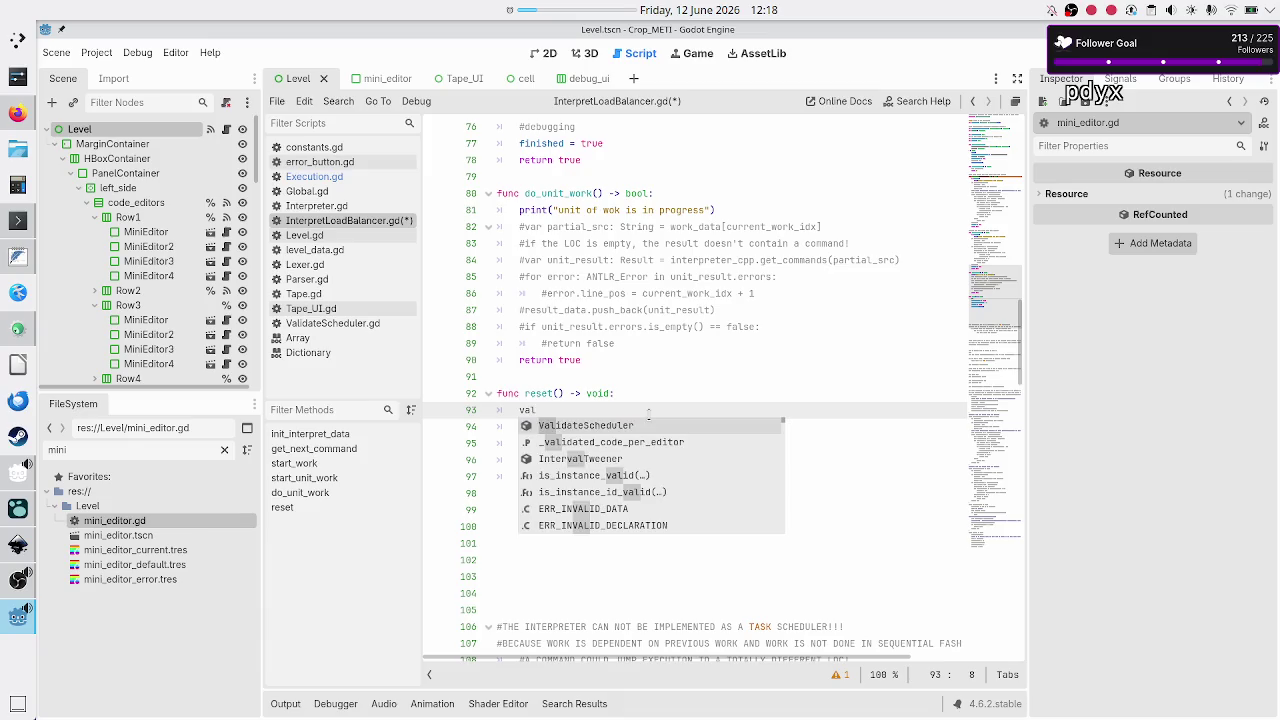
pyautogui.press('Down')
pyautogui.press('Return')
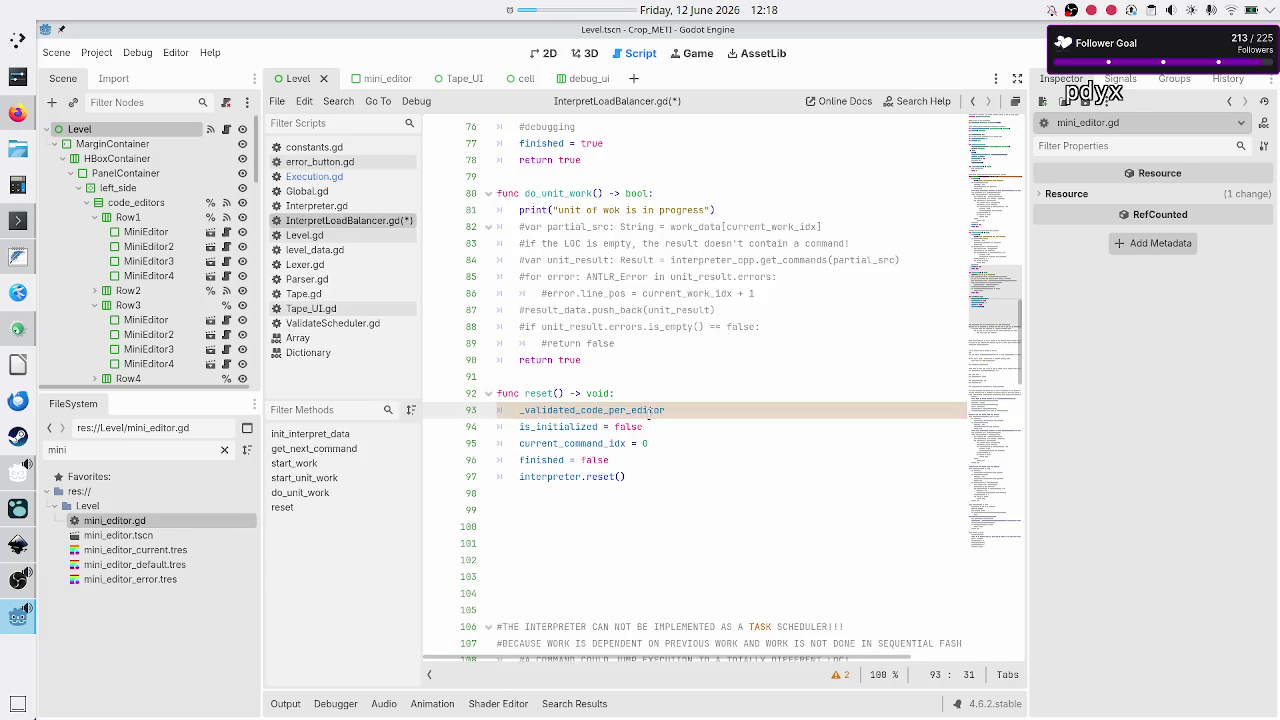
pyautogui.write('.')
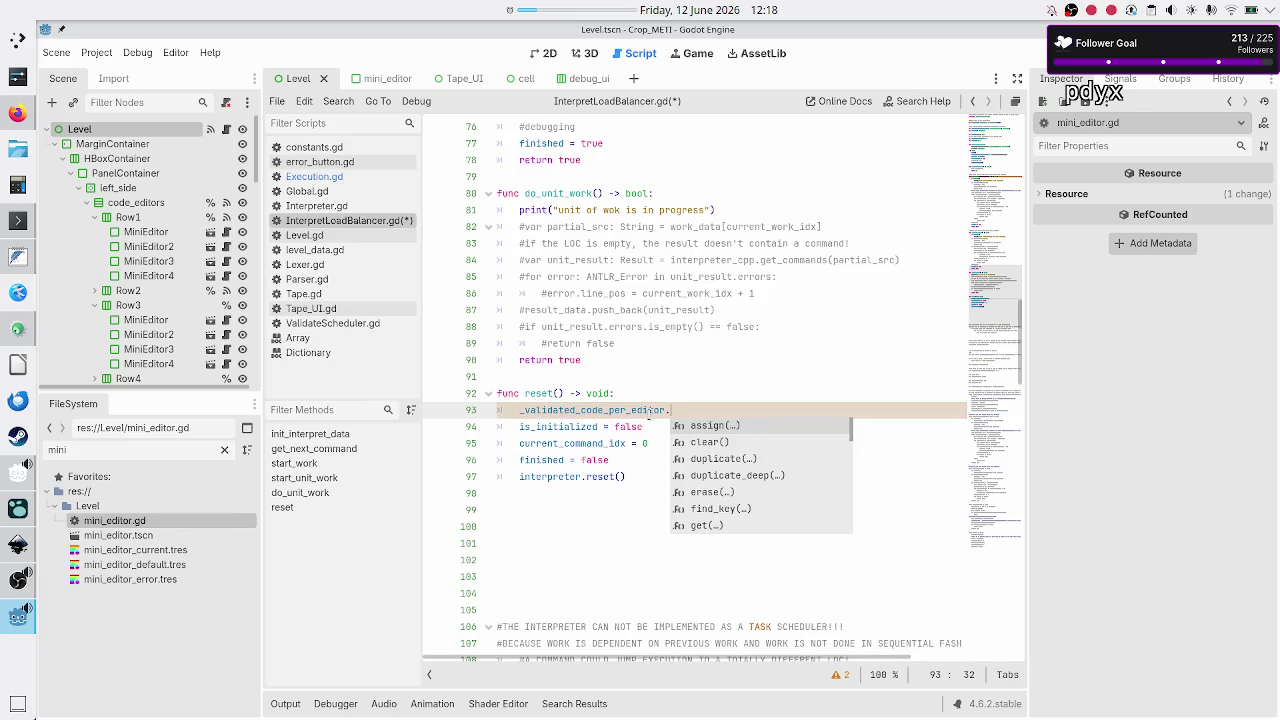
pyautogui.write('cl')
pyautogui.press('Return')
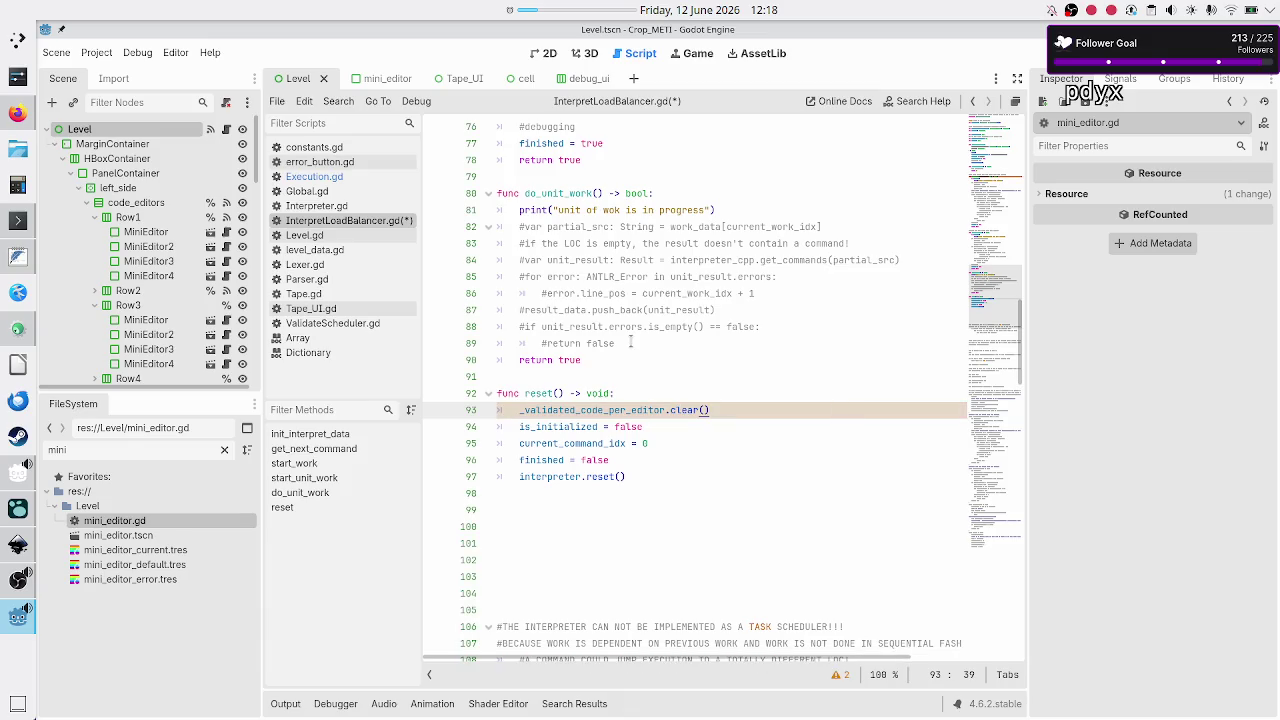
# - Add _UI_nodes.clear() on a new line below the first clear() call in reset()
pyautogui.scroll(20, 631, 343)
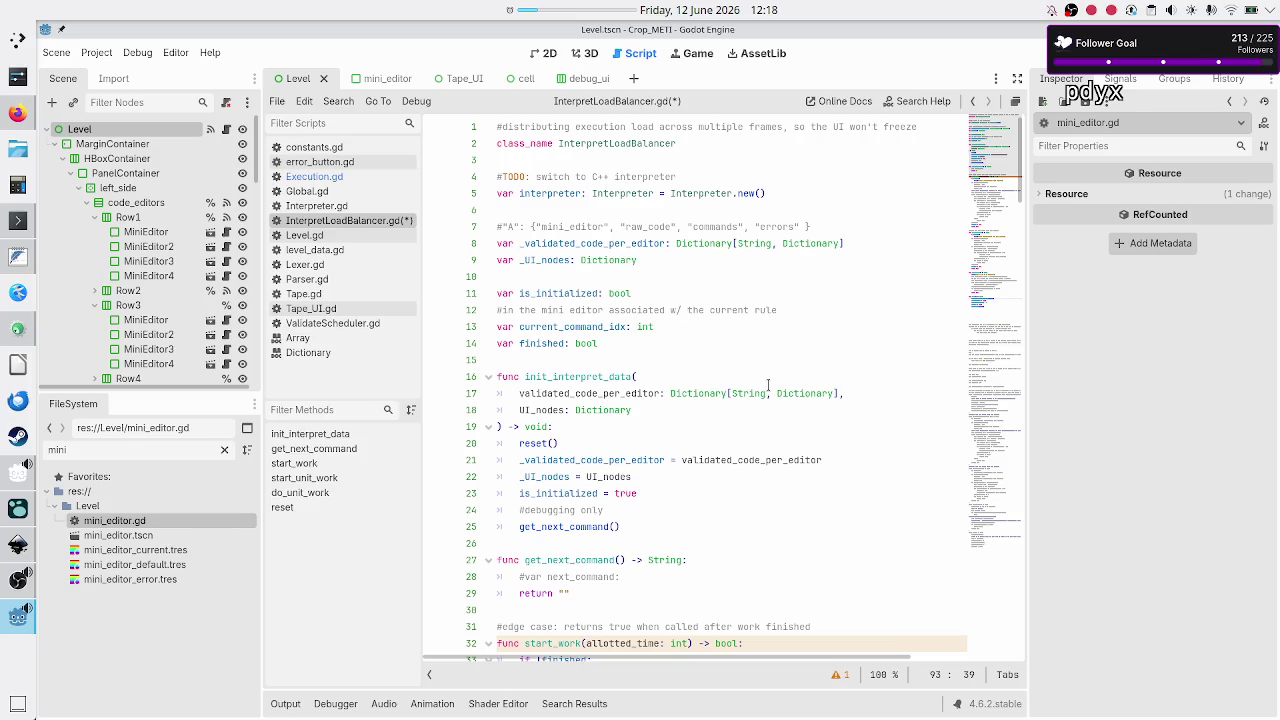
pyautogui.scroll(-15, 768, 385)
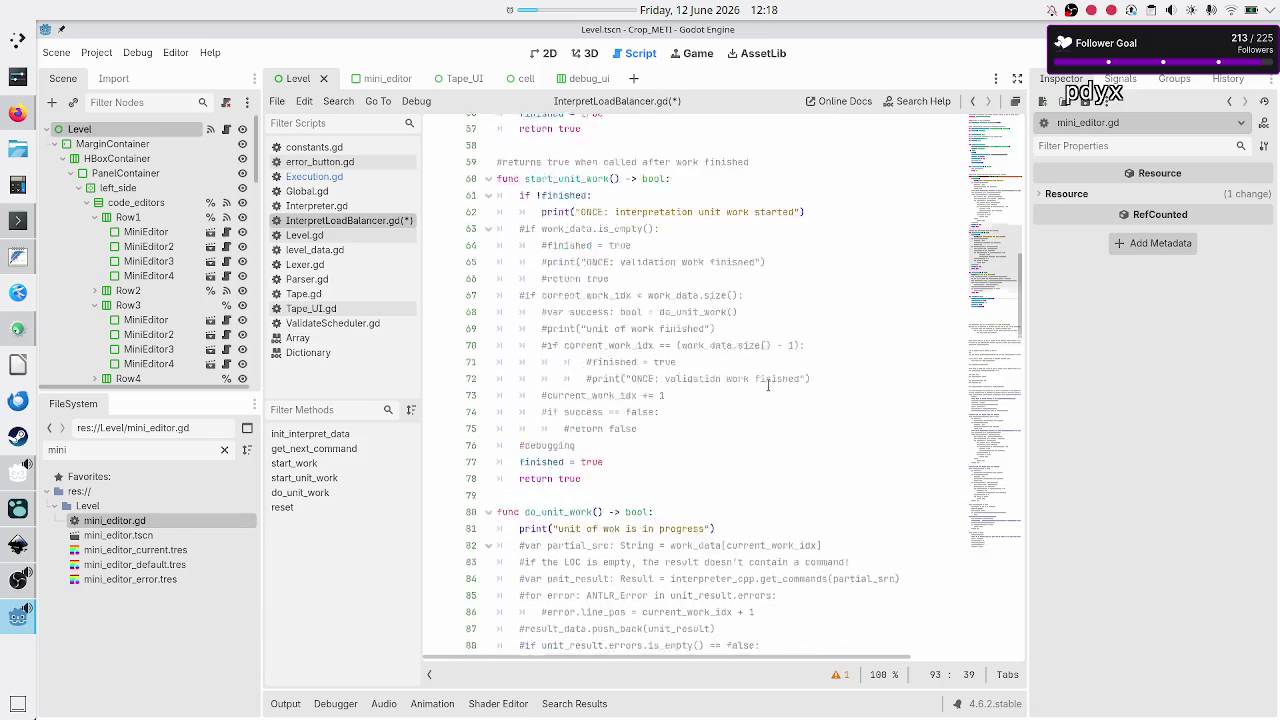
pyautogui.scroll(-12, 768, 385)
pyautogui.scroll(3, 768, 385)
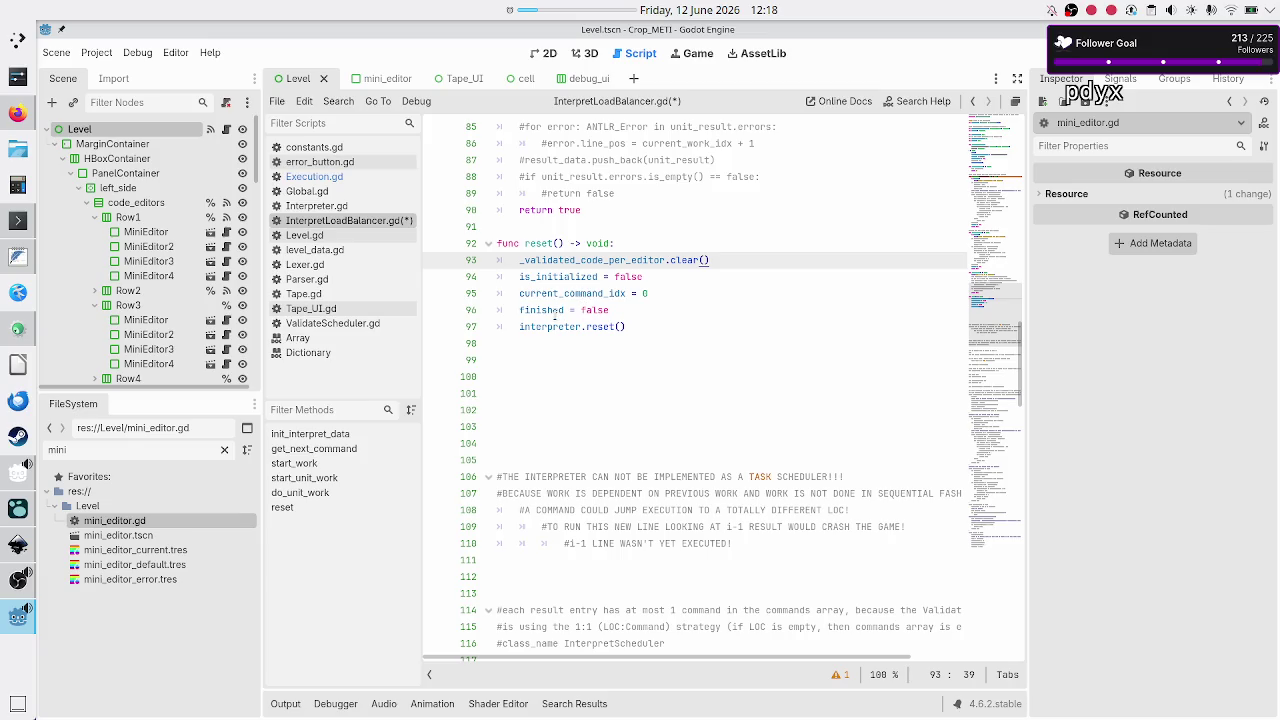
pyautogui.click(640, 314)
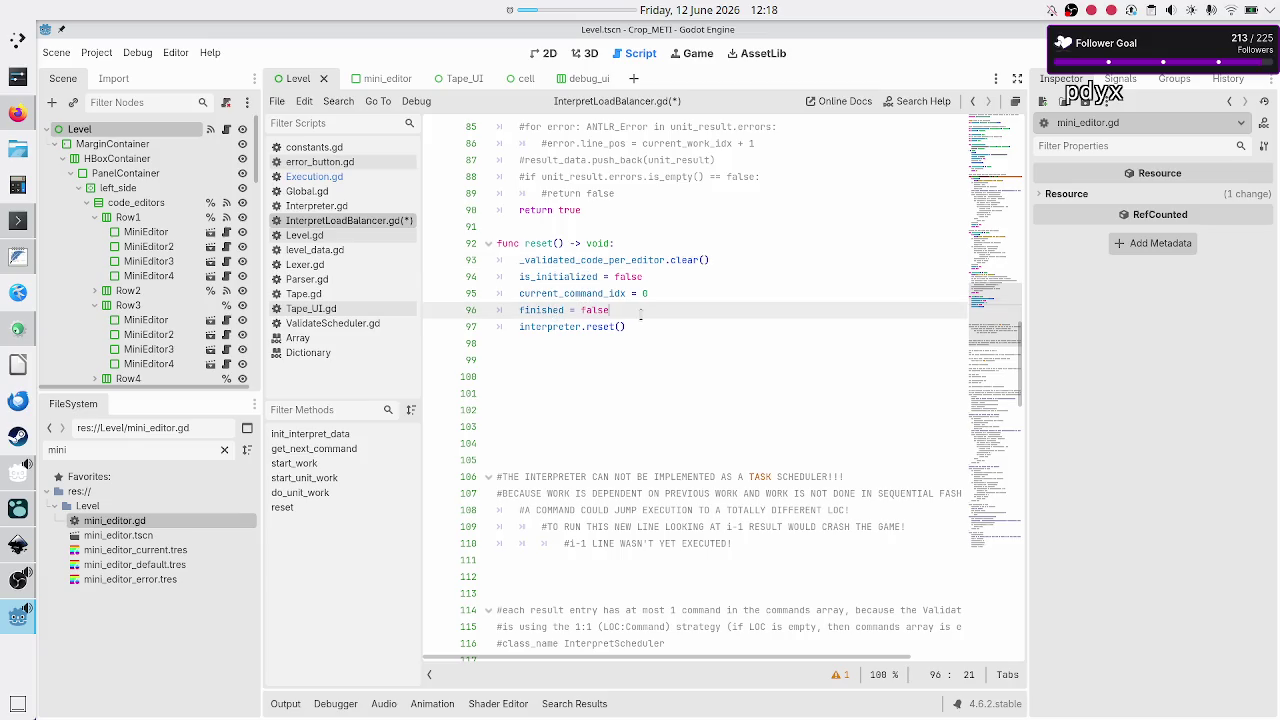
pyautogui.press('Right')
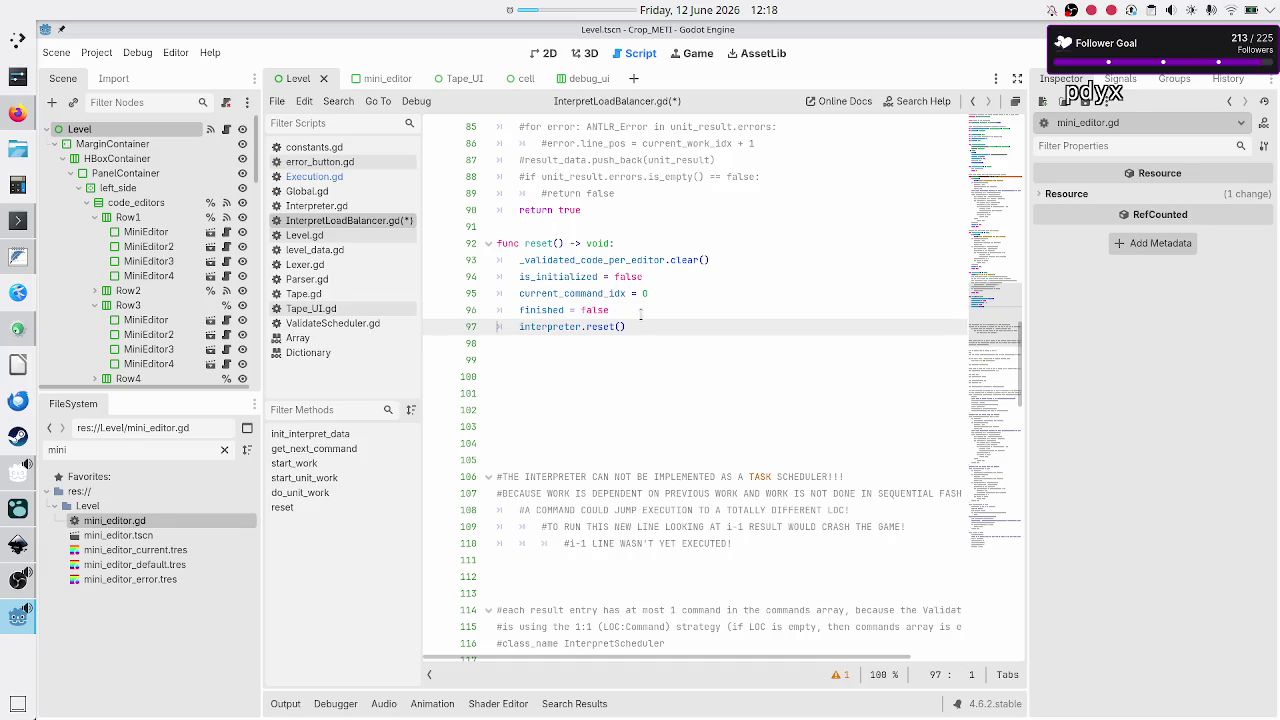
pyautogui.hotkey('shift', 'Down')
pyautogui.hotkey('shift', 'Up')
pyautogui.press('Up')
pyautogui.press('Up')
pyautogui.press('Up')
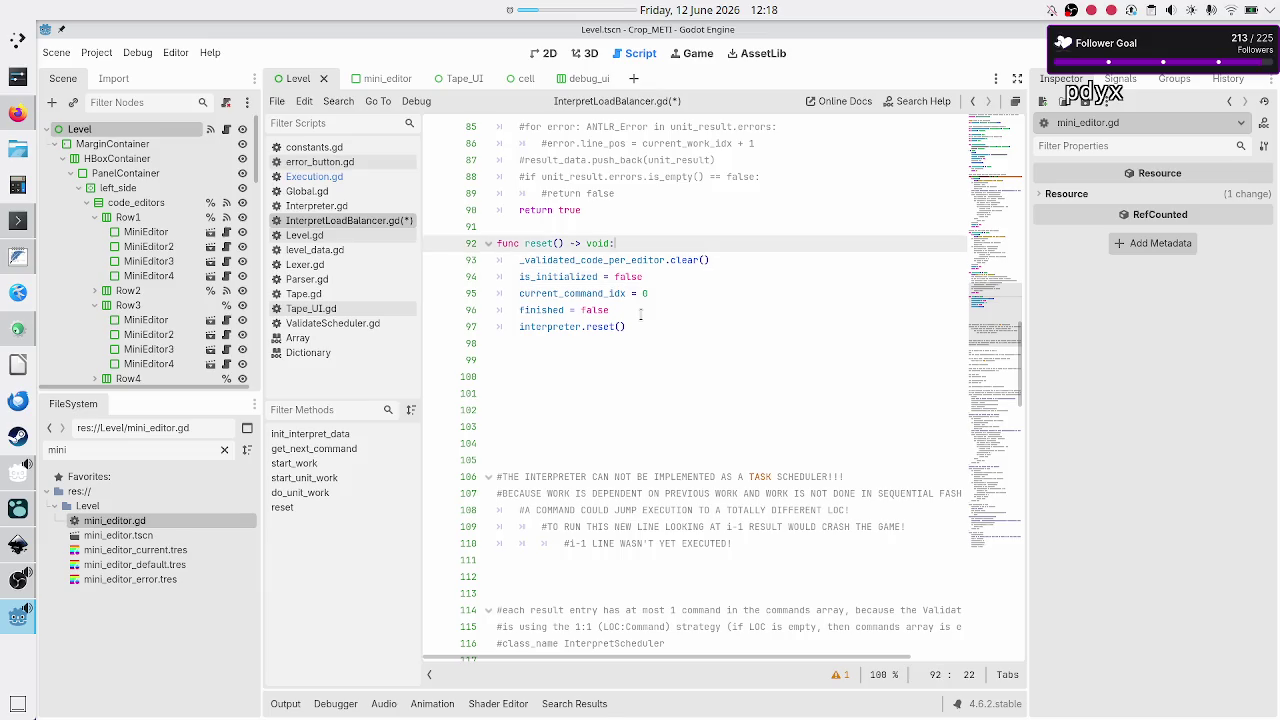
pyautogui.press('End')
pyautogui.press('Return')
pyautogui.write('_U')
pyautogui.press('Return')
pyautogui.write('.')
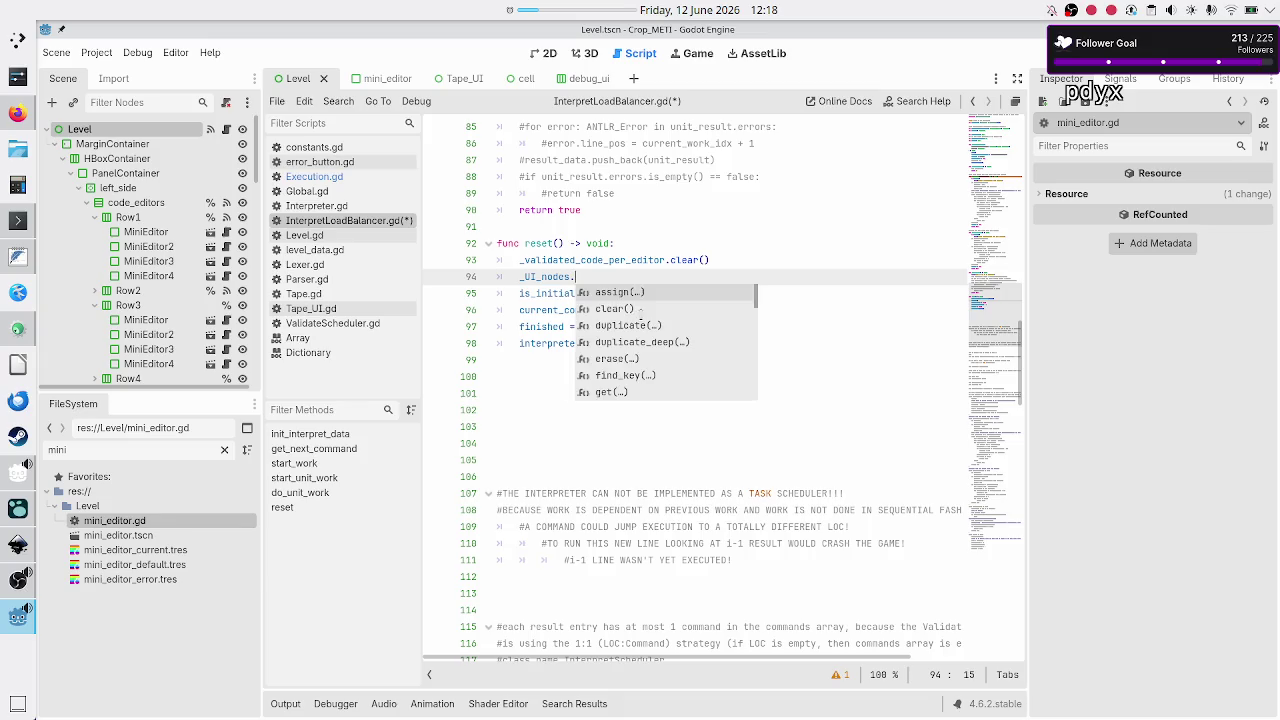
pyautogui.write('c')
pyautogui.press('Return')
pyautogui.press('Down')
pyautogui.press('Down')
pyautogui.press('Down')
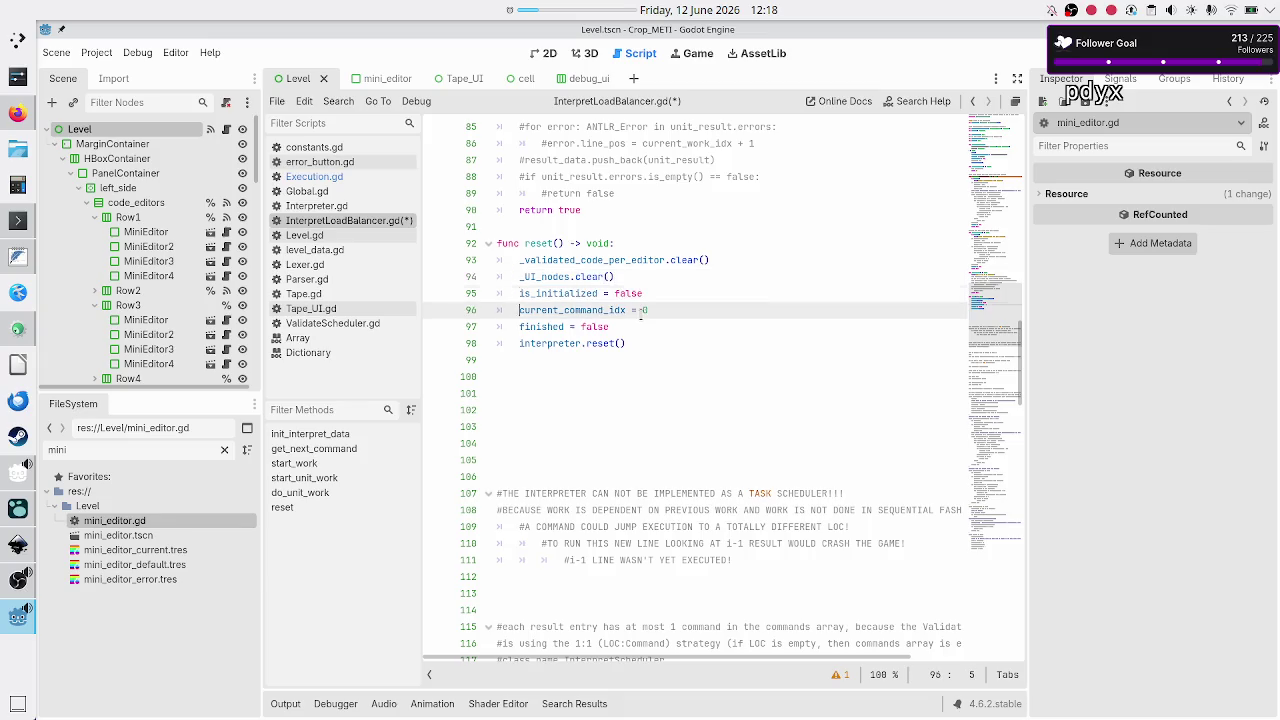
pyautogui.press('Home')
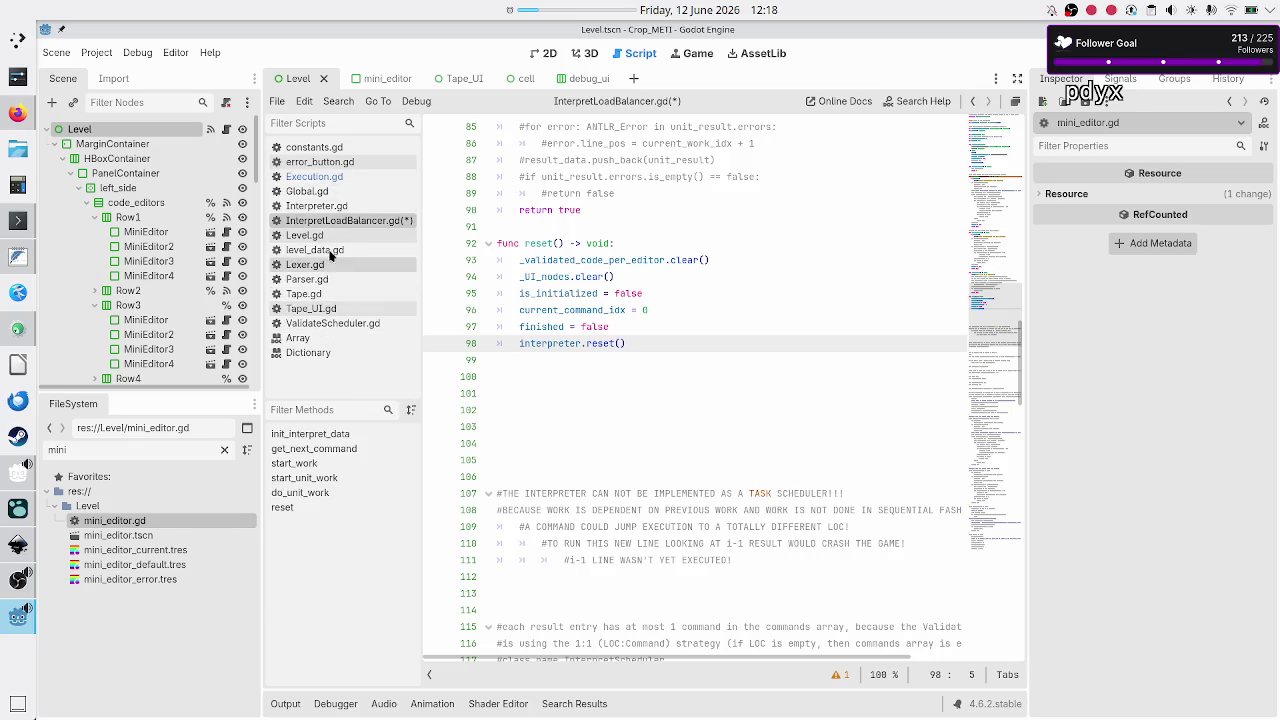
# - Check how Interpreter.gd resets its rules_used variable
pyautogui.click(335, 207)
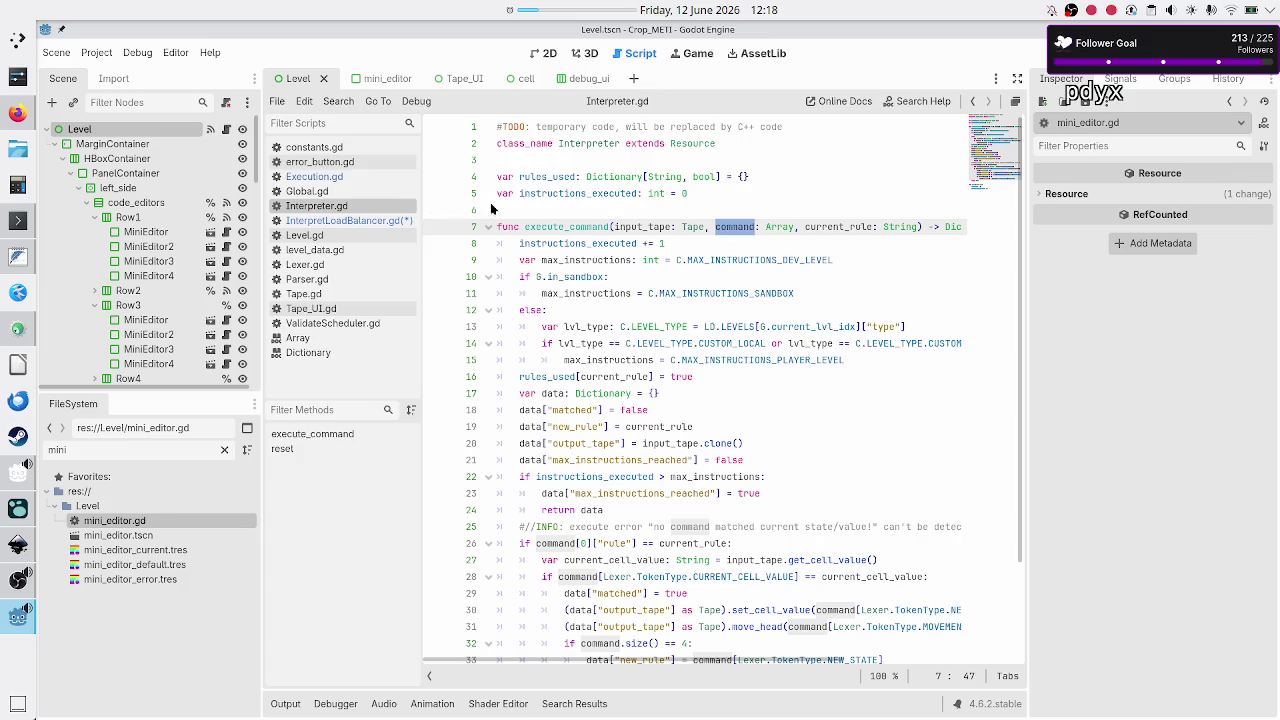
pyautogui.doubleClick(538, 177)
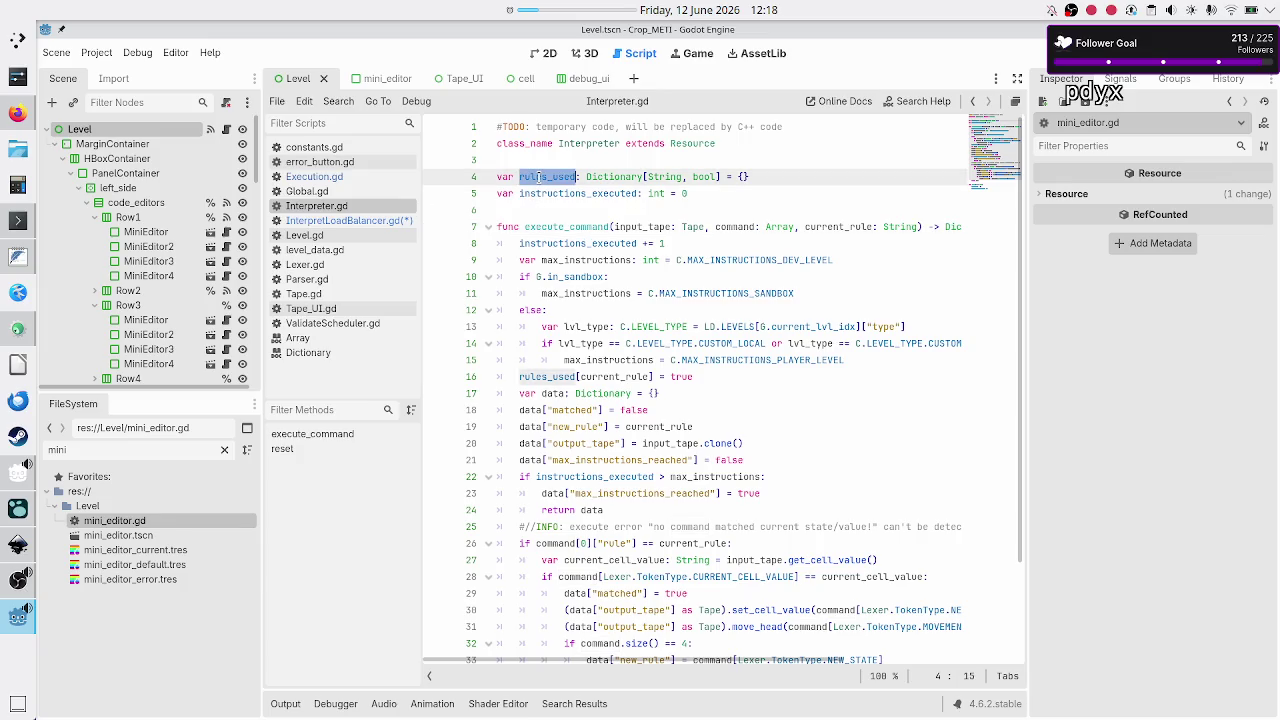
pyautogui.click(538, 177)
pyautogui.scroll(-3, 556, 318)
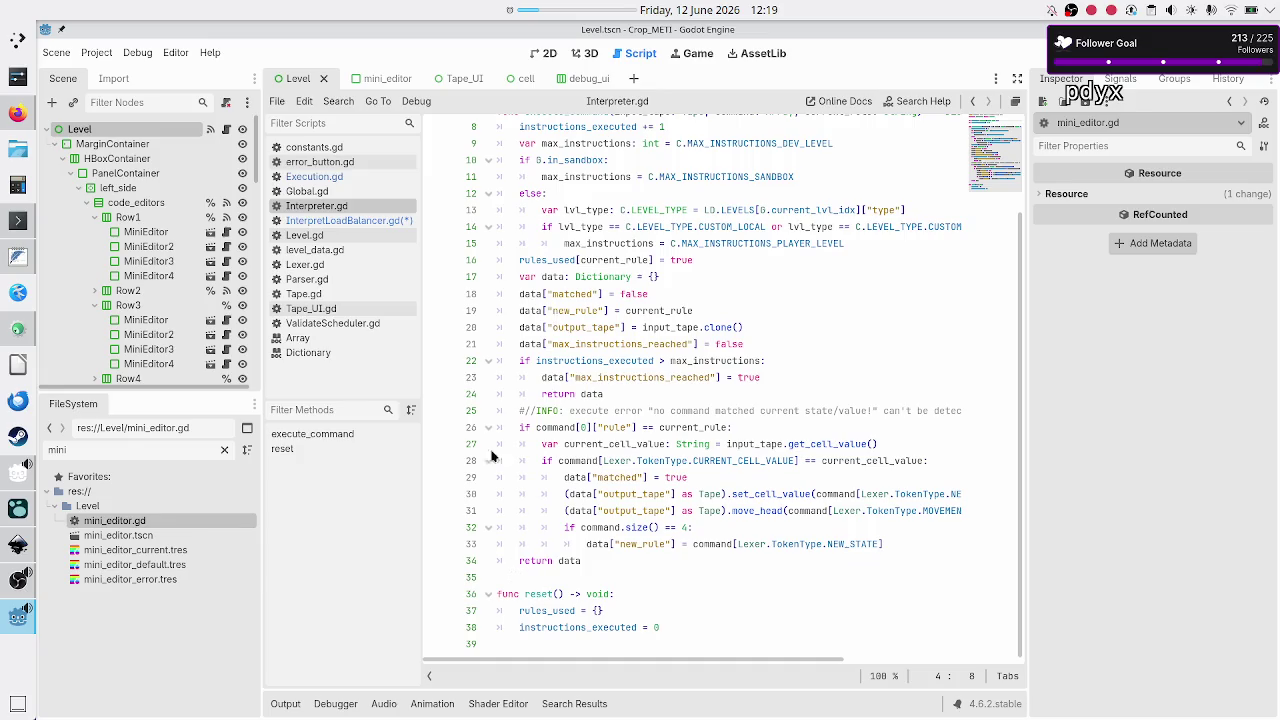
# - Move interpreter.reset() to follow the clear() calls in reset() and save
pyautogui.click(394, 221)
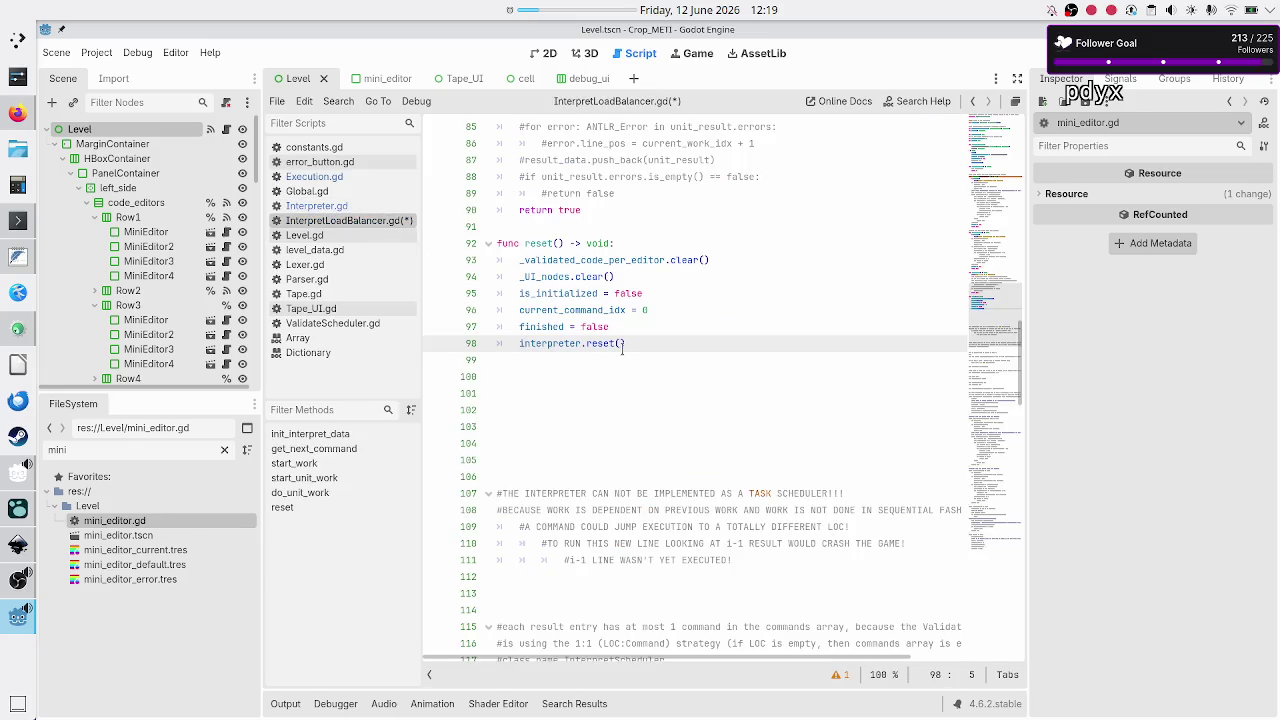
pyautogui.press('Home')
pyautogui.hotkey('shift', 'End')
pyautogui.hotkey('shift', 'Left')
pyautogui.hotkey('shift', 'Right')
pyautogui.hotkey('ctrl', 'c')
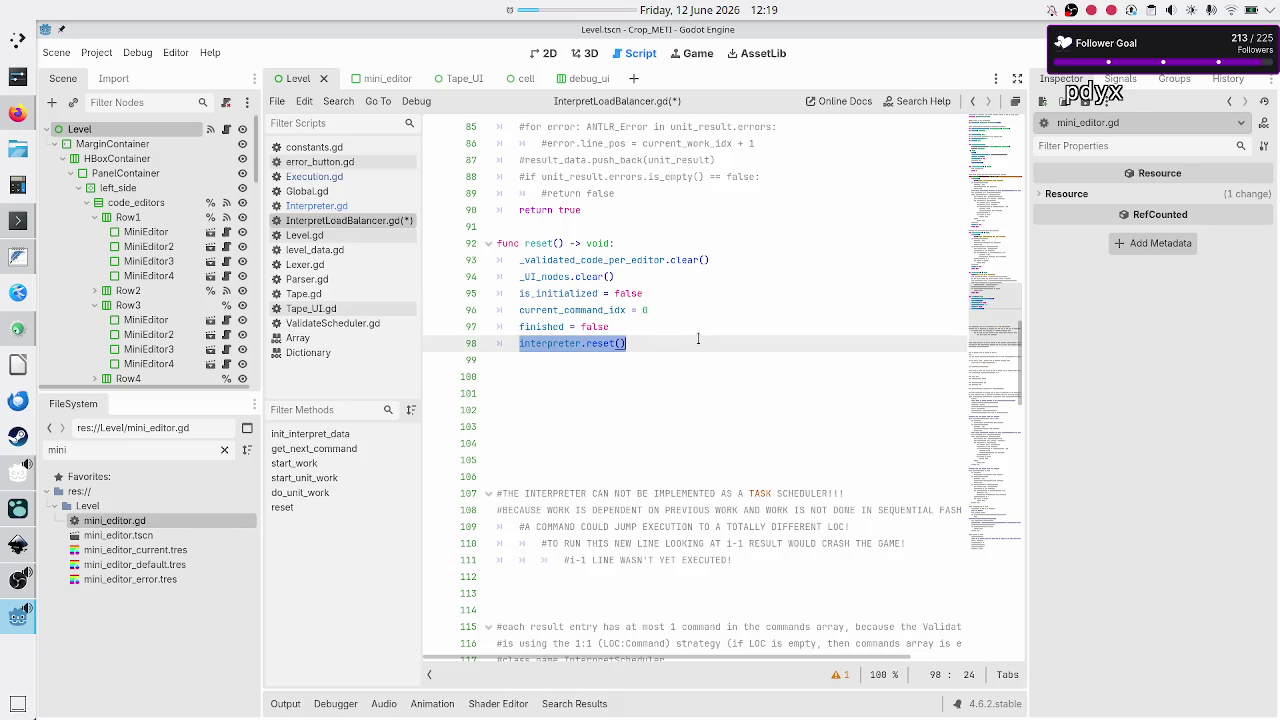
pyautogui.press('BackSpace')
pyautogui.press('BackSpace')
pyautogui.press('BackSpace')
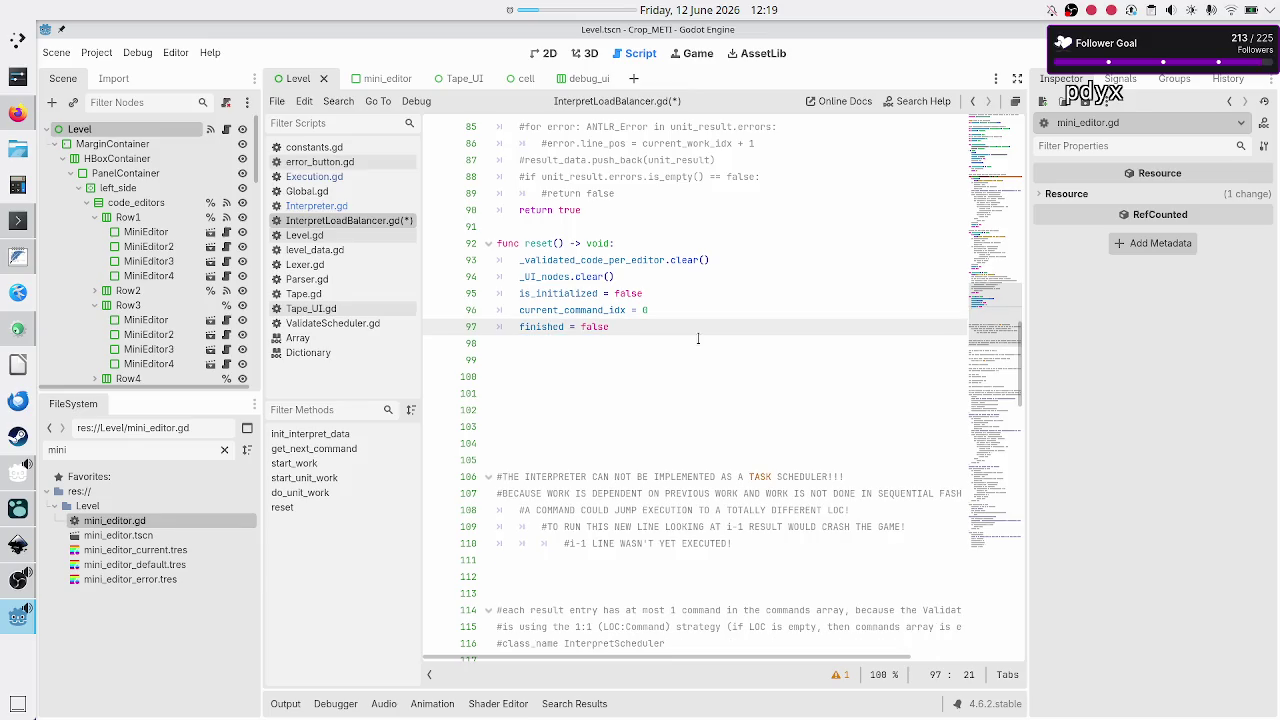
pyautogui.press('Up')
pyautogui.press('Up')
pyautogui.press('Up')
pyautogui.press('Home')
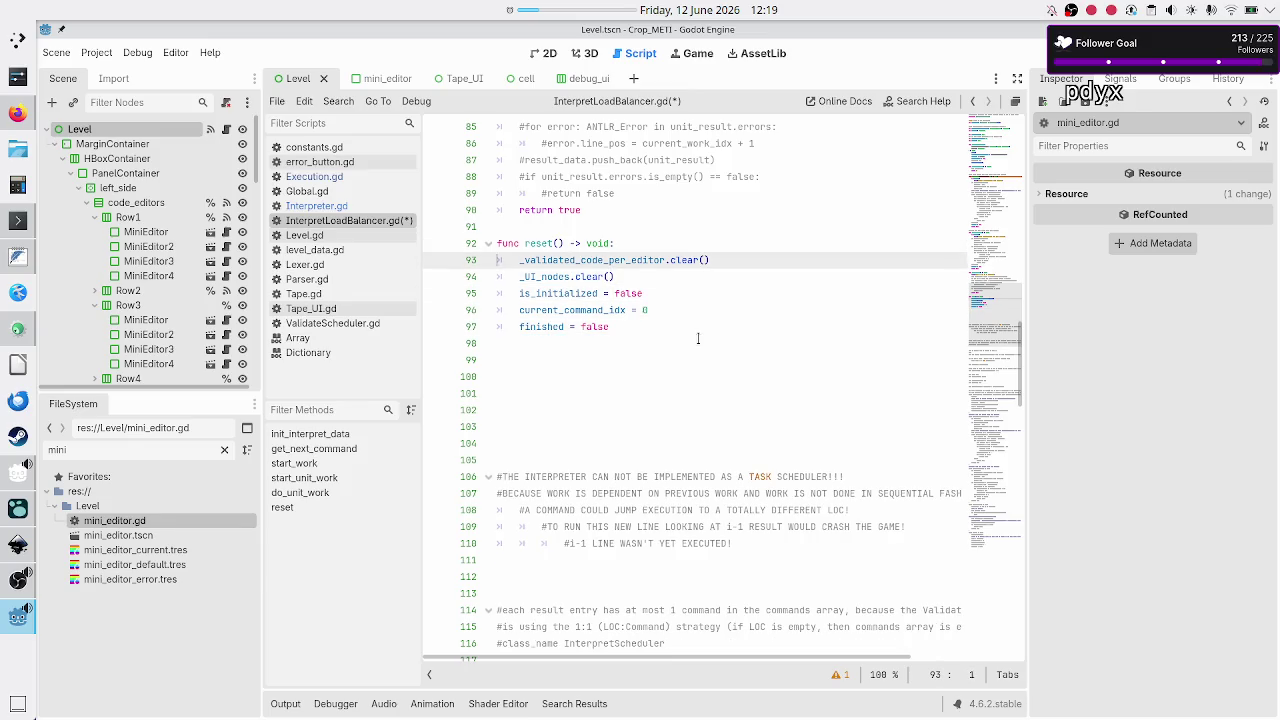
pyautogui.press('Down')
pyautogui.press('End')
pyautogui.press('Return')
pyautogui.hotkey('ctrl', 'v')
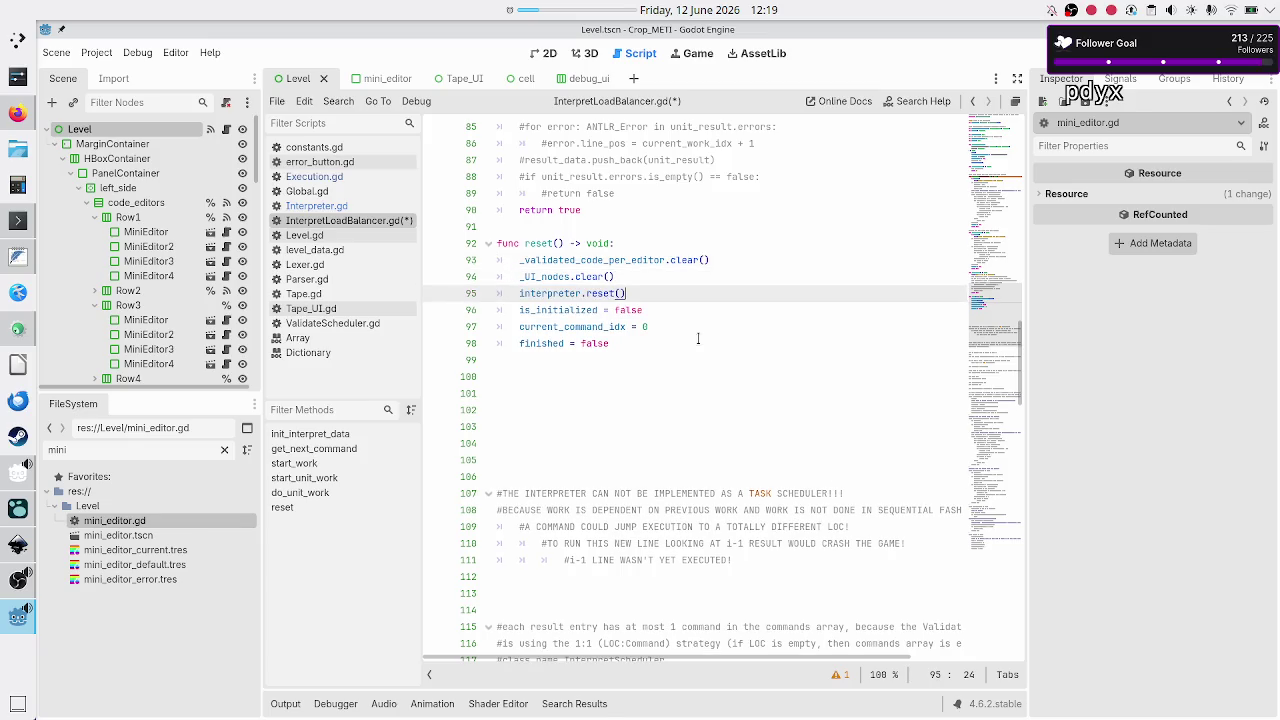
pyautogui.hotkey('ctrl', 's')
# - Make interpreter.reset() the first line of reset(), ahead of both clear() calls, and save
pyautogui.scroll(20, 698, 300)
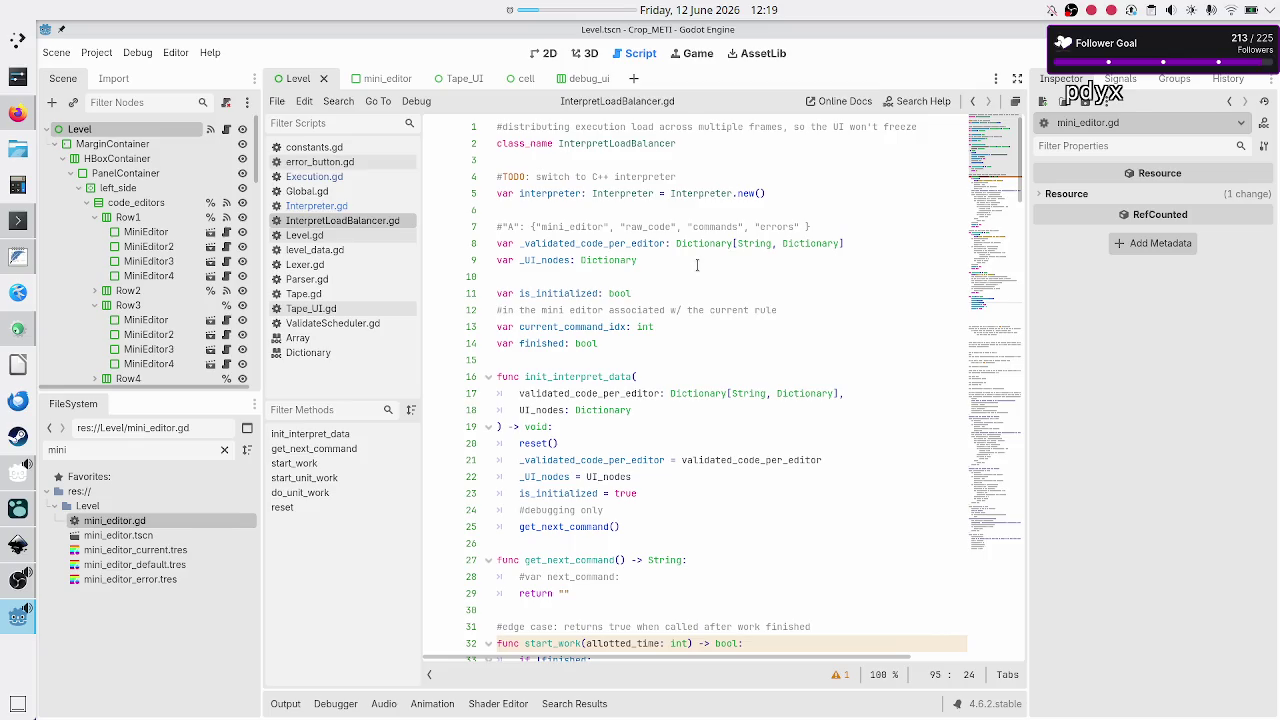
pyautogui.click(640, 277)
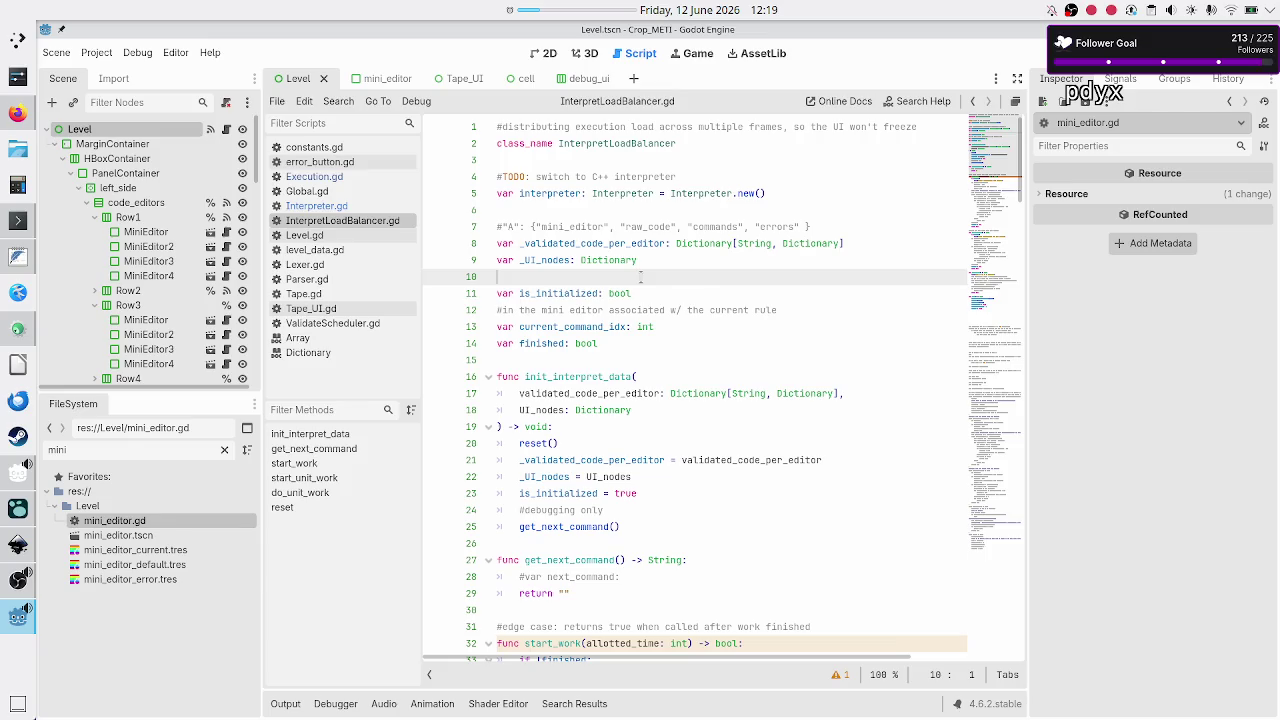
pyautogui.scroll(-20, 640, 277)
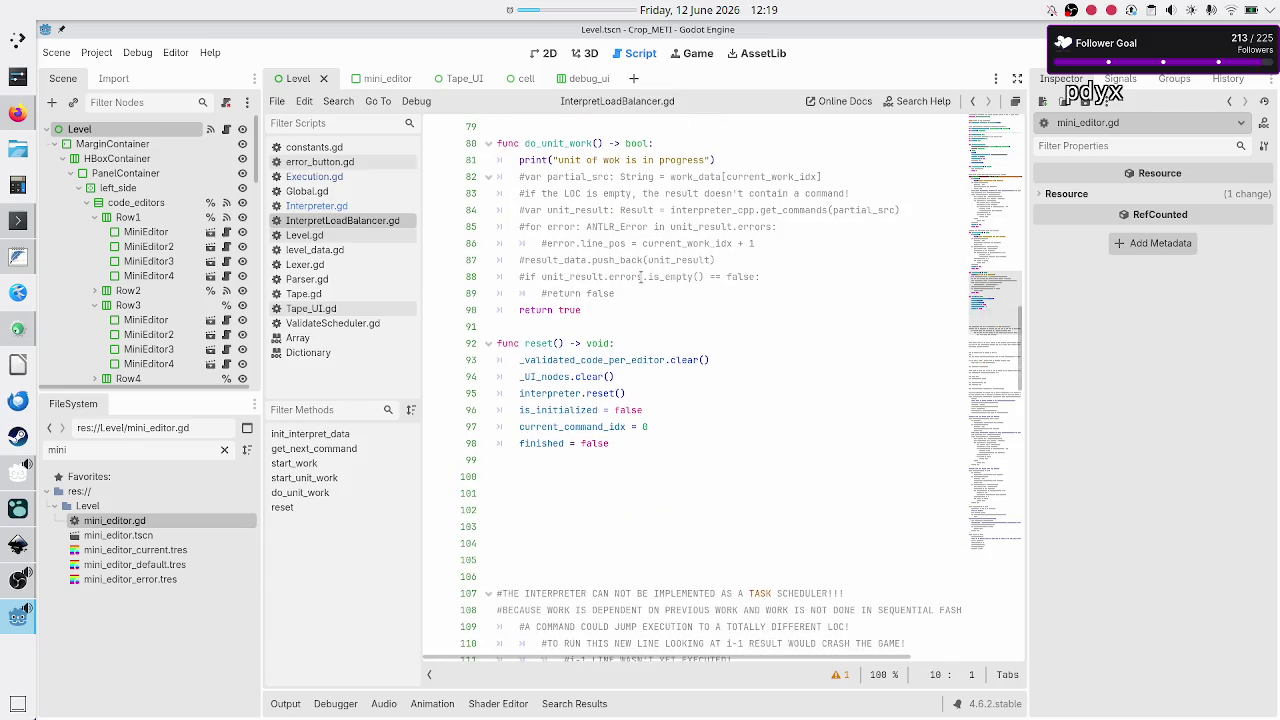
pyautogui.click(636, 380)
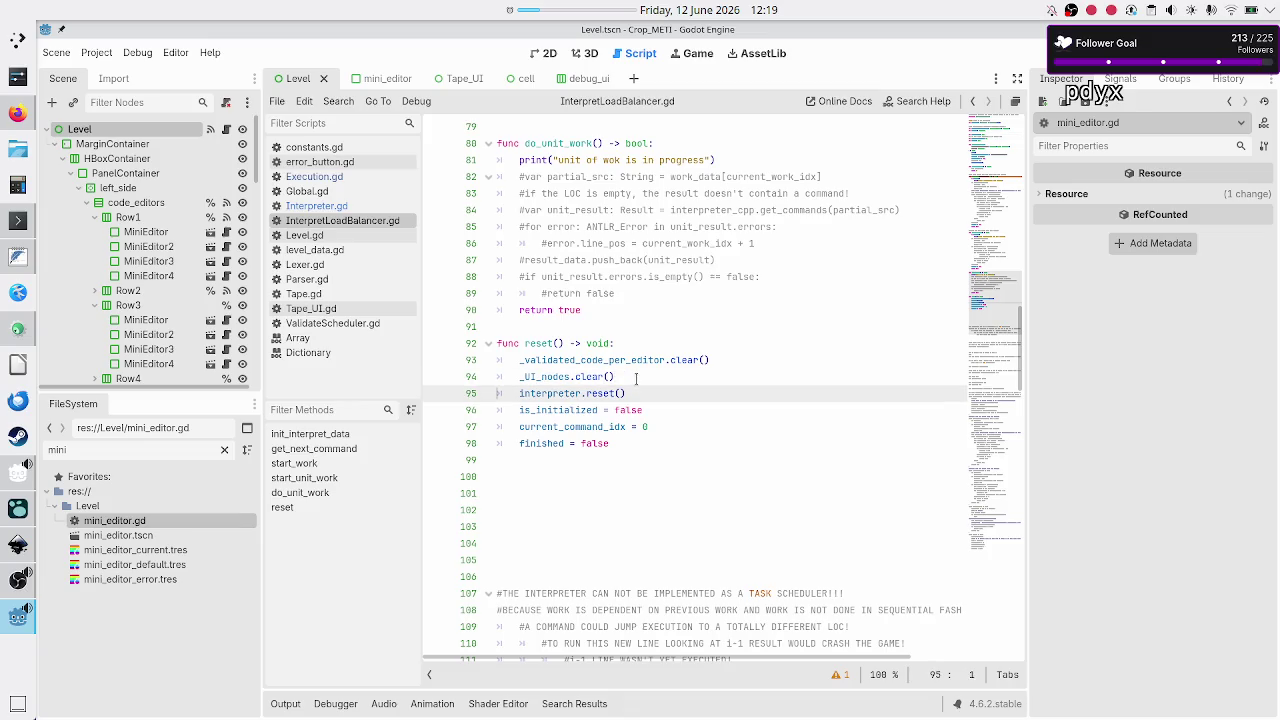
pyautogui.hotkey('shift', 'Down')
pyautogui.press('BackSpace')
pyautogui.press('BackSpace')
pyautogui.press('BackSpace')
pyautogui.click(628, 350)
pyautogui.press('Return')
pyautogui.hotkey('ctrl', 'v')
pyautogui.scroll(15, 628, 350)
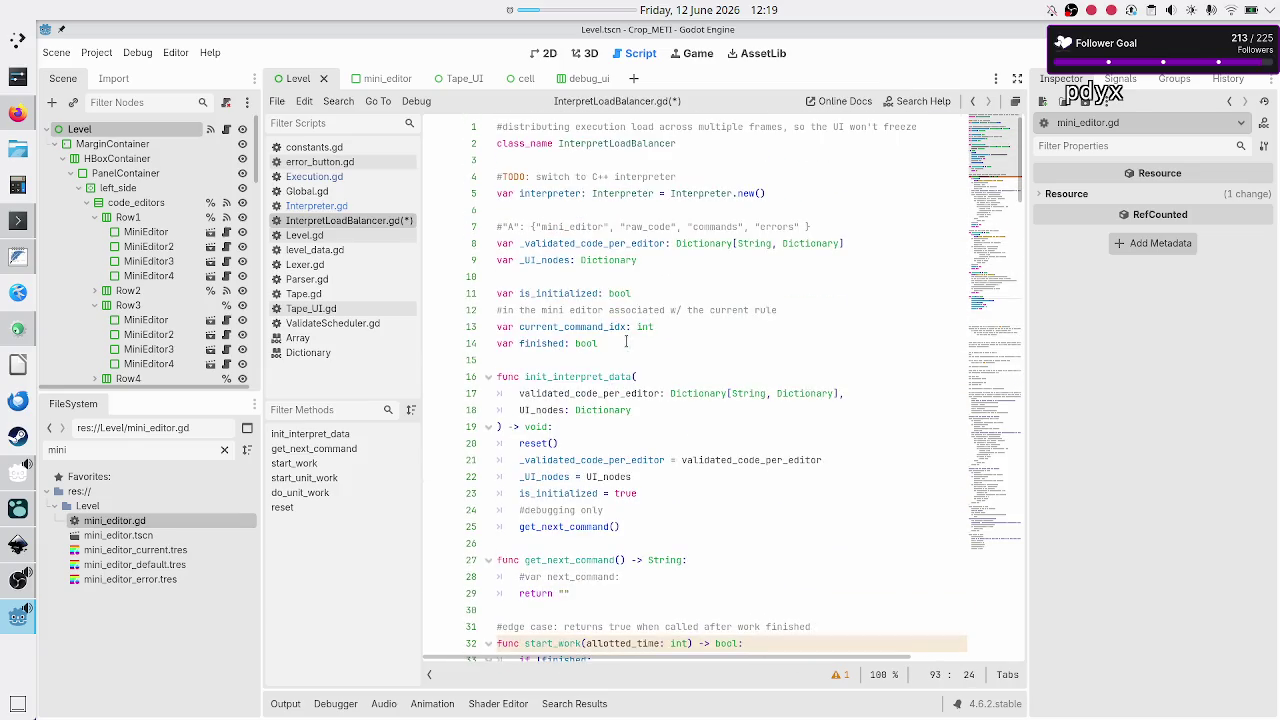
pyautogui.click(660, 260)
pyautogui.press('Down')
pyautogui.press('Down')
pyautogui.press('Down')
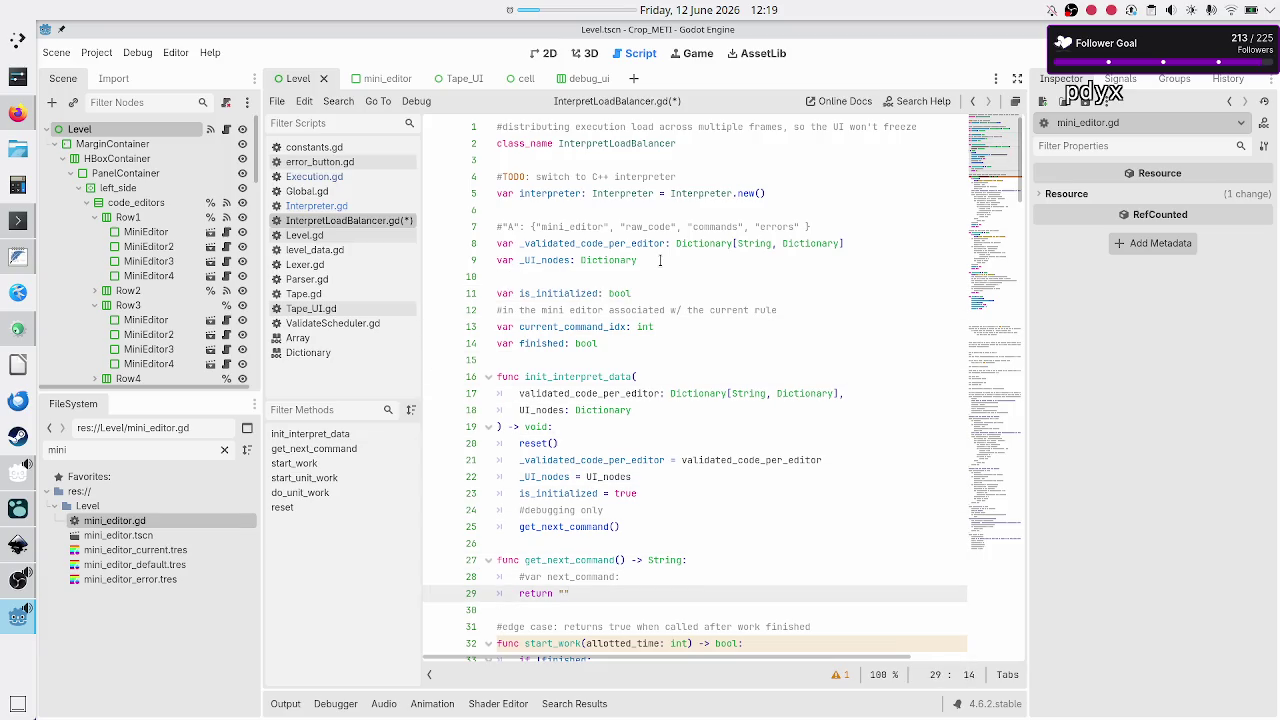
pyautogui.hotkey('ctrl', 's')
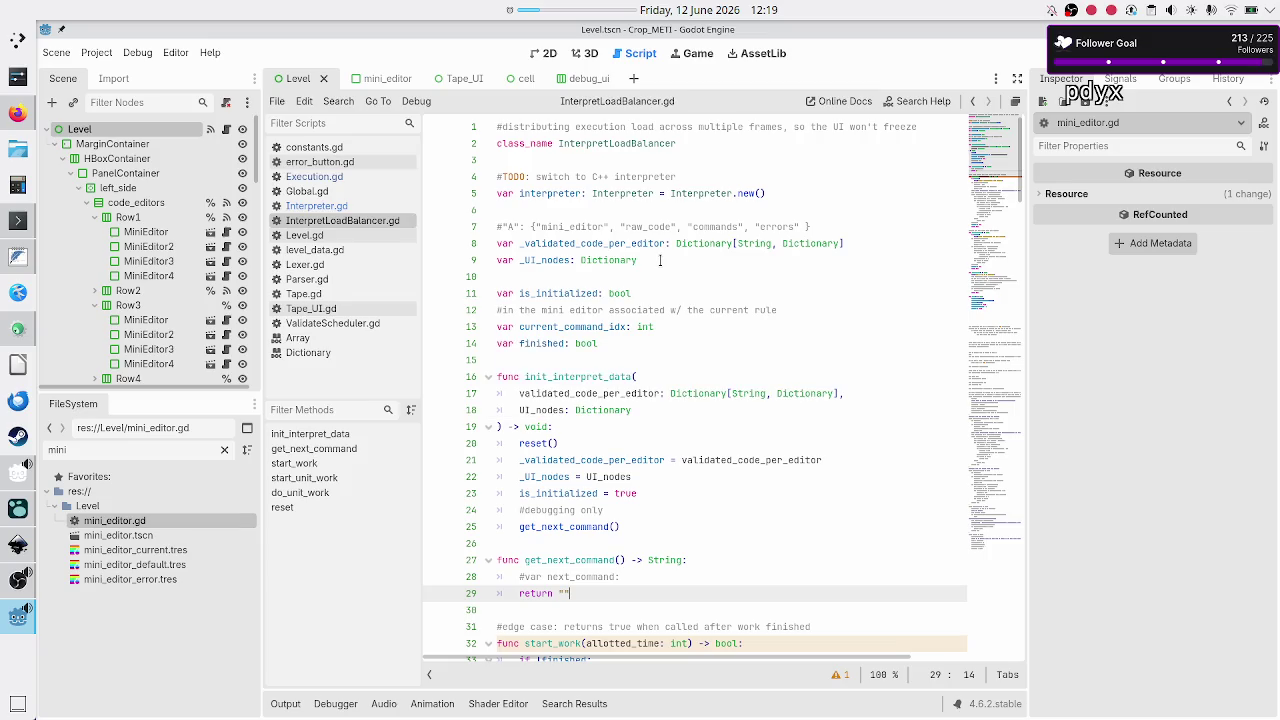
# - Split Execution.gd's init_interpret_data call over lines, adding validatescheduler before UI_nodes
pyautogui.click(320, 177)
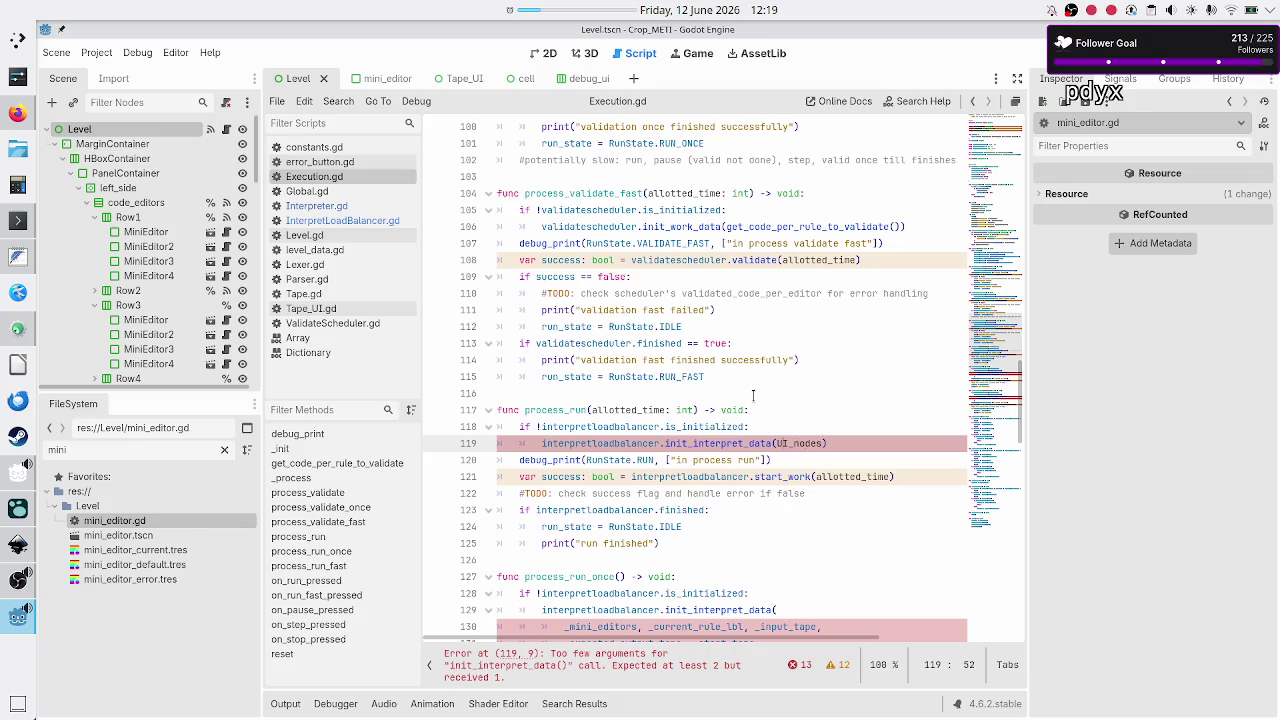
pyautogui.press('Return')
pyautogui.press('Right')
pyautogui.press('Right')
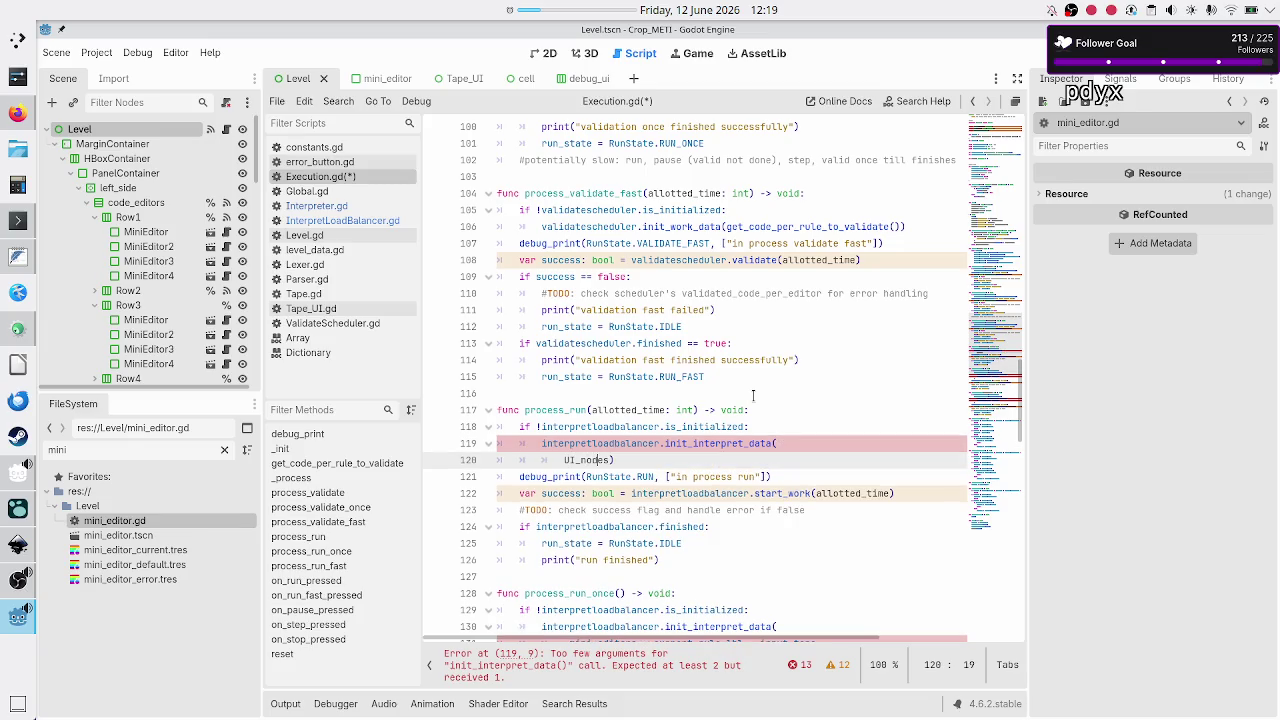
pyautogui.press('Left')
pyautogui.press('Return')
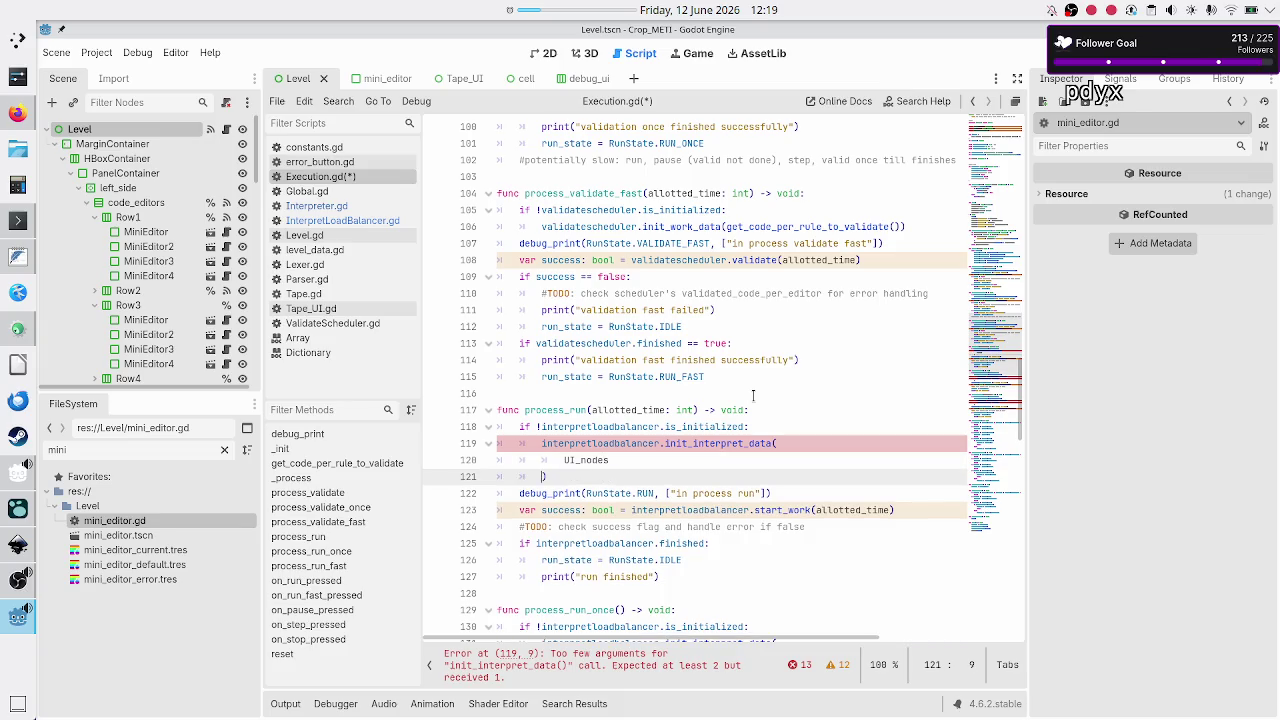
pyautogui.press('Up')
pyautogui.press('Up')
pyautogui.press('End')
pyautogui.press('Return')
pyautogui.write('valida')
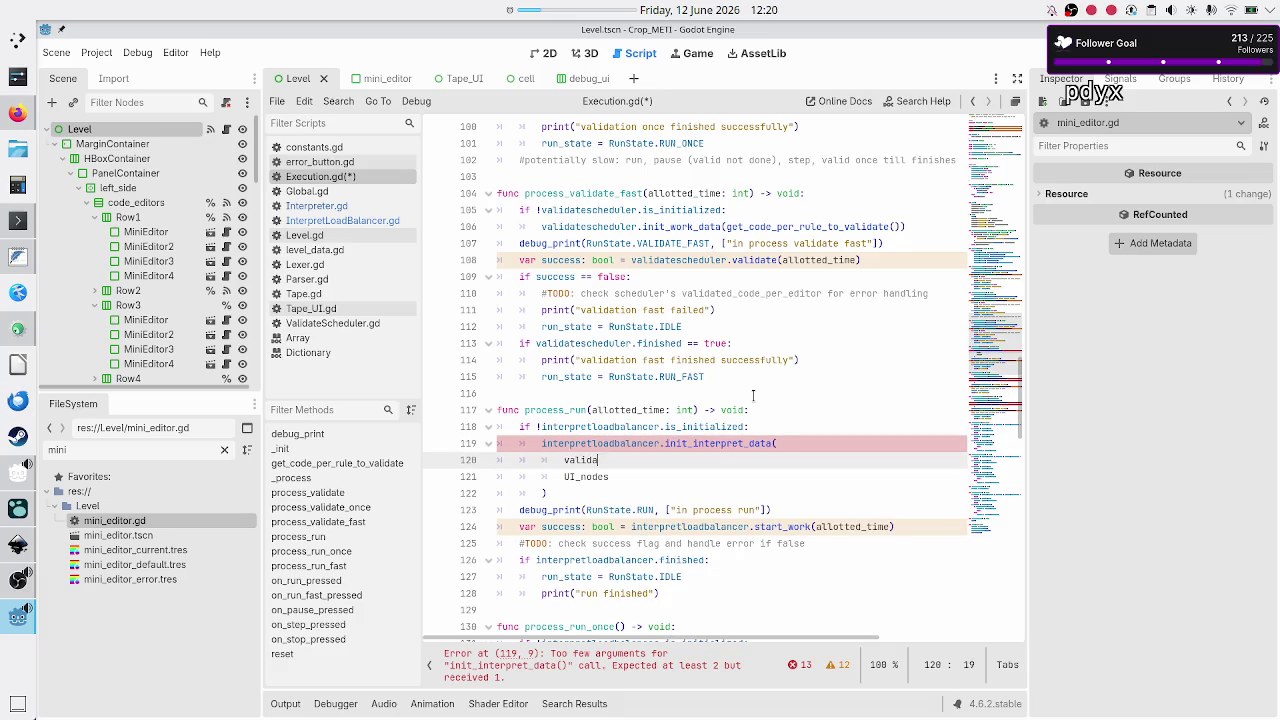
pyautogui.press('Return')
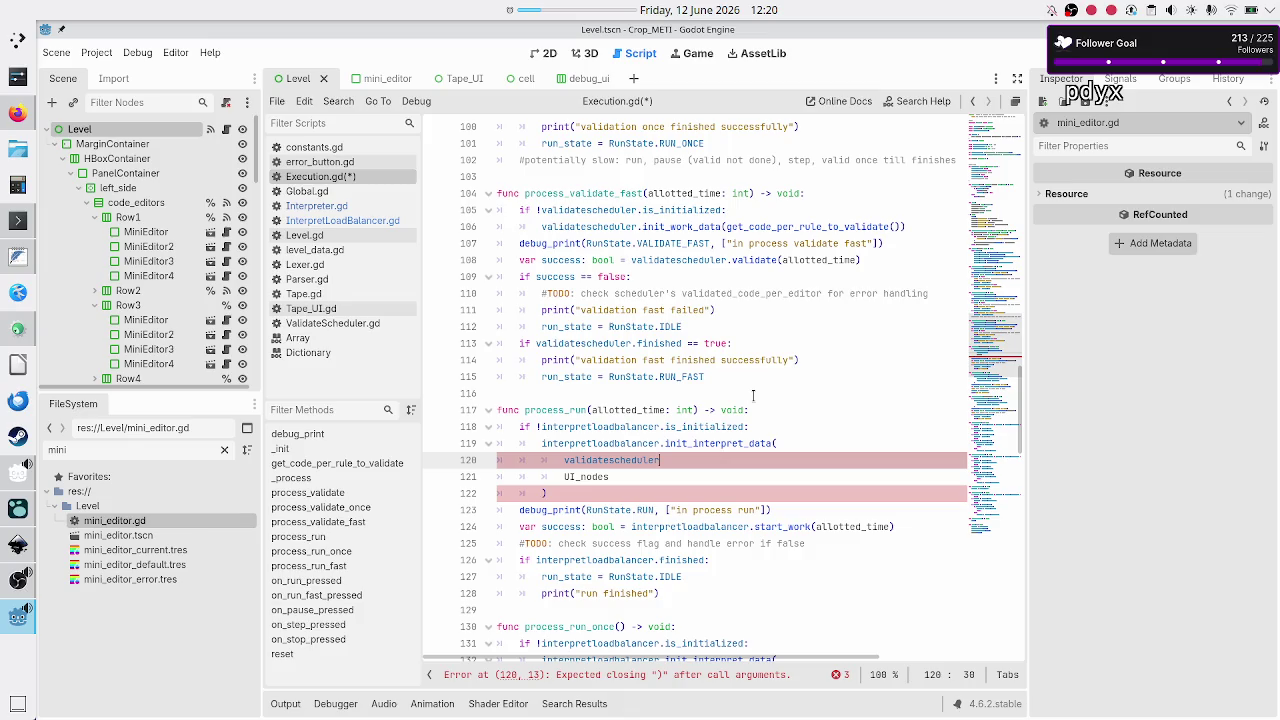
# - Review validatescheduler's other uses, then bring up the level_UI_concepts.svg mockup in Inkscape
pyautogui.doubleClick(593, 209)
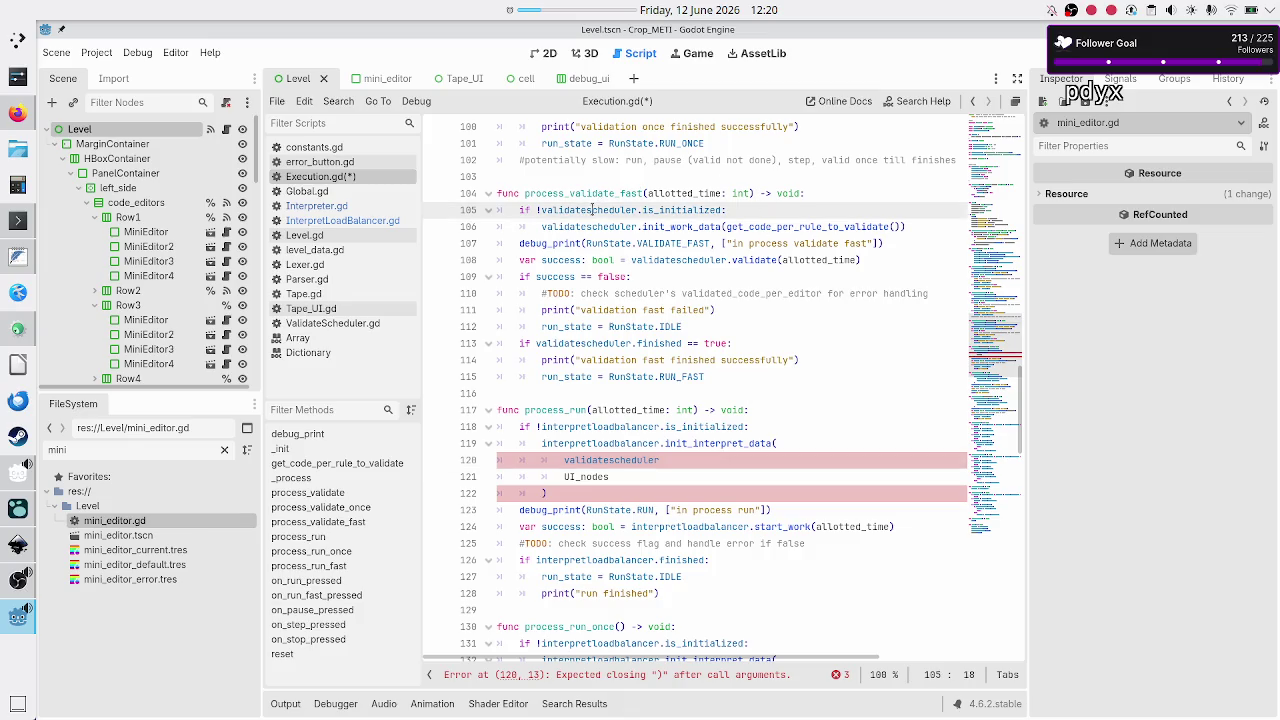
pyautogui.scroll(4, 583, 177)
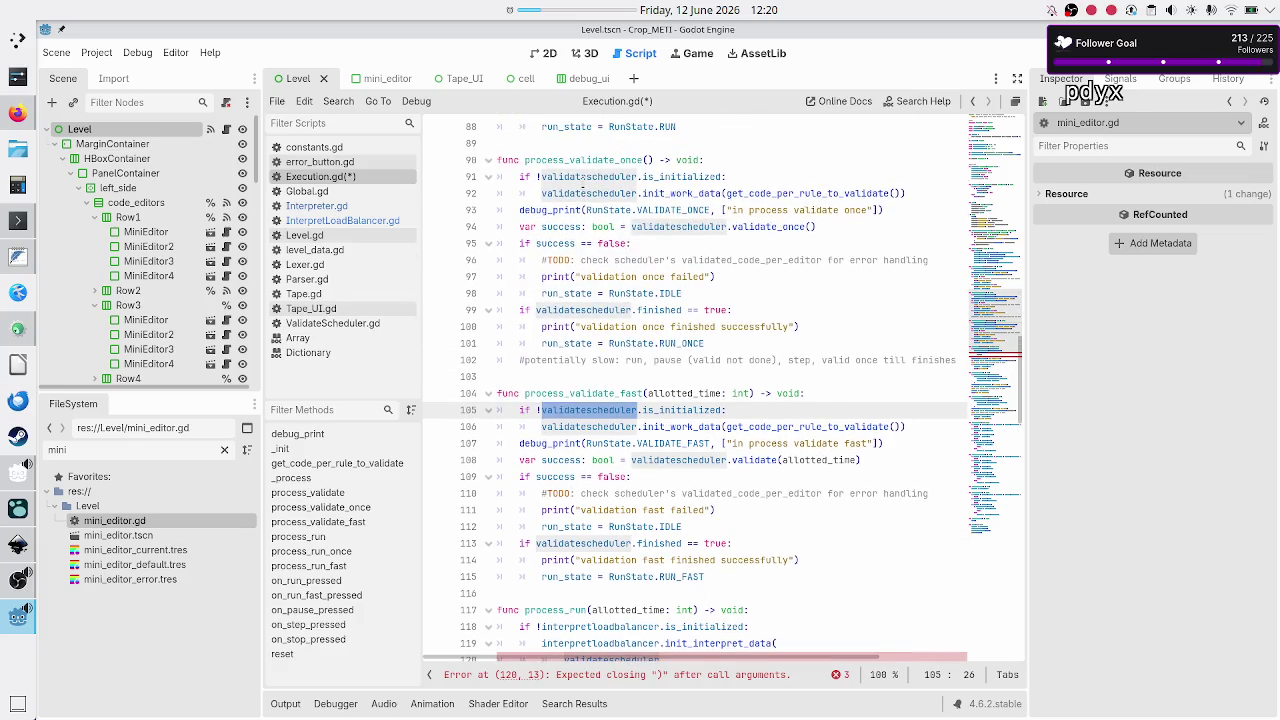
pyautogui.scroll(-1, 583, 177)
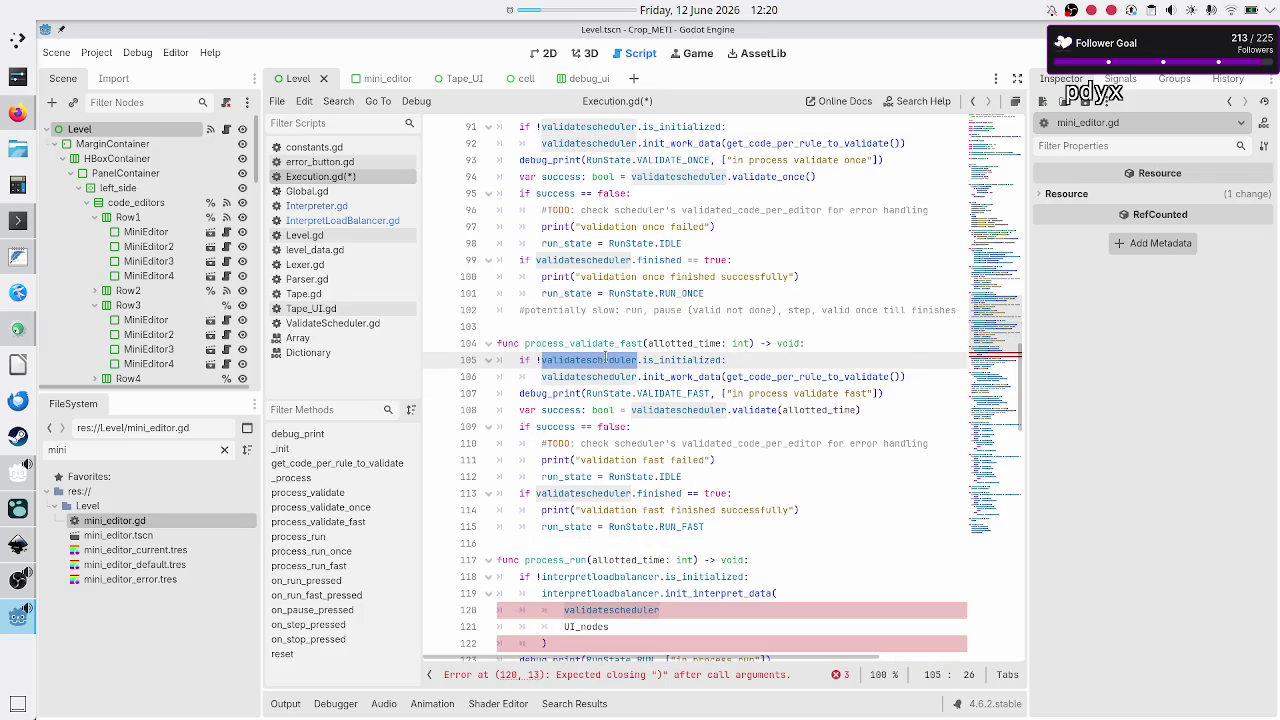
pyautogui.scroll(4, 590, 360)
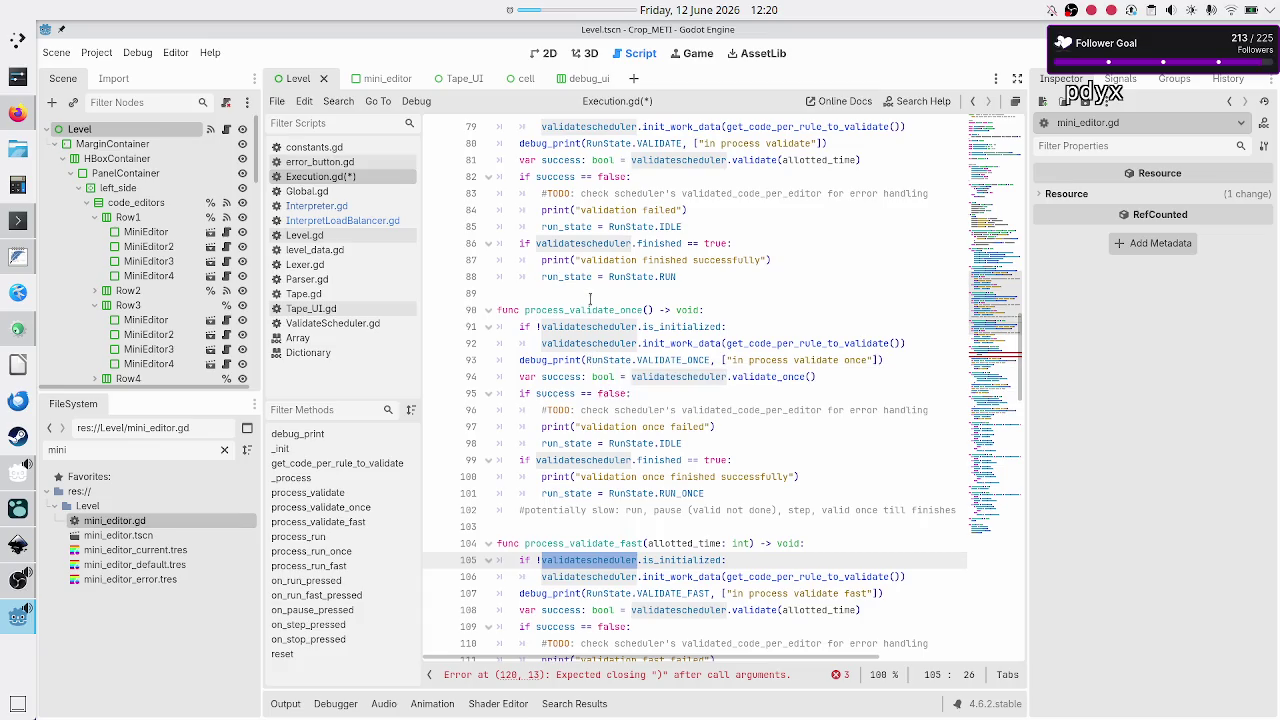
pyautogui.scroll(2, 585, 360)
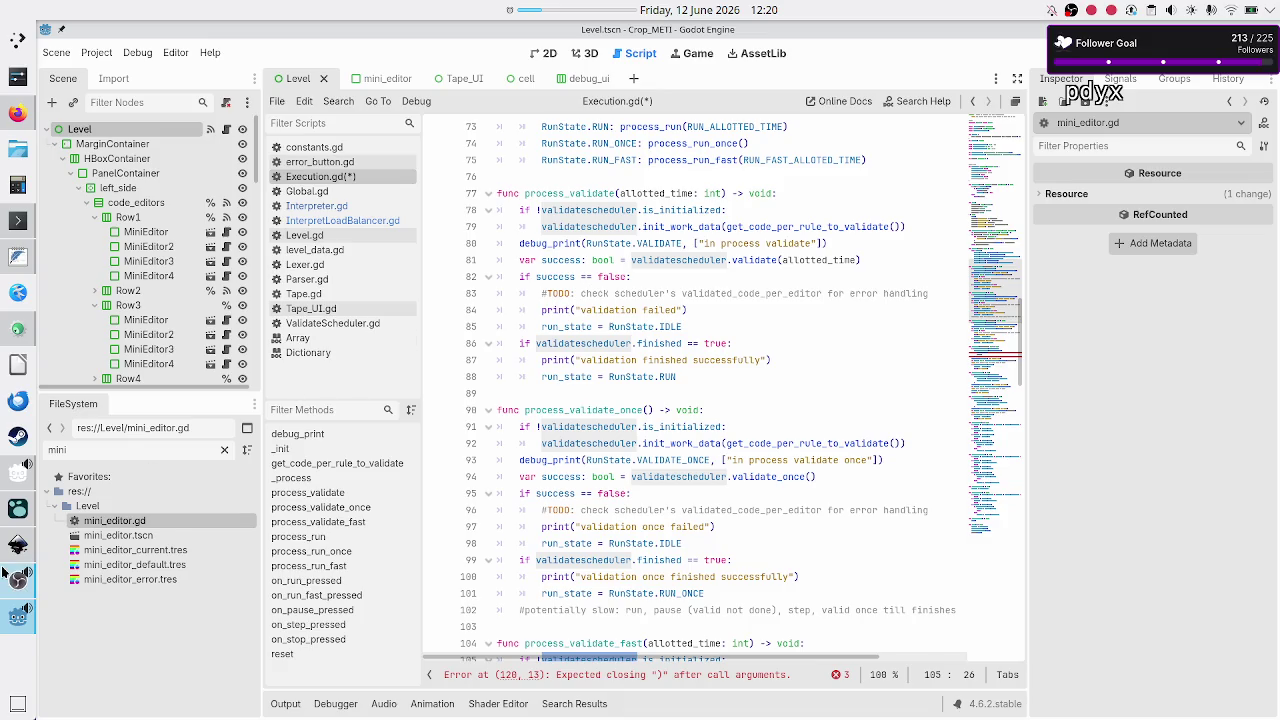
pyautogui.moveTo(6, 574)
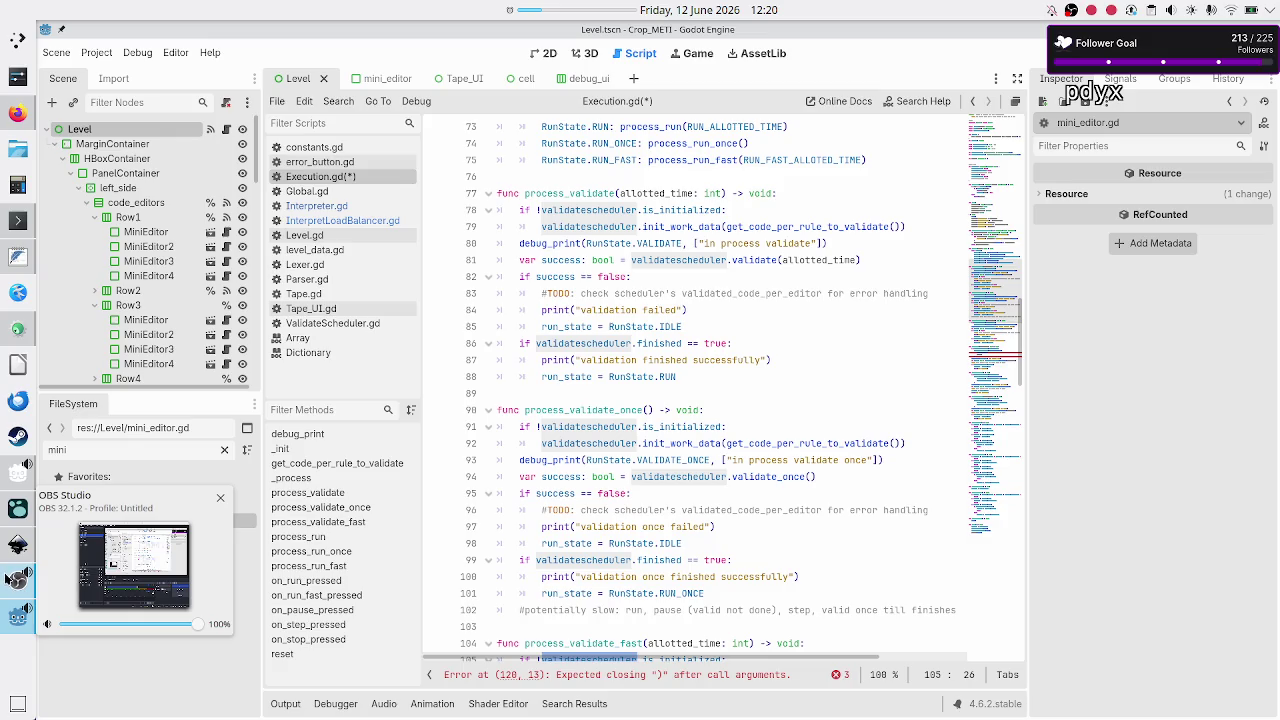
pyautogui.click(10, 546)
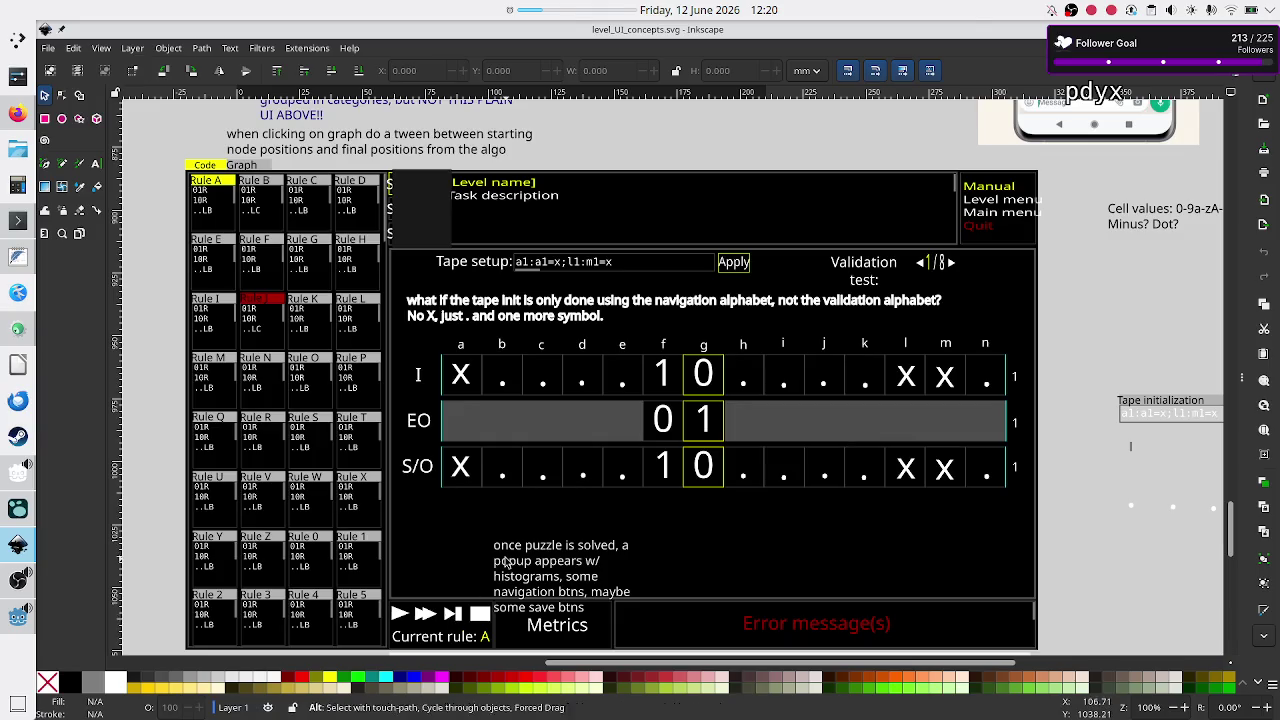
pyautogui.hotkey('alt', 'Tab')
pyautogui.hotkey('alt', 'Tab')
pyautogui.hotkey('alt', 'Tab')
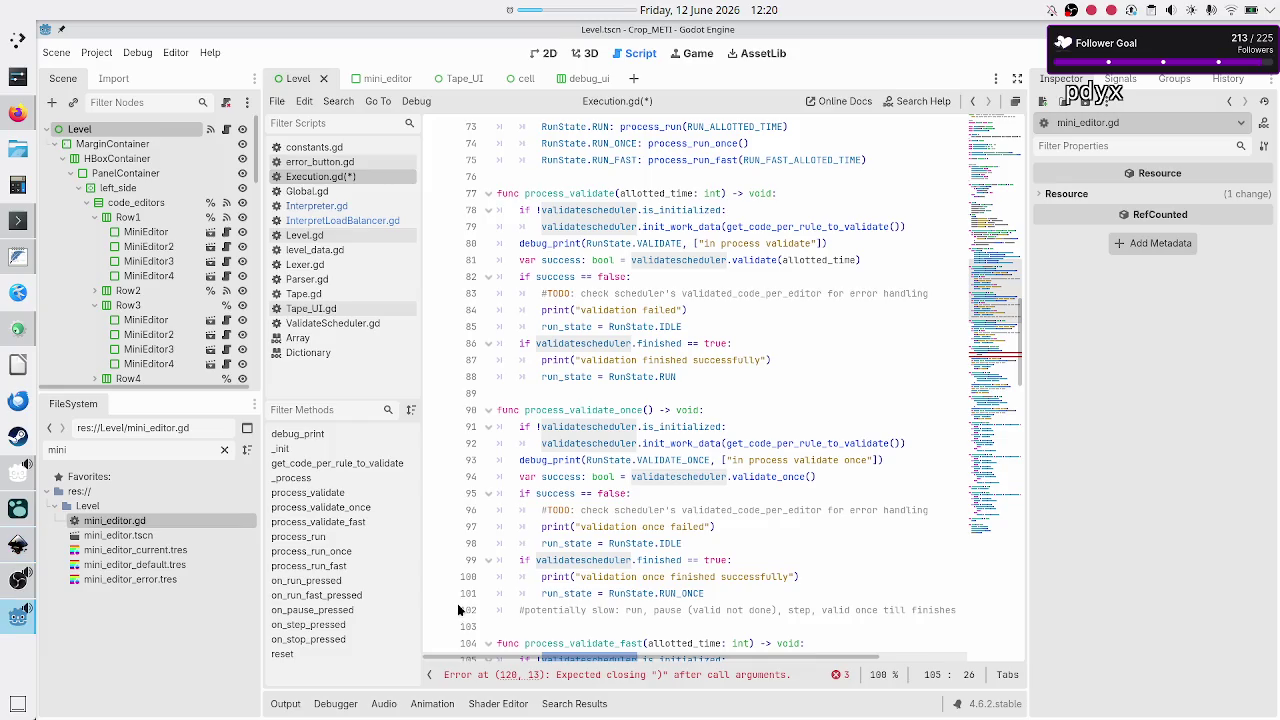
pyautogui.hotkey('alt', 'Tab')
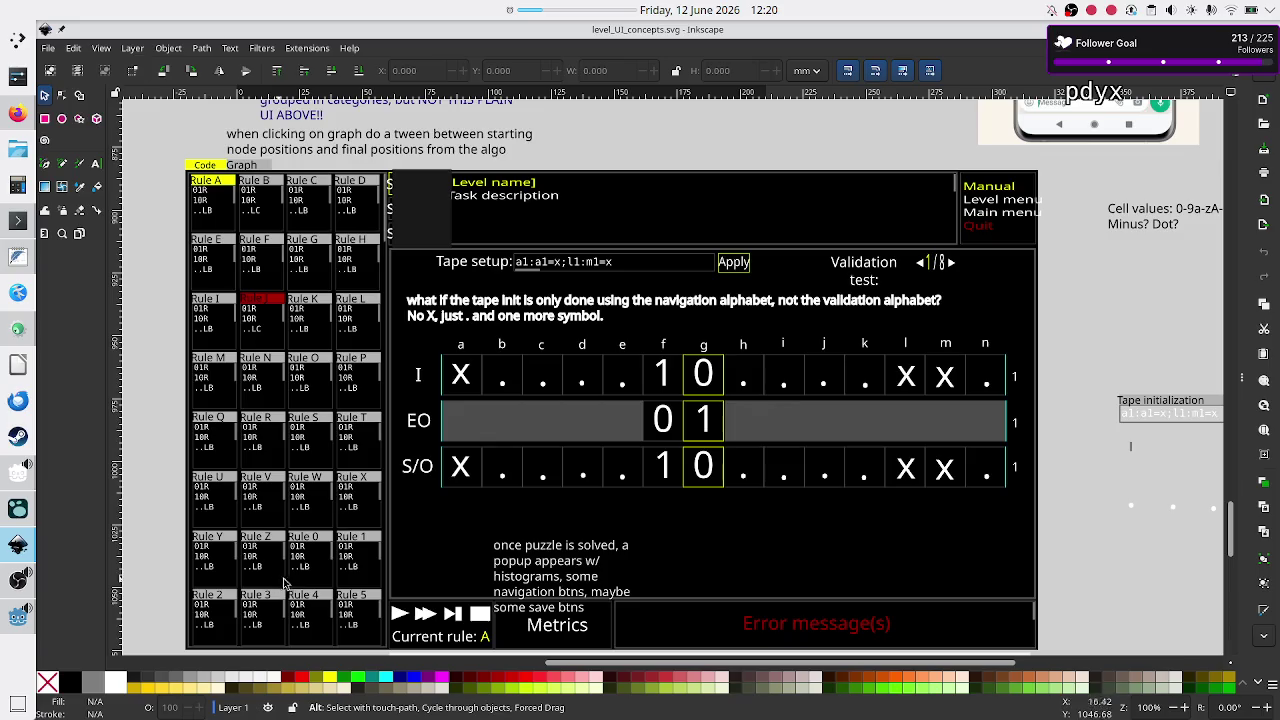
pyautogui.hotkey('alt', 'Tab')
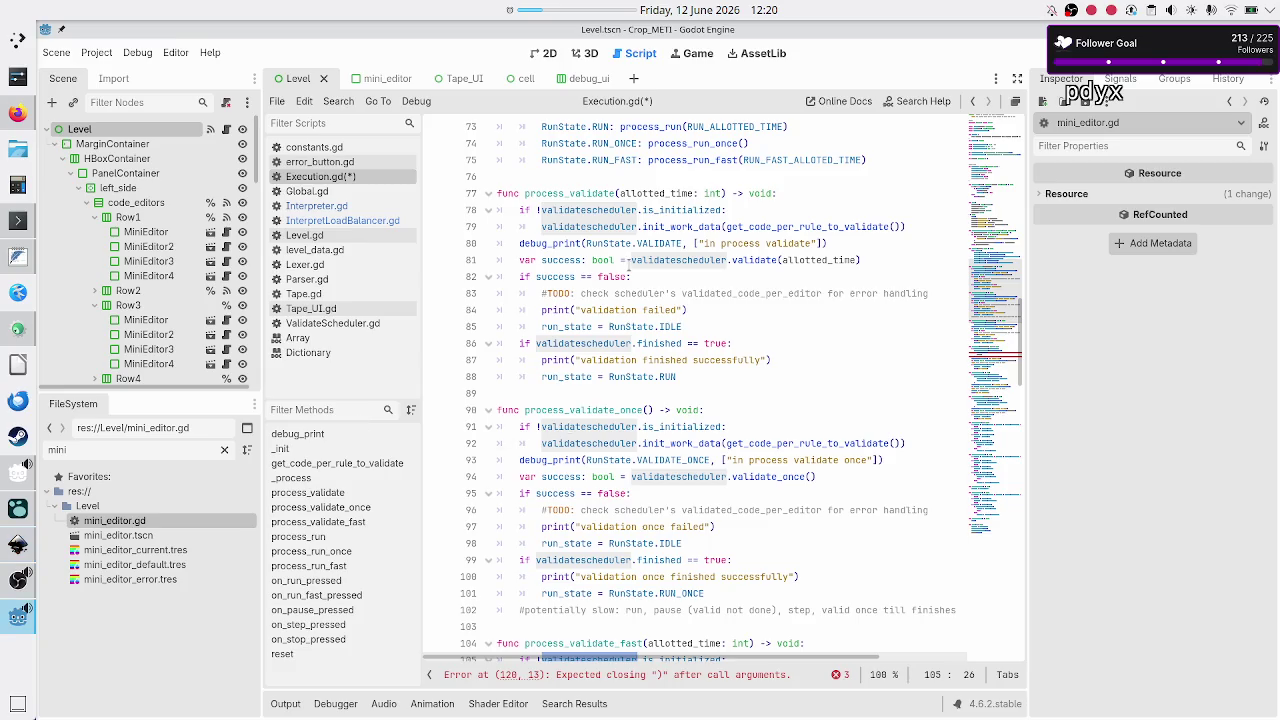
# - Open ValidateScheduler.gd and find the validated_code_per_editor declaration at its top
pyautogui.doubleClick(606, 210)
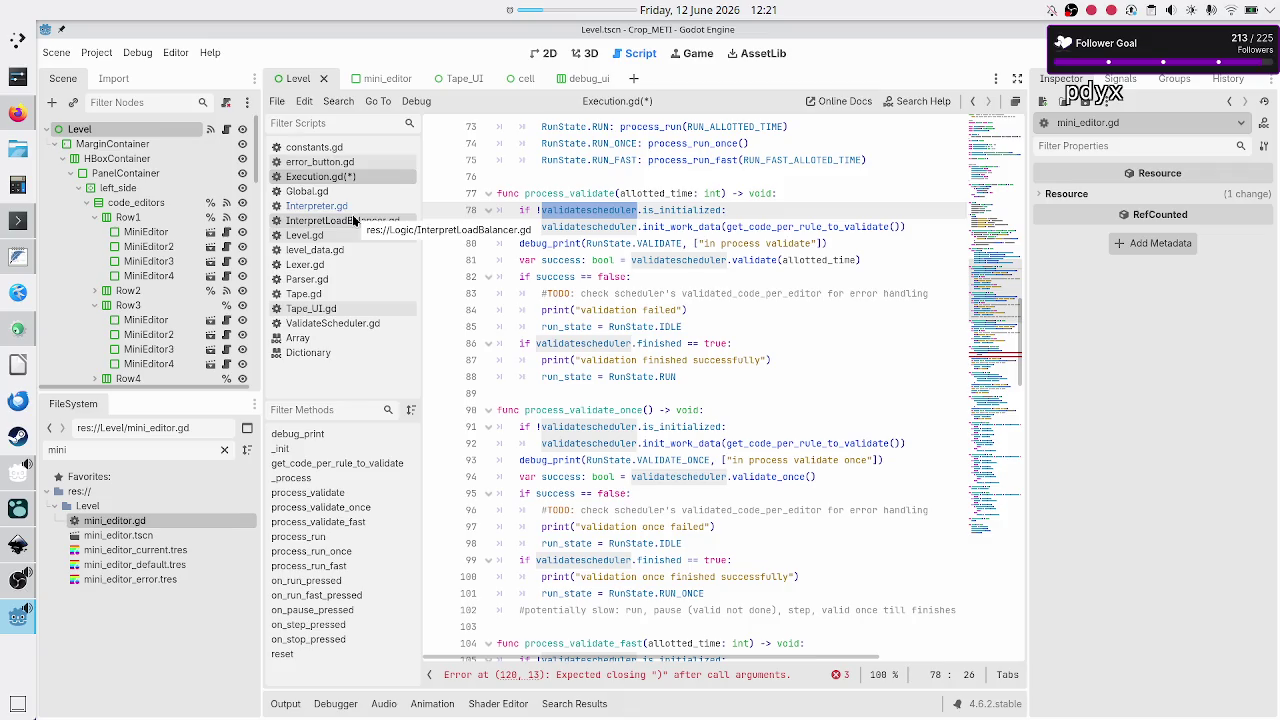
pyautogui.click(335, 323)
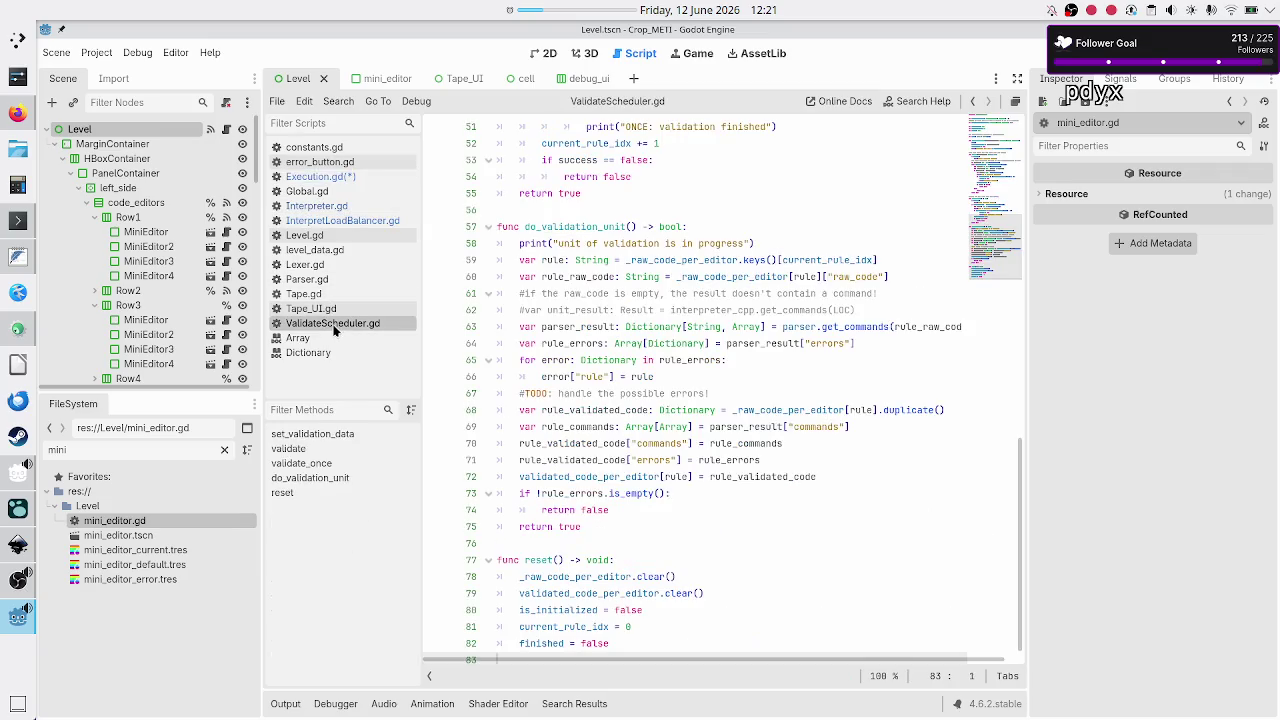
pyautogui.scroll(15, 641, 226)
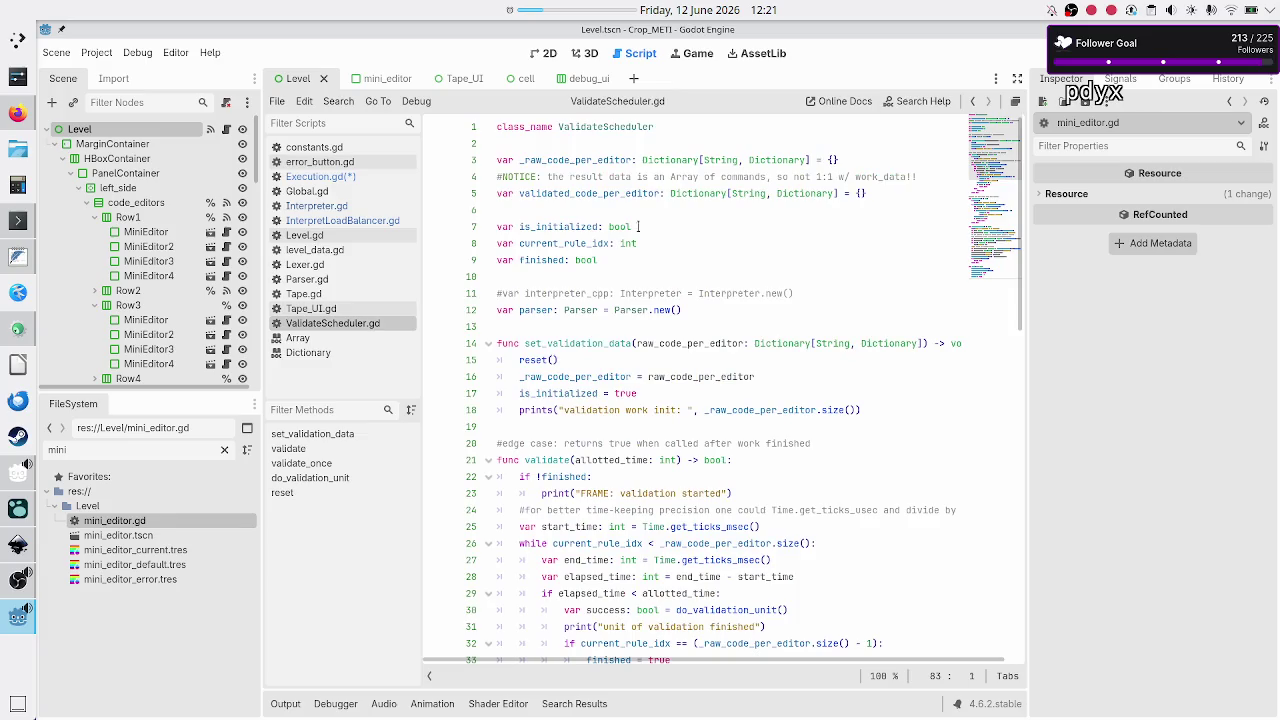
pyautogui.doubleClick(576, 193)
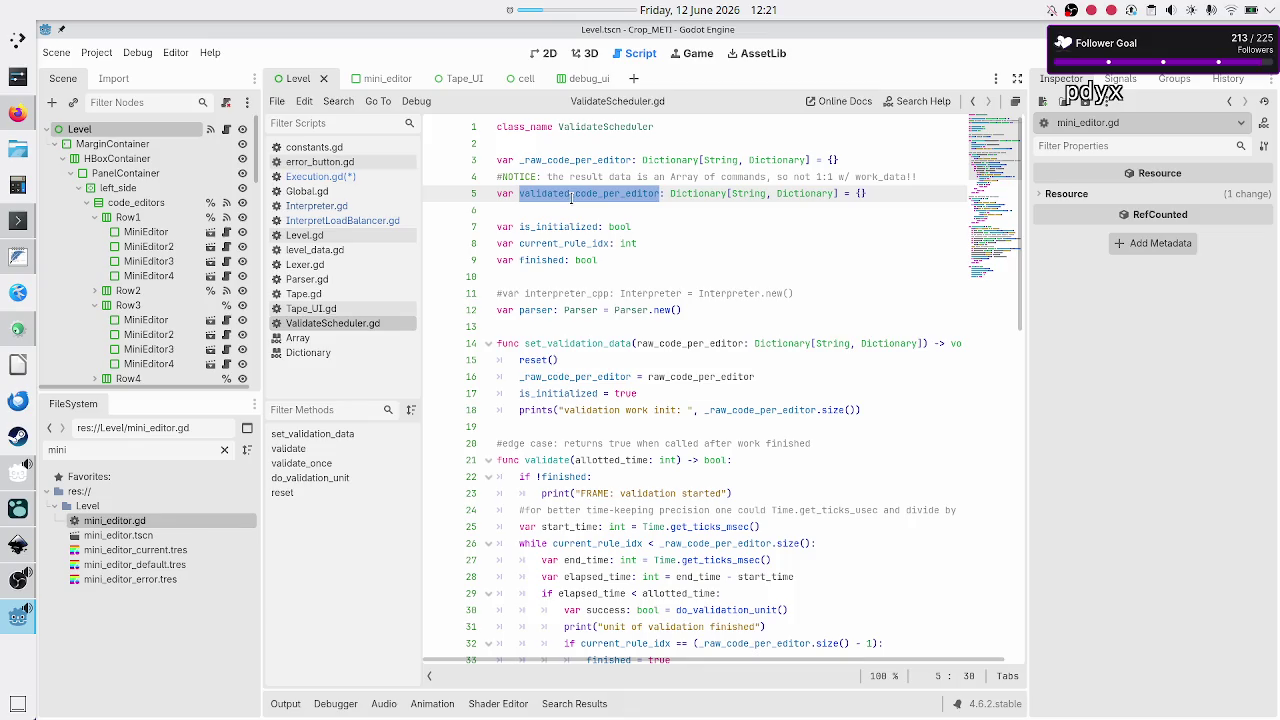
pyautogui.click(567, 199)
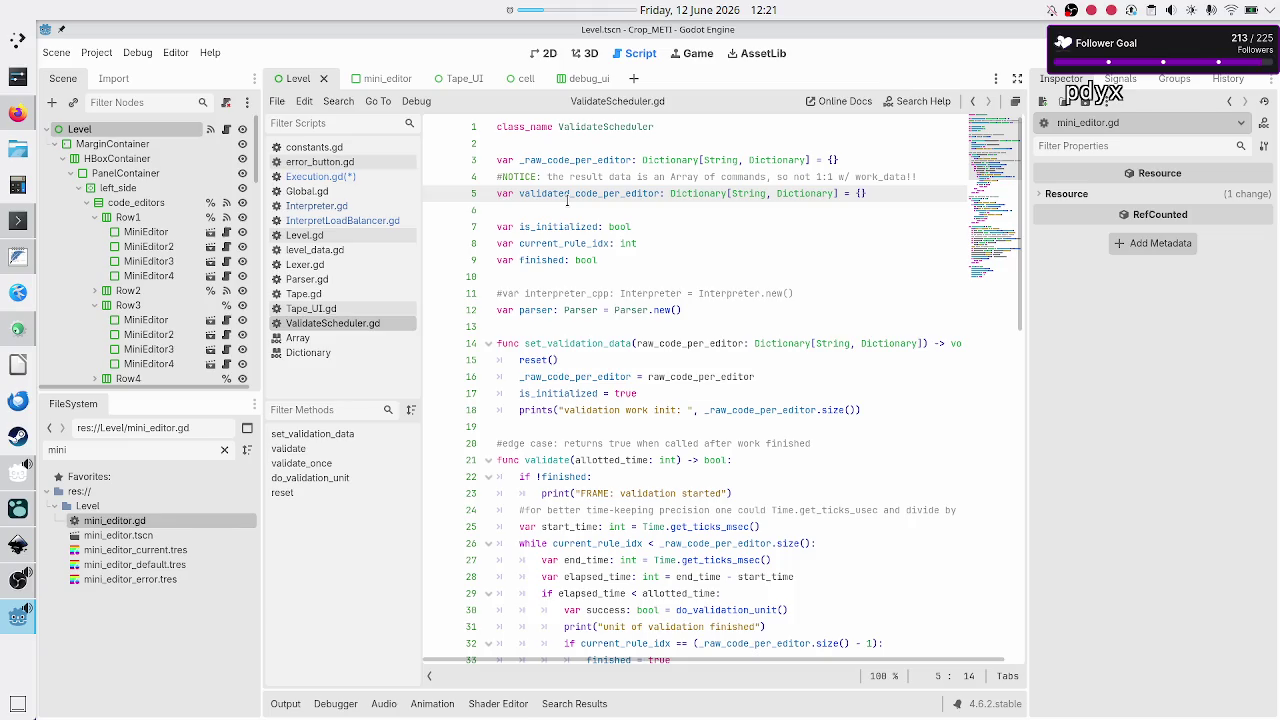
# - In Execution.gd, make line 120 read validatescheduler.validated_code_per_editor, UI_nodes and select it
pyautogui.click(341, 179)
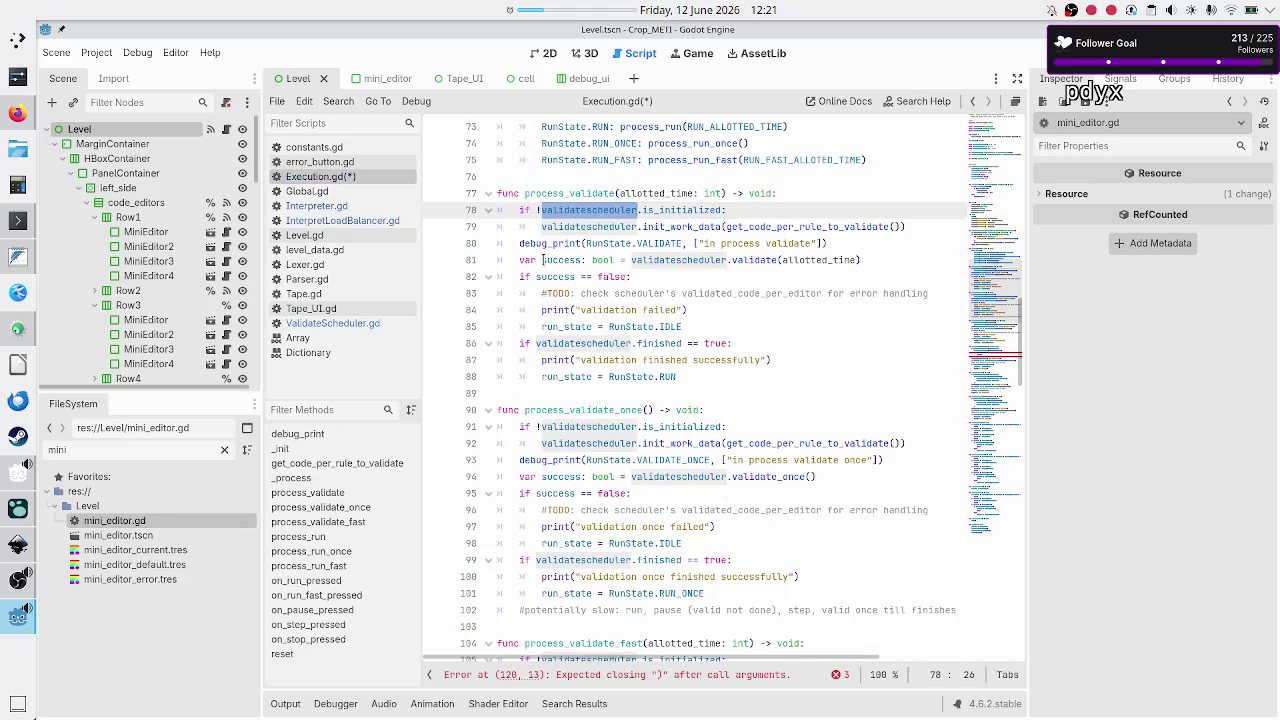
pyautogui.scroll(-9, 611, 326)
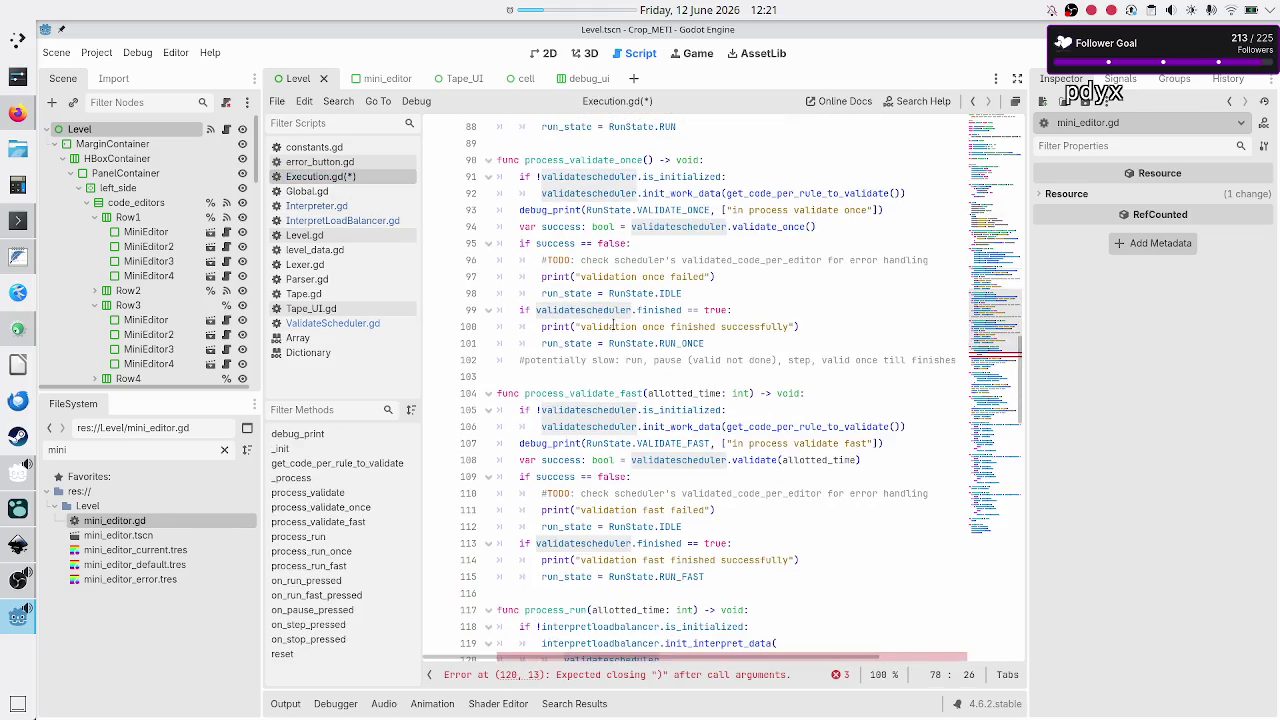
pyautogui.scroll(-1, 611, 326)
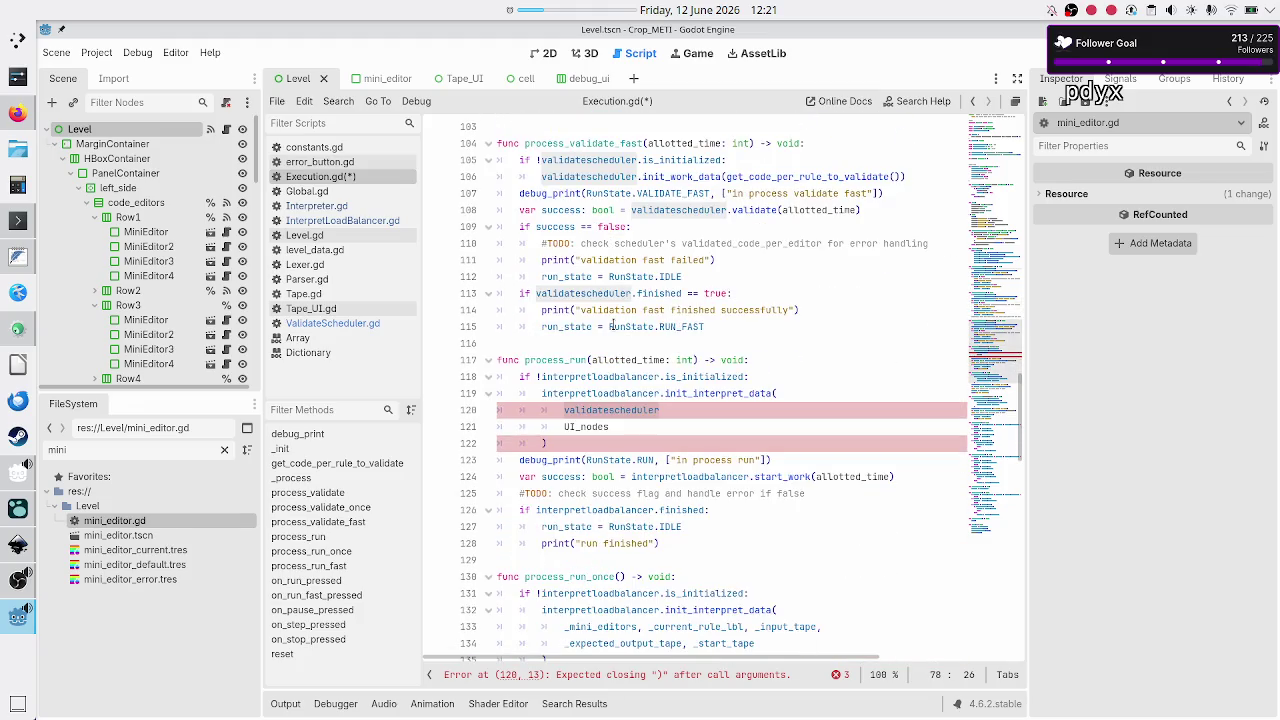
pyautogui.click(673, 410)
pyautogui.write('validated_code_per_editor')
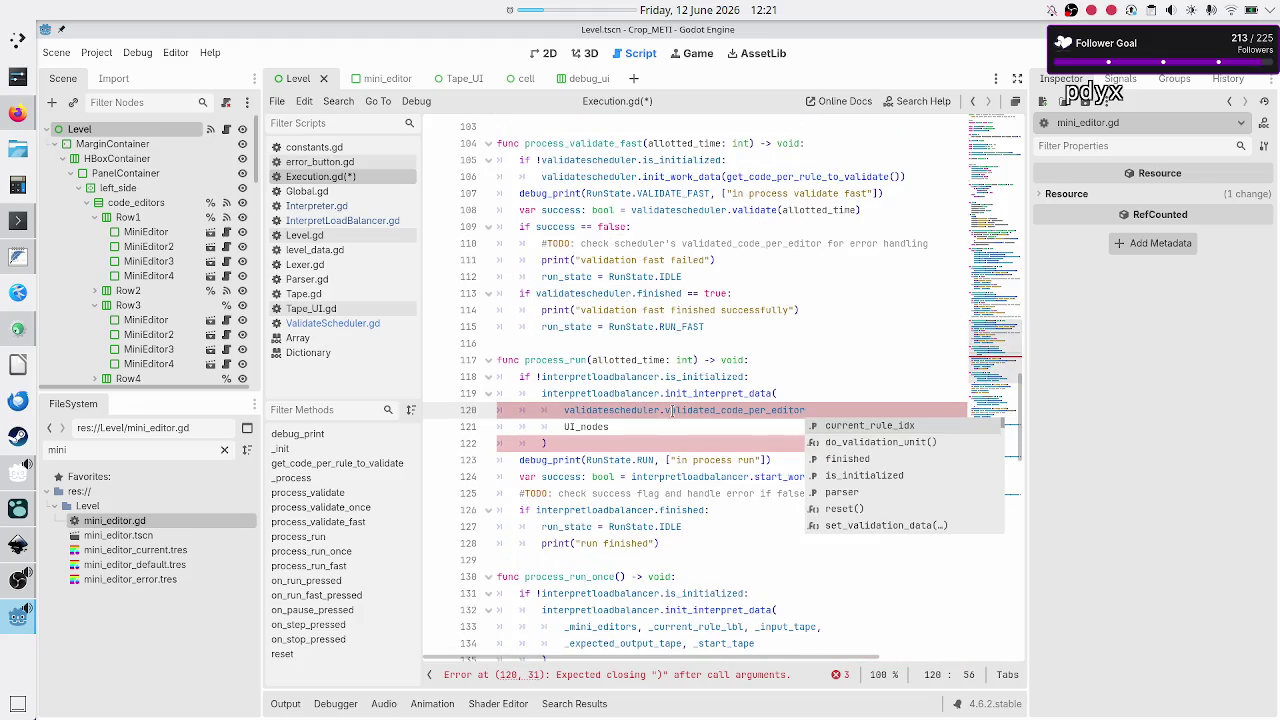
pyautogui.write(',')
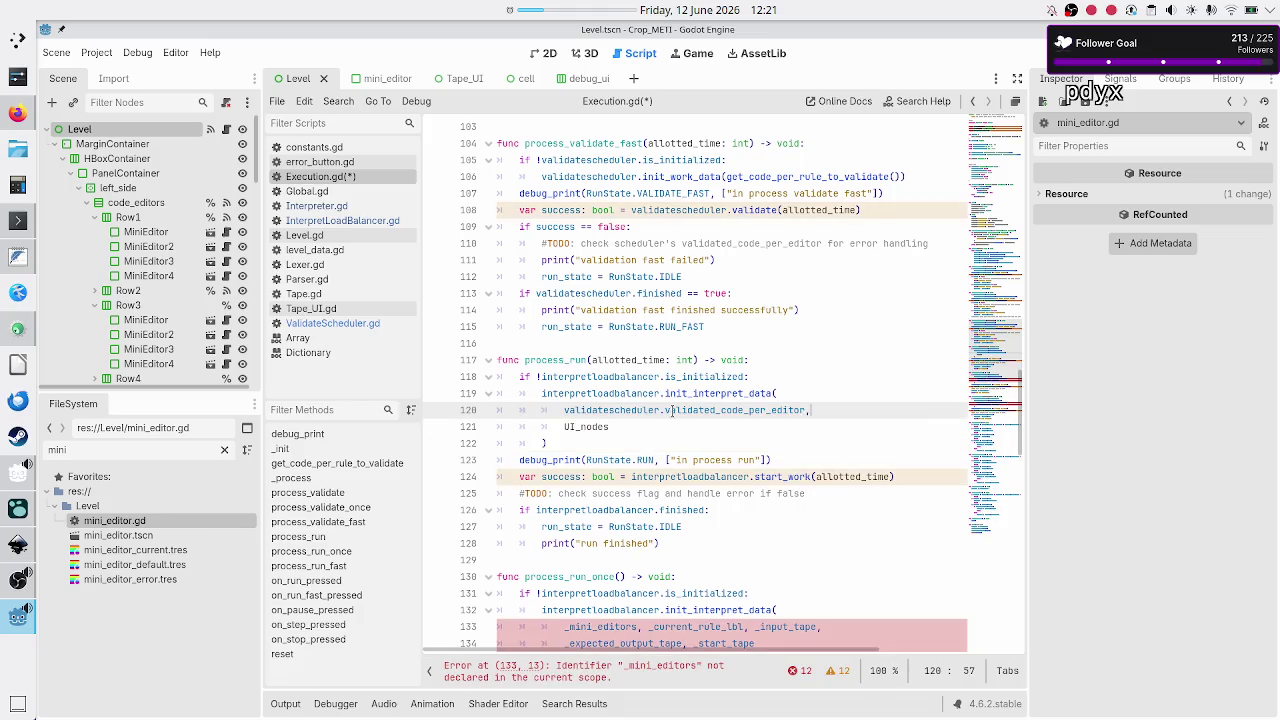
pyautogui.press('Up')
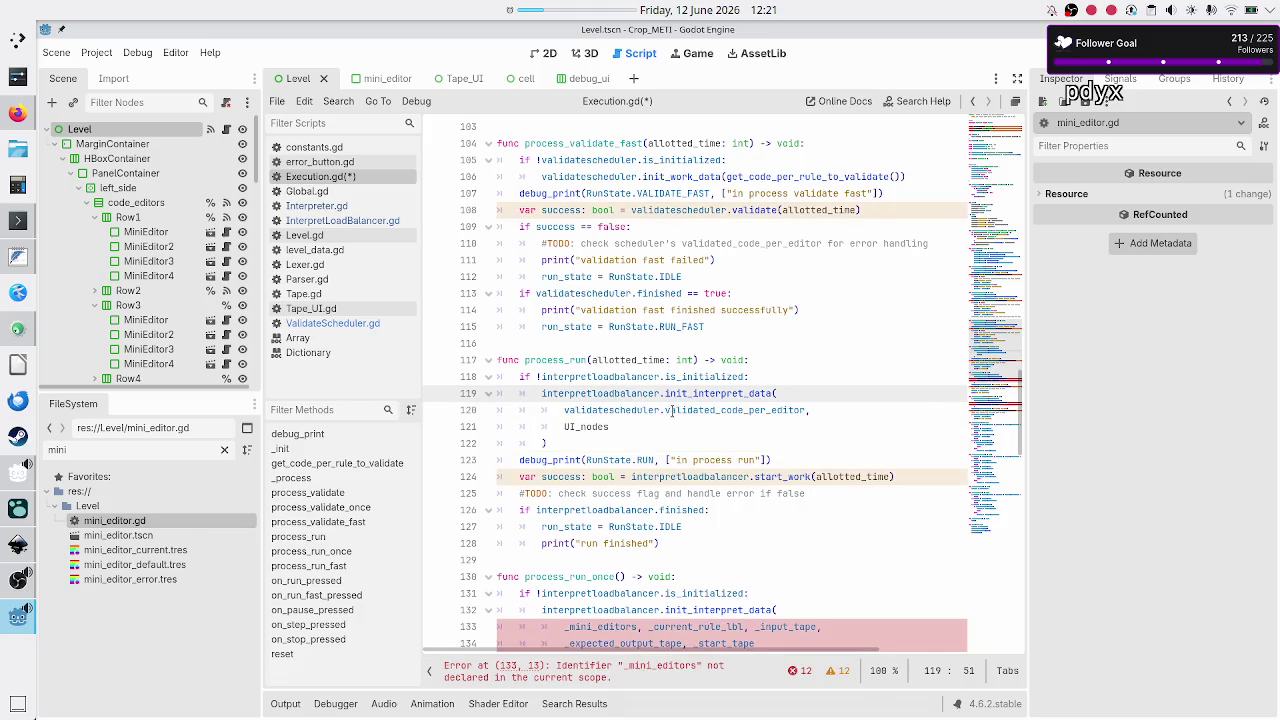
pyautogui.press('Down')
pyautogui.press('Down')
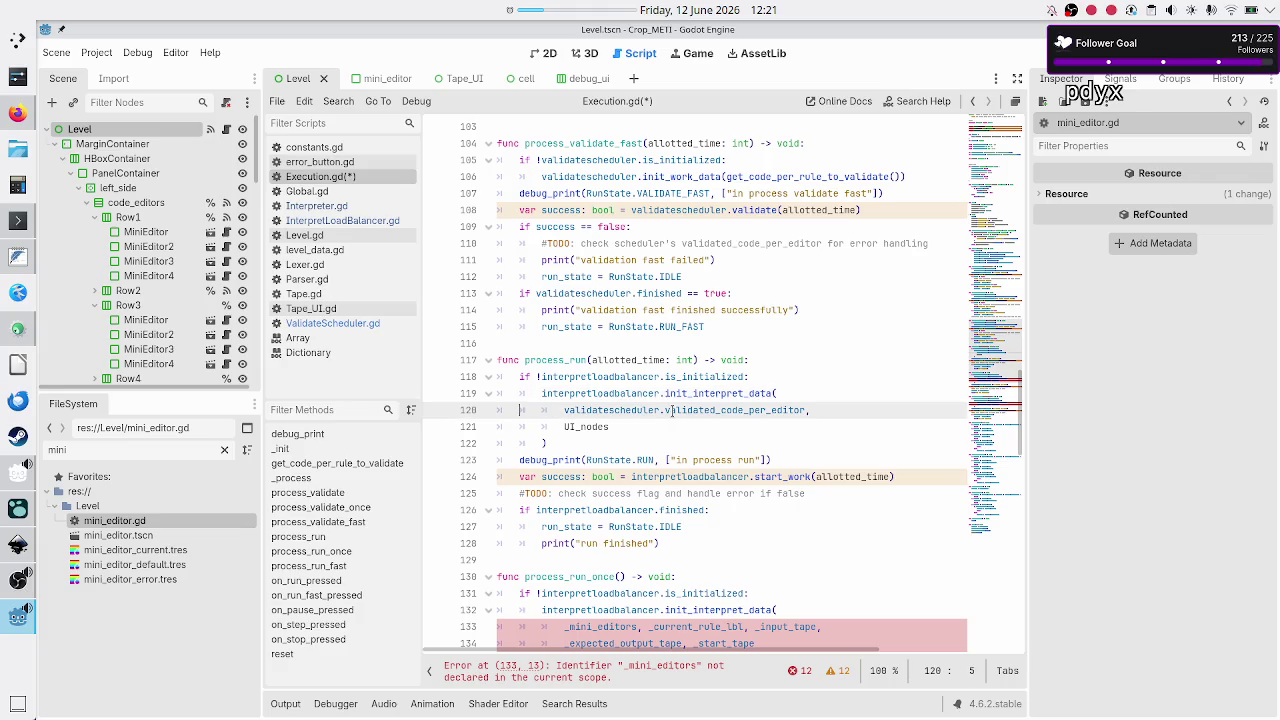
pyautogui.press('Home')
pyautogui.press('BackSpace')
pyautogui.press('BackSpace')
pyautogui.press('BackSpace')
pyautogui.press('BackSpace')
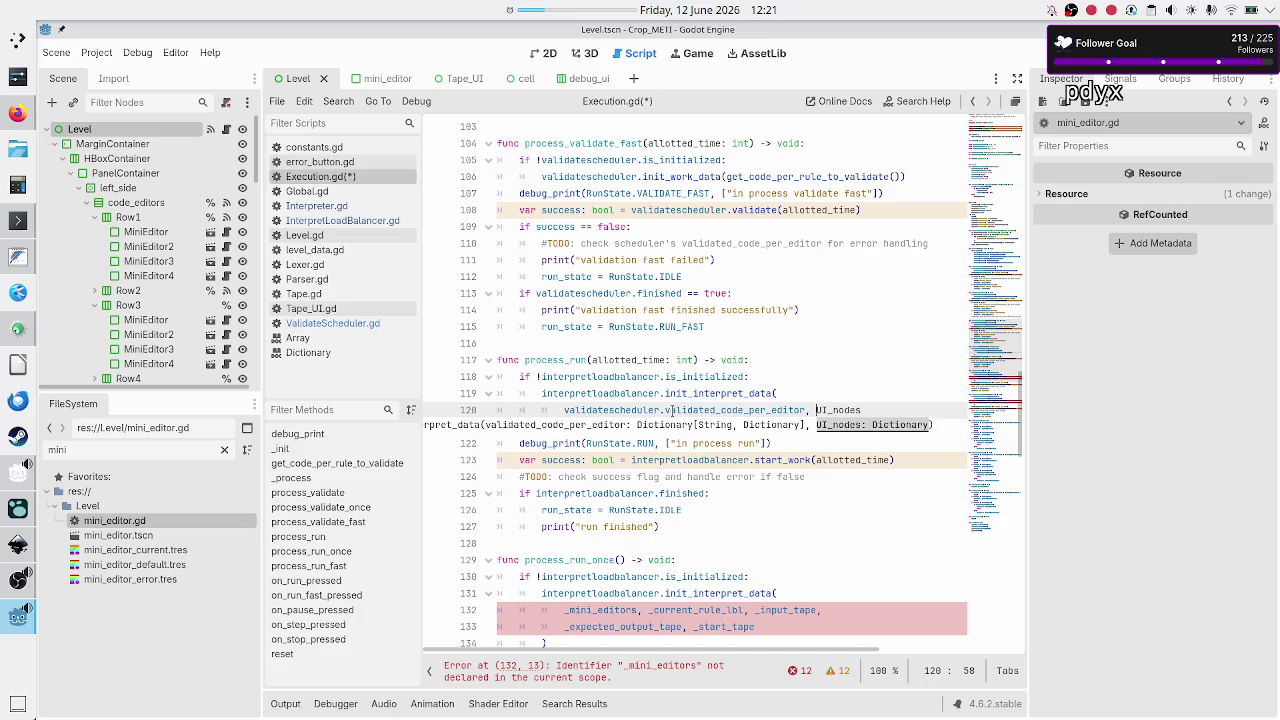
pyautogui.press('Escape')
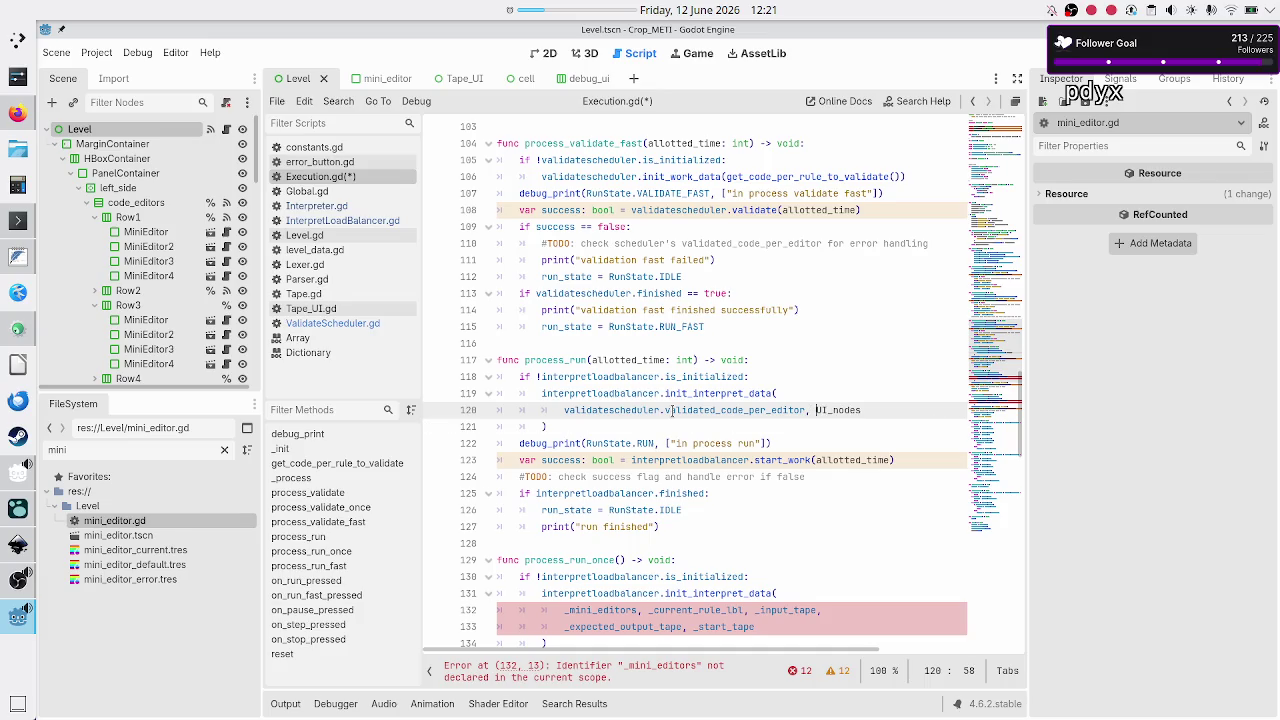
pyautogui.press('Home')
pyautogui.press('Right')
pyautogui.hotkey('shift', 'End')
pyautogui.hotkey('ctrl', 'c')
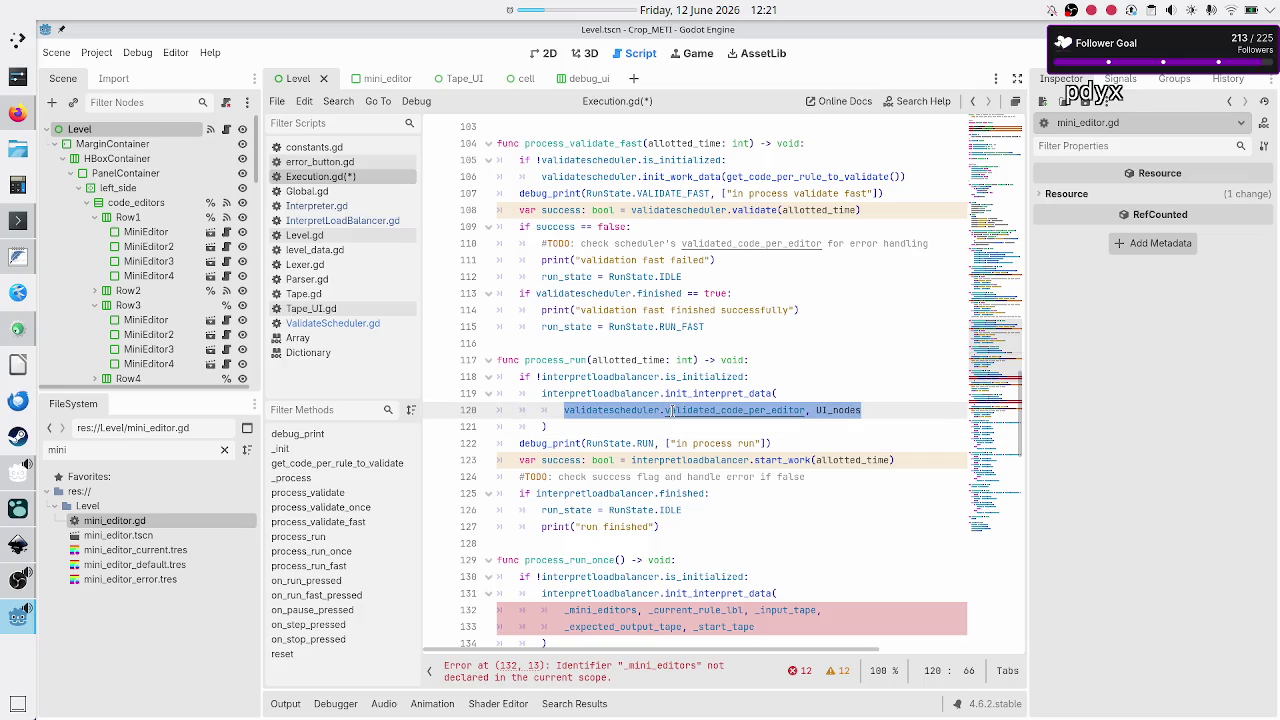
# - Replace process_run_once's old _mini_editors argument lines with validated_code_per_editor, UI_nodes
pyautogui.press('Down')
pyautogui.press('Down')
pyautogui.press('Down')
pyautogui.press('Home')
pyautogui.press('Down')
pyautogui.press('Down')
pyautogui.press('Down')
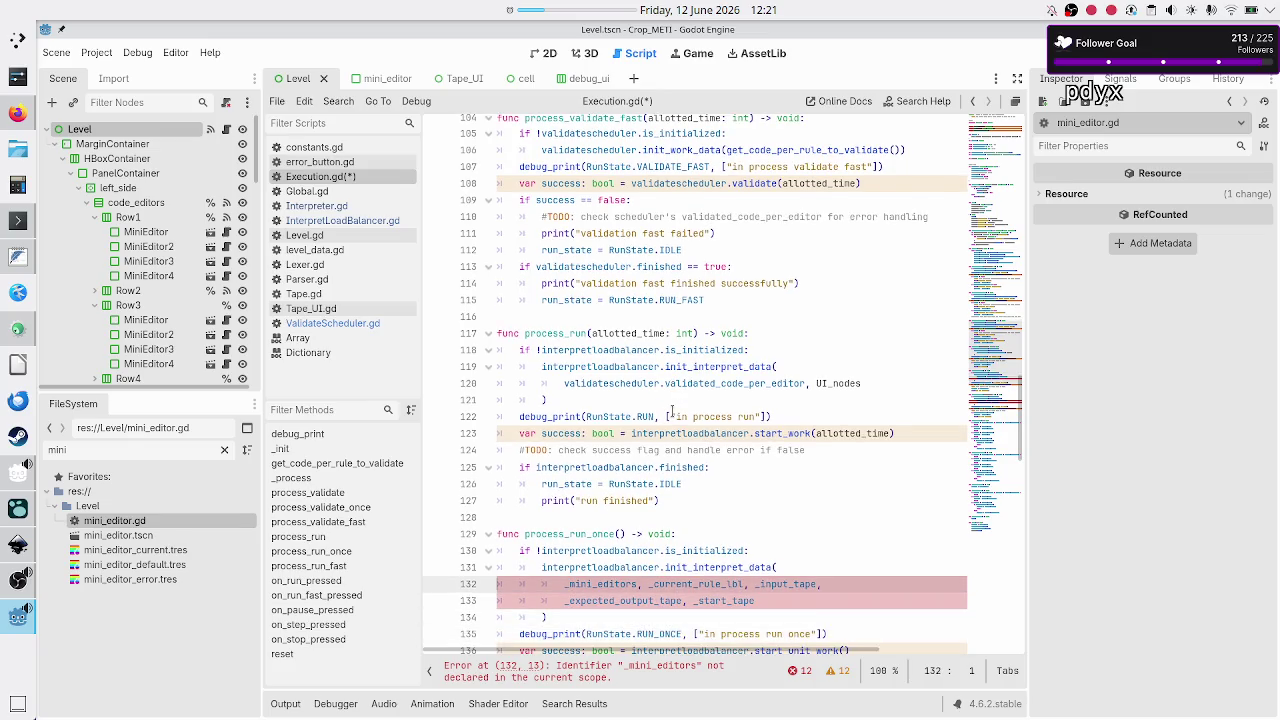
pyautogui.hotkey('shift', 'Down')
pyautogui.hotkey('shift', 'End')
pyautogui.press('Delete')
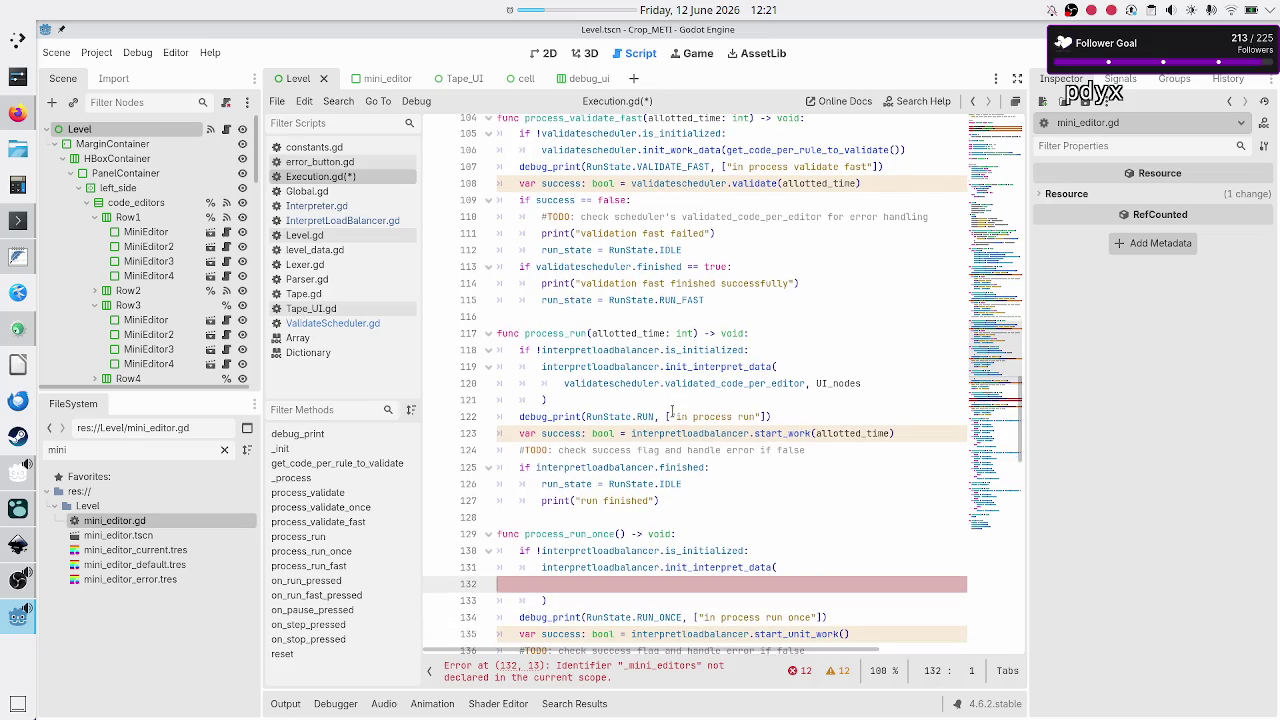
pyautogui.hotkey('ctrl', 'v')
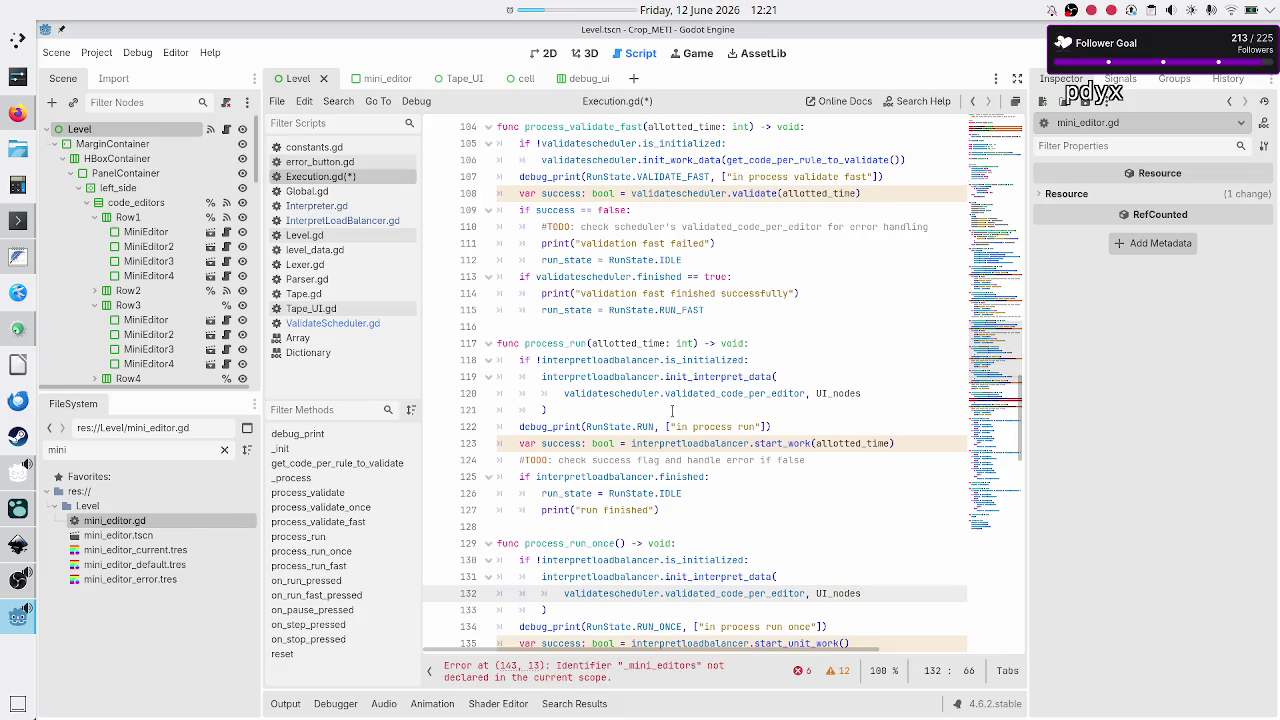
pyautogui.press('Down')
pyautogui.press('Down')
pyautogui.press('Down')
pyautogui.press('Down')
pyautogui.press('Down')
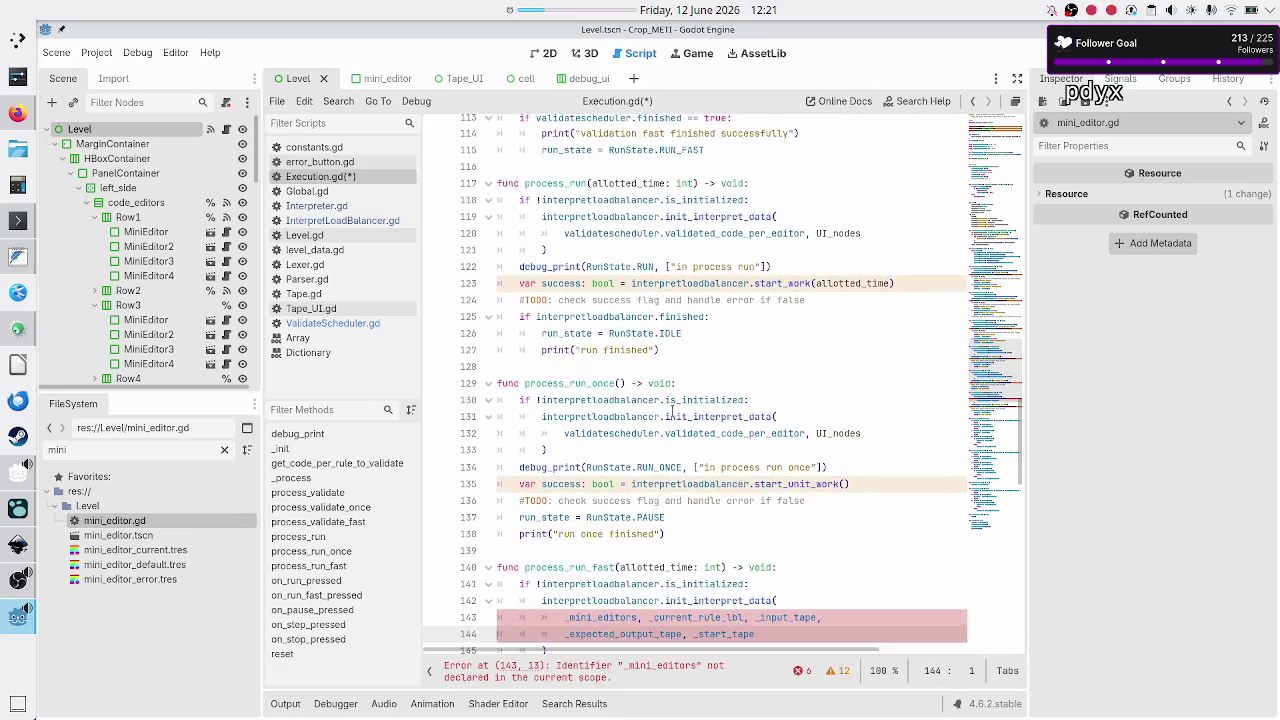
# - Replace process_run_fast's old arguments with the same line and save Execution.gd
pyautogui.press('Up')
pyautogui.press('Up')
pyautogui.press('Up')
pyautogui.hotkey('shift', 'Down')
pyautogui.hotkey('shift', 'End')
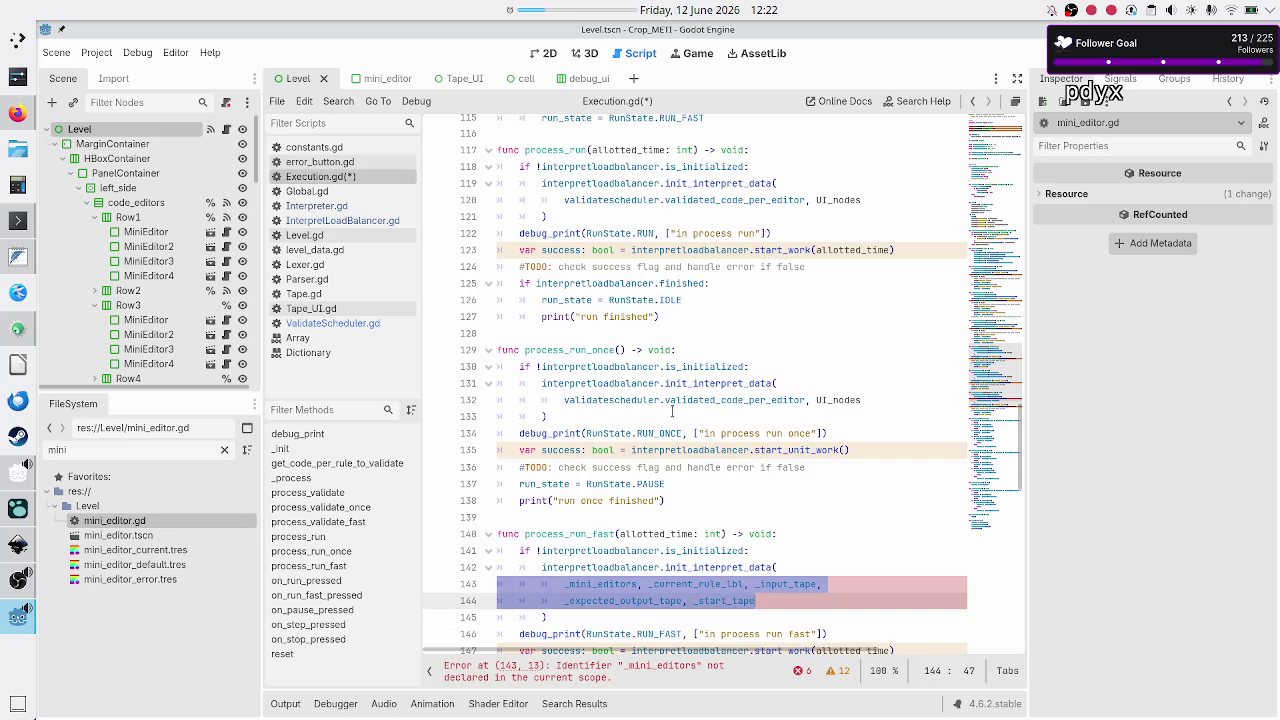
pyautogui.press('Delete')
pyautogui.hotkey('ctrl', 'v')
pyautogui.hotkey('ctrl', 's')
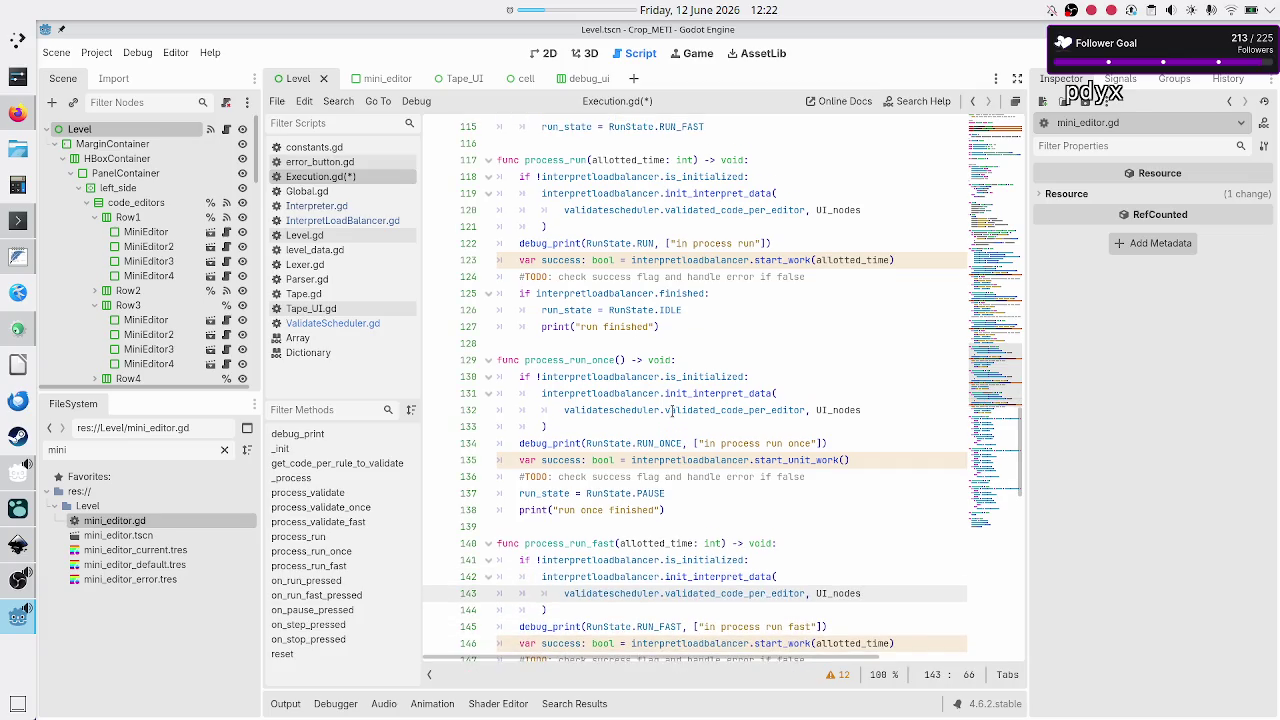
pyautogui.scroll(-6, 585, 497)
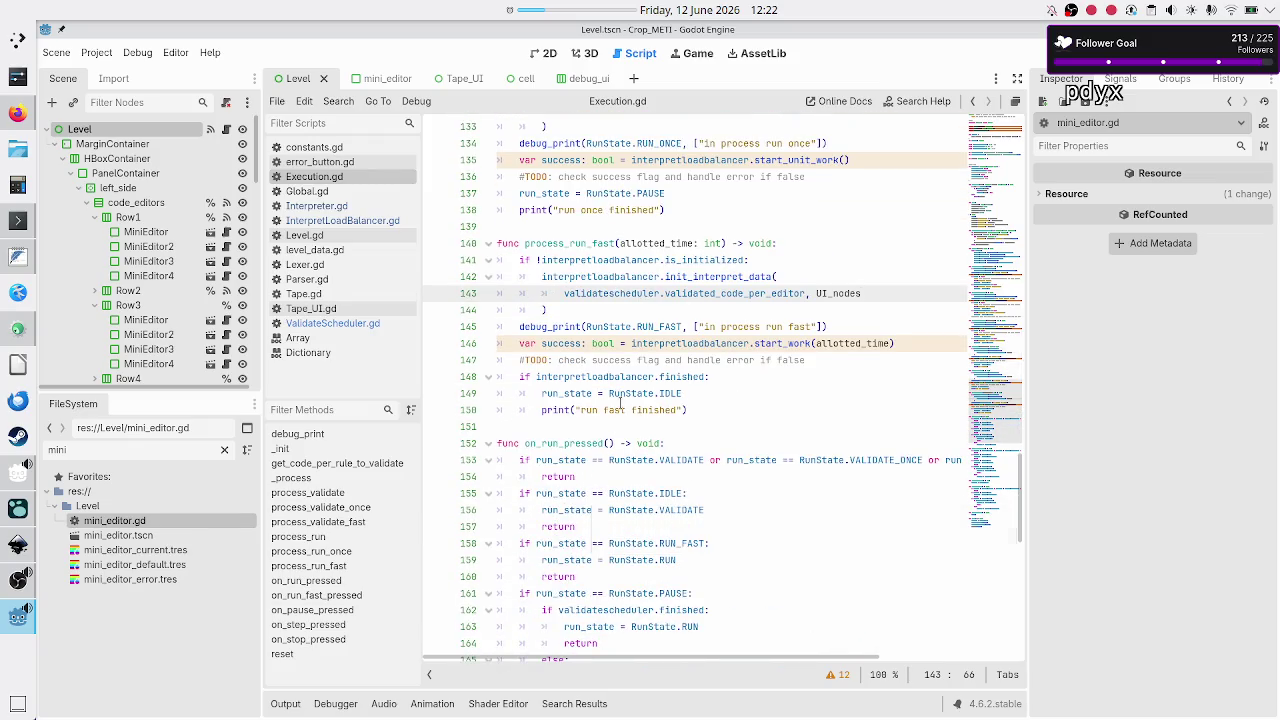
# - Open ValidateScheduler.gd and inspect the NOTICE comment's words, including its 1:1 note
pyautogui.click(385, 220)
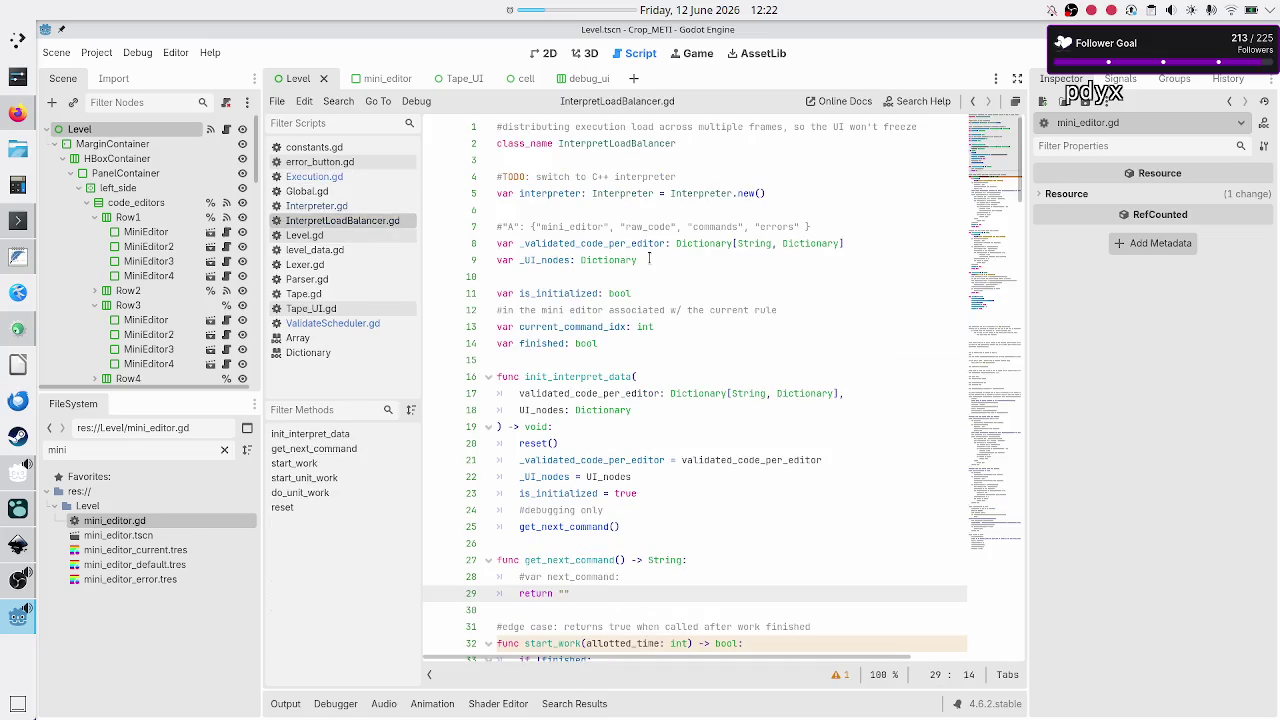
pyautogui.click(328, 323)
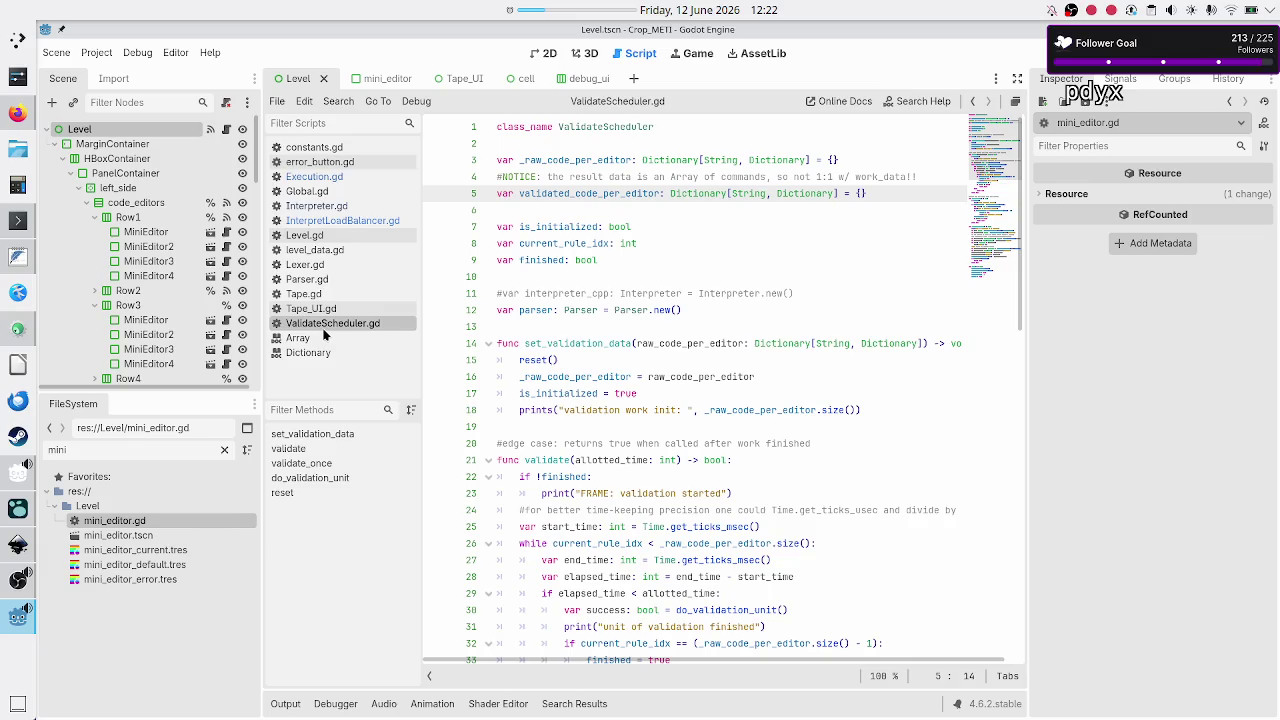
pyautogui.doubleClick(586, 176)
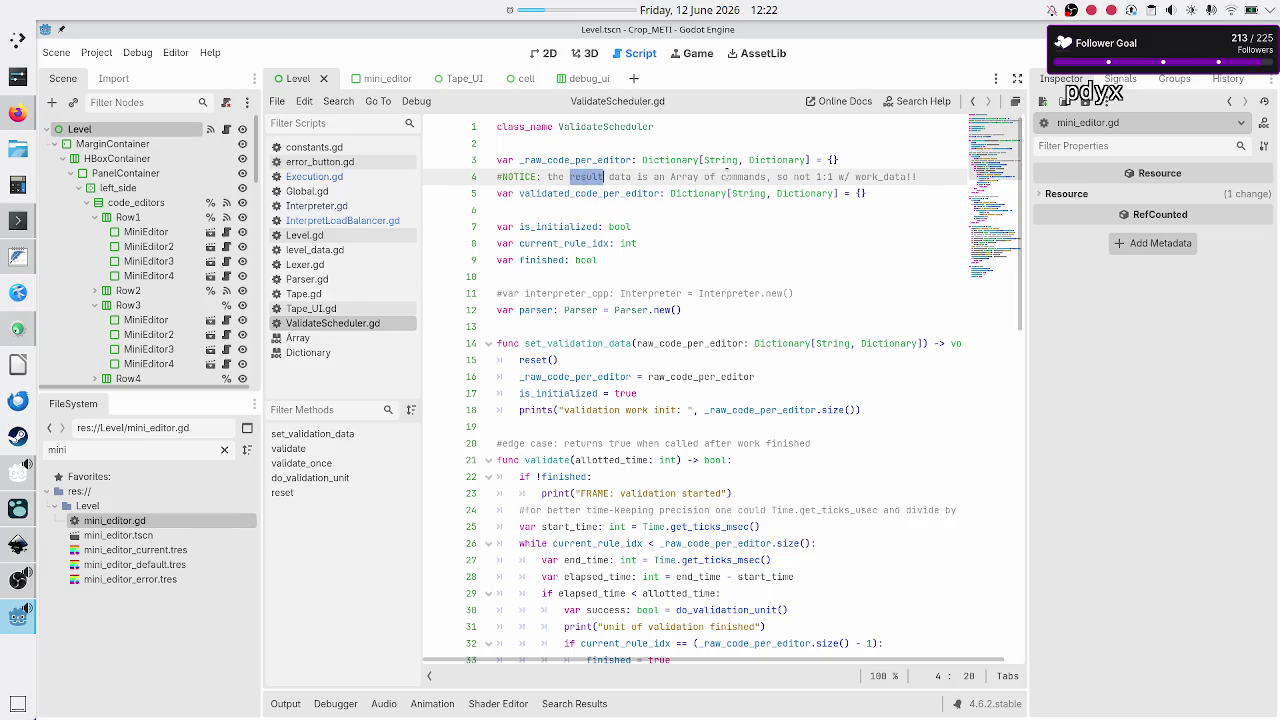
pyautogui.doubleClick(744, 177)
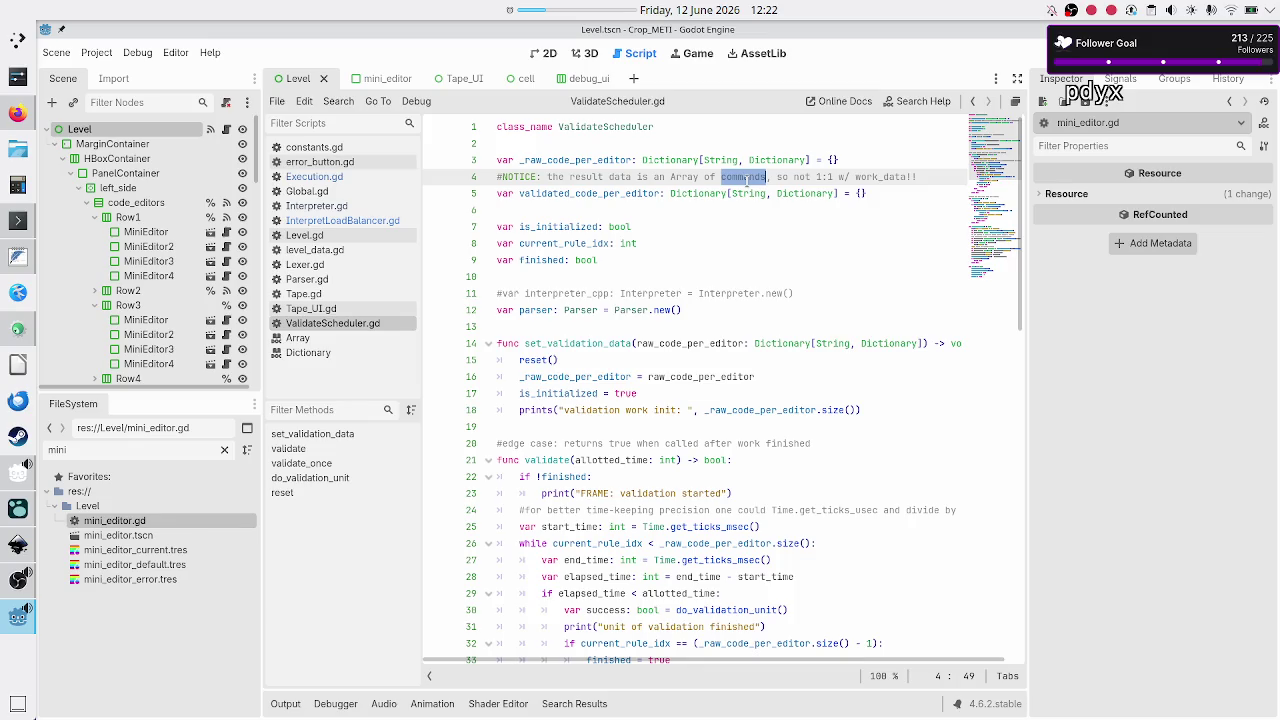
pyautogui.doubleClick(505, 174)
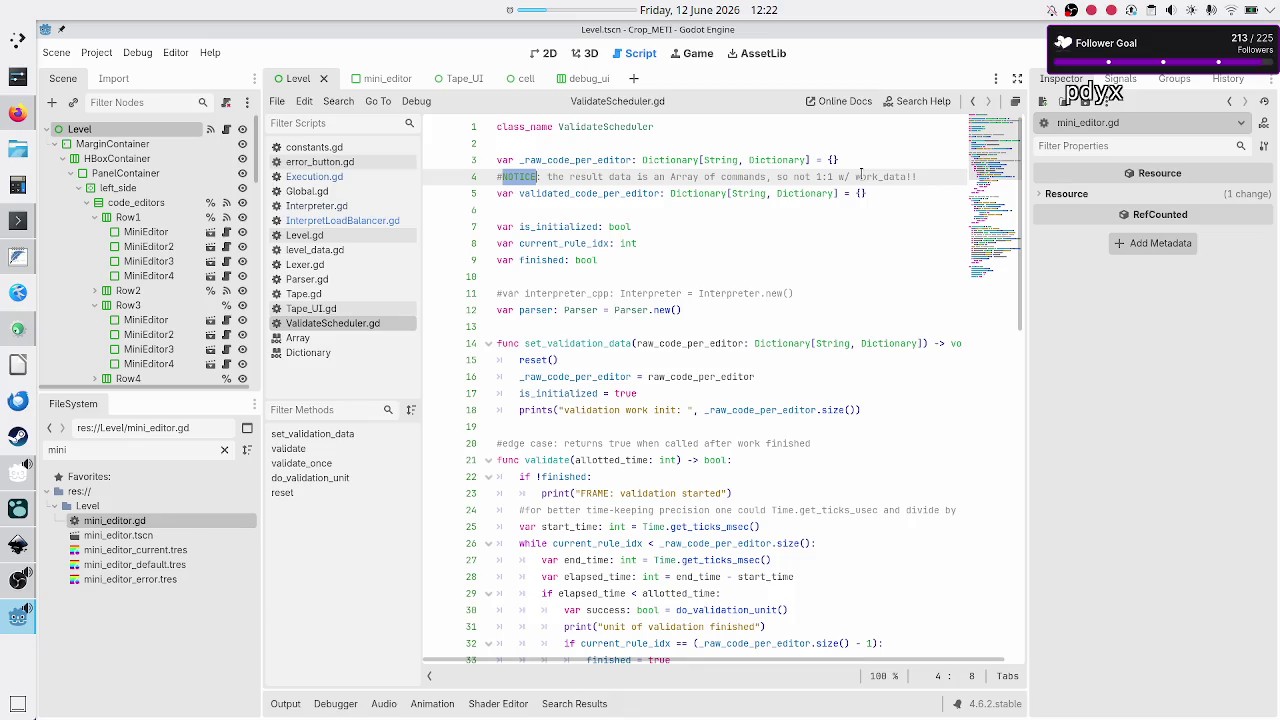
pyautogui.moveTo(816, 176); pyautogui.dragTo(833, 176)
pyautogui.click(832, 176)
# - Inspect the String key and Dictionary value types in the code dictionary declarations
pyautogui.moveTo(721, 160)
pyautogui.doubleClick(722, 160)
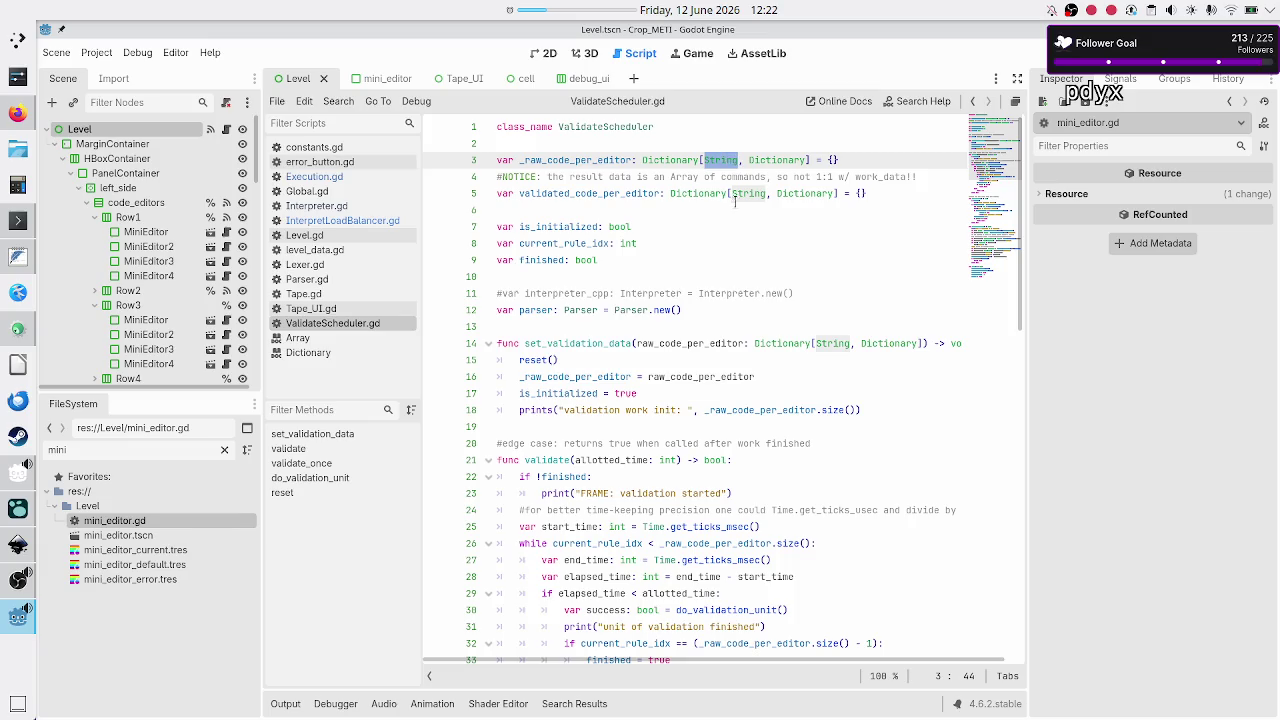
pyautogui.doubleClick(740, 194)
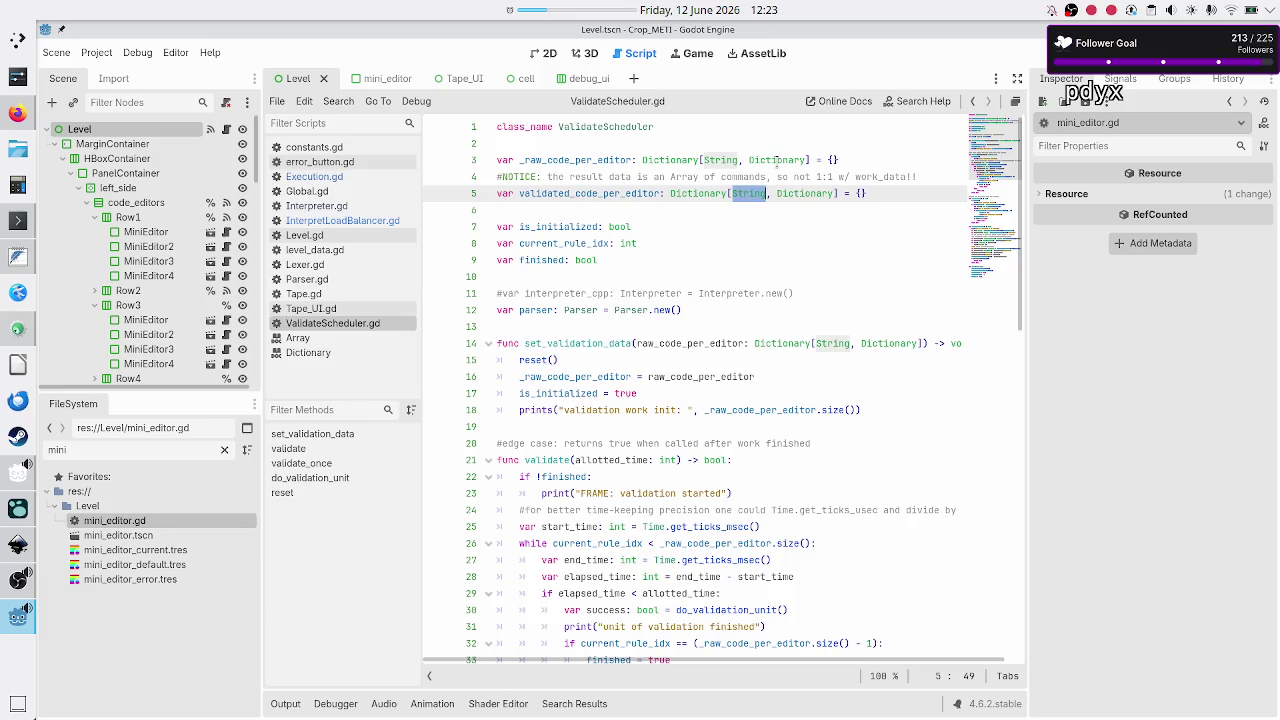
pyautogui.doubleClick(777, 160)
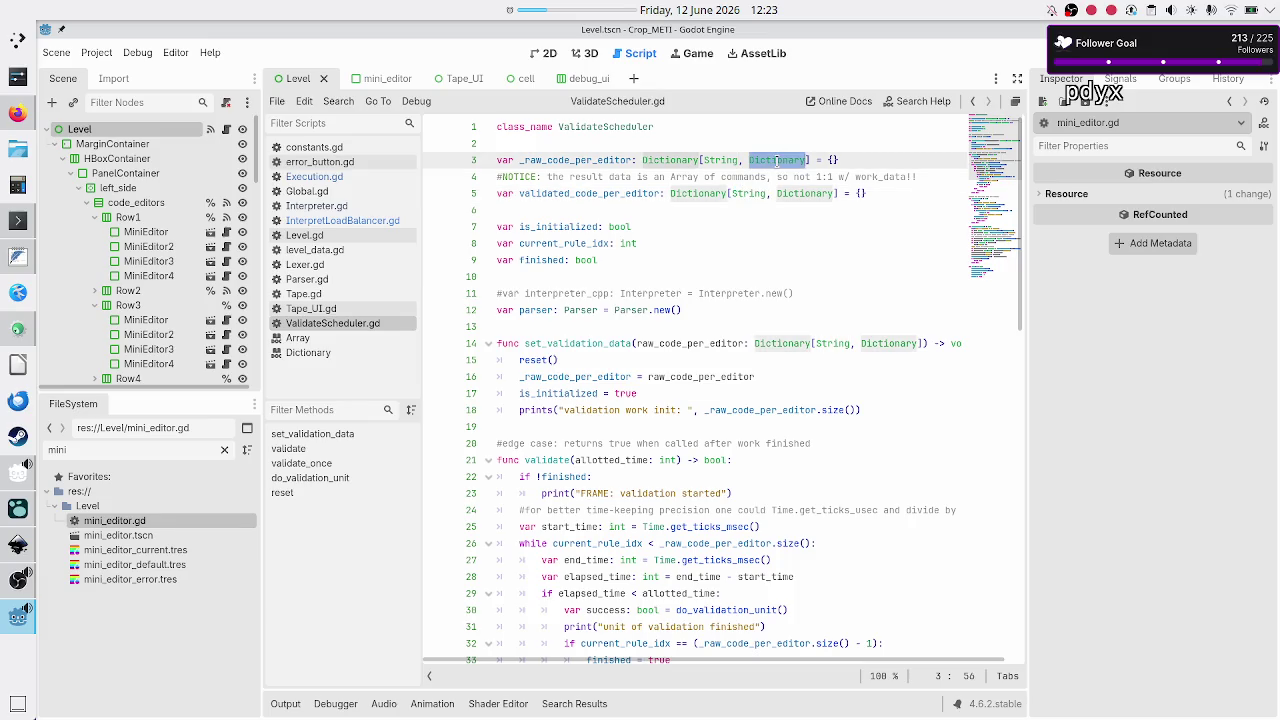
# - In Execution.gd's get_code_per_rule_to_validate, inspect the raw_code key and mini_editor uses on line 63
pyautogui.click(350, 176)
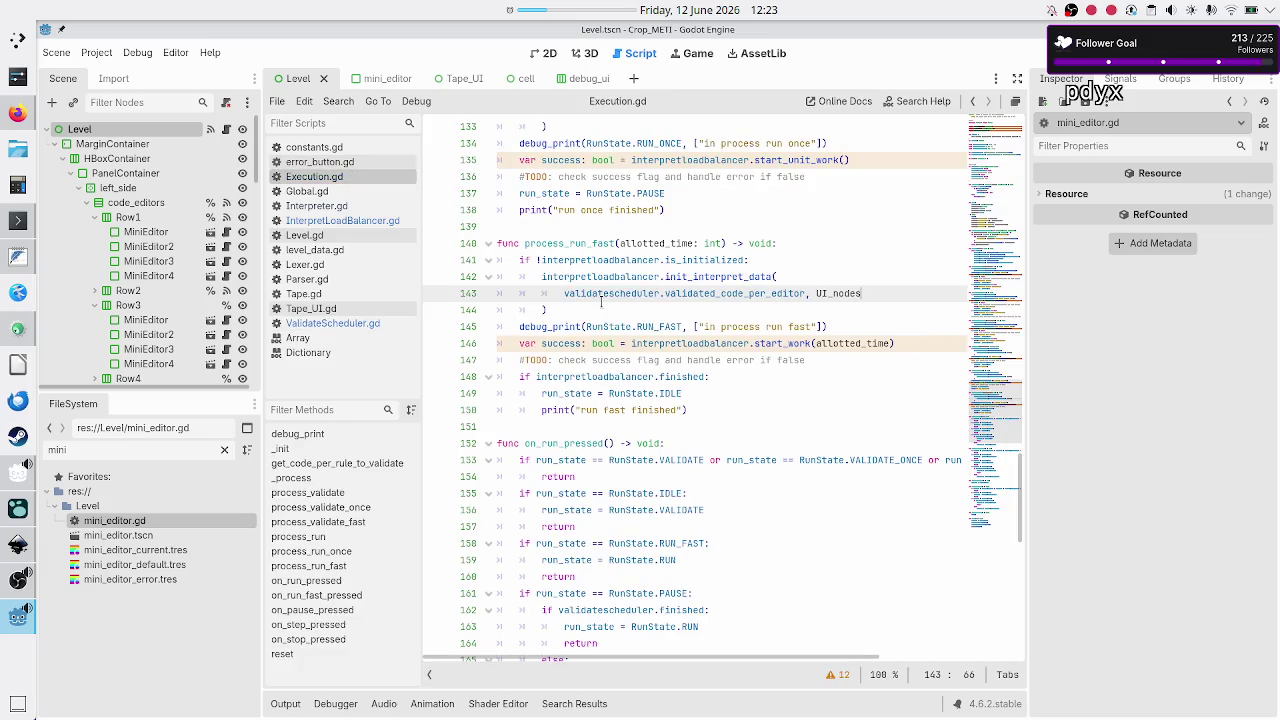
pyautogui.scroll(5, 709, 240)
pyautogui.scroll(15, 712, 245)
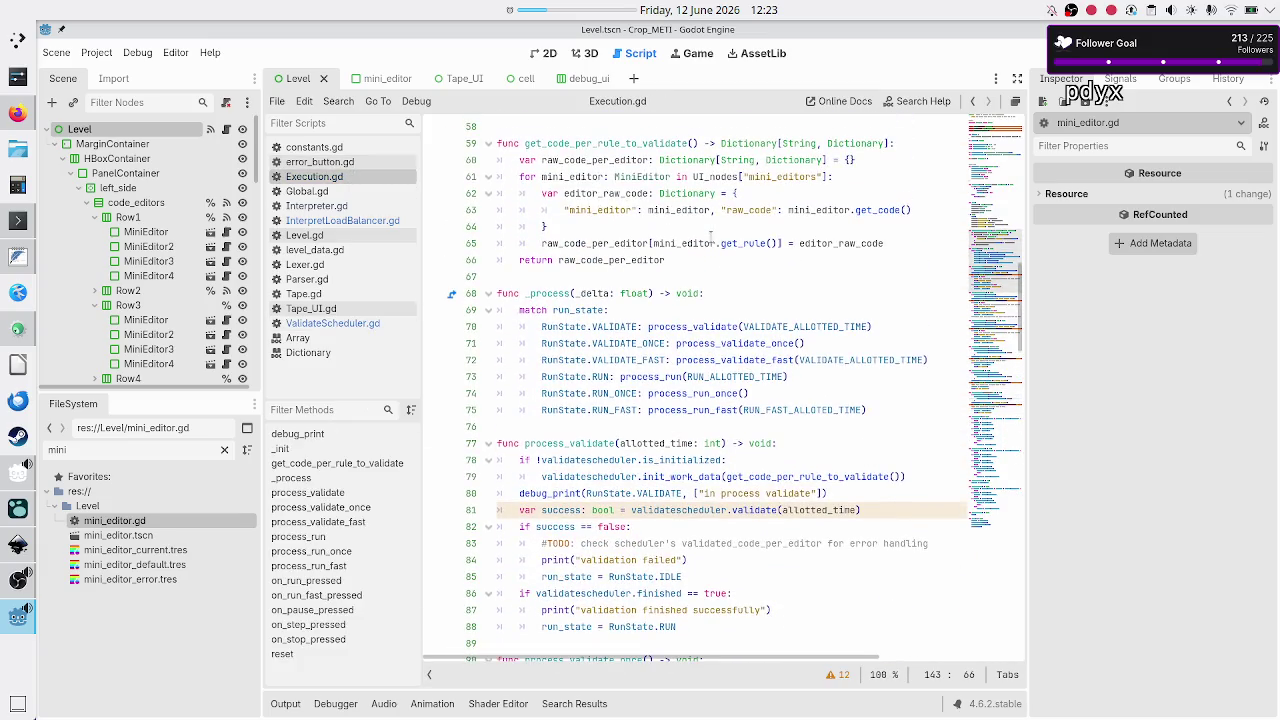
pyautogui.scroll(-1, 711, 237)
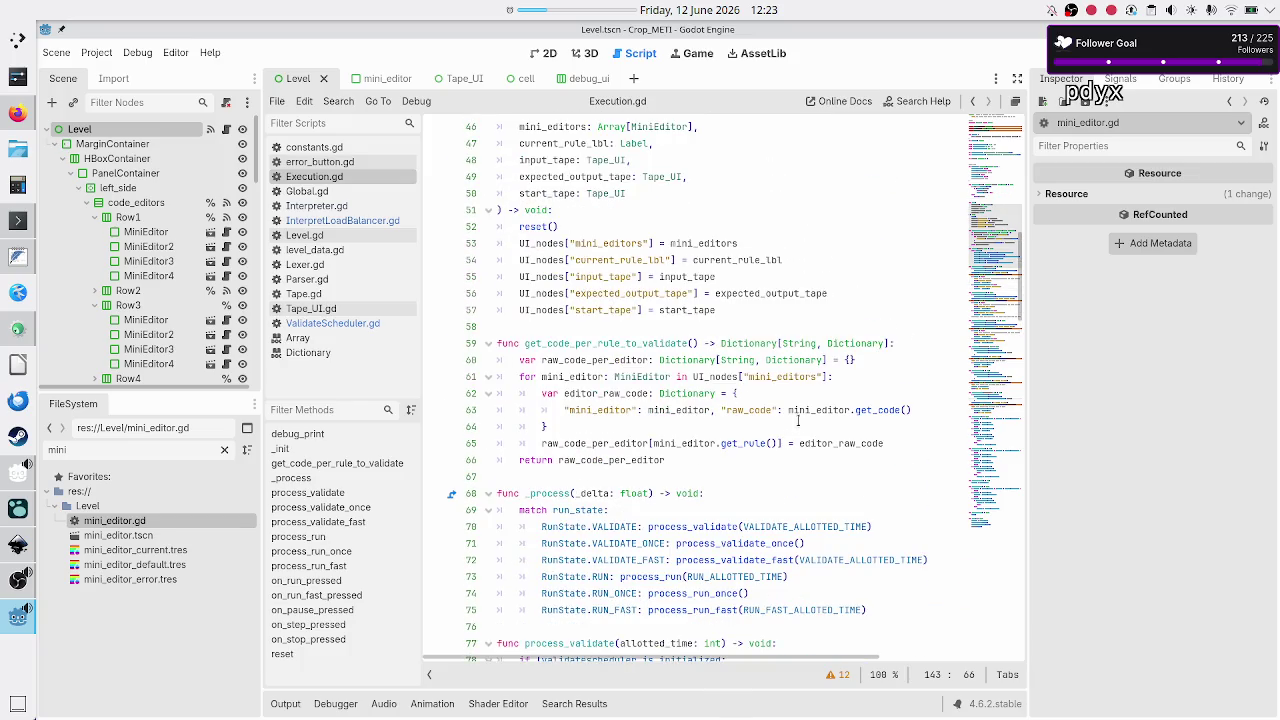
pyautogui.doubleClick(745, 409)
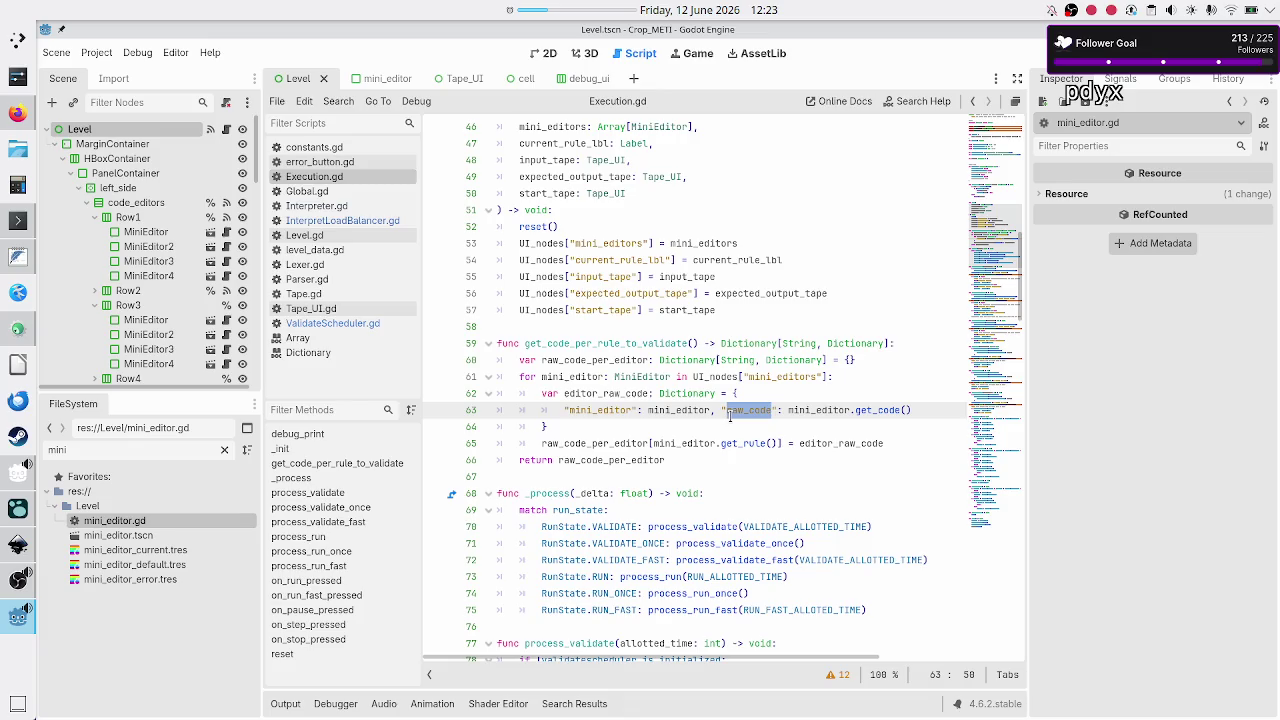
pyautogui.doubleClick(800, 412)
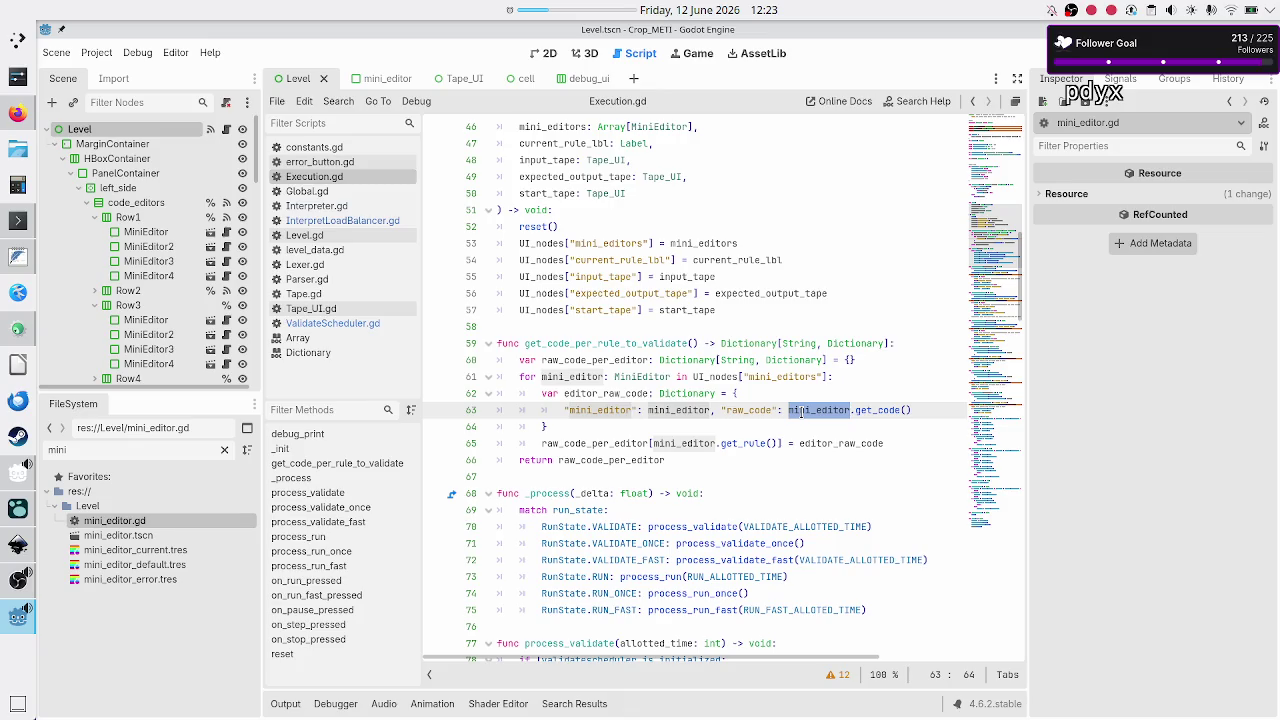
pyautogui.click(369, 221)
# - In ValidateScheduler.gd, add a comment mapping raw_code: String to validated_commands of tokens arrays
pyautogui.click(349, 323)
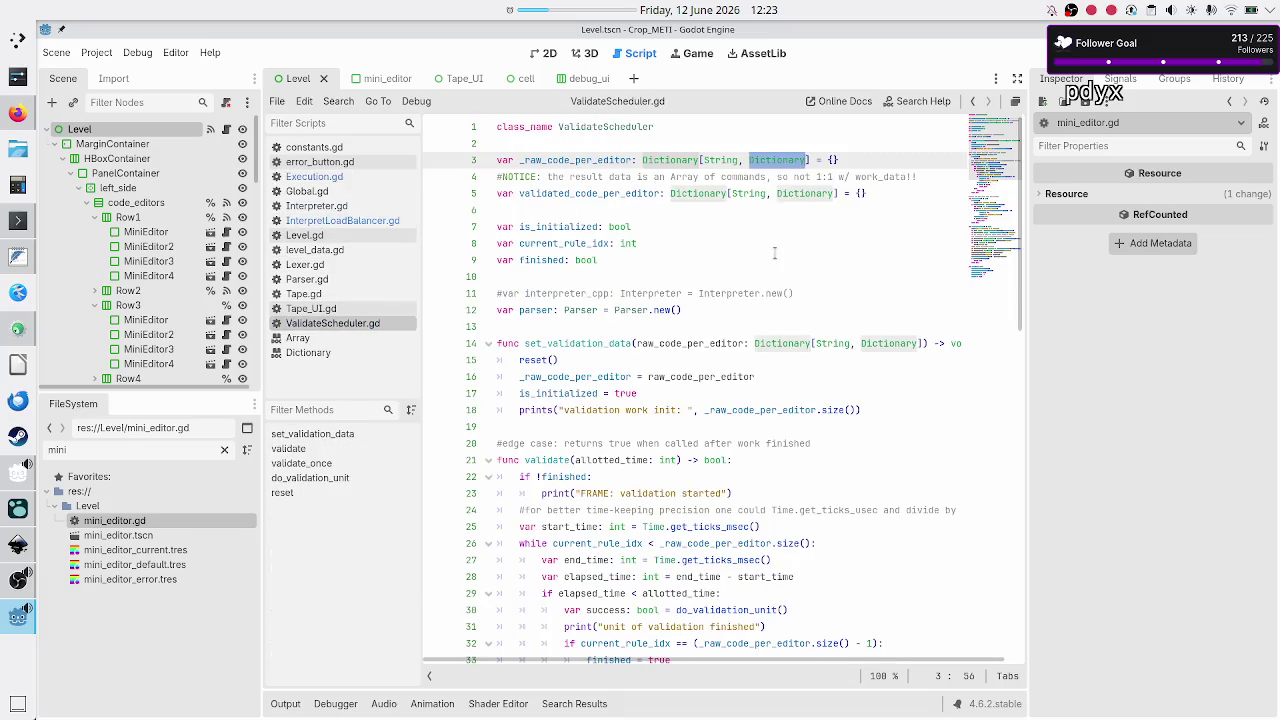
pyautogui.click(936, 180)
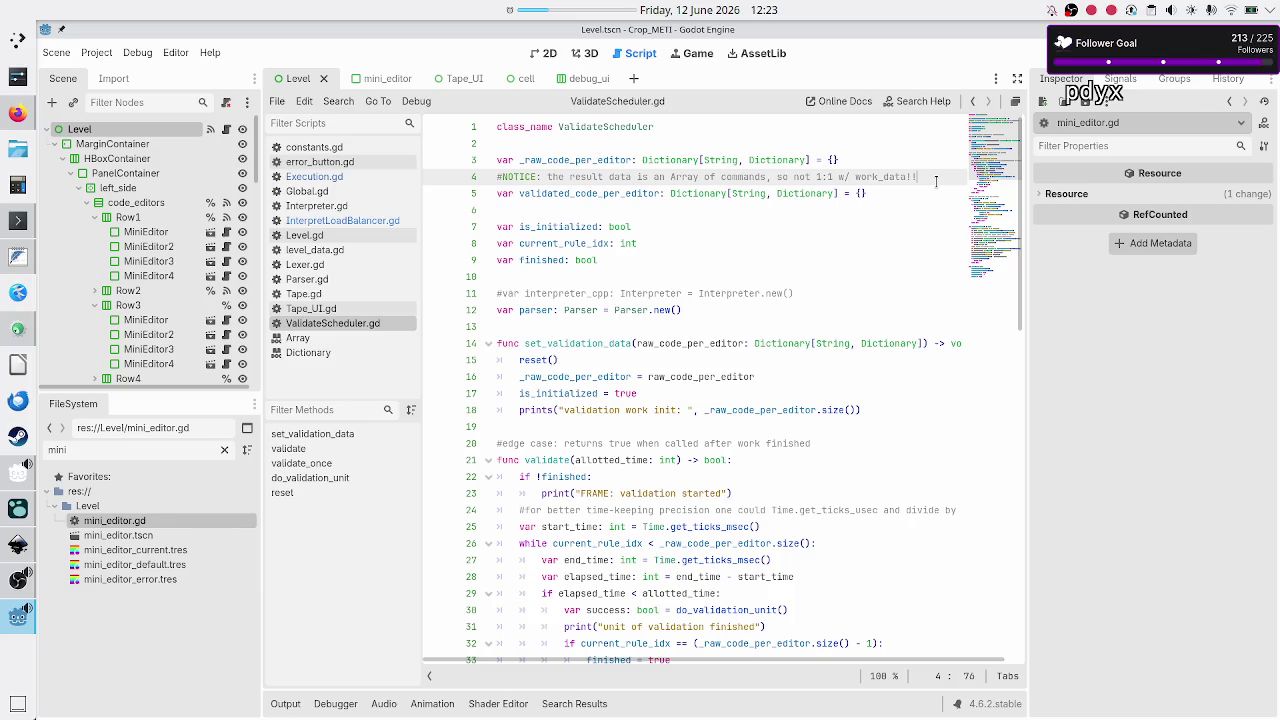
pyautogui.press('Return')
pyautogui.write('#NO')
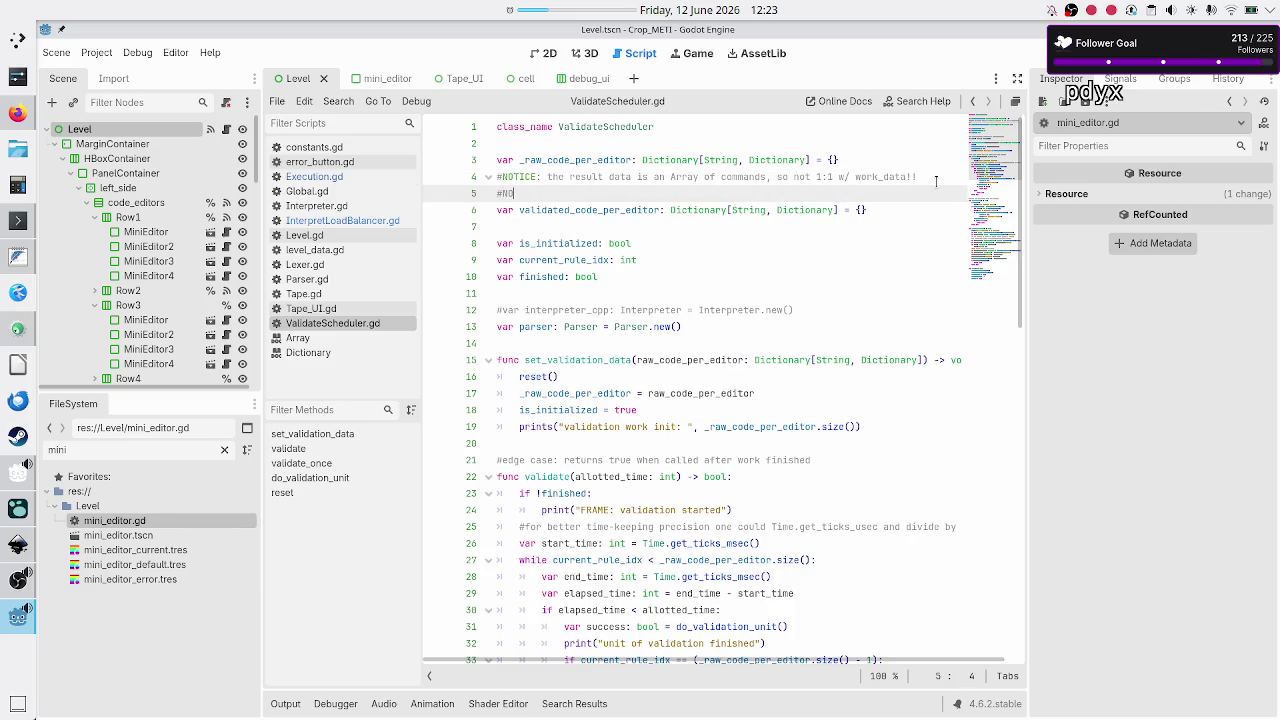
pyautogui.write('TICE:')
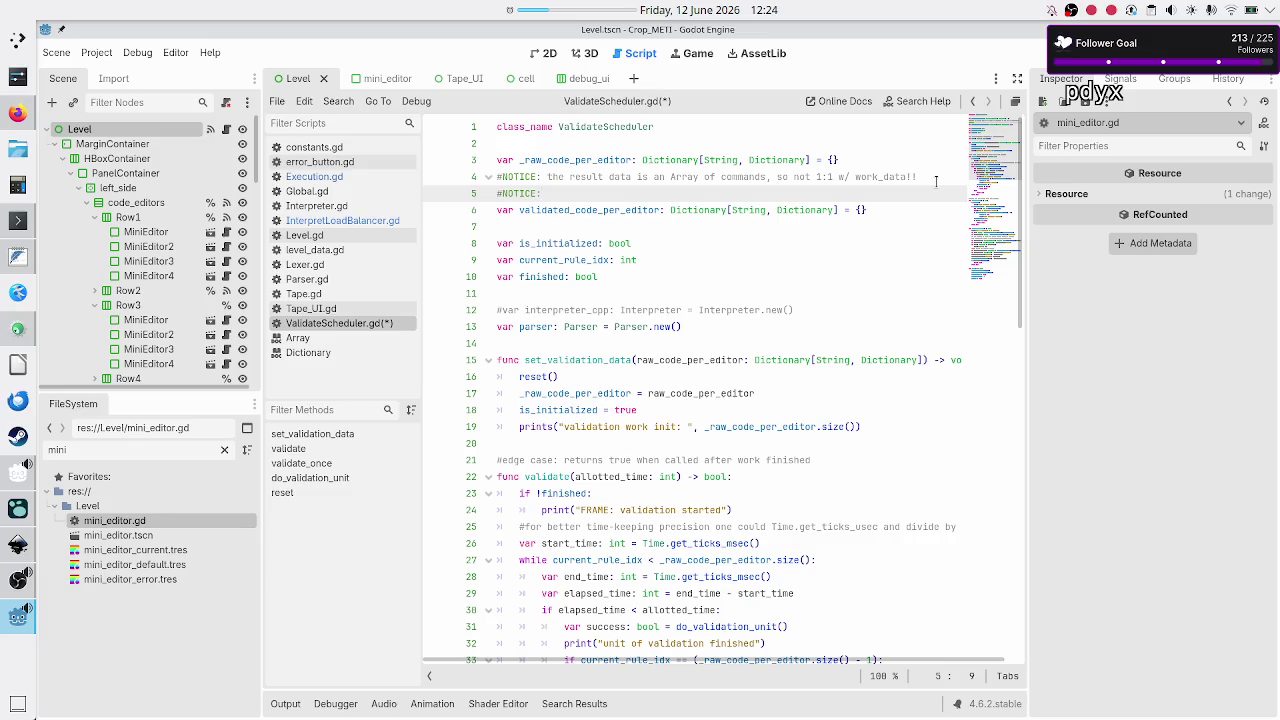
pyautogui.write('raw_code: ')
pyautogui.write('String -> ')
pyautogui.write('Array')
pyautogui.write('[Array')
pyautogui.write(']')
pyautogui.press('Left')
pyautogui.press('Left')
pyautogui.press('Left')
pyautogui.write('validated')
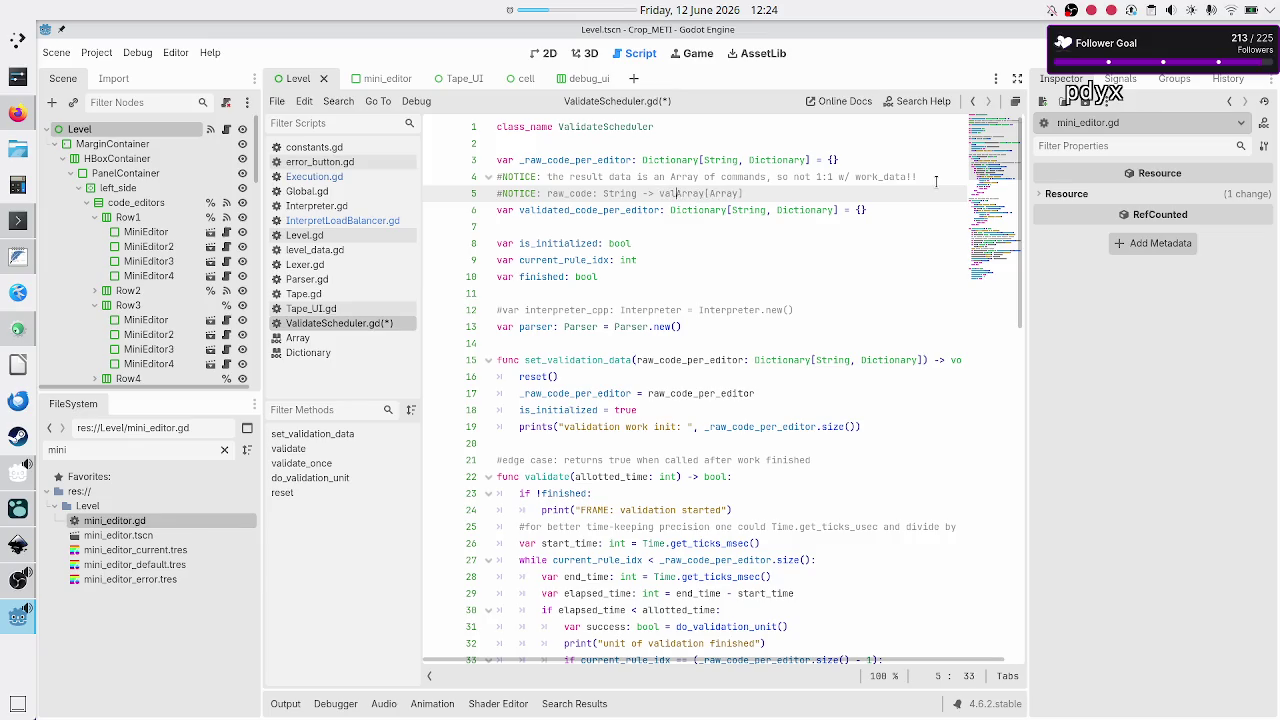
pyautogui.write('_commands')
pyautogui.write(':')
pyautogui.hotkey('shift', 'Right')
pyautogui.hotkey('shift', 'Right')
pyautogui.hotkey('shift', 'Right')
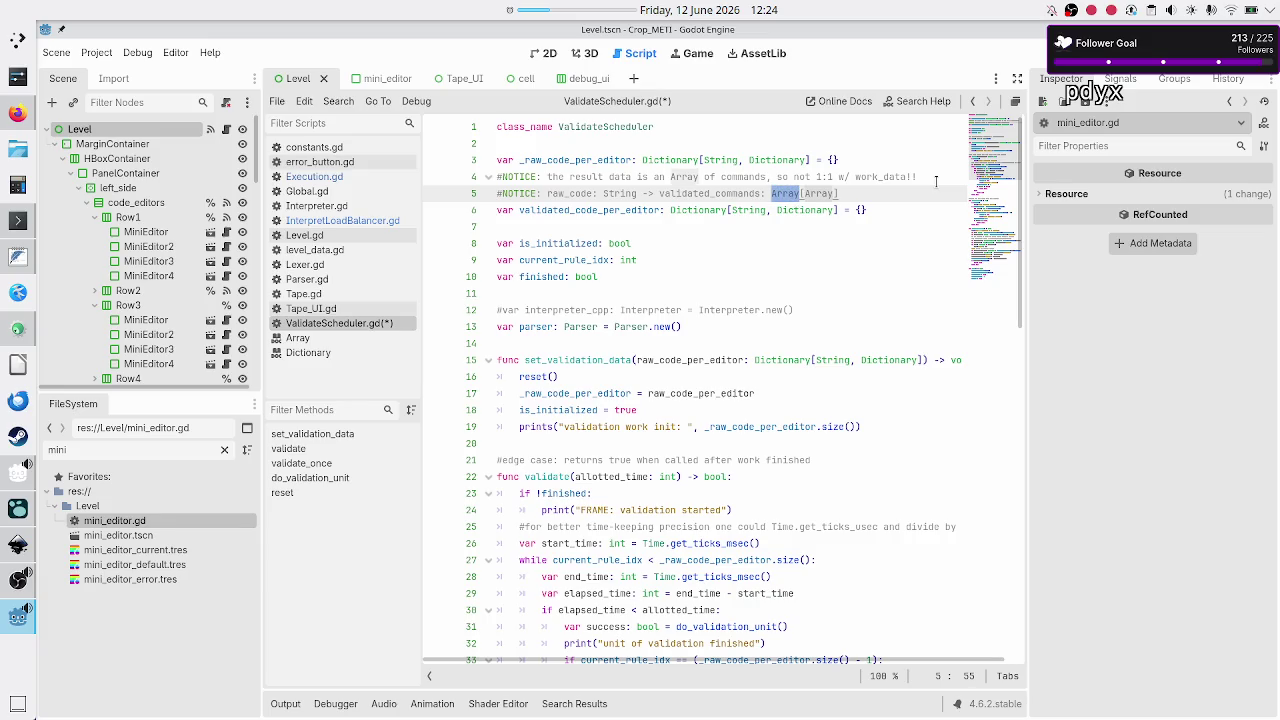
pyautogui.press('Right')
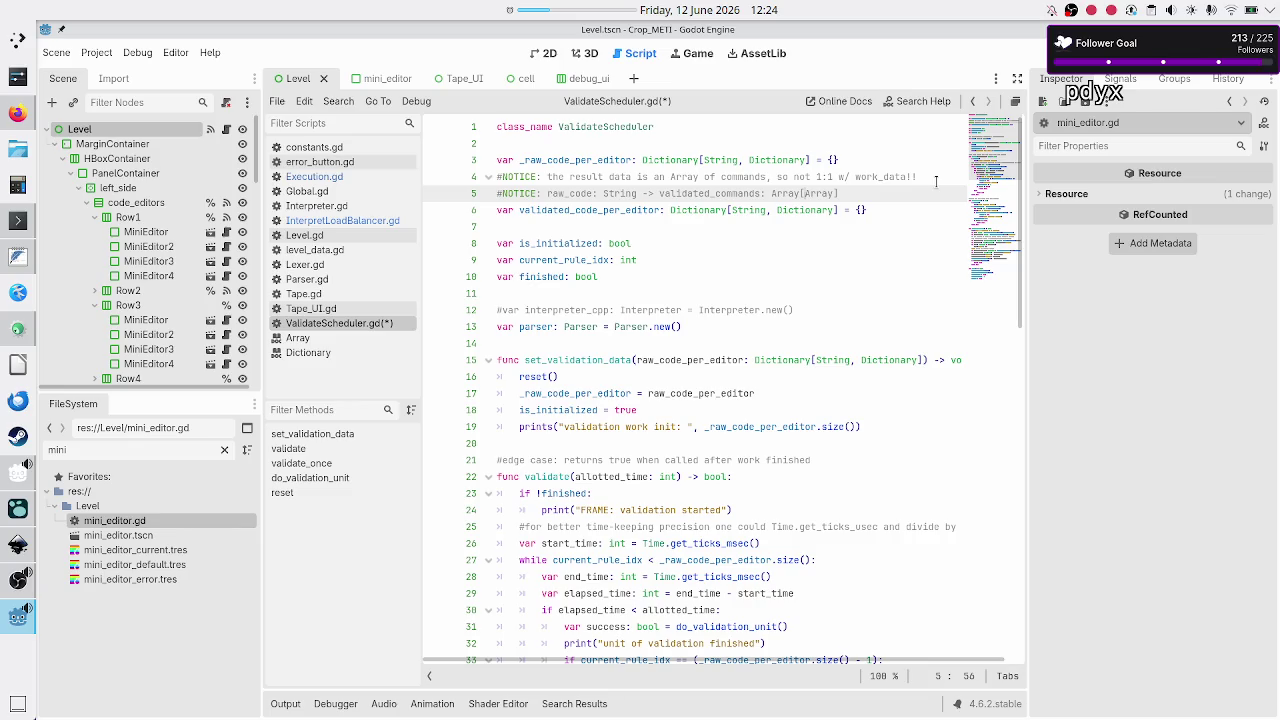
pyautogui.write('tokens:')
# - Delete the old result-data NOTICE comment, drop the new line's NOTICE: prefix, and save
pyautogui.tripleClick(936, 181)
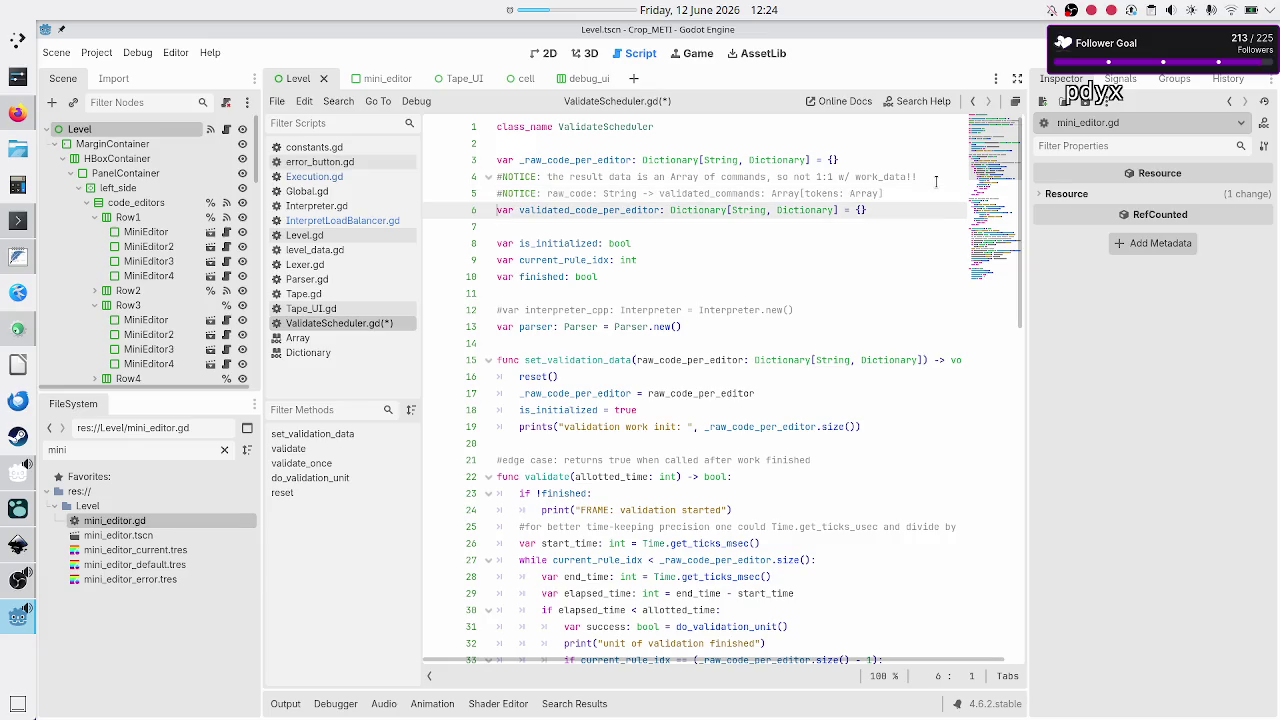
pyautogui.press('BackSpace')
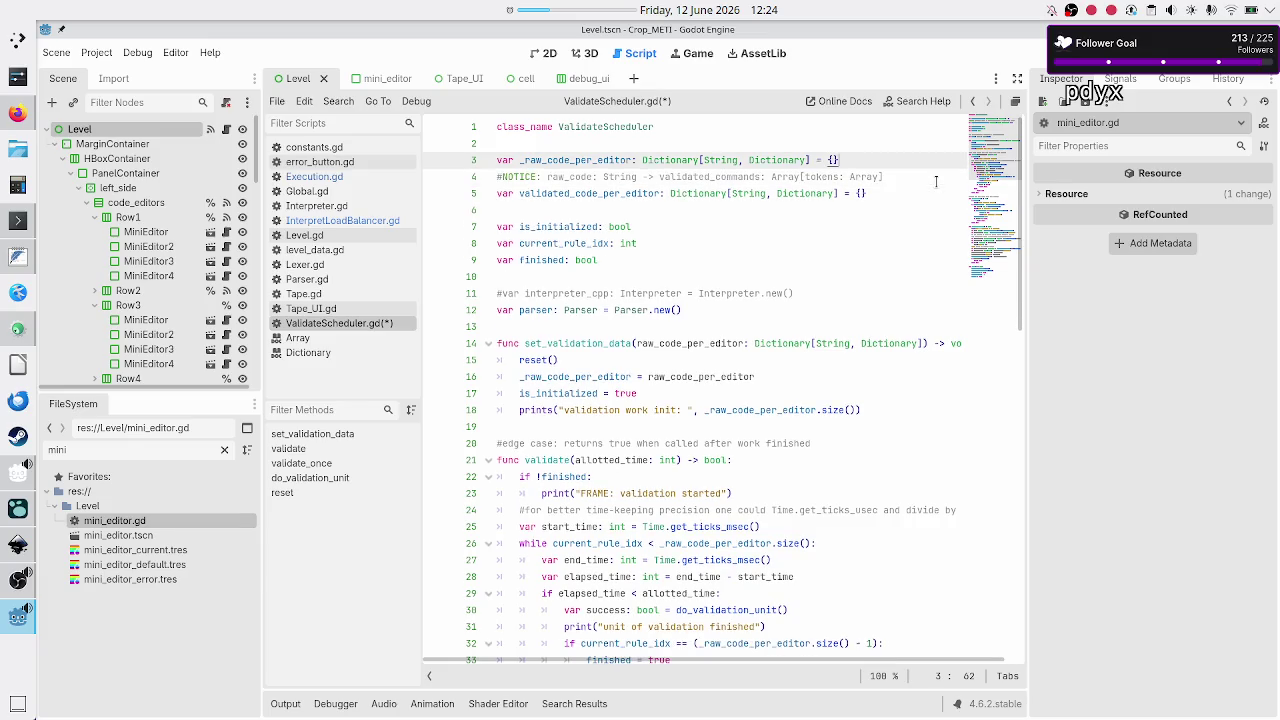
pyautogui.press('BackSpace')
pyautogui.press('BackSpace')
pyautogui.press('BackSpace')
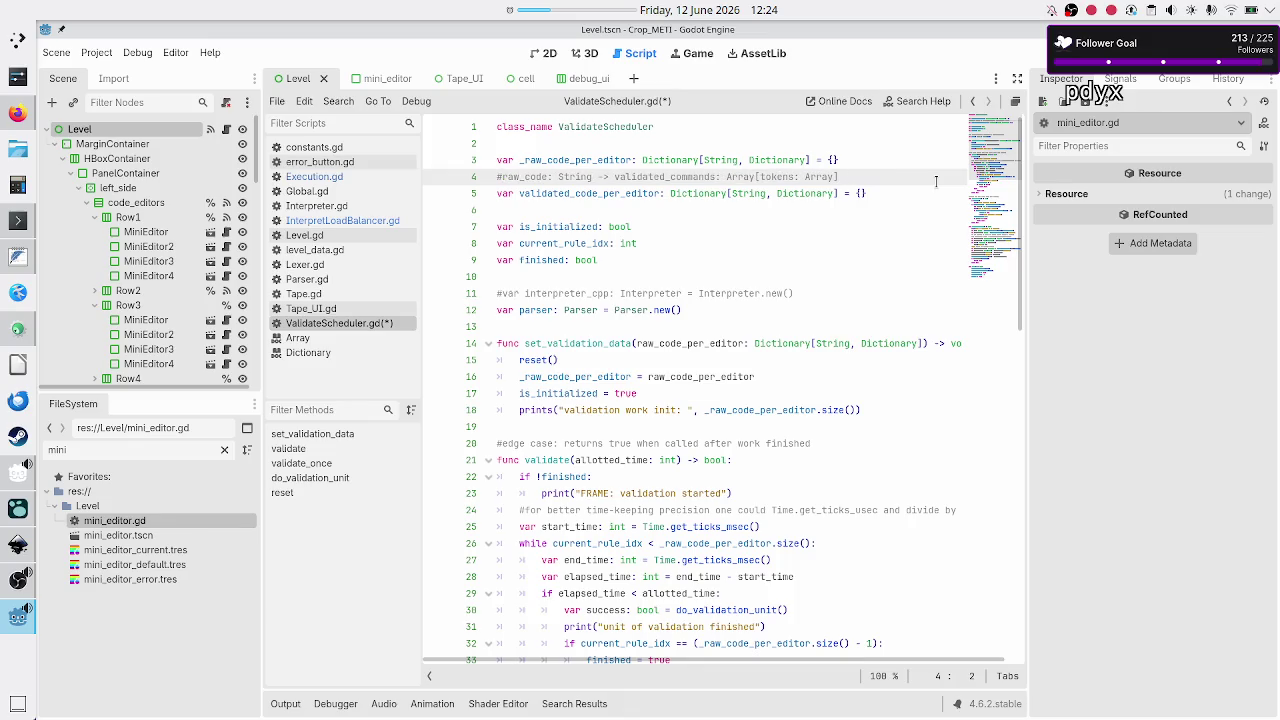
pyautogui.press('Up')
pyautogui.press('Down')
pyautogui.press('Down')
pyautogui.press('Down')
pyautogui.hotkey('ctrl', 's')
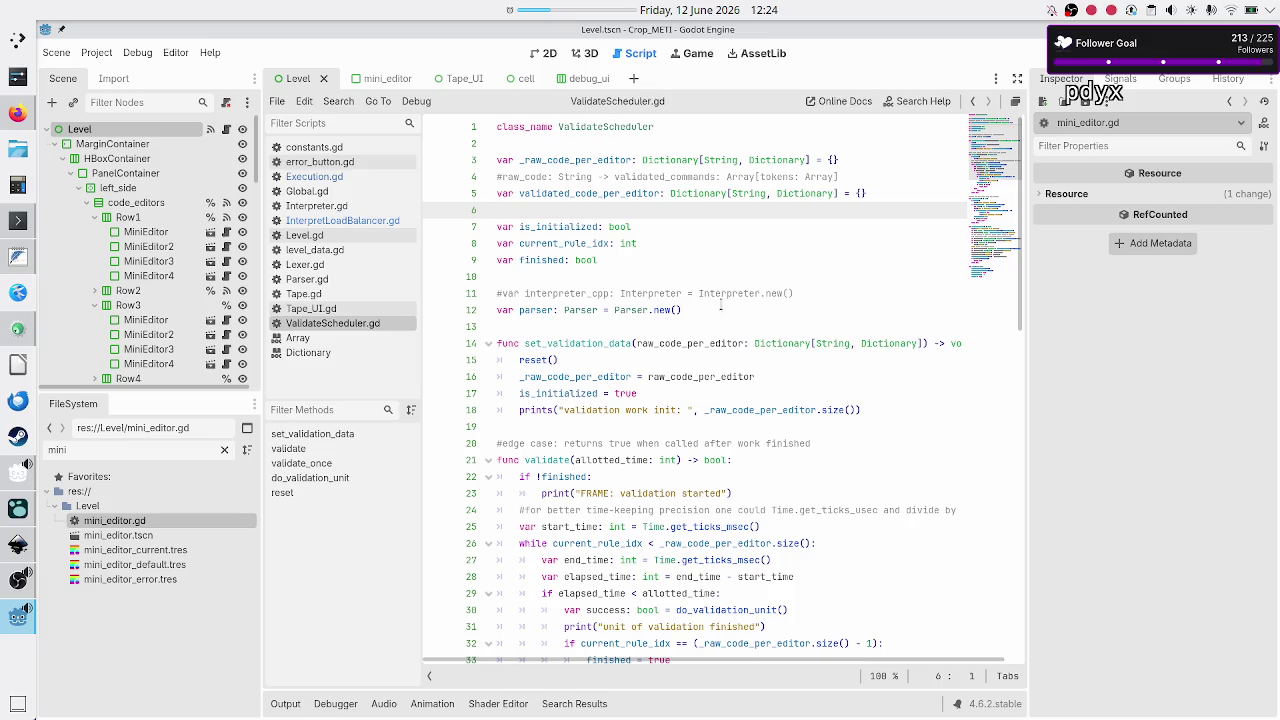
pyautogui.scroll(-15, 710, 302)
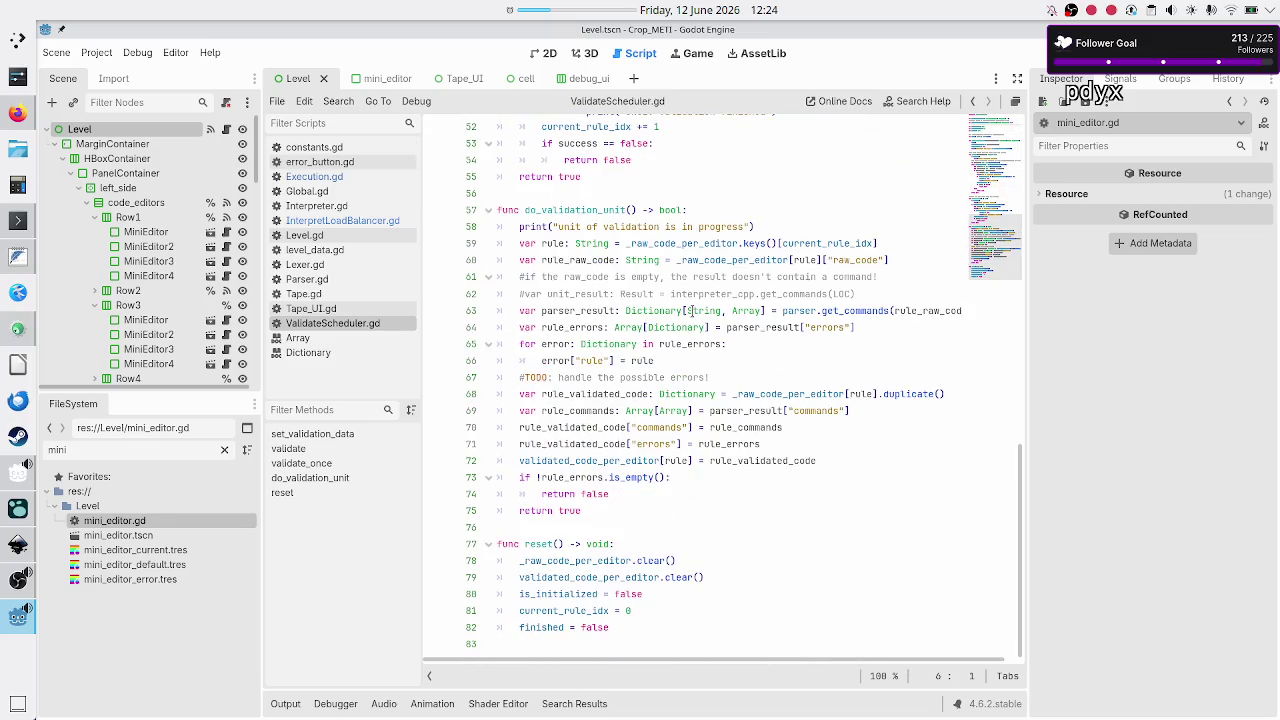
pyautogui.scroll(8, 691, 311)
pyautogui.click(338, 221)
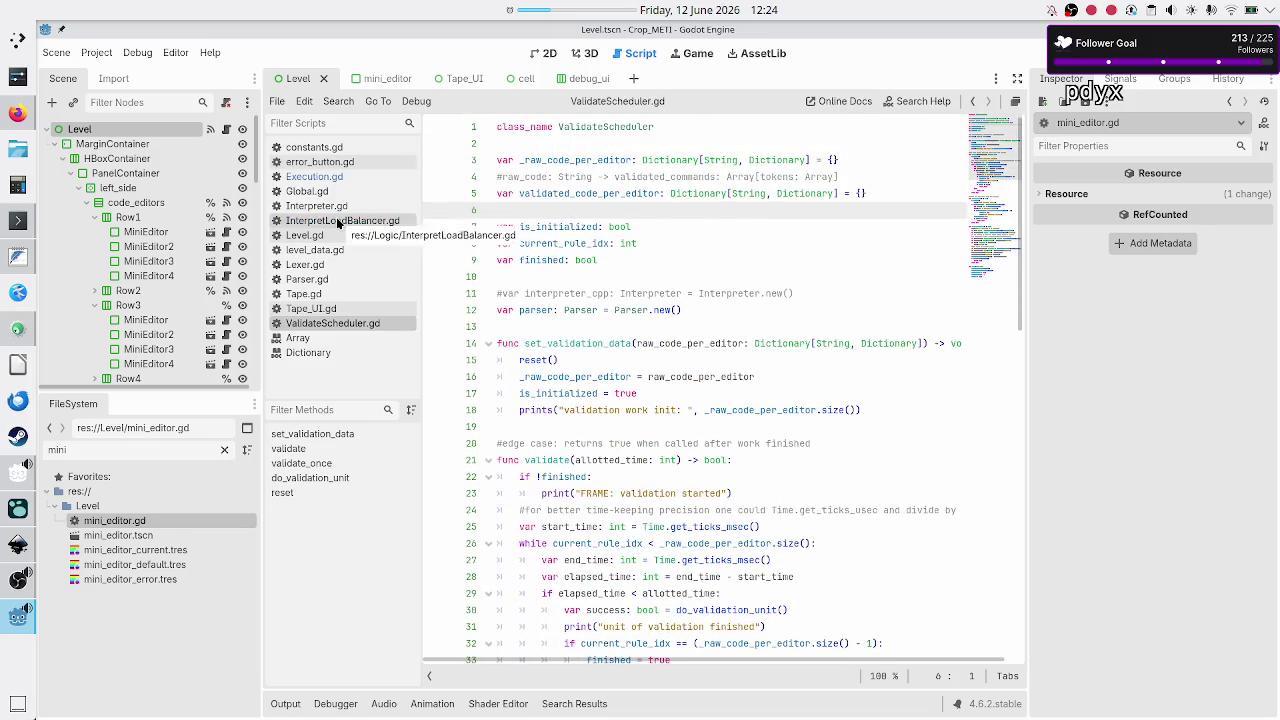
# - In Execution.gd, find process_validate and inspect the local success variable on line 81
pyautogui.click(340, 177)
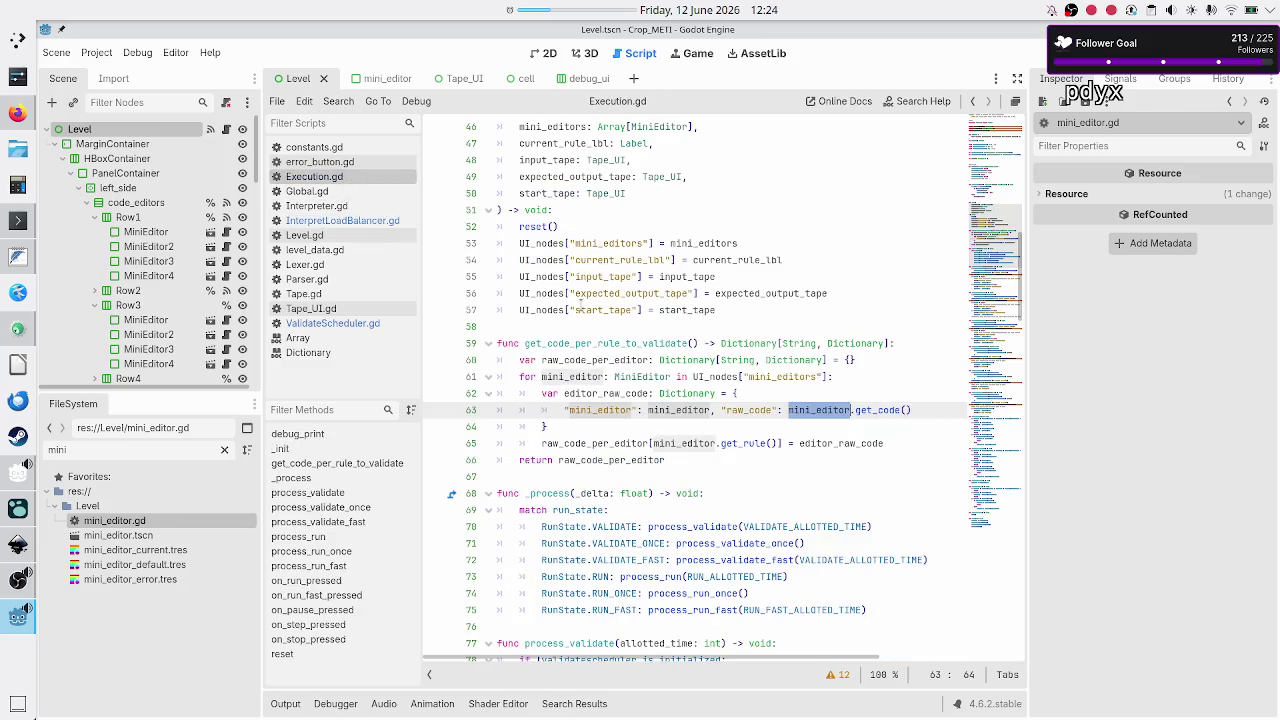
pyautogui.click(650, 430)
pyautogui.scroll(-15, 660, 420)
pyautogui.scroll(10, 669, 408)
pyautogui.scroll(20, 669, 408)
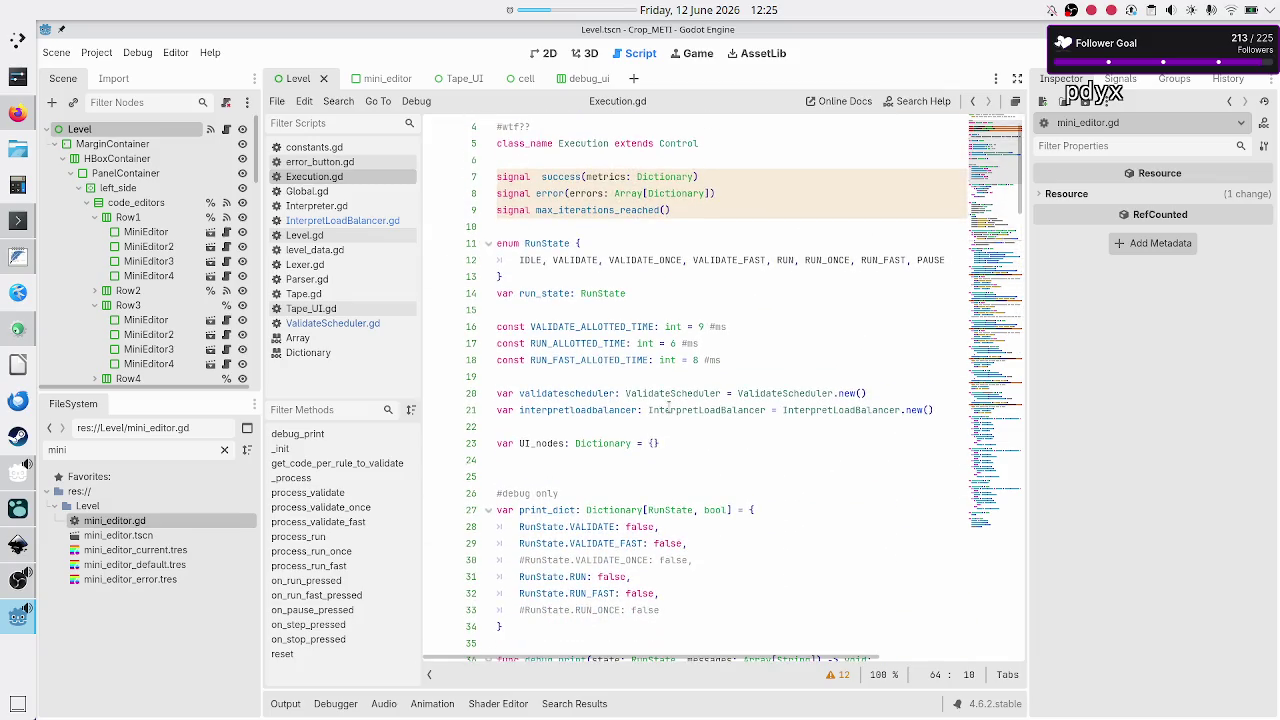
pyautogui.scroll(-15, 669, 408)
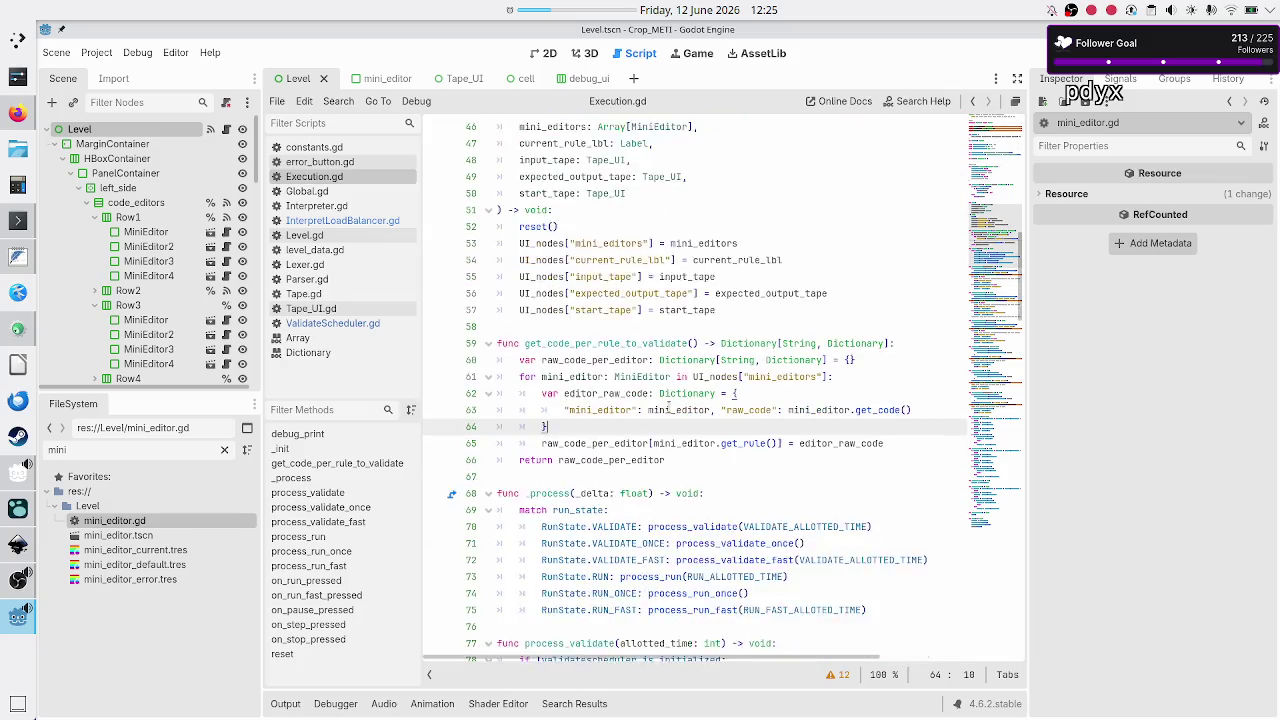
pyautogui.scroll(-14, 669, 408)
pyautogui.scroll(6, 560, 385)
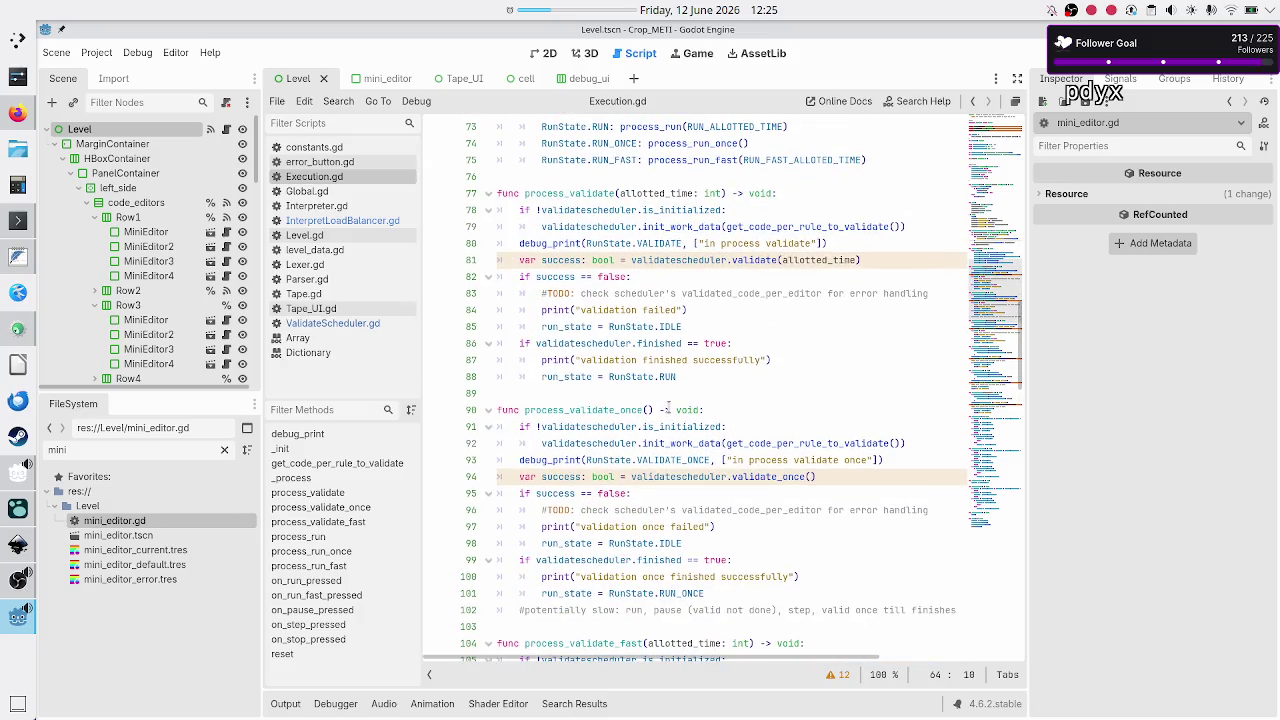
pyautogui.doubleClick(564, 262)
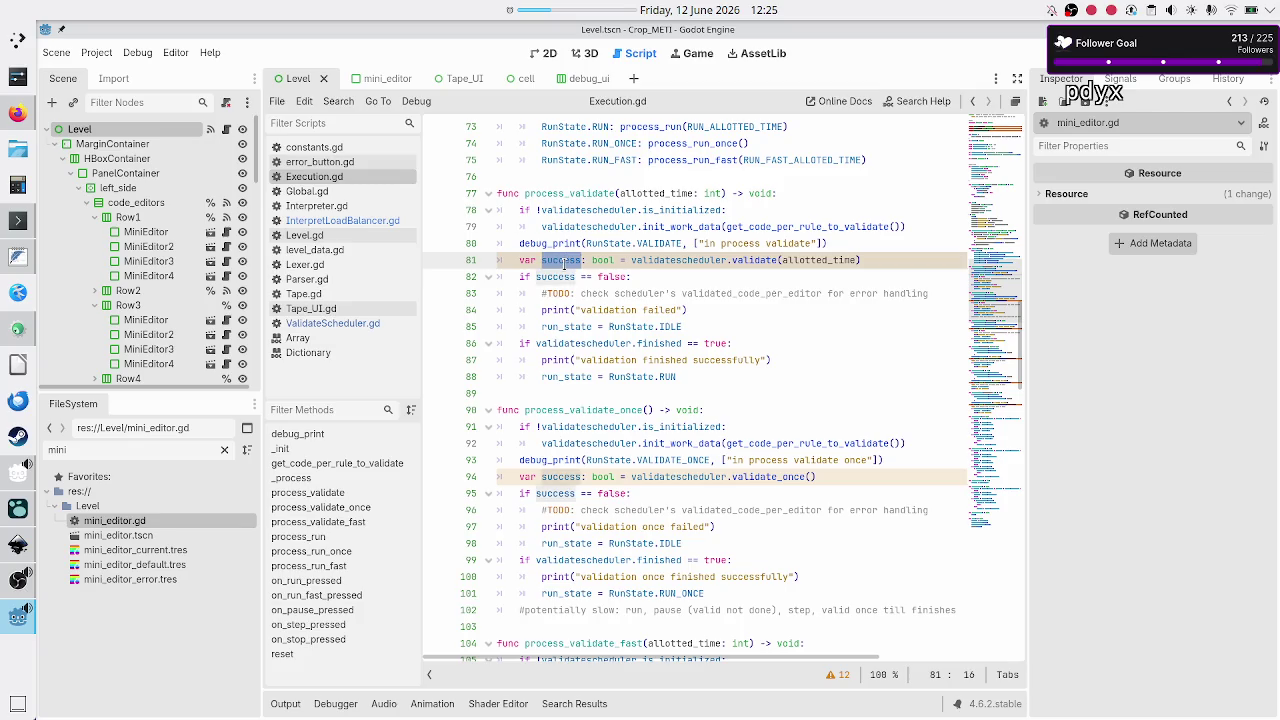
pyautogui.click(564, 262)
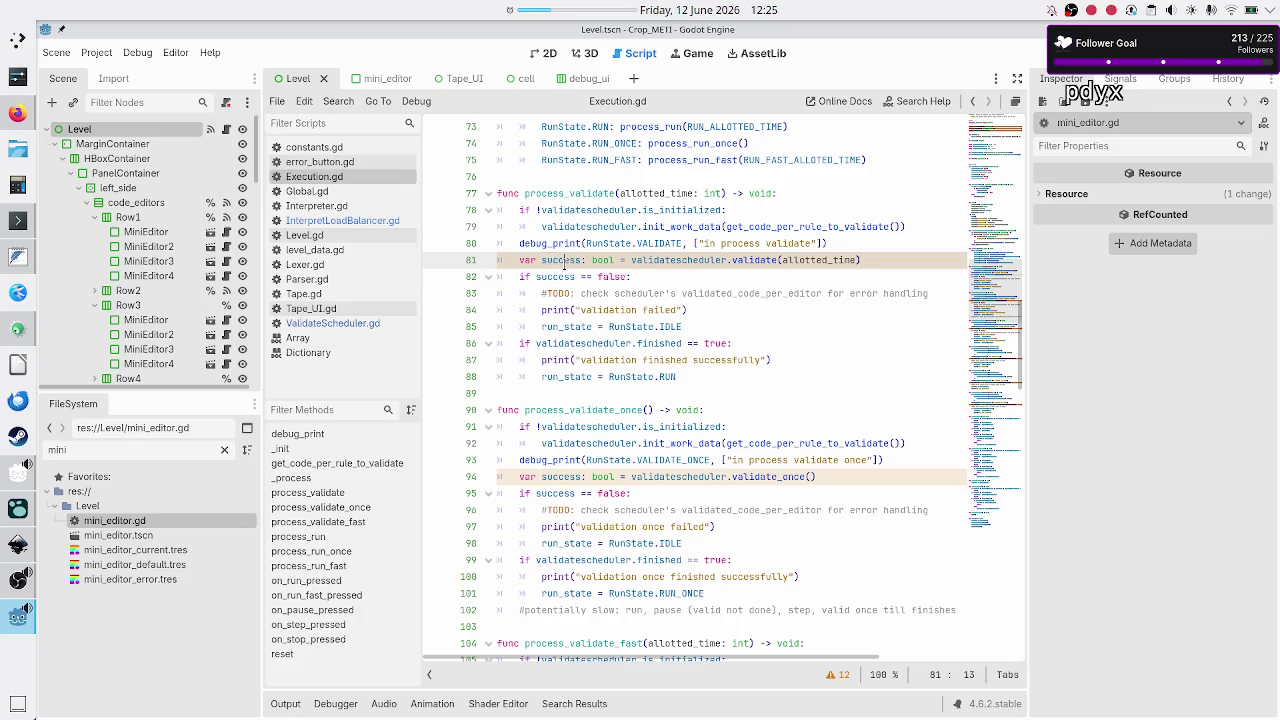
pyautogui.click(333, 705)
# - Review the debugger errors and script warnings, noting that local success shadows a signal
pyautogui.click(356, 537)
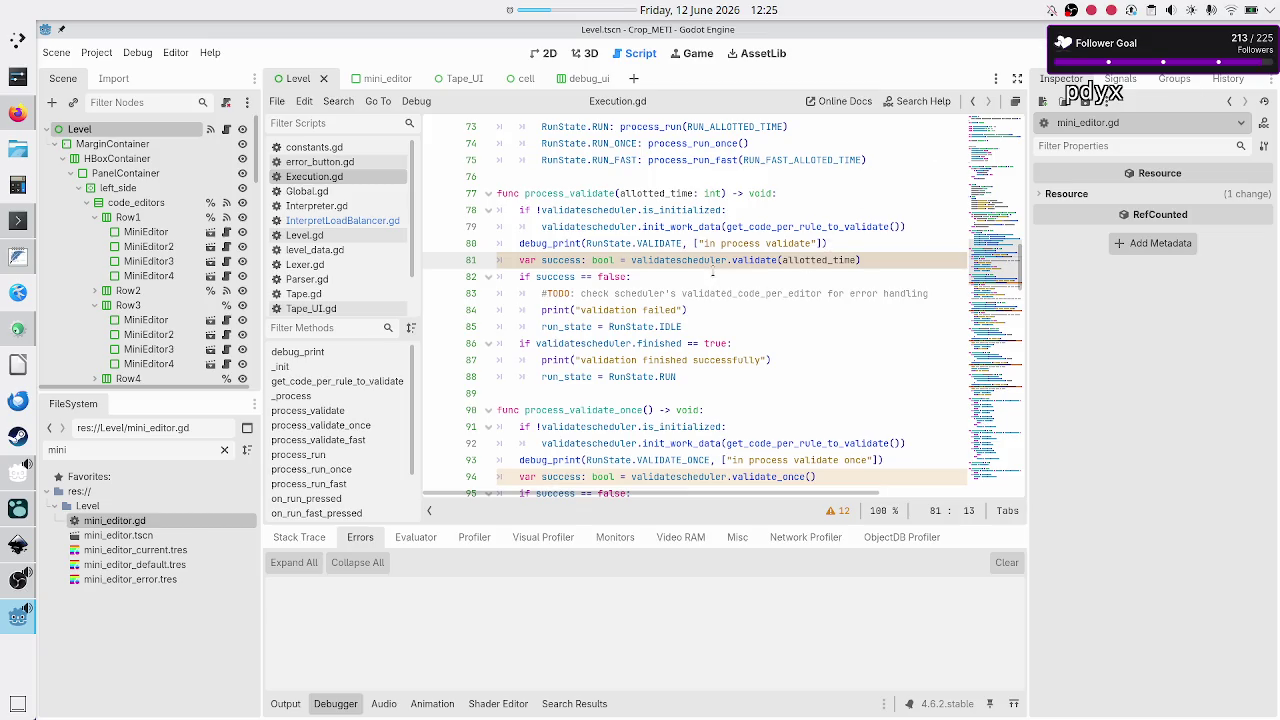
pyautogui.click(838, 511)
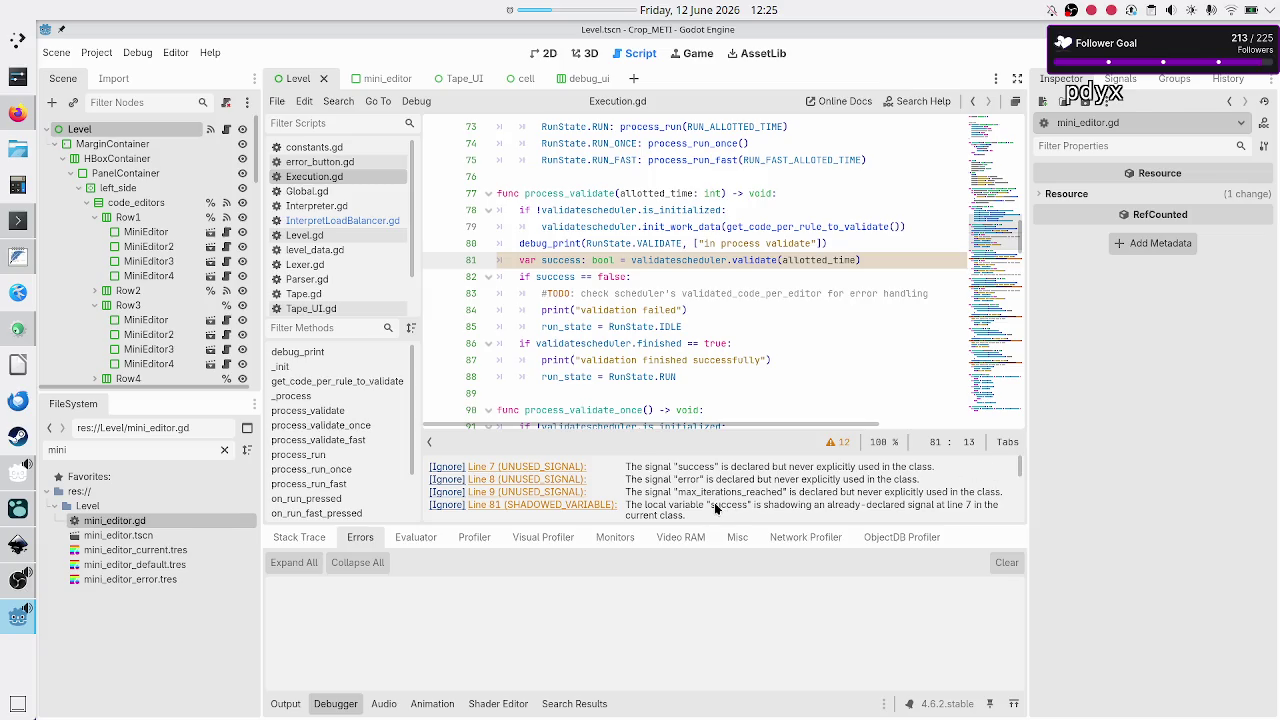
pyautogui.moveTo(714, 502); pyautogui.dragTo(800, 504)
pyautogui.click(840, 443)
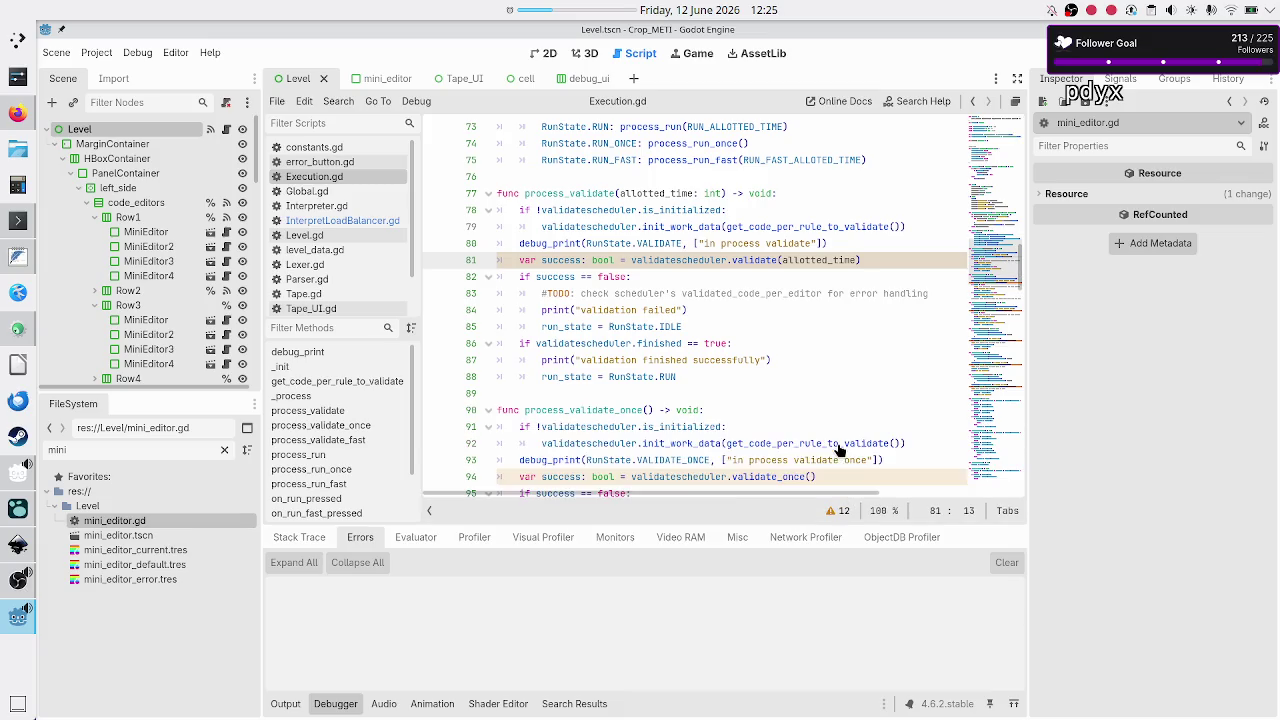
pyautogui.click(622, 279)
pyautogui.scroll(15, 580, 275)
pyautogui.scroll(4, 580, 270)
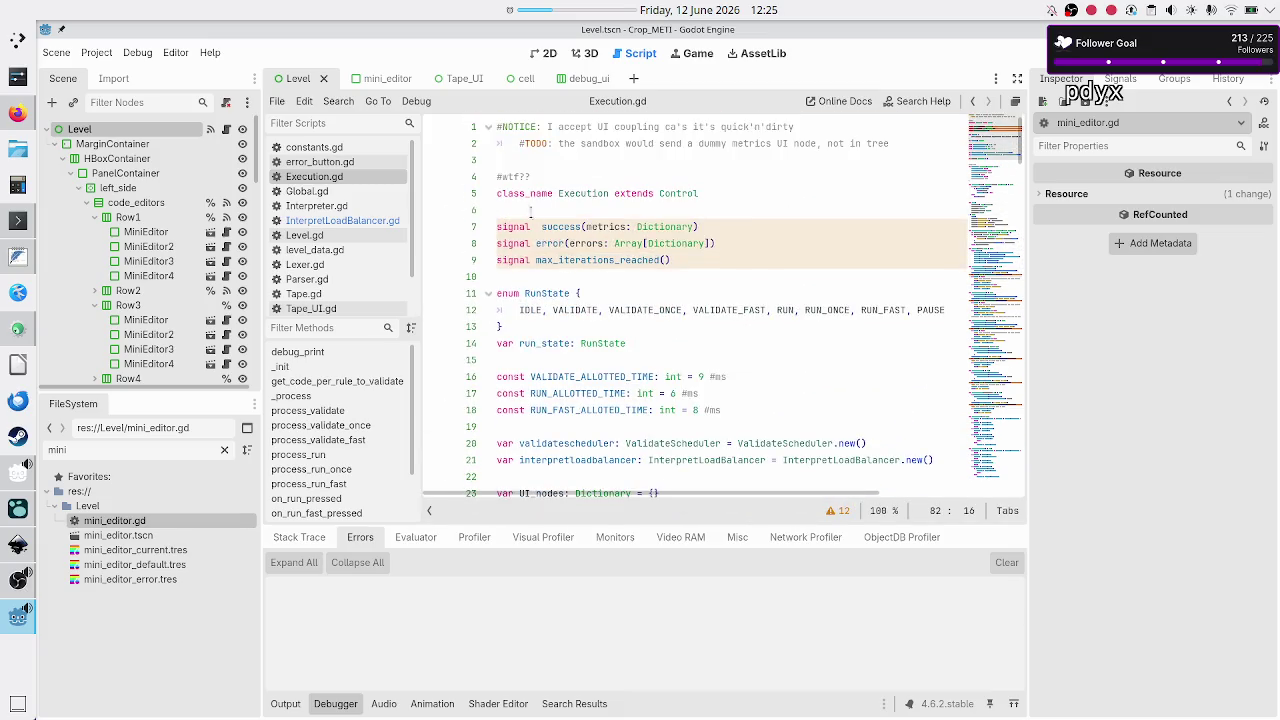
# - Rename the signals on lines 7–9 to execution_success, execution_error and execution_max_iterations_reached
pyautogui.click(557, 227)
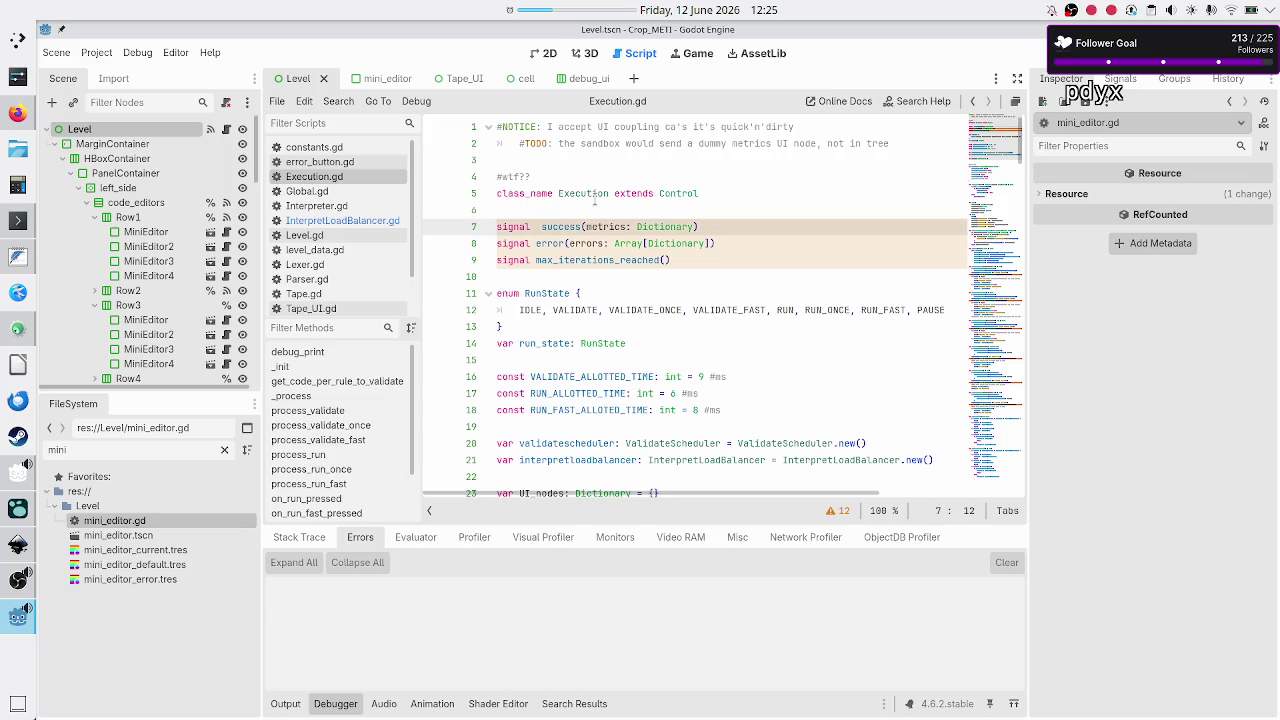
pyautogui.press('Left')
pyautogui.press('BackSpace')
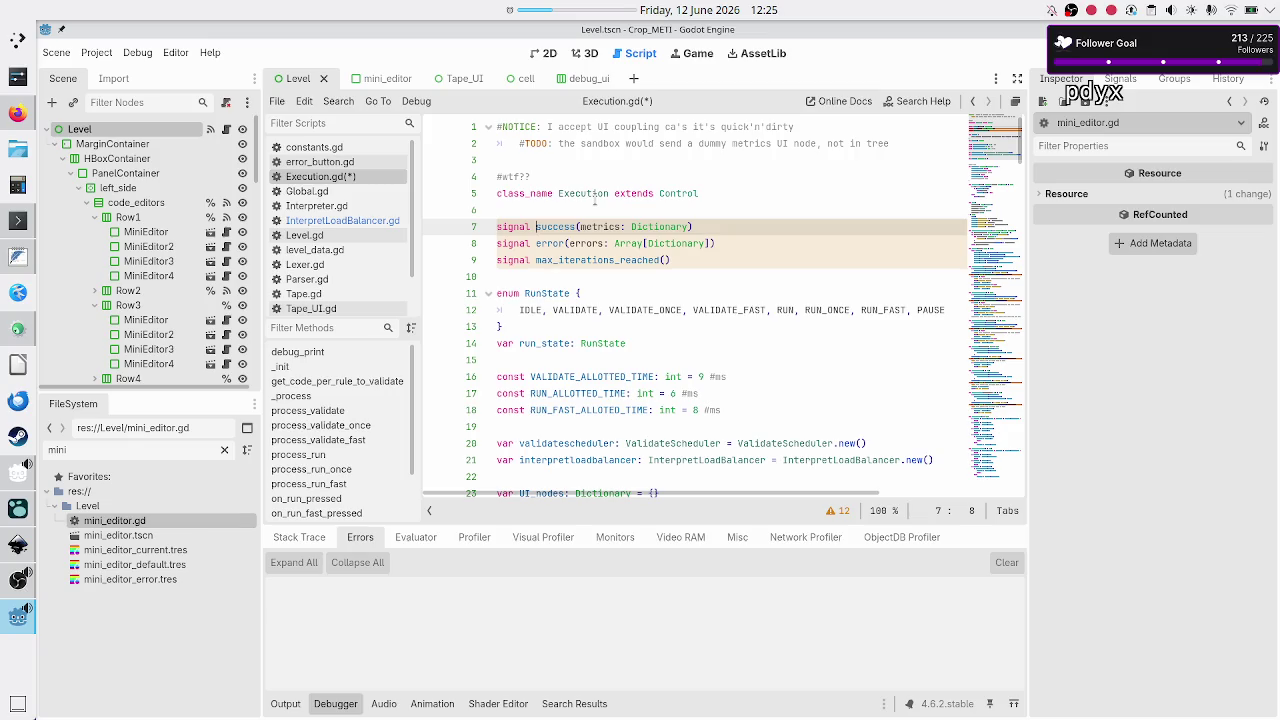
pyautogui.write('execution')
pyautogui.write('_')
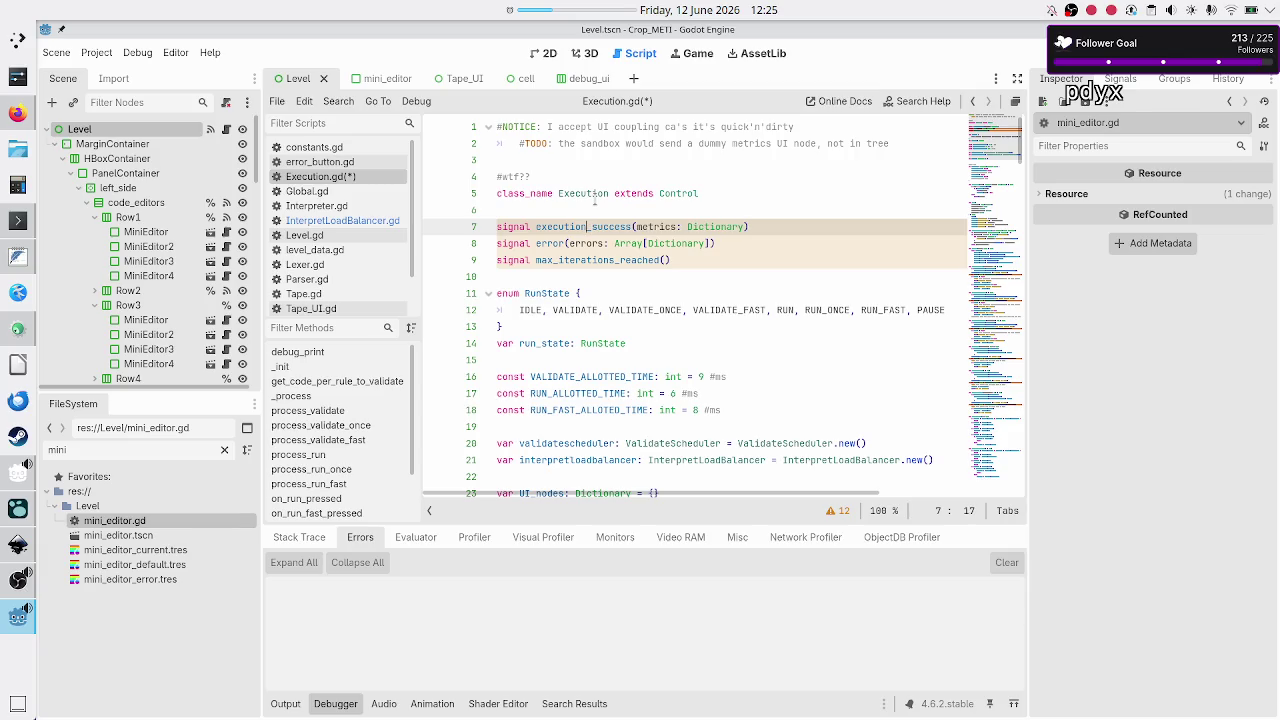
pyautogui.press('Down')
pyautogui.write('execu')
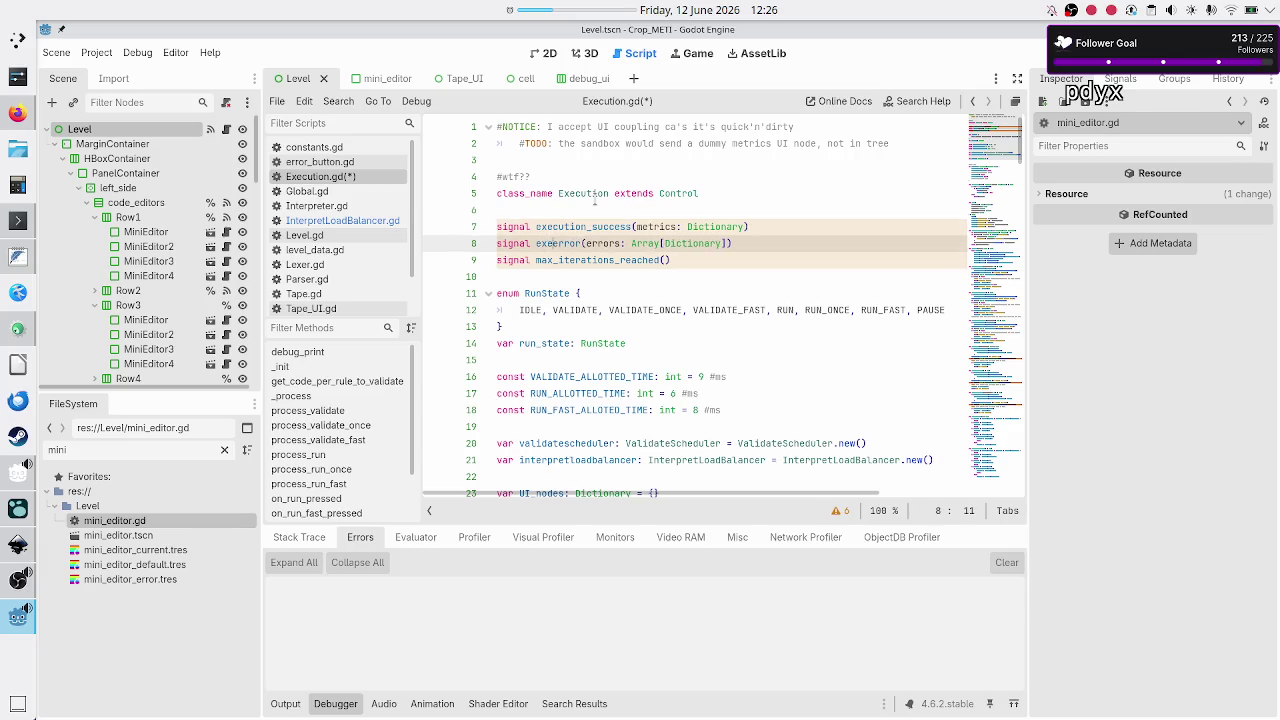
pyautogui.write('tion_')
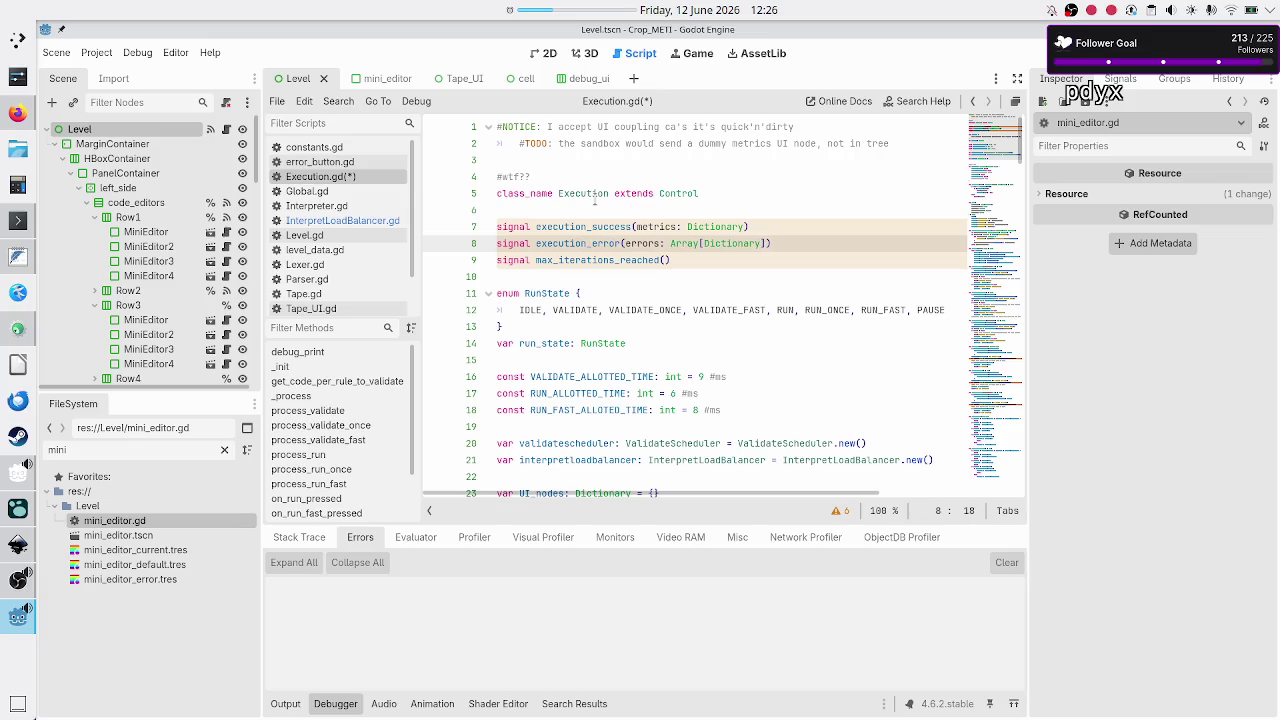
pyautogui.press('Down')
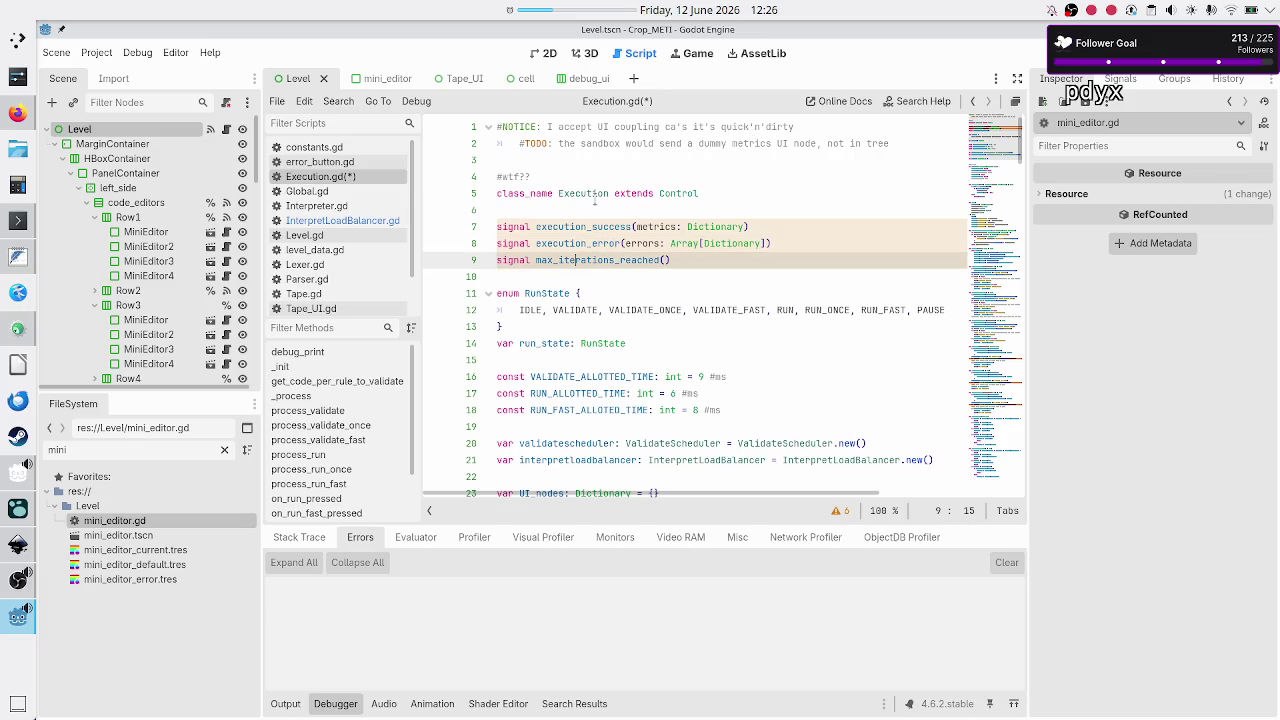
pyautogui.press('Left')
pyautogui.press('Left')
pyautogui.press('Left')
pyautogui.write('executi')
pyautogui.write('_')
pyautogui.press('Down')
pyautogui.press('Down')
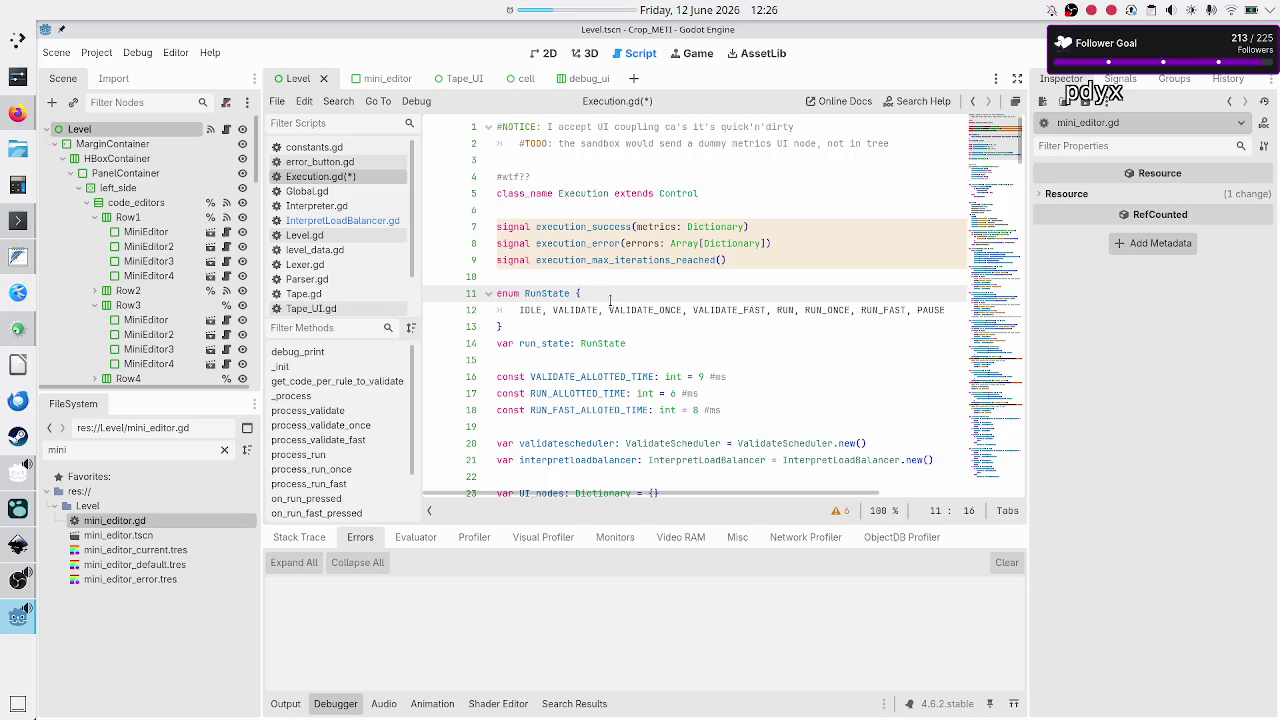
# - Check the local success variable on line 94 and save Execution.gd
pyautogui.scroll(-8, 618, 400)
pyautogui.scroll(-10, 618, 400)
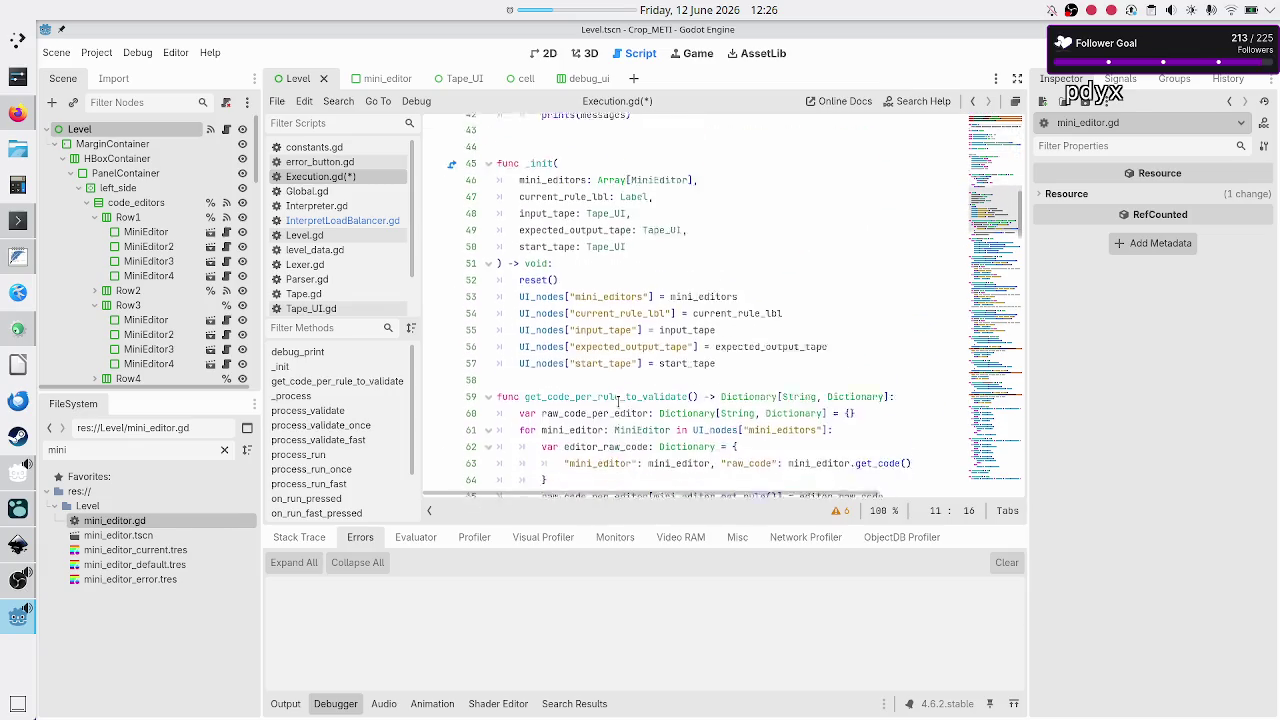
pyautogui.scroll(-9, 618, 400)
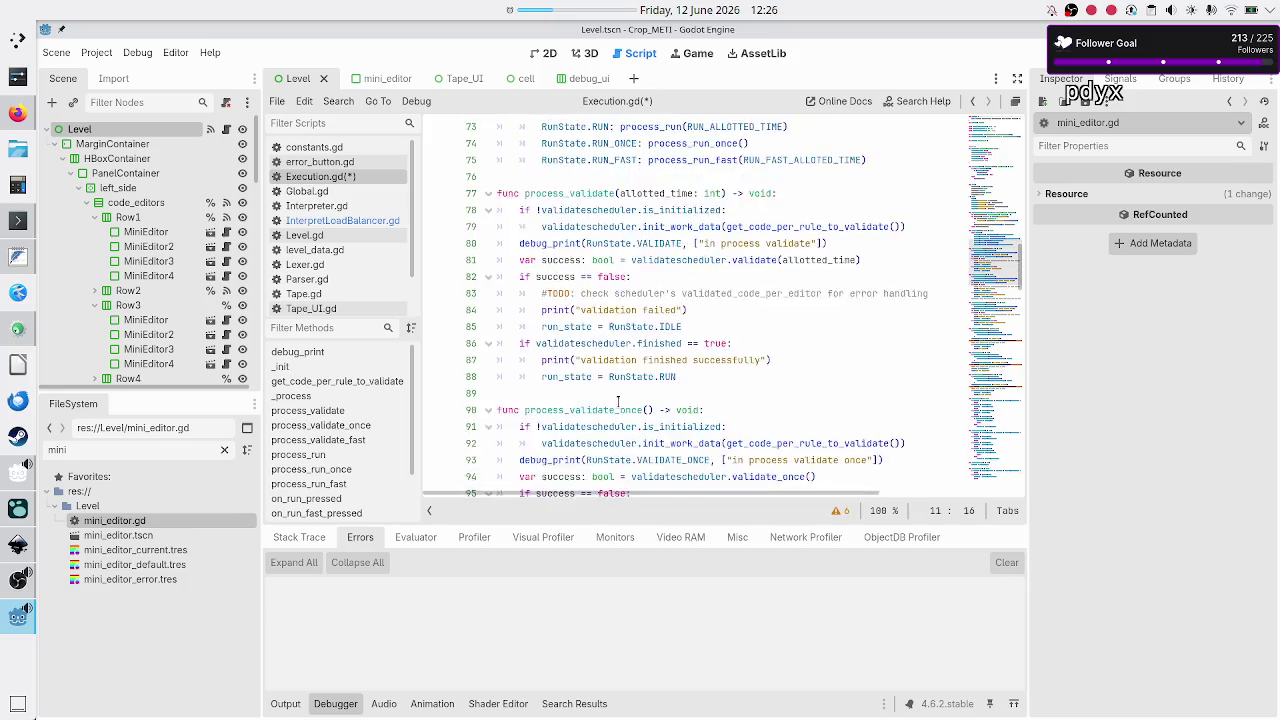
pyautogui.scroll(-1, 619, 399)
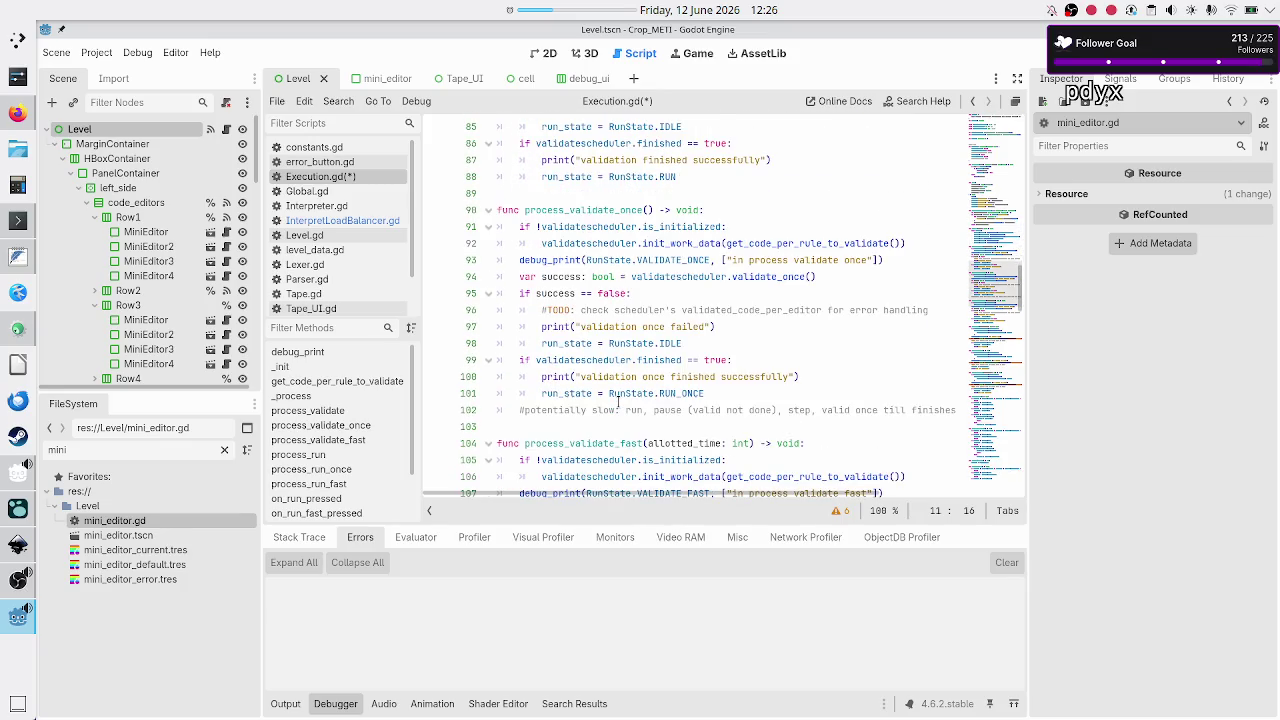
pyautogui.doubleClick(560, 276)
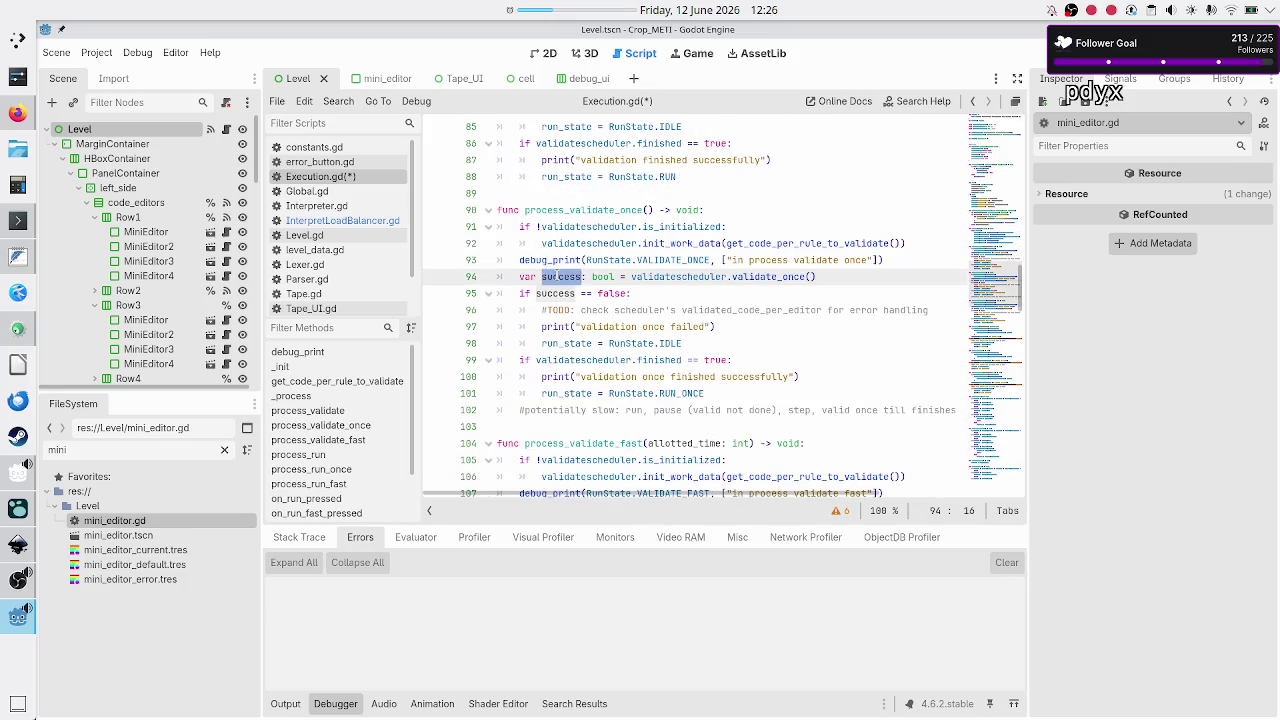
pyautogui.click(659, 294)
pyautogui.hotkey('ctrl', 's')
pyautogui.scroll(20, 659, 297)
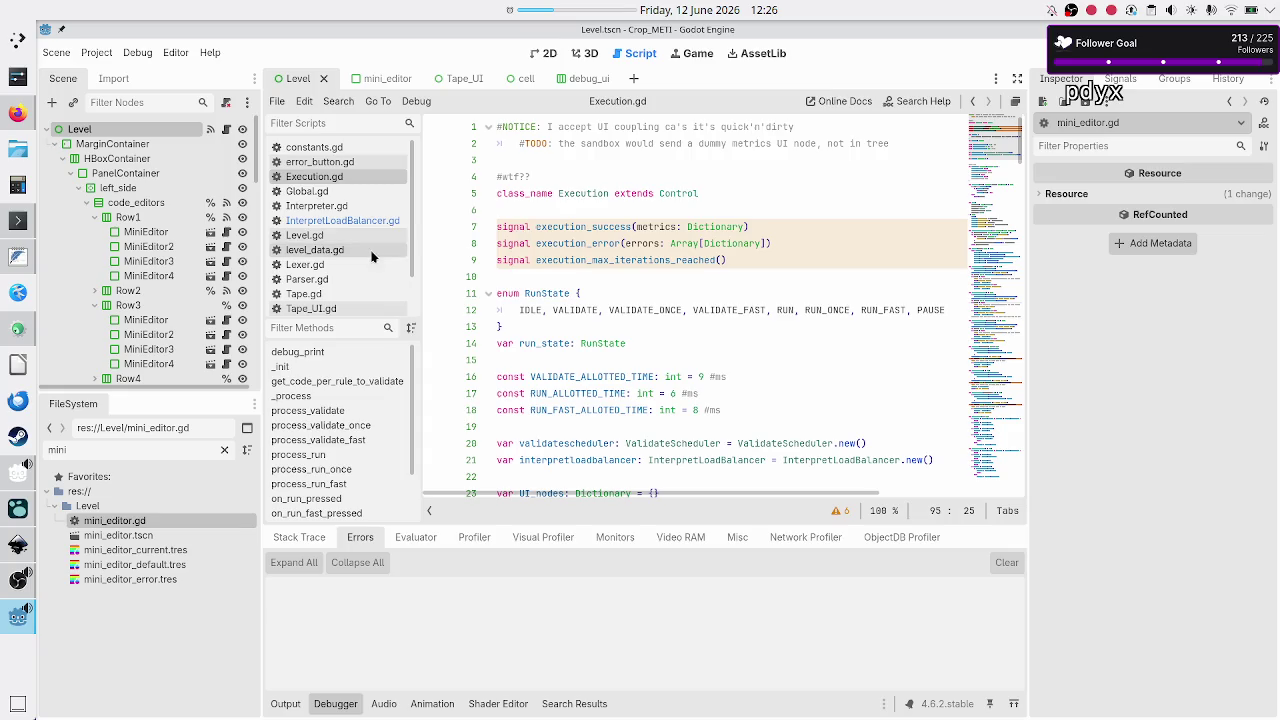
pyautogui.click(336, 236)
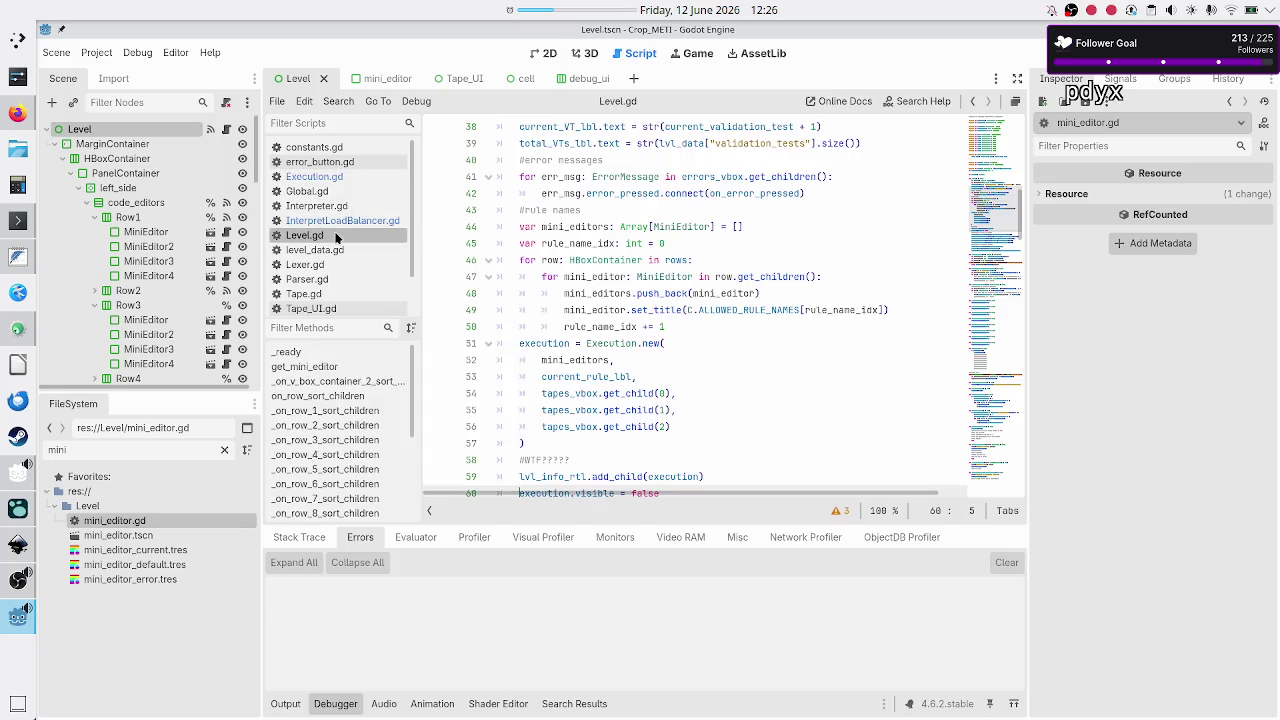
pyautogui.scroll(15, 575, 251)
pyautogui.scroll(-11, 576, 253)
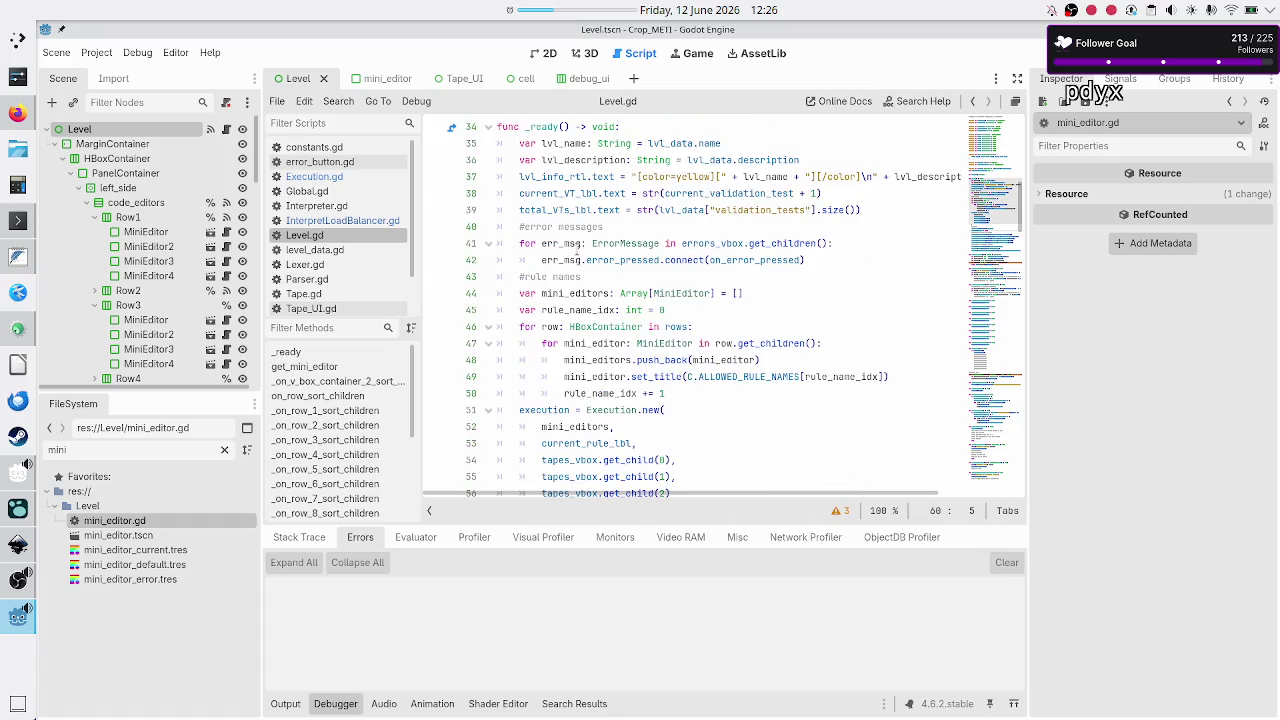
pyautogui.scroll(-5, 587, 322)
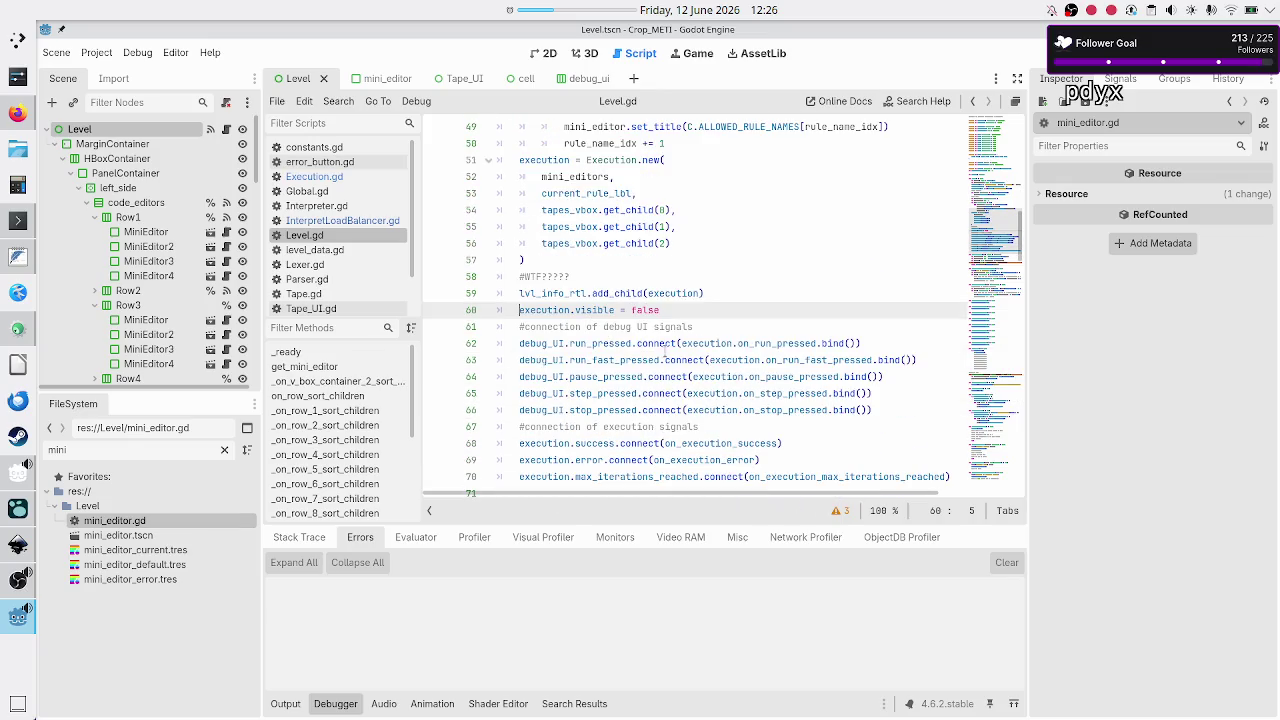
pyautogui.doubleClick(605, 343)
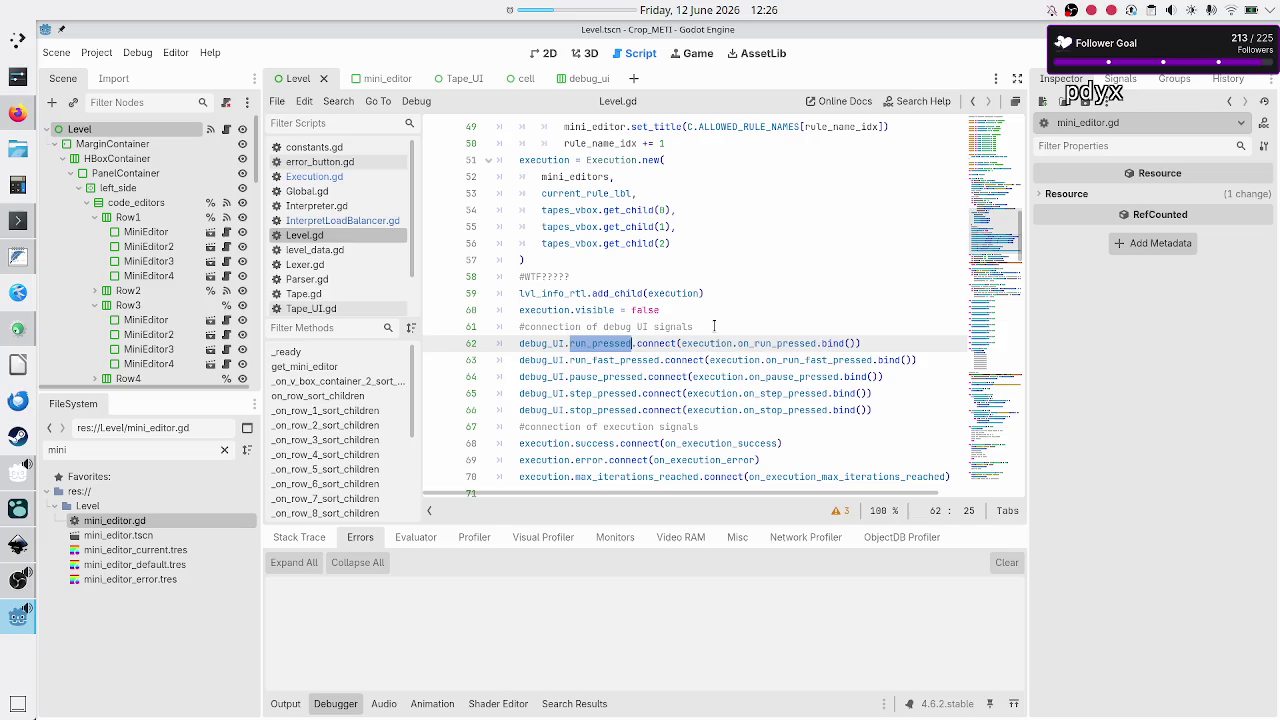
pyautogui.scroll(-2, 609, 394)
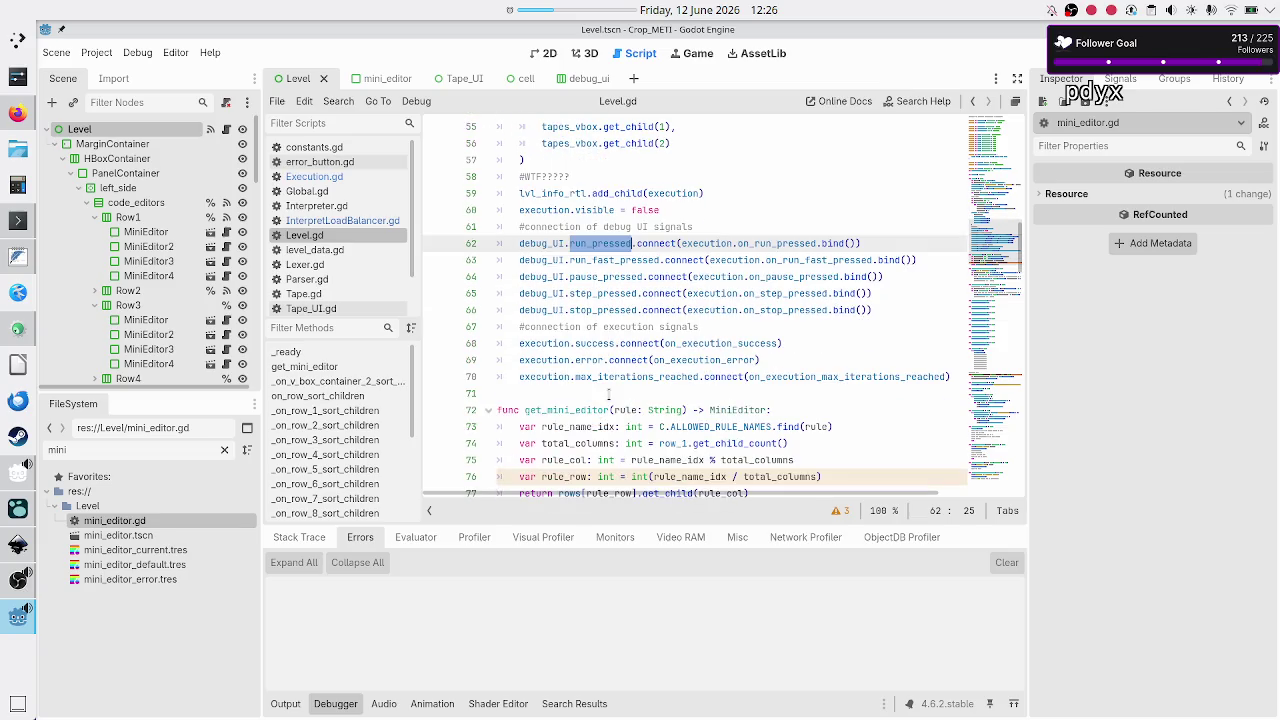
pyautogui.doubleClick(593, 343)
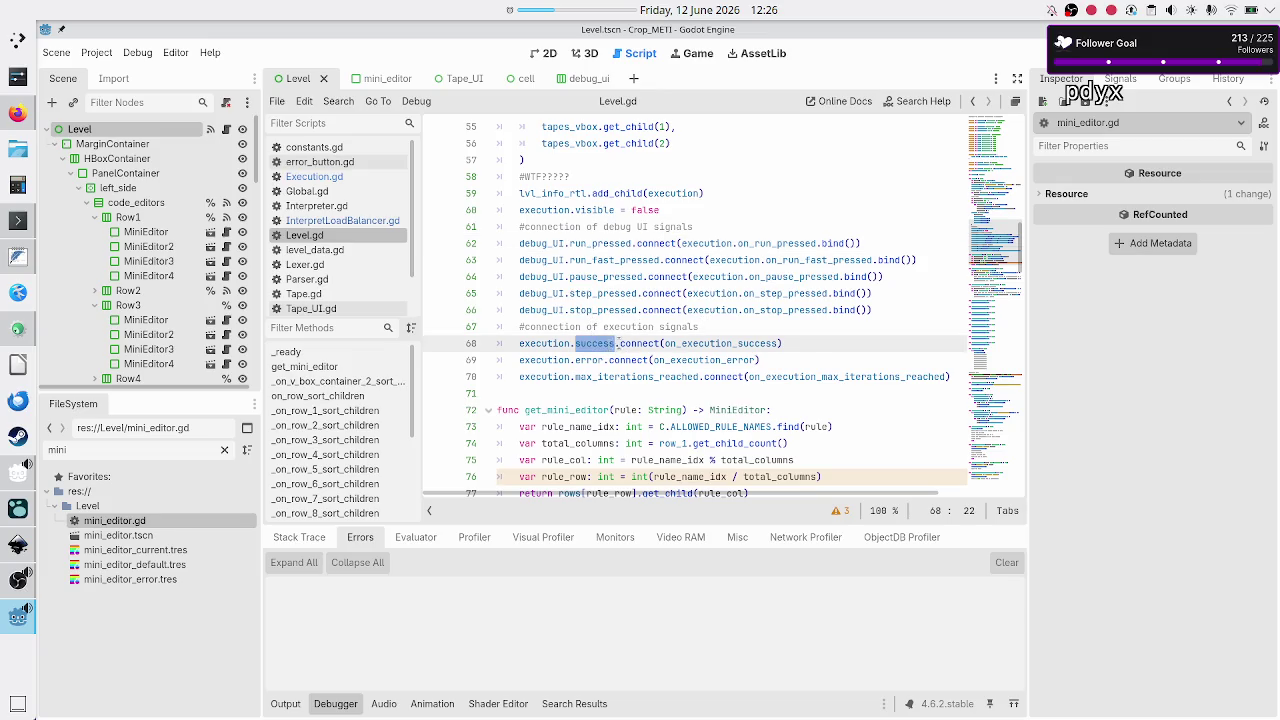
pyautogui.click(609, 343)
pyautogui.doubleClick(600, 343)
pyautogui.doubleClick(550, 343)
pyautogui.scroll(7, 647, 239)
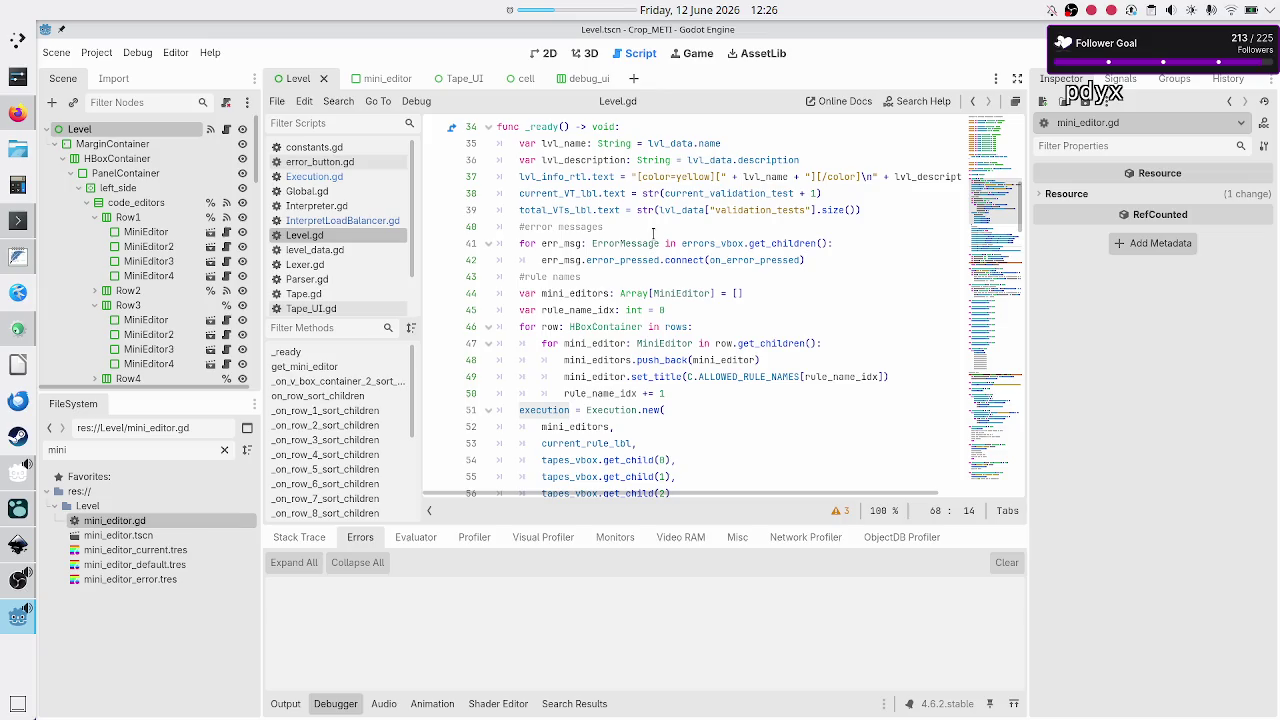
pyautogui.doubleClick(616, 409)
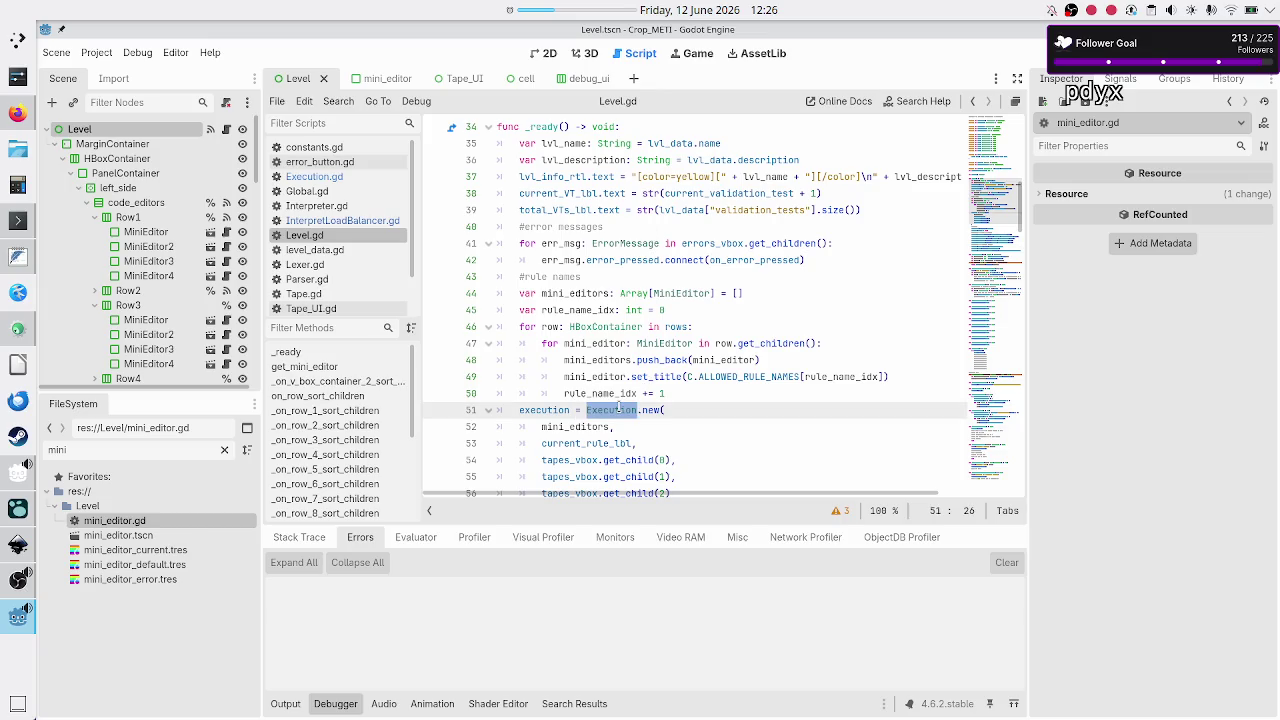
pyautogui.scroll(-7, 610, 402)
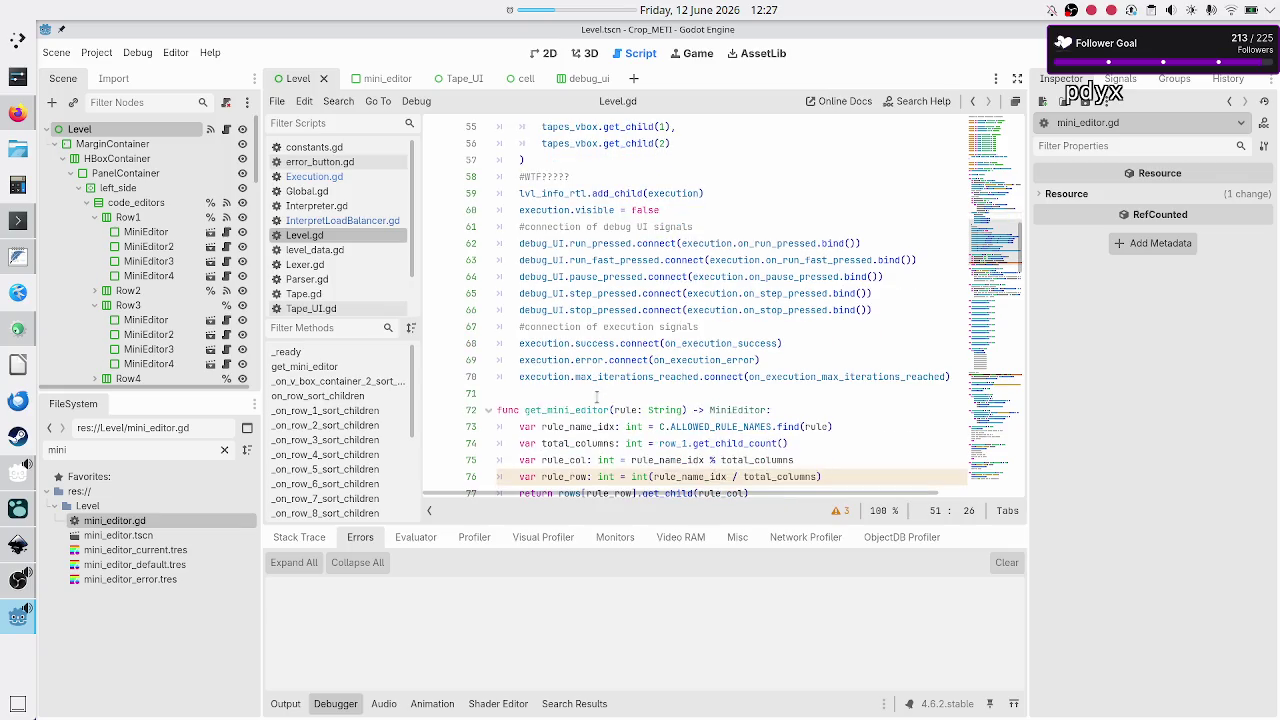
pyautogui.doubleClick(603, 343)
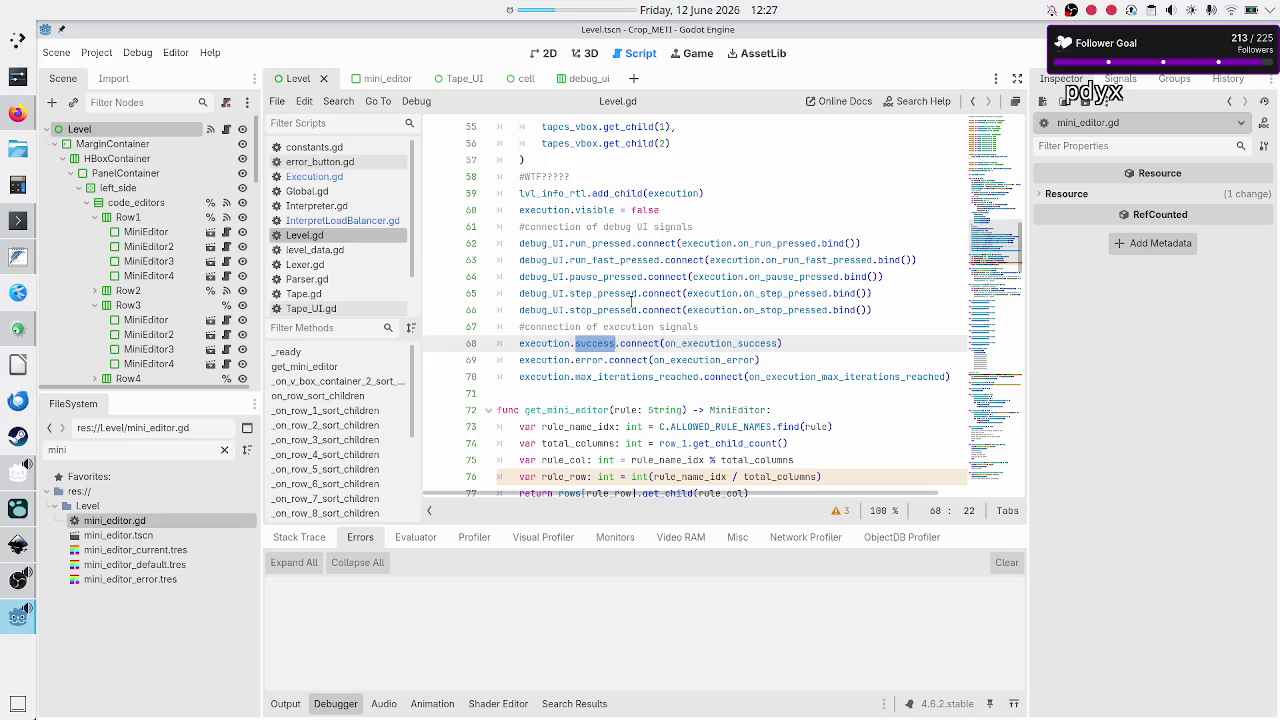
pyautogui.scroll(2, 631, 303)
pyautogui.scroll(1, 631, 302)
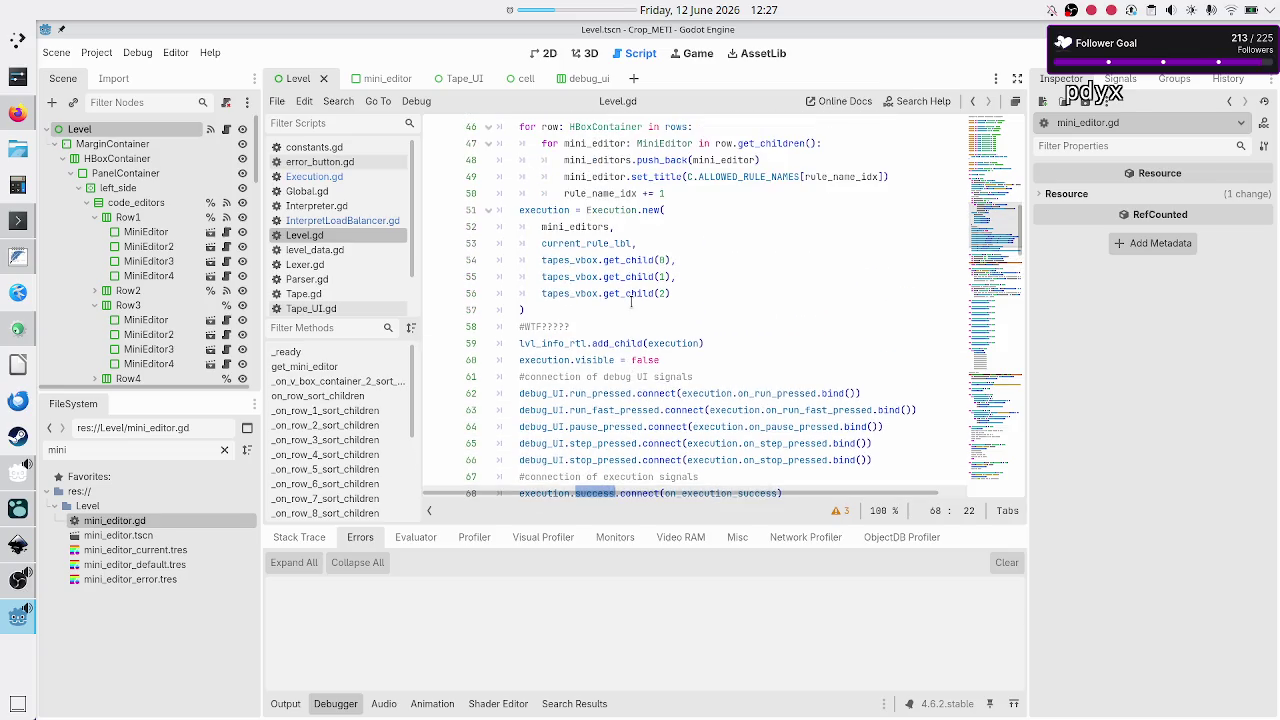
pyautogui.doubleClick(605, 210)
pyautogui.scroll(11, 605, 210)
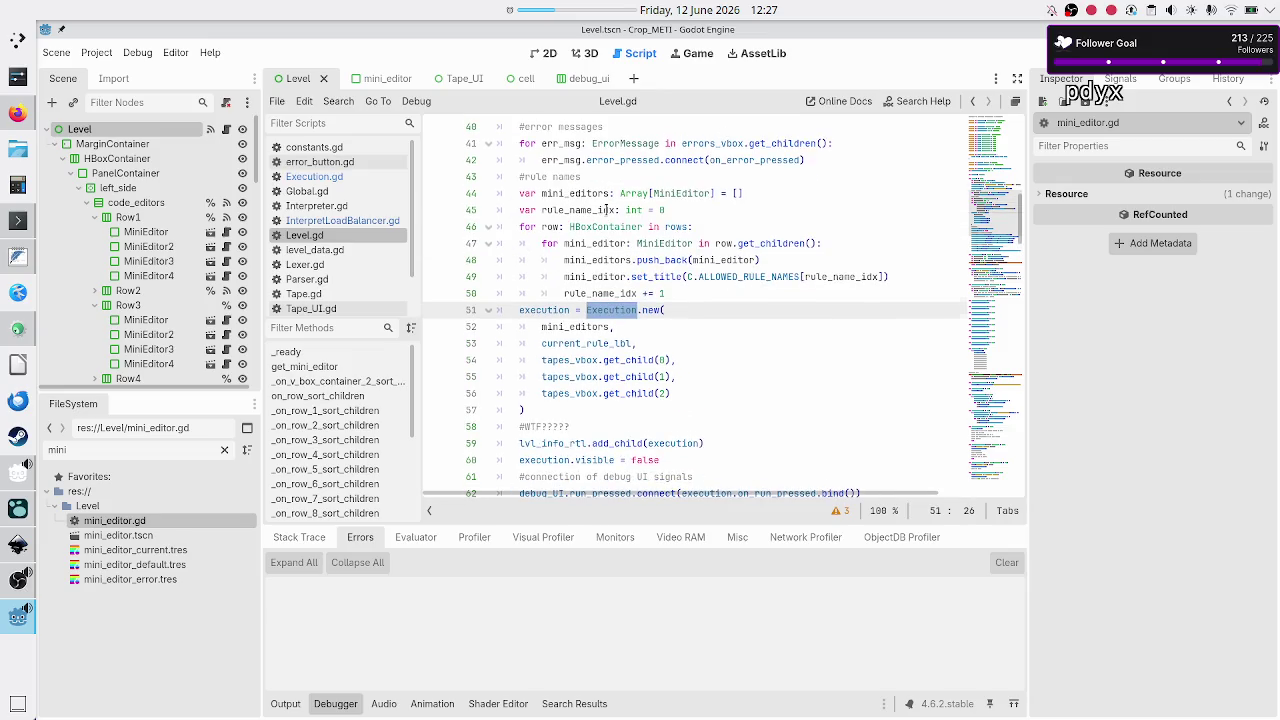
pyautogui.scroll(-1, 605, 210)
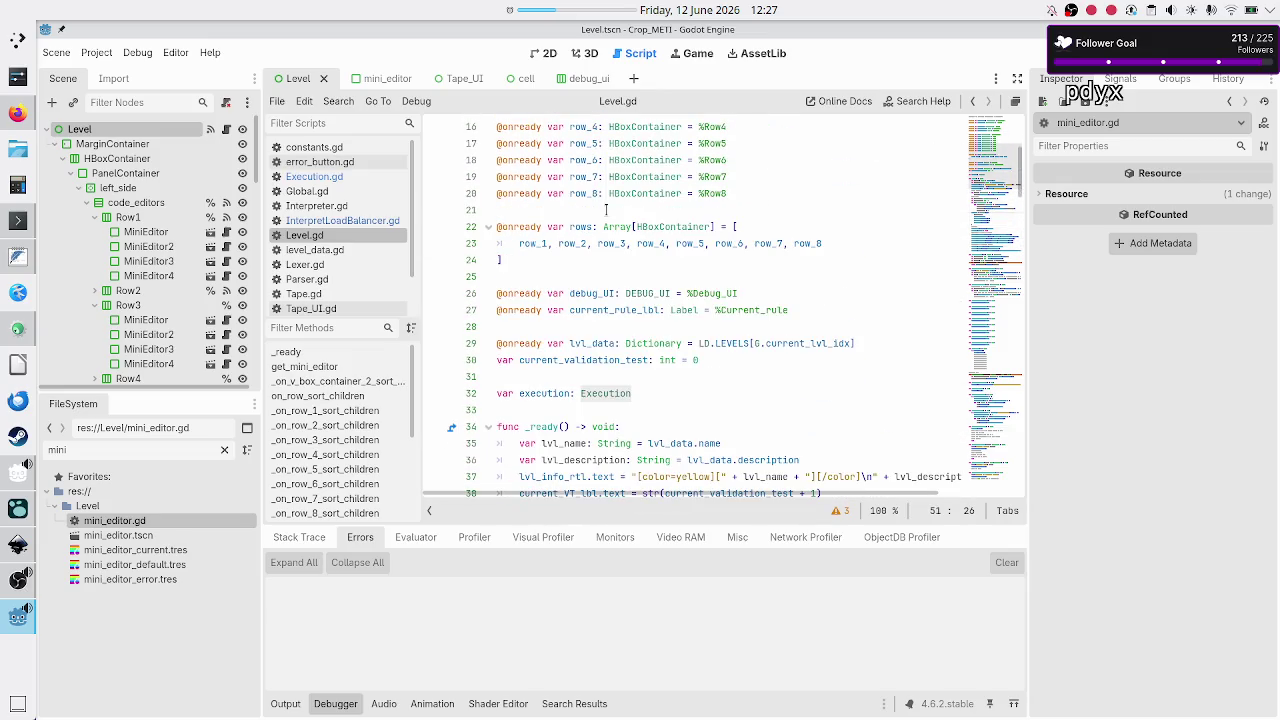
pyautogui.doubleClick(606, 394)
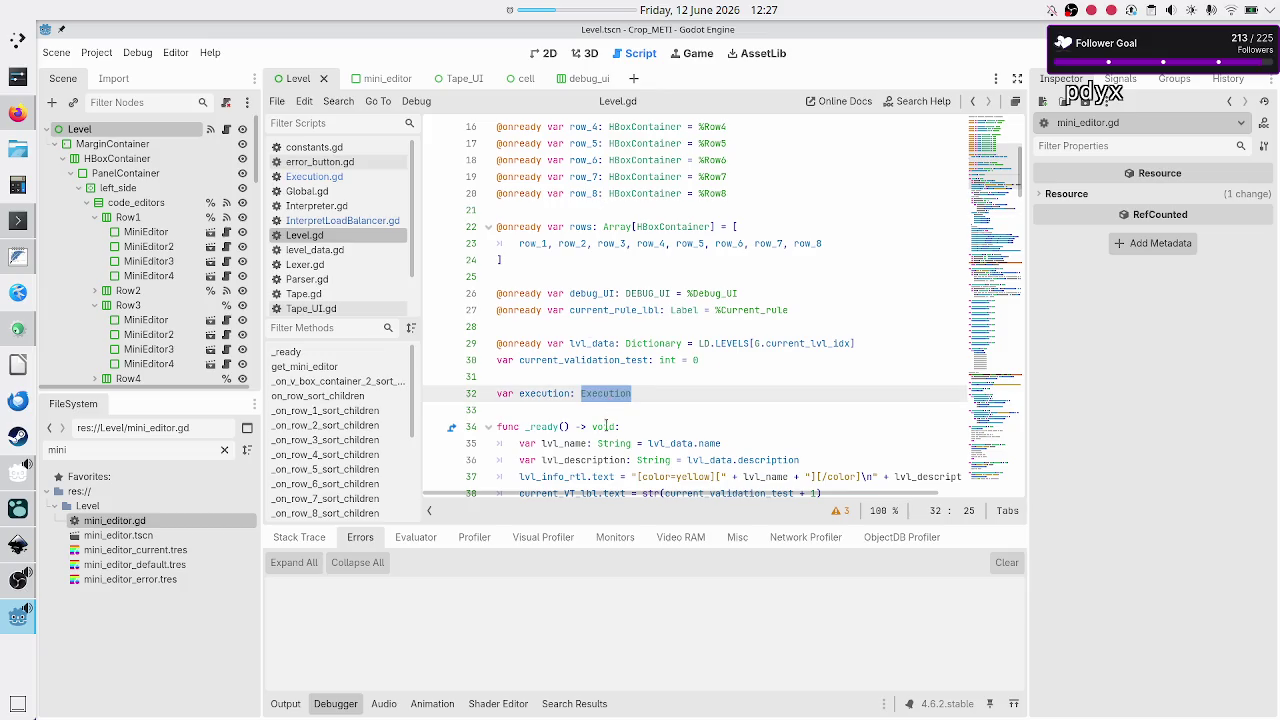
pyautogui.scroll(-7, 605, 442)
pyautogui.scroll(-8, 606, 437)
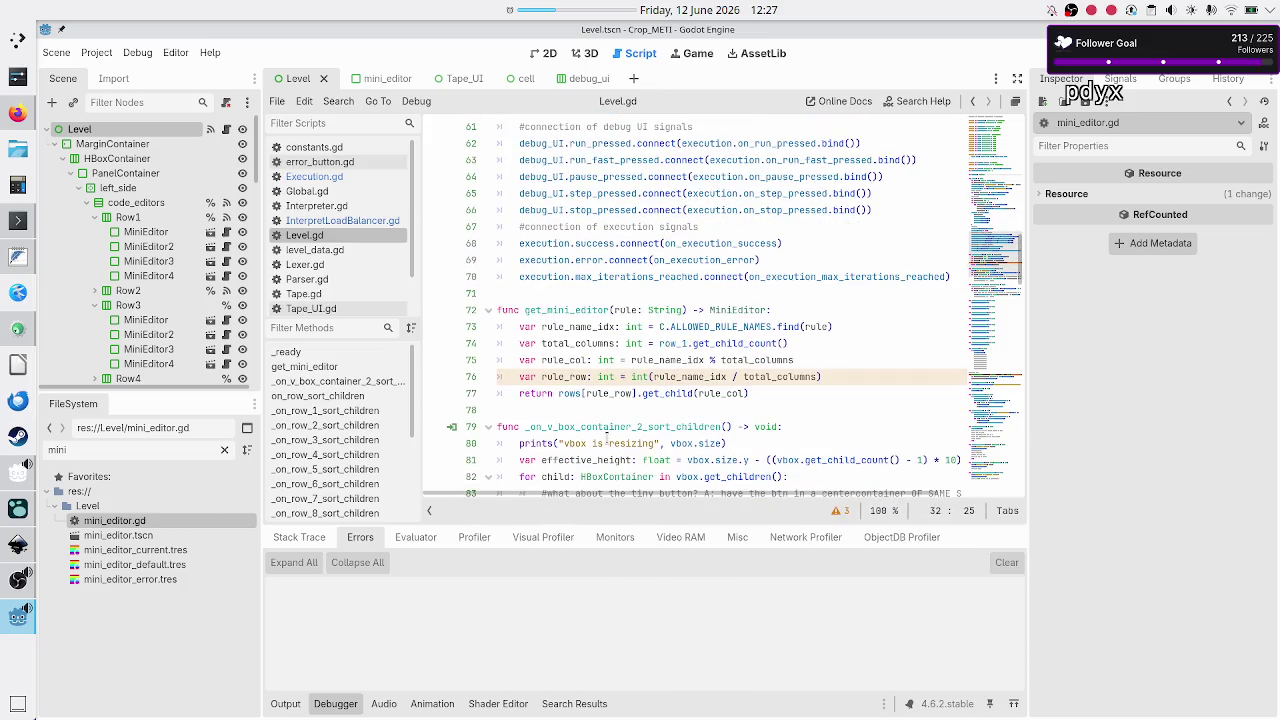
pyautogui.scroll(1, 606, 440)
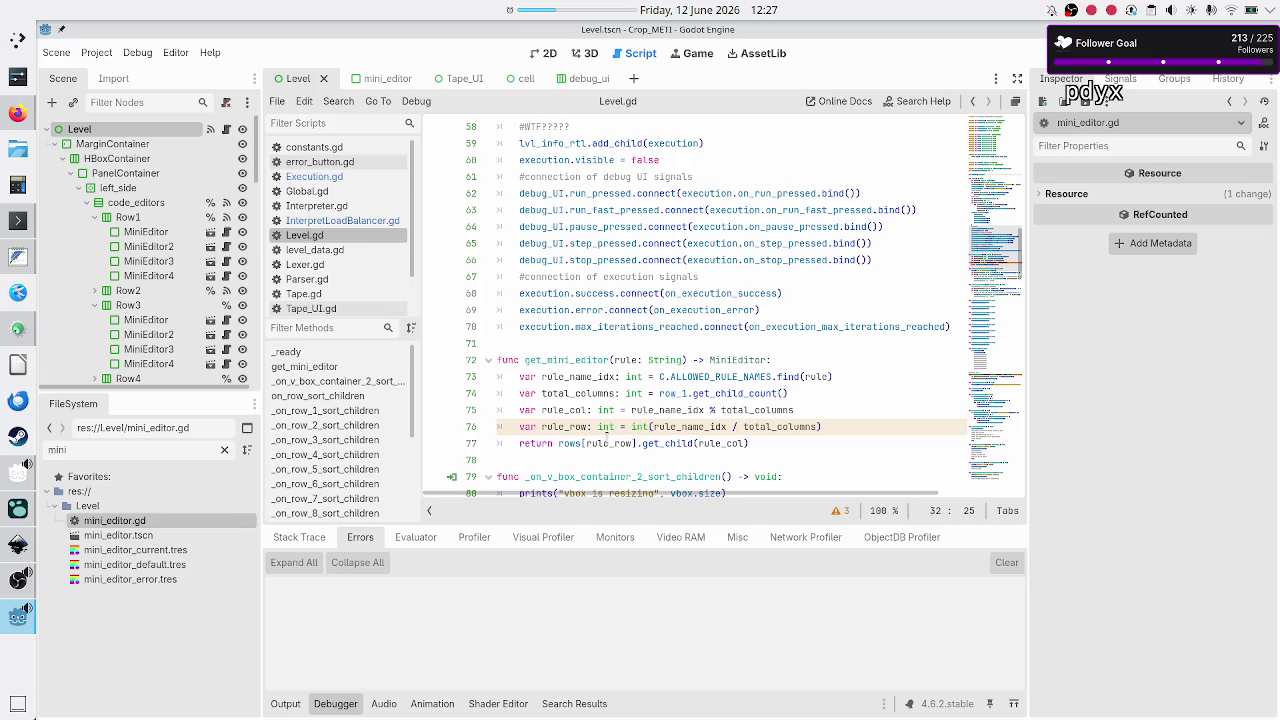
pyautogui.doubleClick(591, 295)
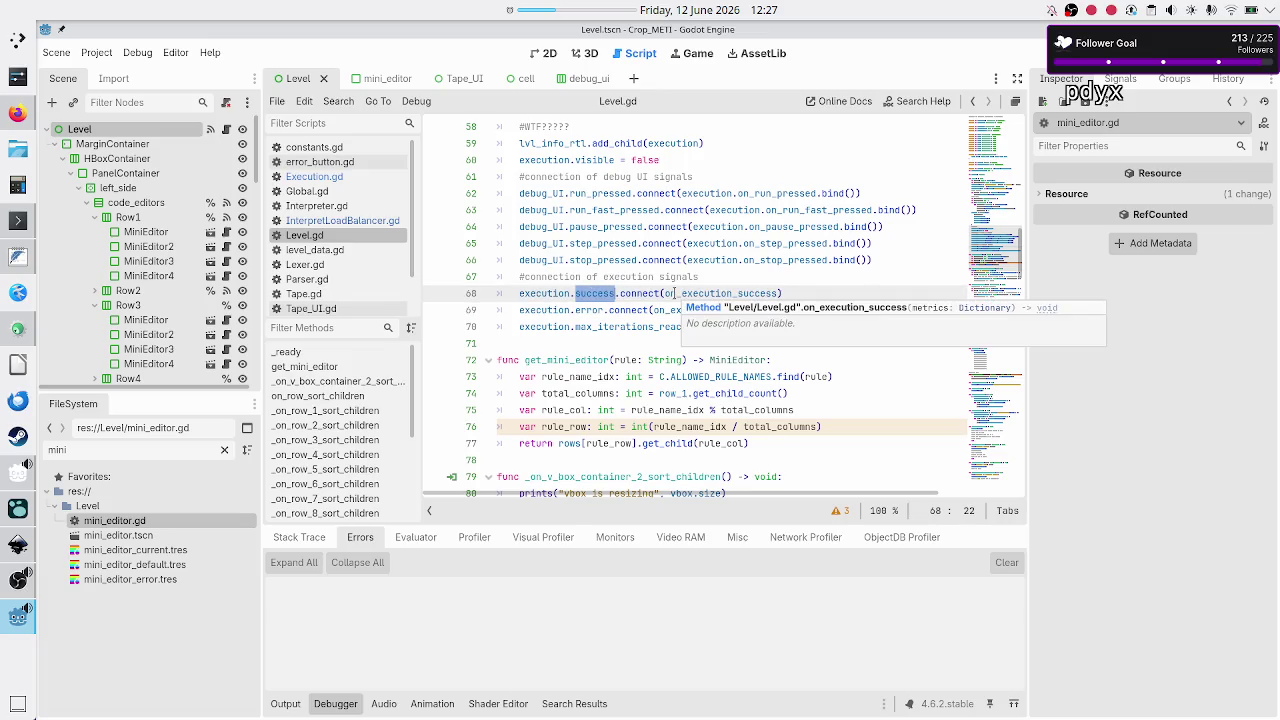
# - In Level.gd, connect execution_success, execution_error and execution_max_iterations_reached instead of the old signal names
pyautogui.press('Escape')
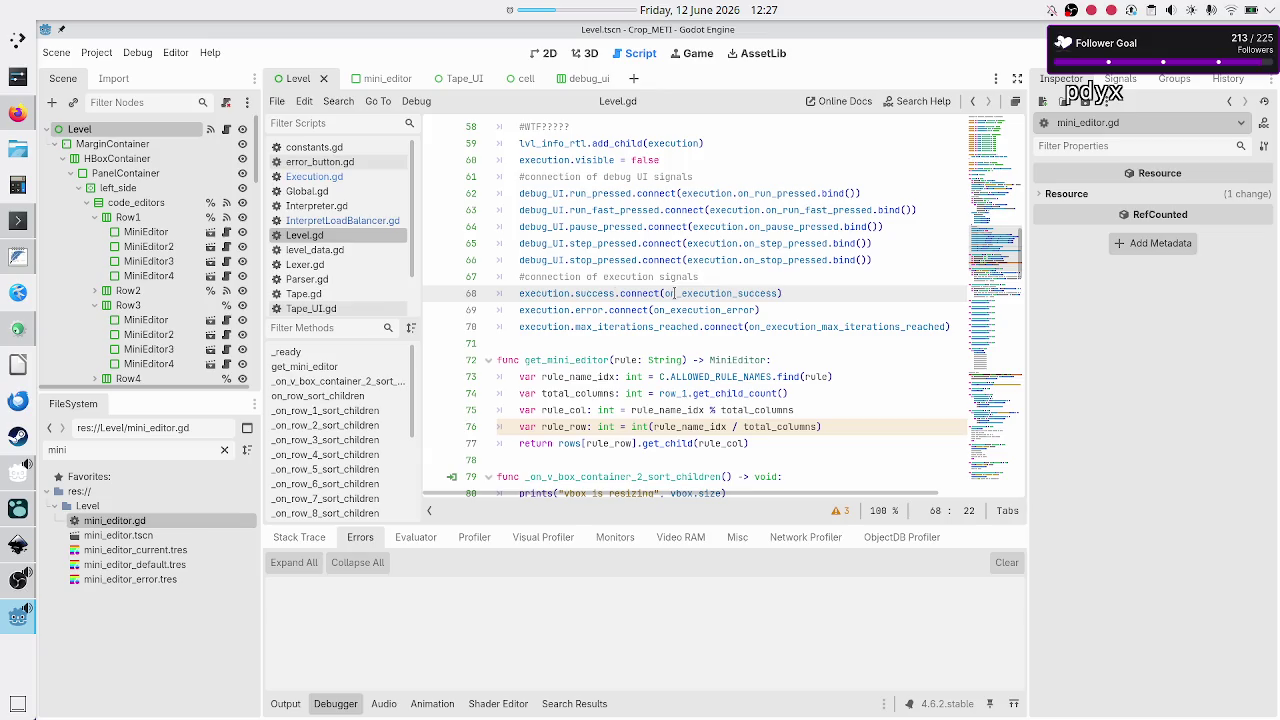
pyautogui.press('BackSpace')
pyautogui.press('BackSpace')
pyautogui.press('BackSpace')
pyautogui.write('exec')
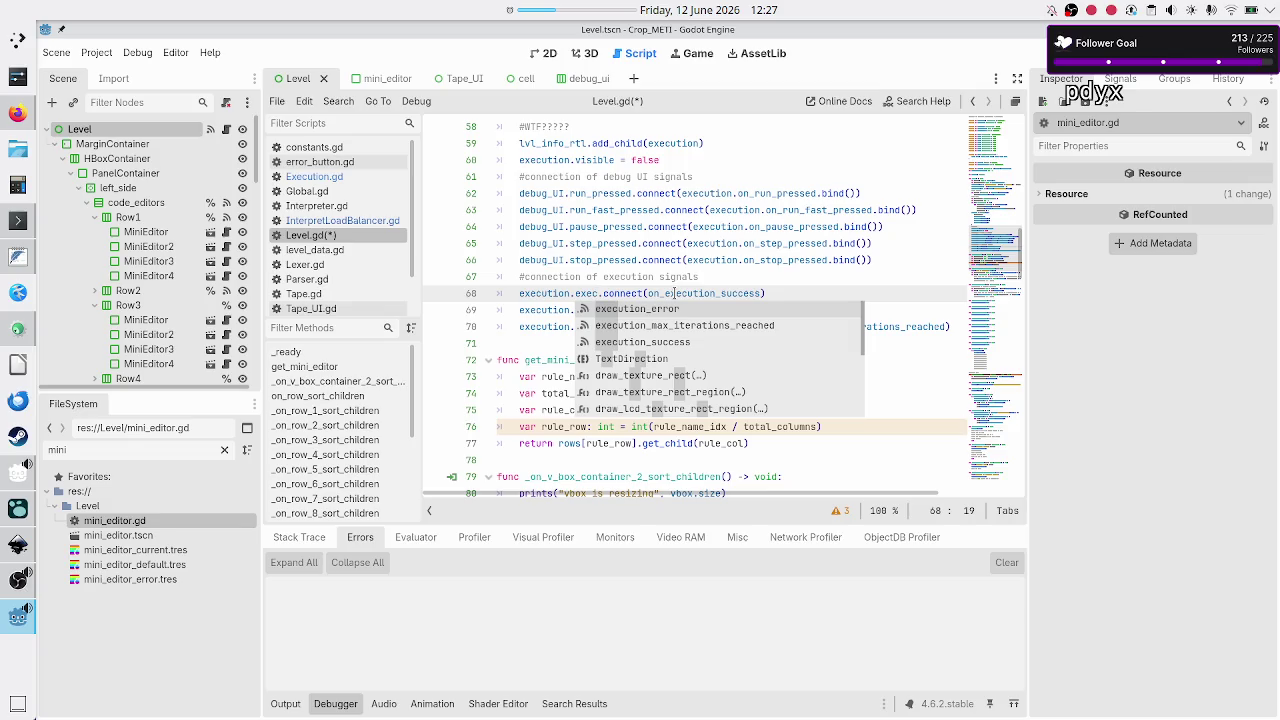
pyautogui.press('Down')
pyautogui.press('Down')
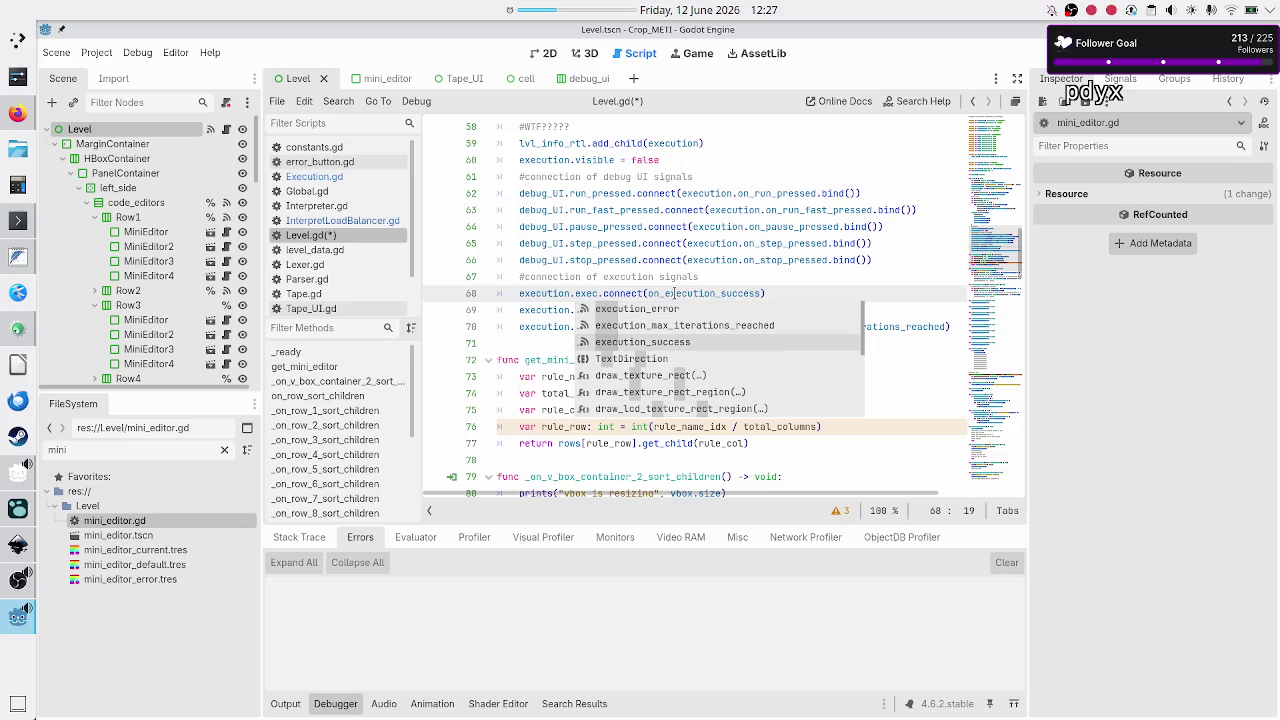
pyautogui.press('Return')
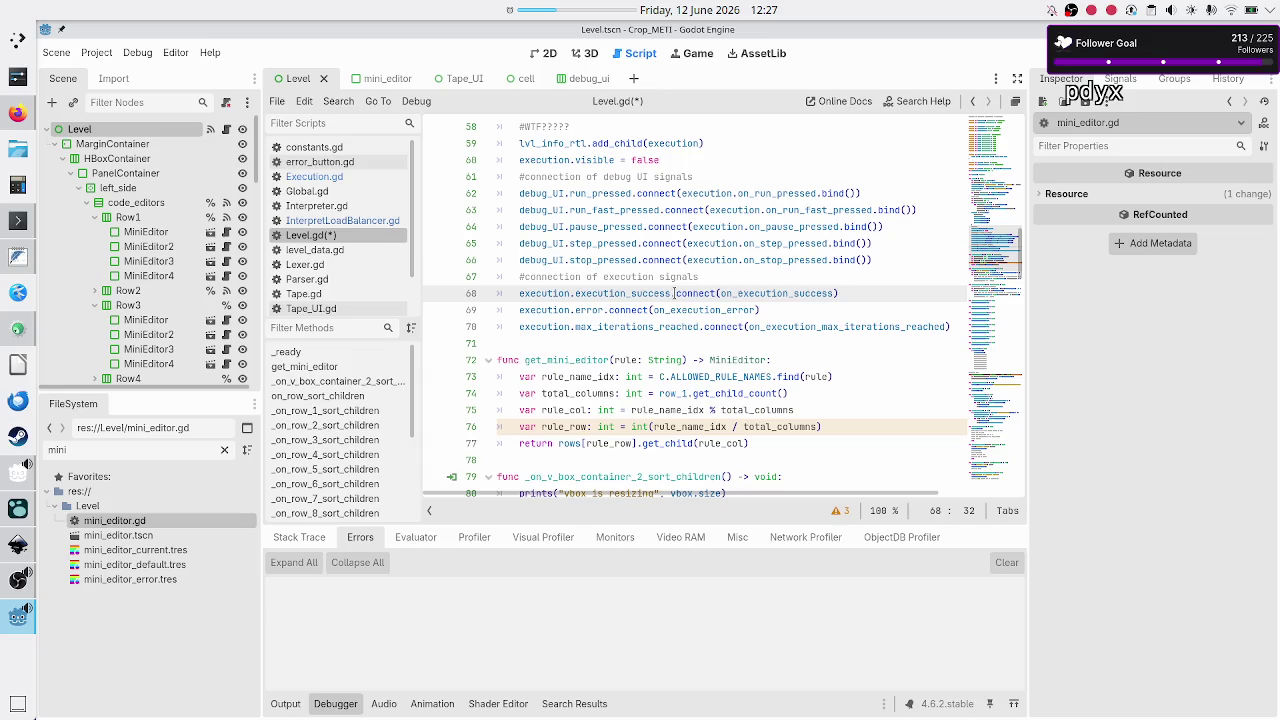
pyautogui.press('Down')
pyautogui.press('Left')
pyautogui.press('Left')
pyautogui.press('Left')
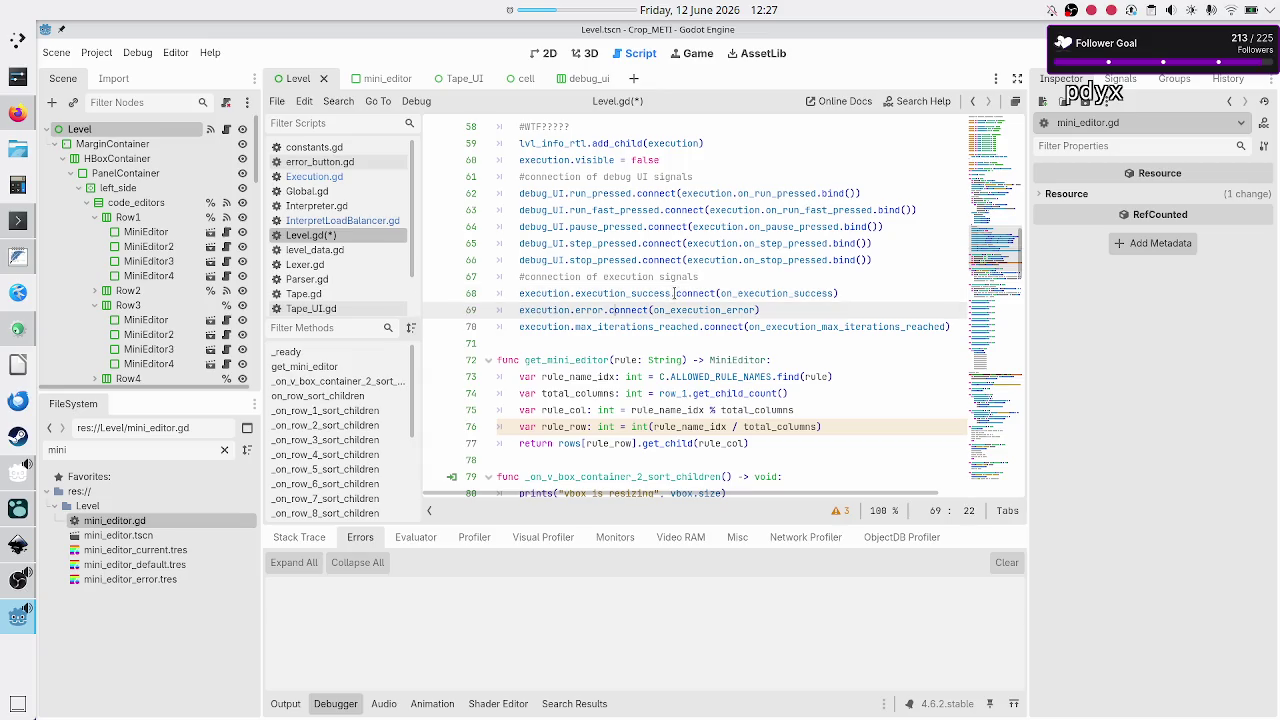
pyautogui.press('BackSpace')
pyautogui.press('BackSpace')
pyautogui.press('BackSpace')
pyautogui.write('exec')
pyautogui.press('Up')
pyautogui.press('Up')
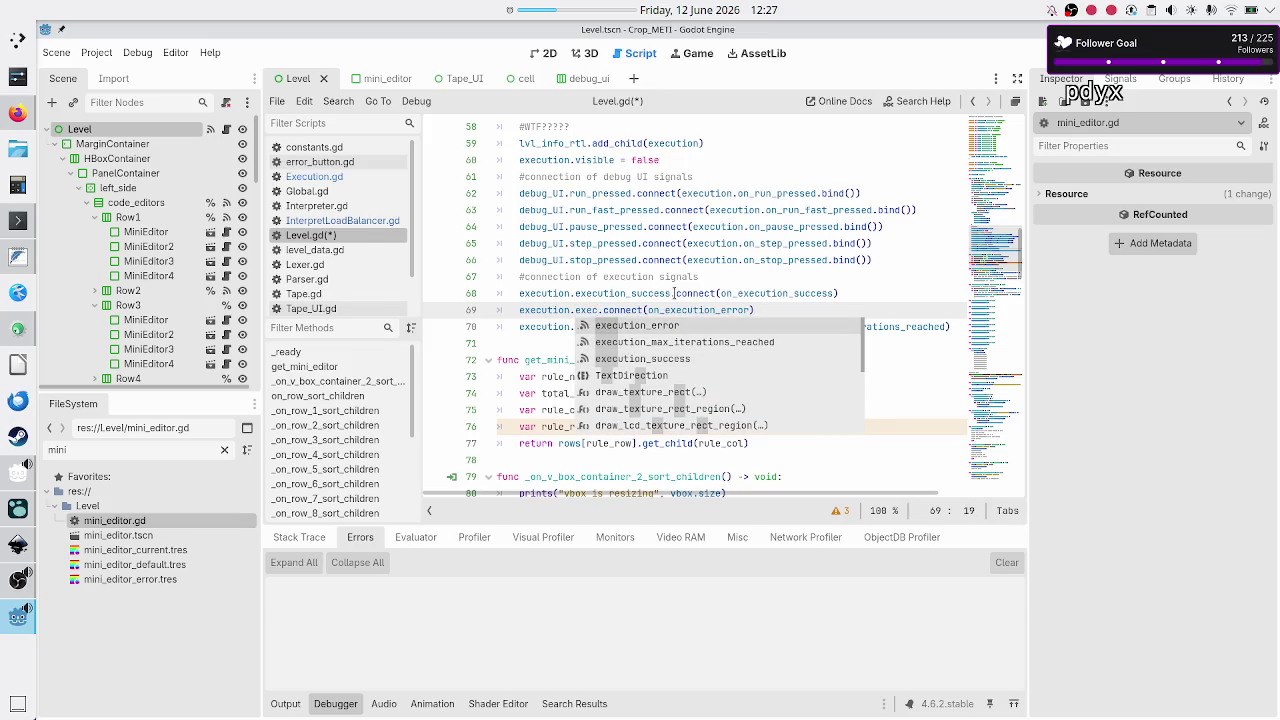
pyautogui.press('Return')
pyautogui.press('Down')
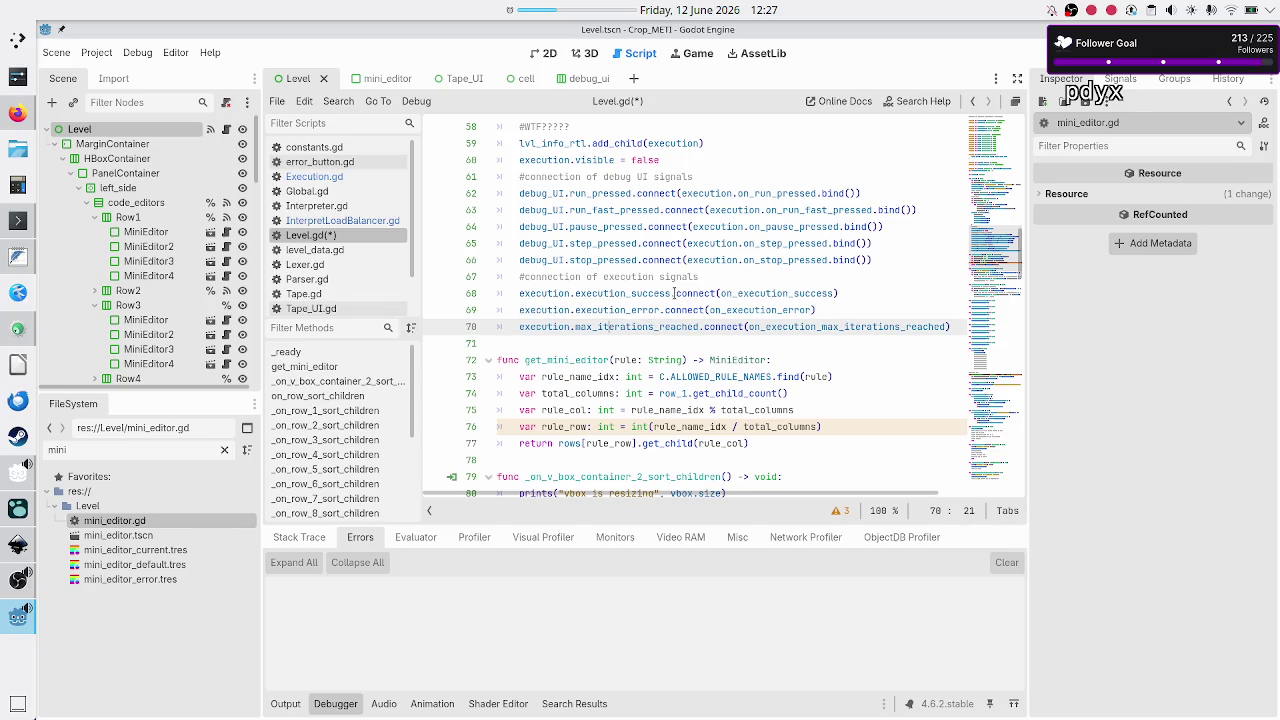
pyautogui.write('executio')
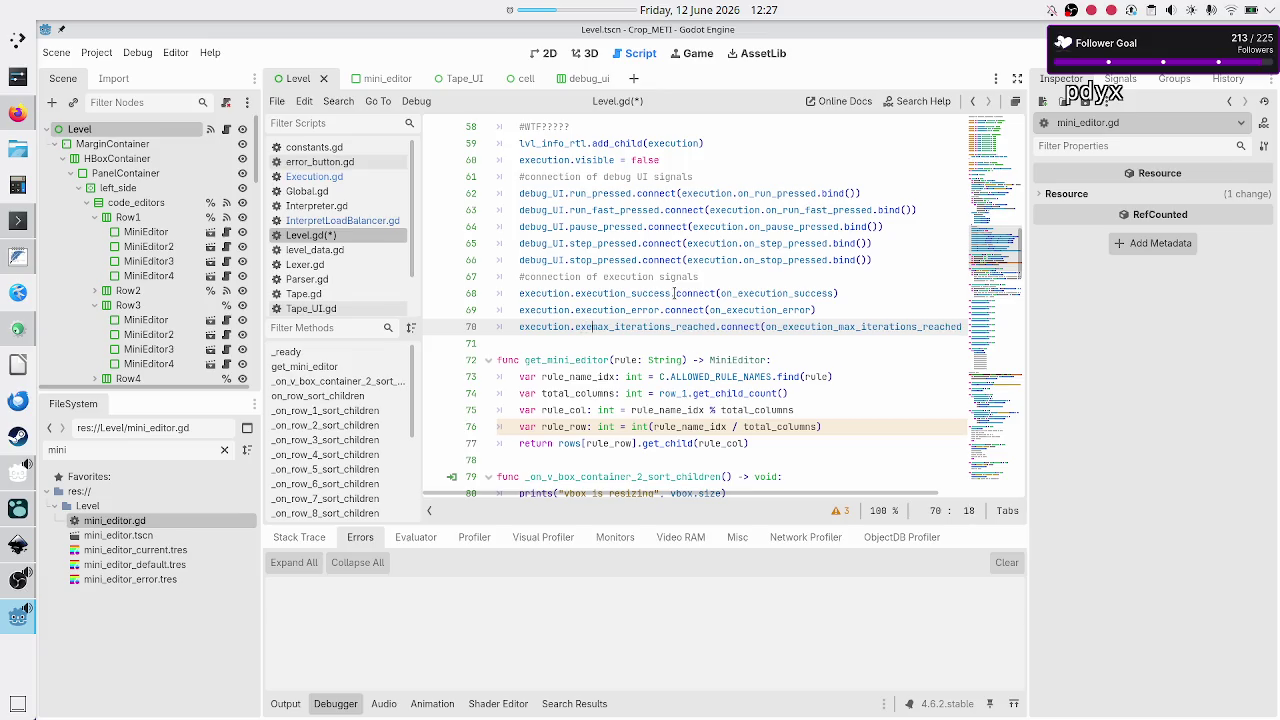
pyautogui.write('n_')
pyautogui.press('Right')
pyautogui.press('Right')
pyautogui.press('Right')
pyautogui.press('Right')
pyautogui.press('Right')
pyautogui.press('Right')
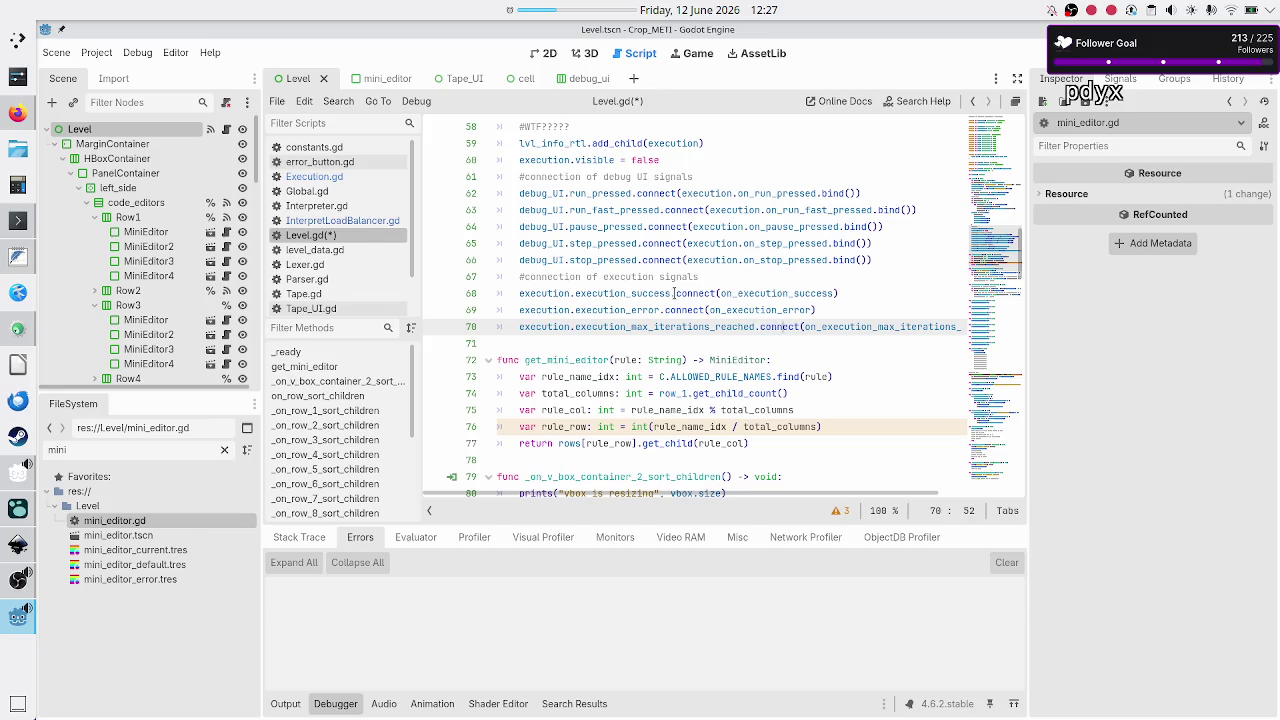
# - Wrap the long execution_max_iterations_reached connect call across lines and save Level.gd
pyautogui.press('Return')
pyautogui.press('End')
pyautogui.press('Left')
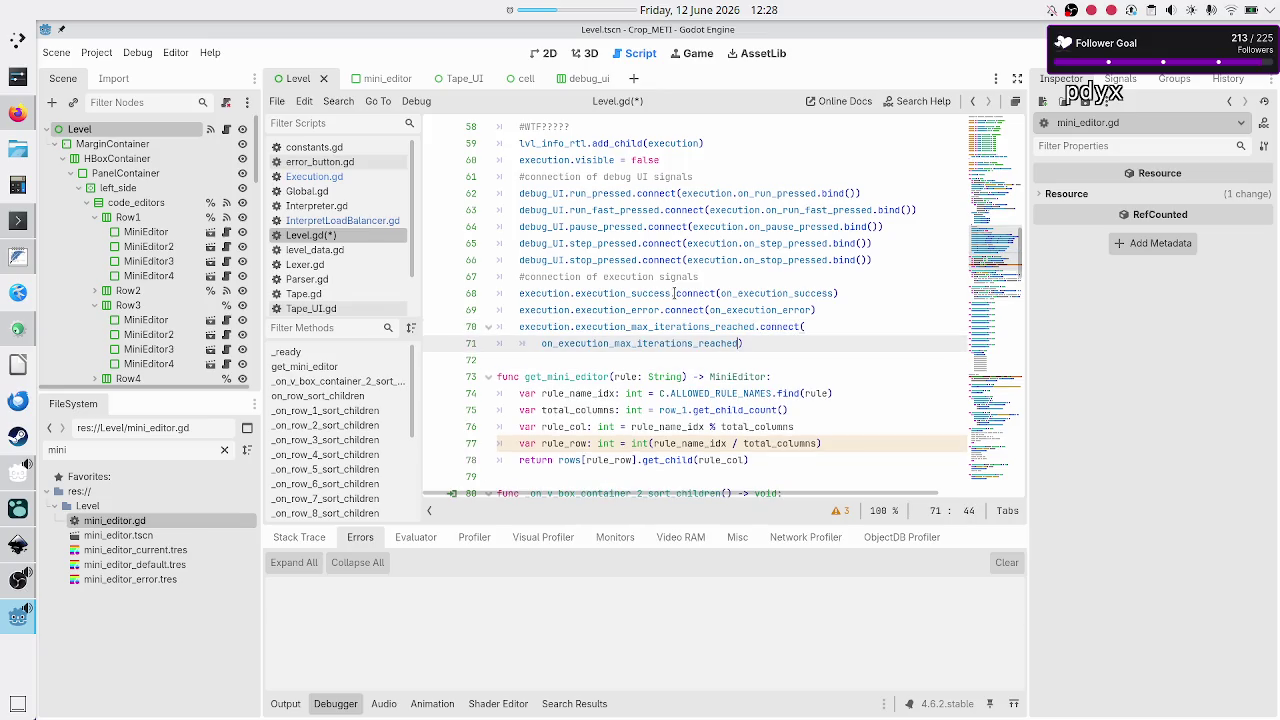
pyautogui.press('Return')
pyautogui.press('BackSpace')
pyautogui.hotkey('ctrl', 's')
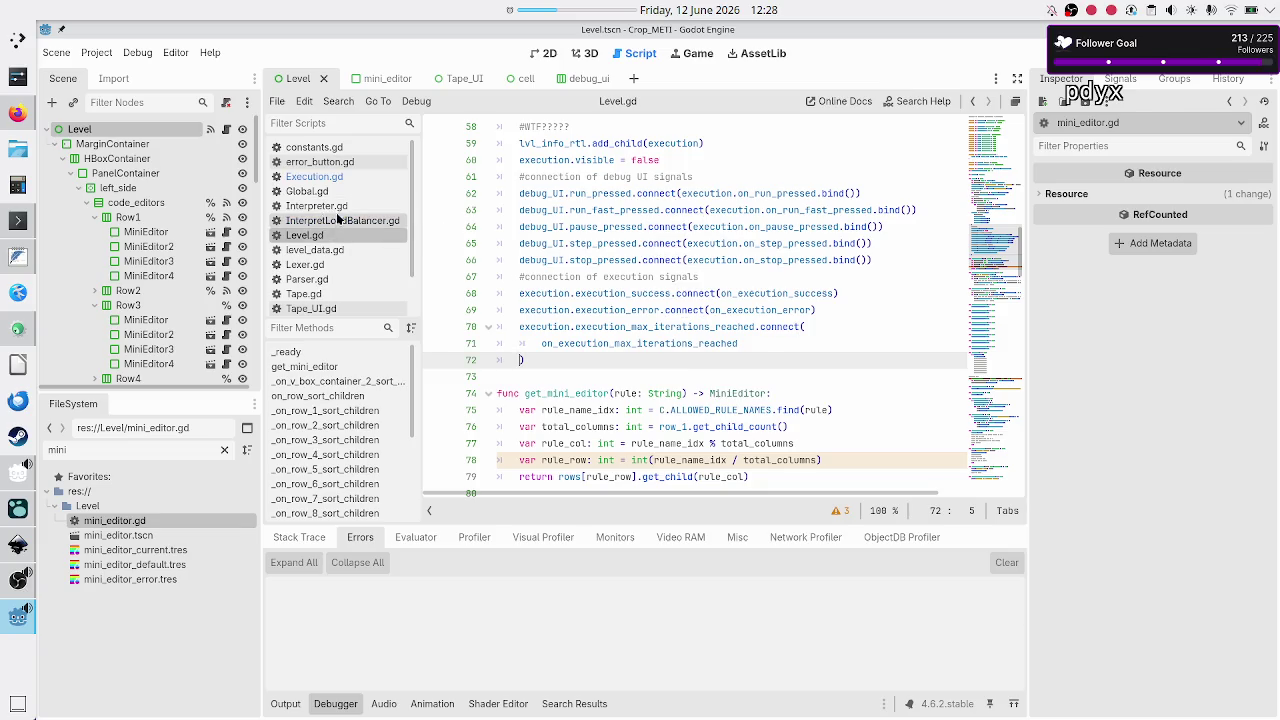
pyautogui.click(330, 177)
# - Review Execution.gd's warnings list for unused signals
pyautogui.click(617, 277)
pyautogui.scroll(-5, 607, 318)
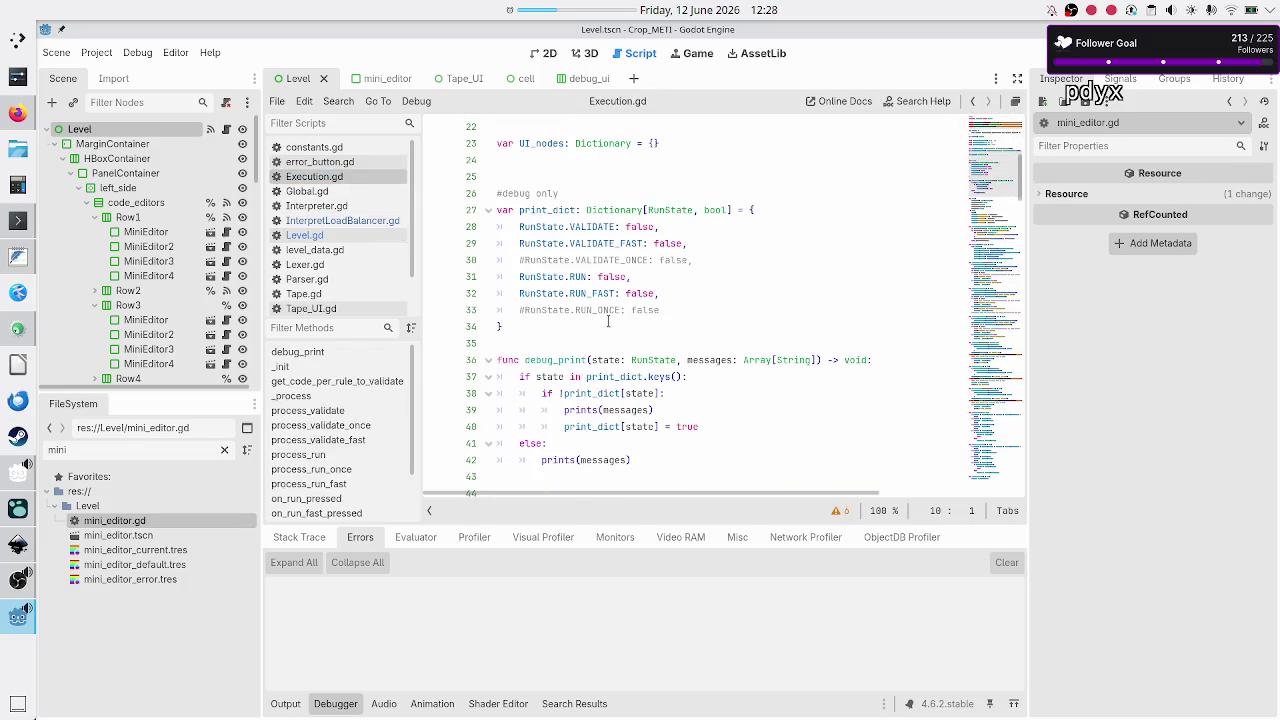
pyautogui.click(838, 511)
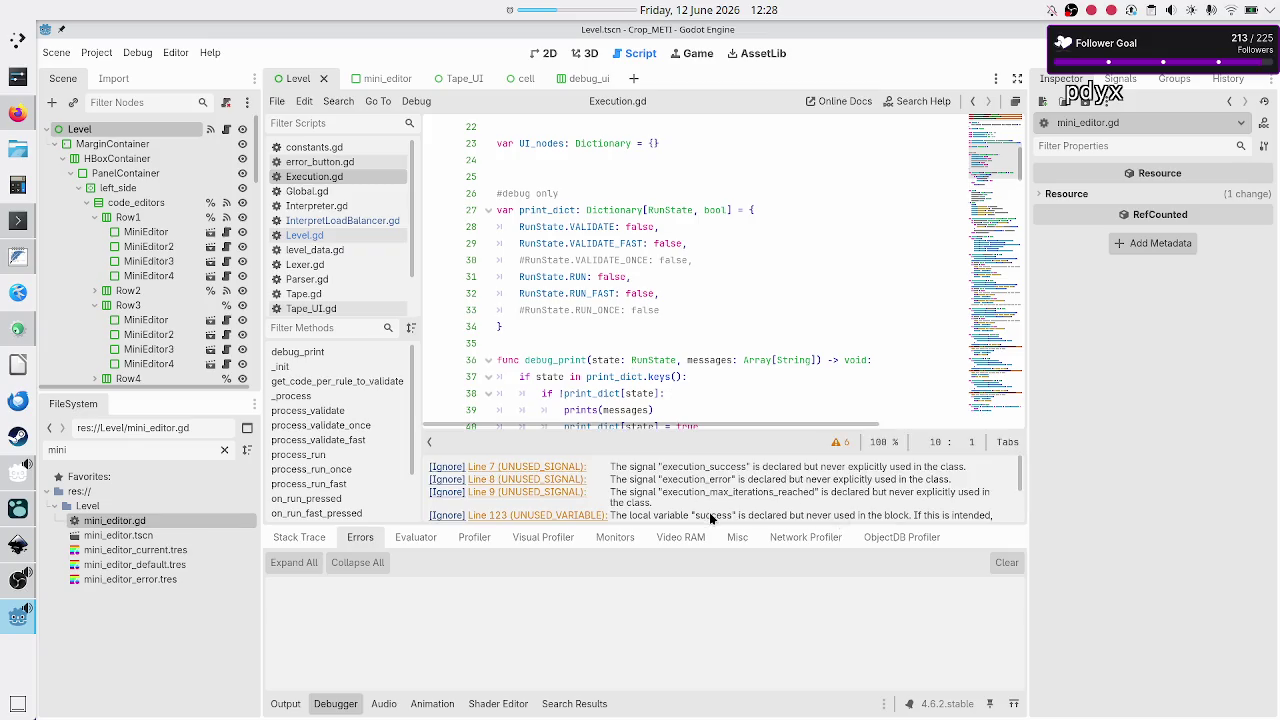
pyautogui.scroll(-3, 726, 481)
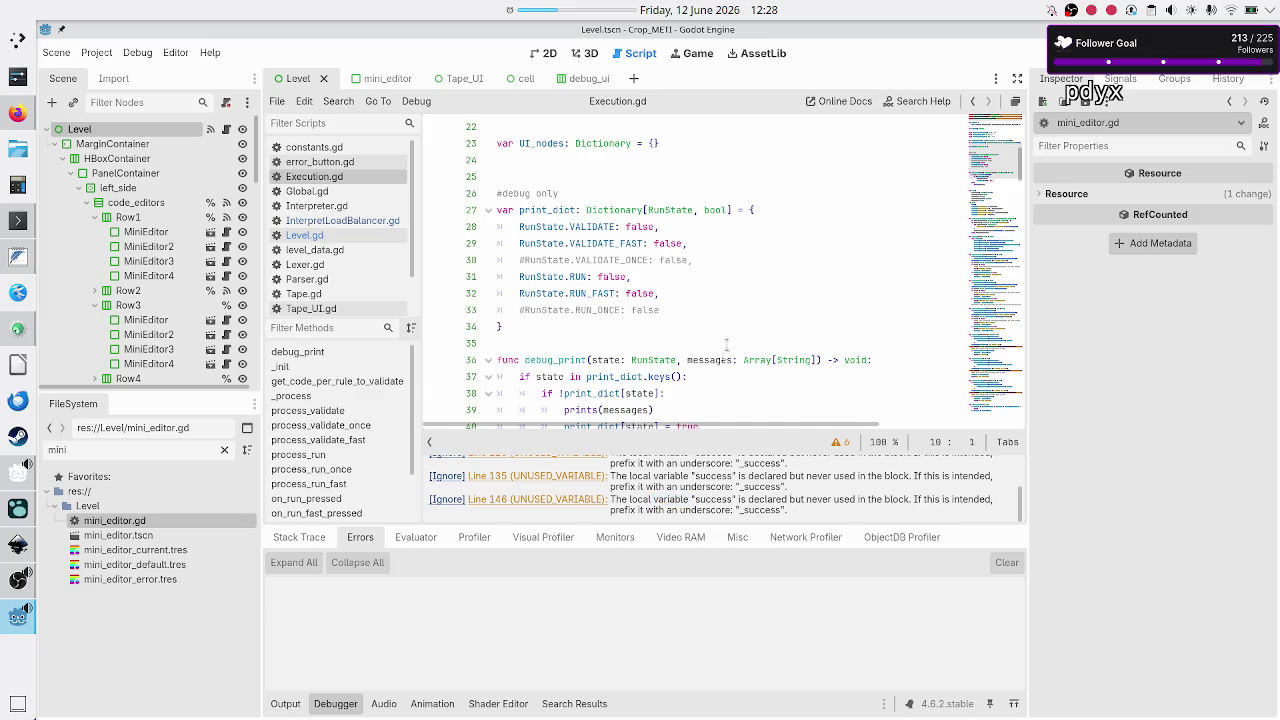
pyautogui.scroll(-20, 742, 263)
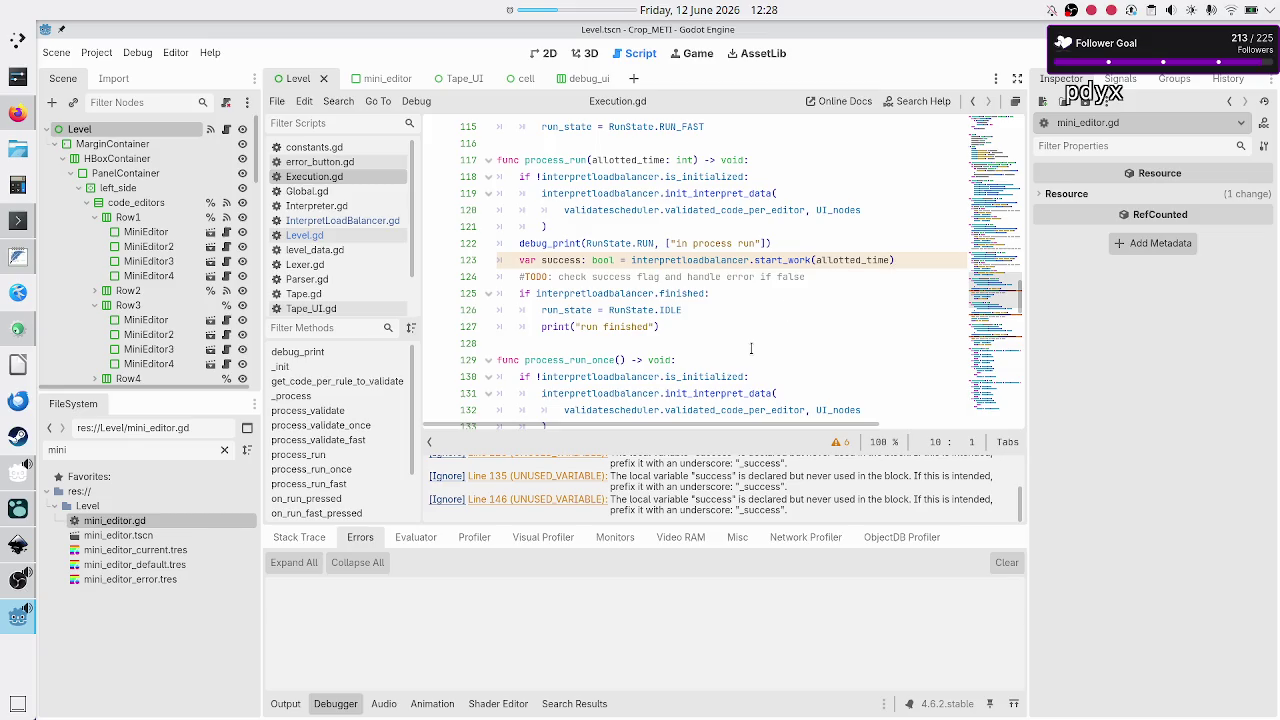
pyautogui.click(839, 442)
# - Scroll through the process functions to process_run's interpretloadbalancer setup around line 121
pyautogui.scroll(8, 716, 404)
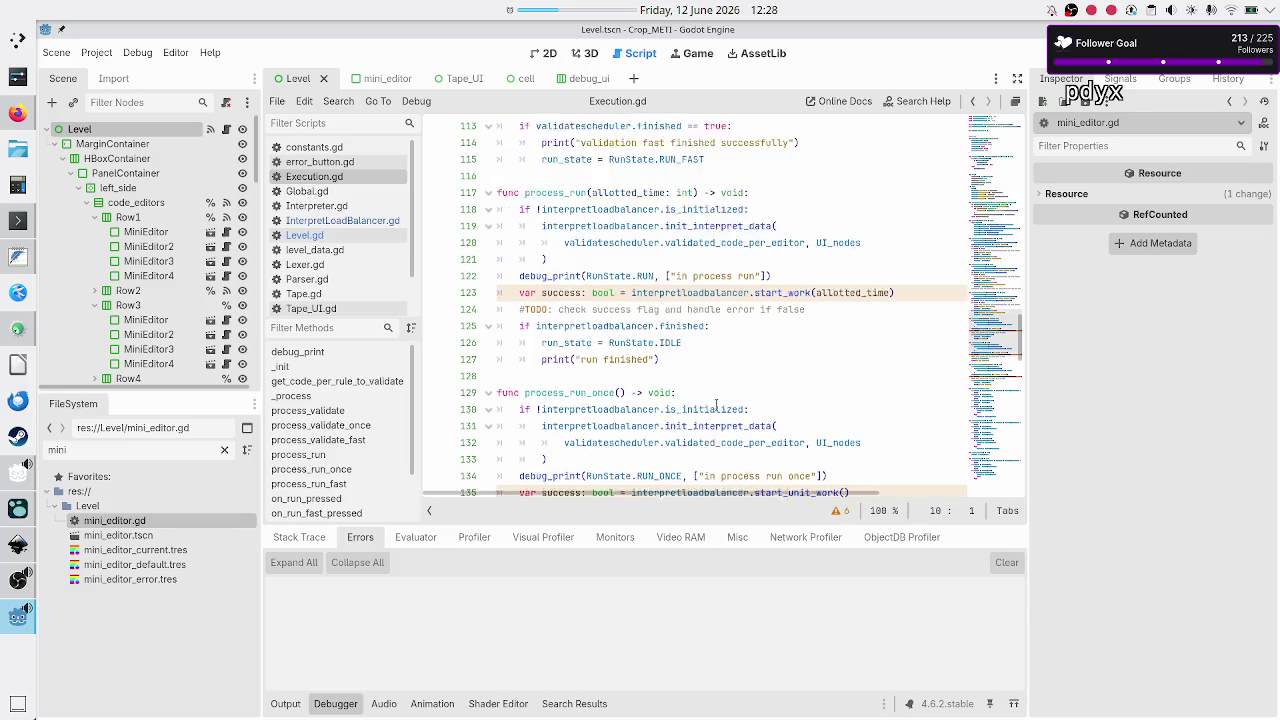
pyautogui.scroll(4, 716, 404)
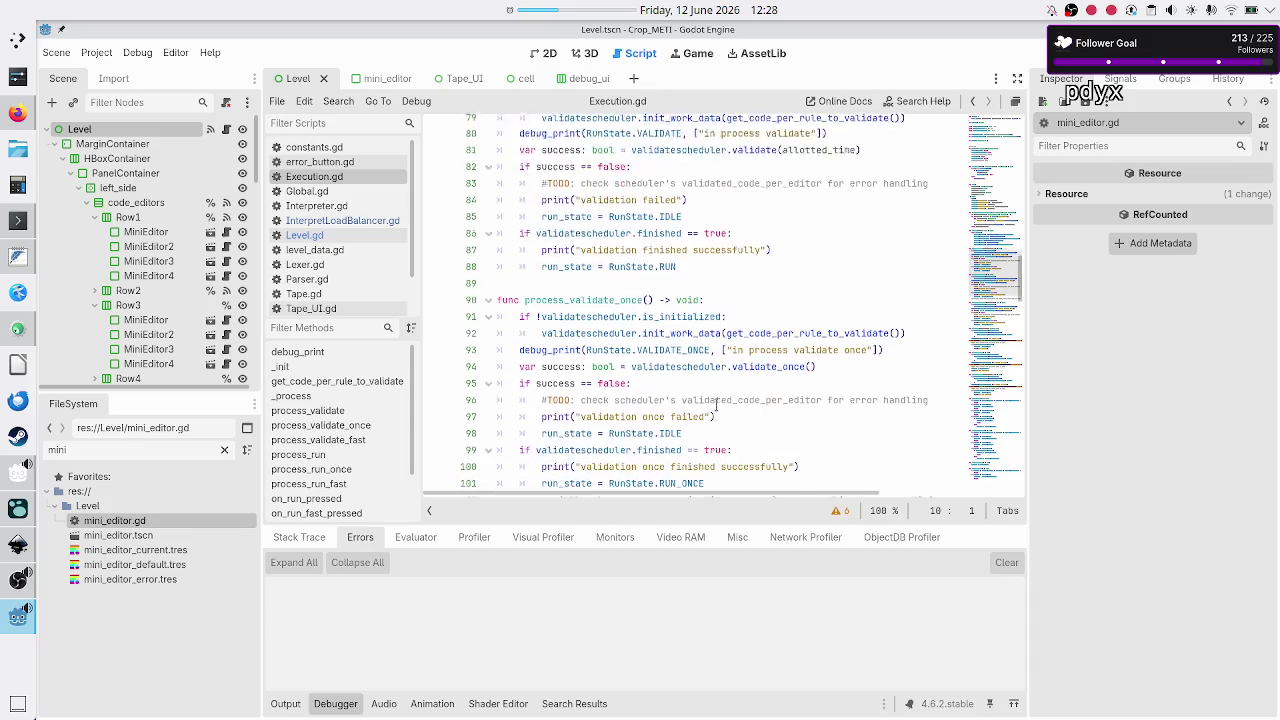
pyautogui.scroll(-2, 716, 404)
pyautogui.scroll(-2, 716, 404)
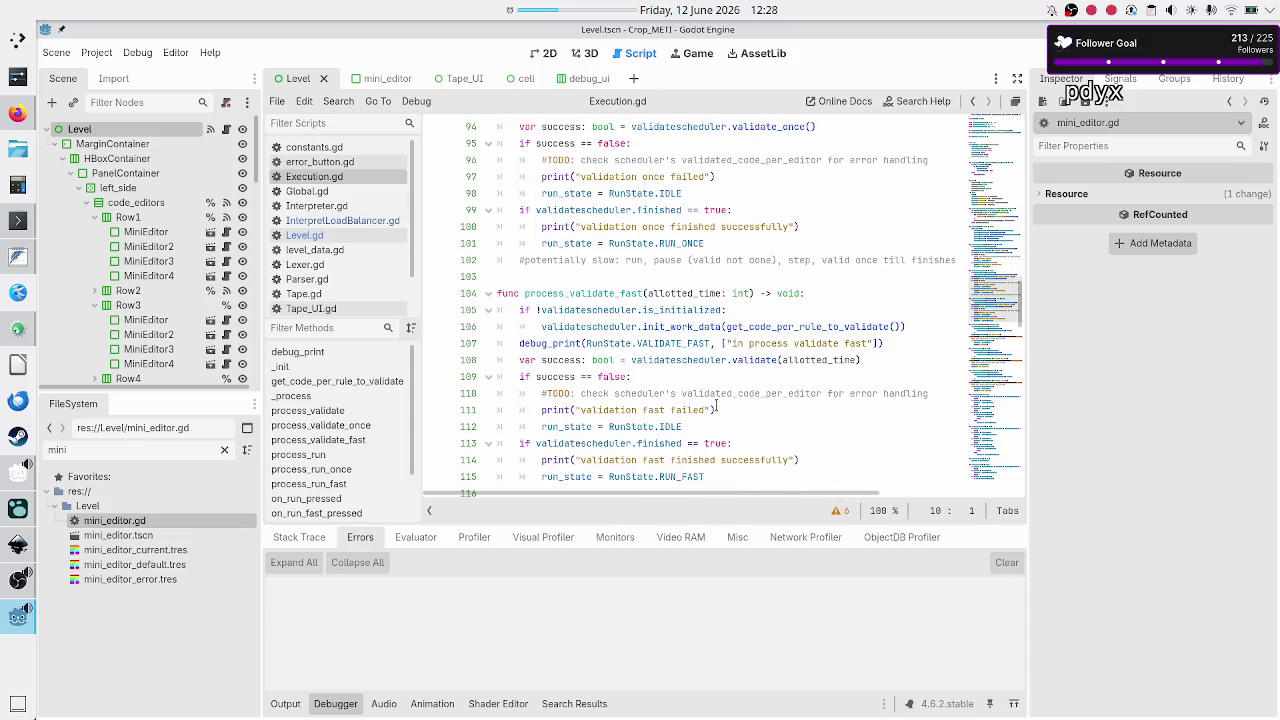
pyautogui.scroll(1, 716, 404)
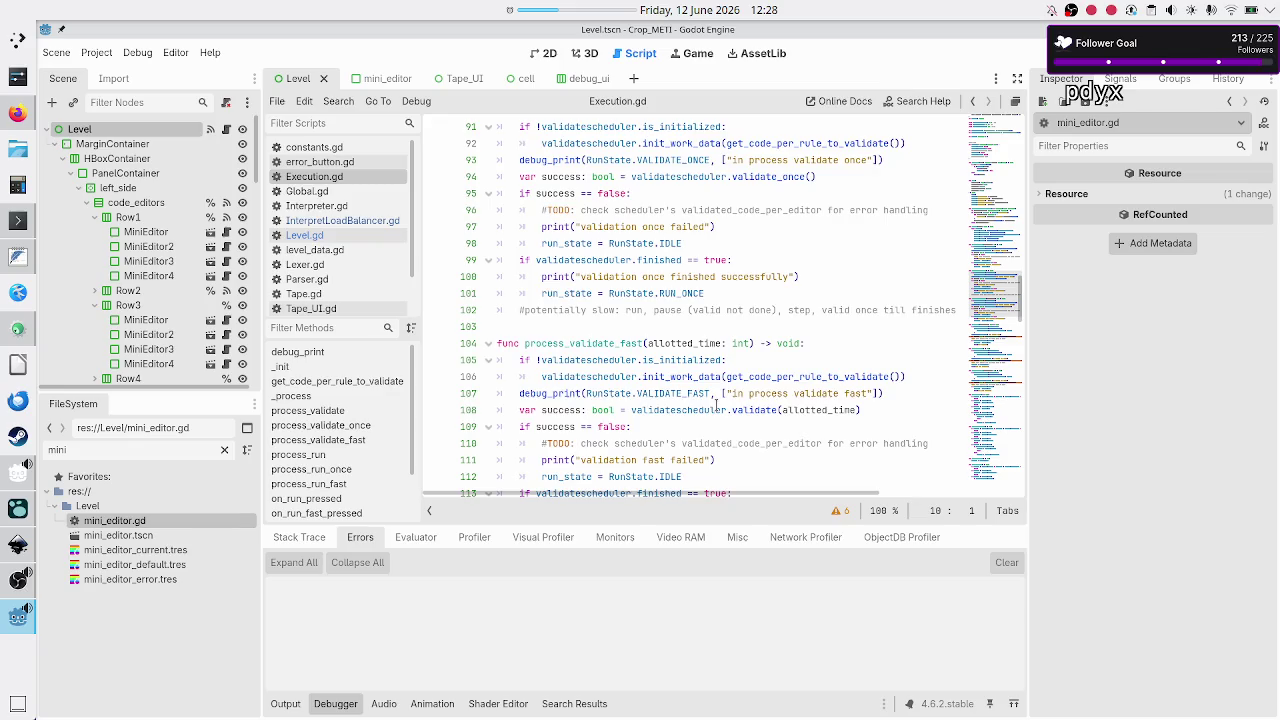
pyautogui.scroll(-2, 716, 404)
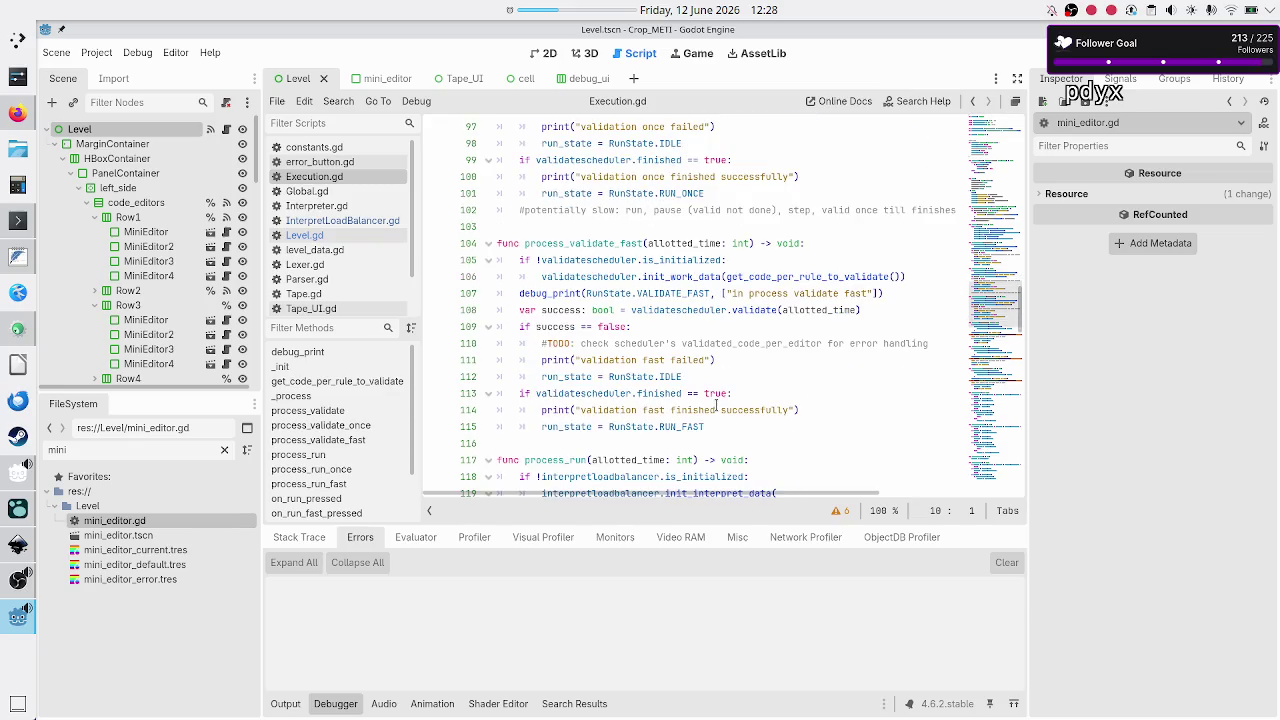
pyautogui.scroll(-2, 716, 404)
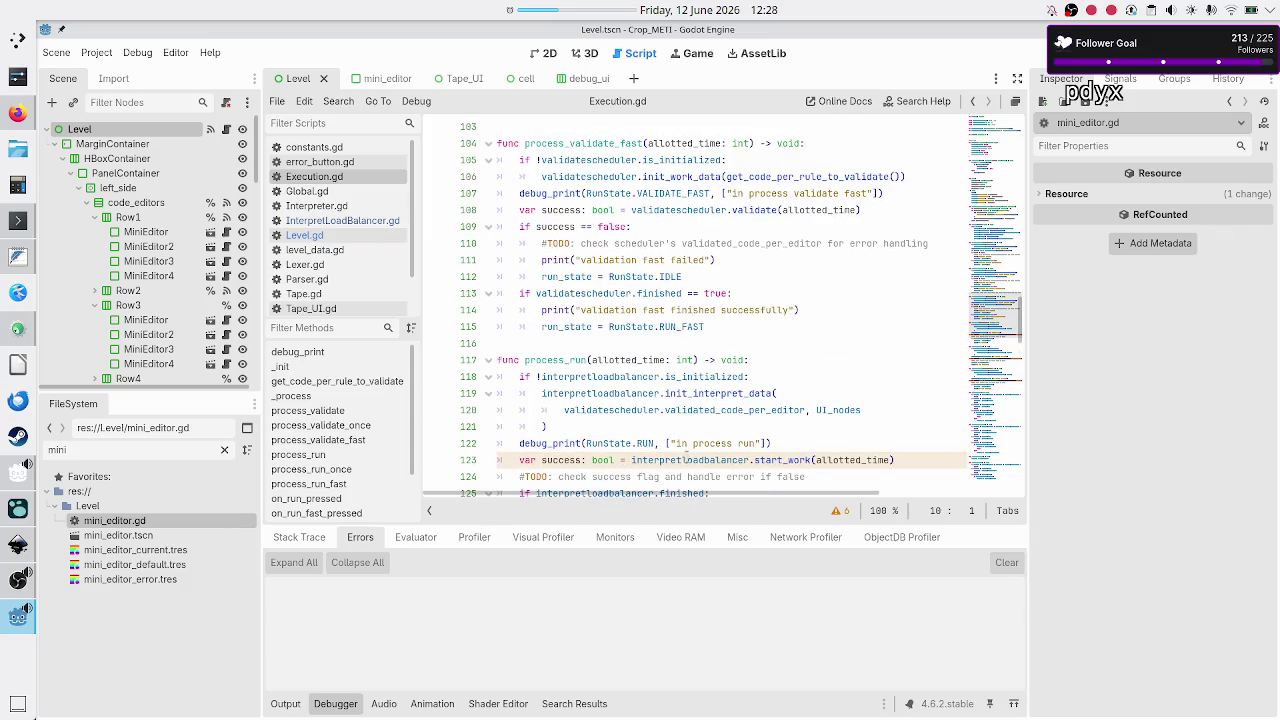
pyautogui.click(788, 431)
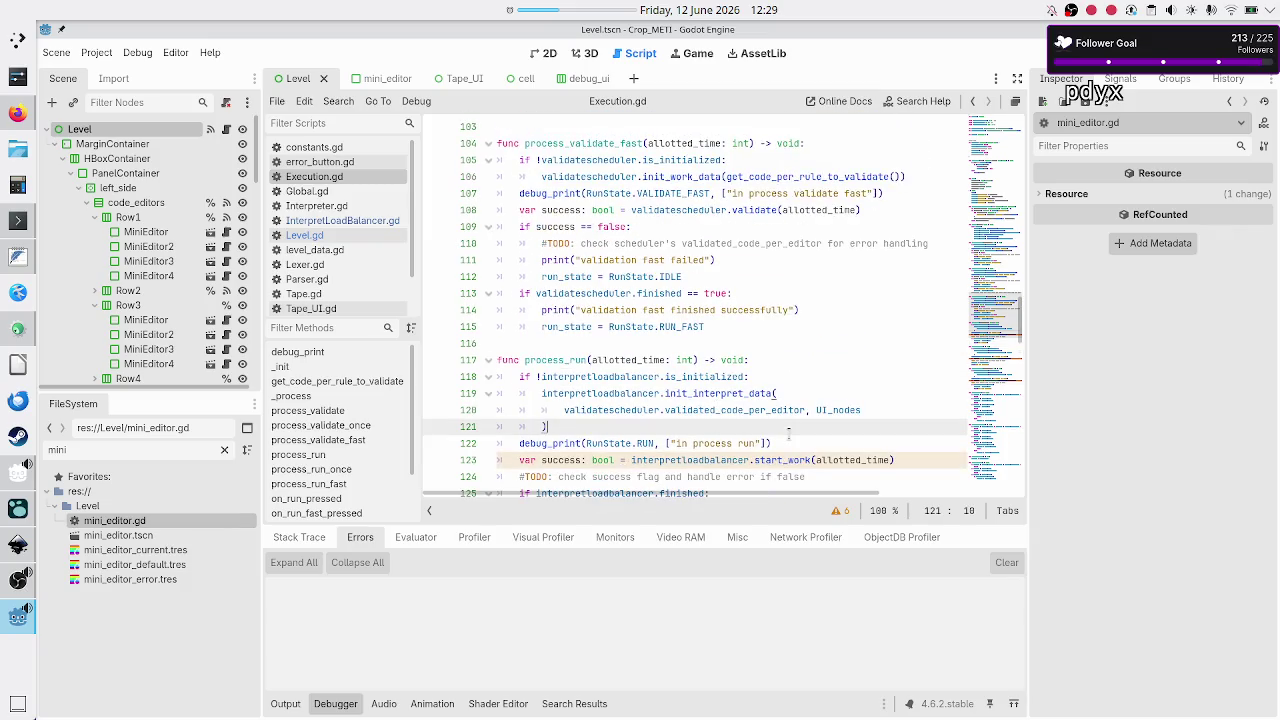
# - Review the success assignment and the lines around start_work in process_run
pyautogui.press('Down')
pyautogui.press('Down')
pyautogui.hotkey('shift', 'End')
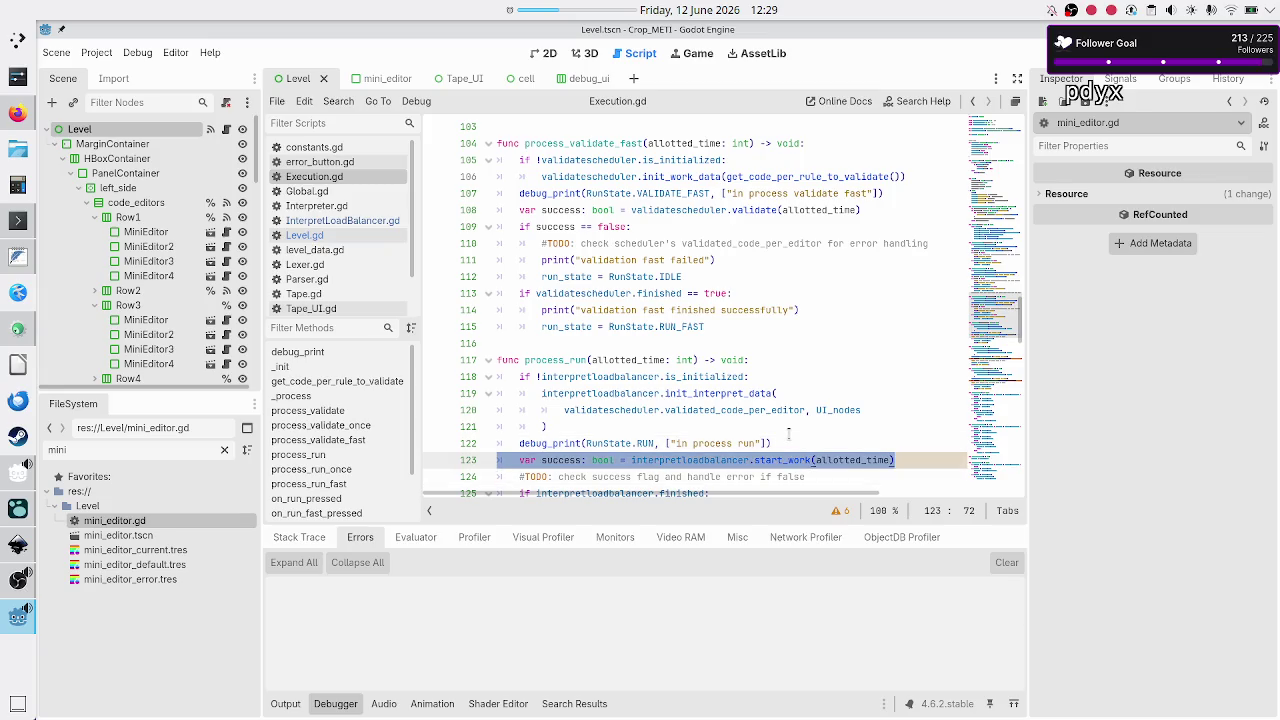
pyautogui.press('Left')
pyautogui.press('Down')
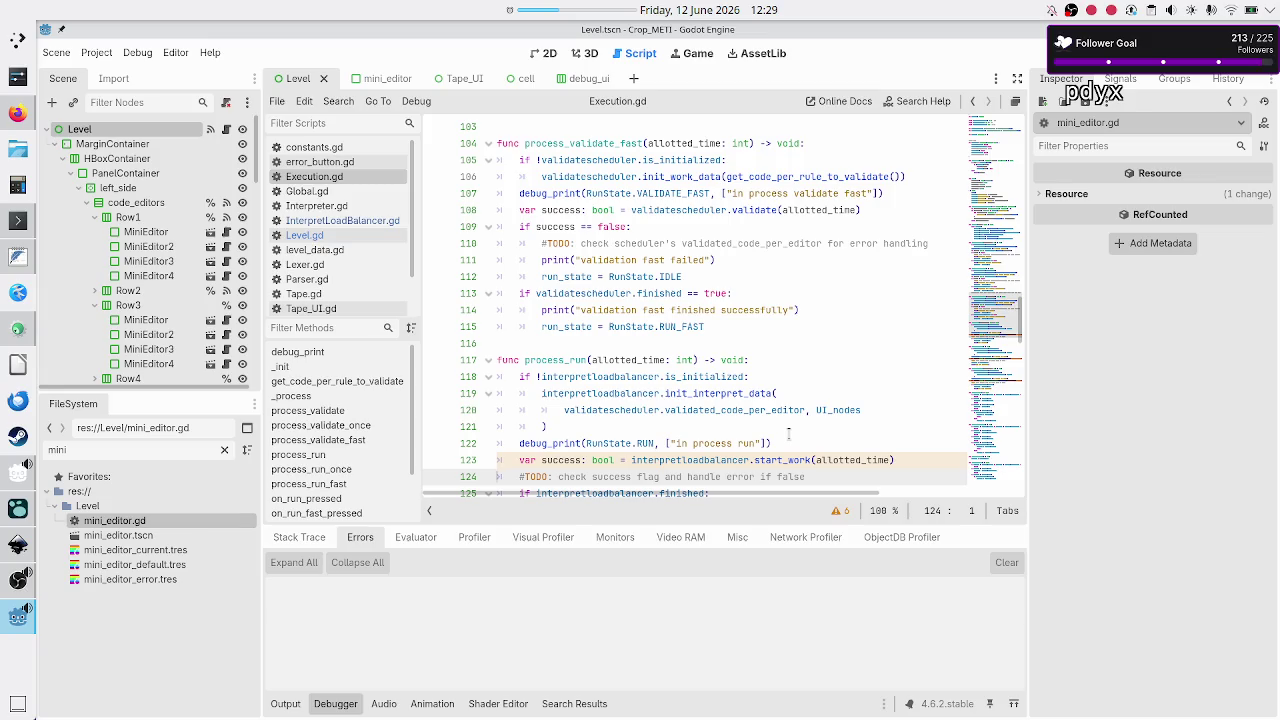
pyautogui.press('Down')
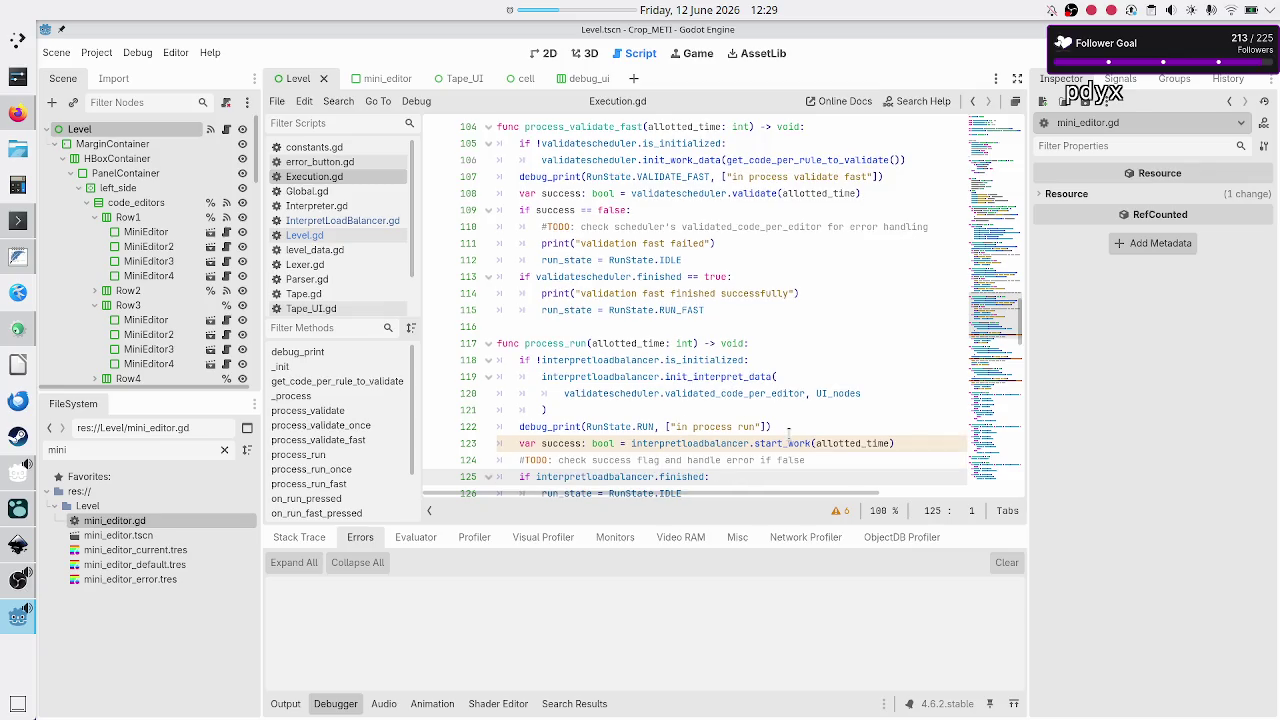
pyautogui.press('Up')
pyautogui.press('Up')
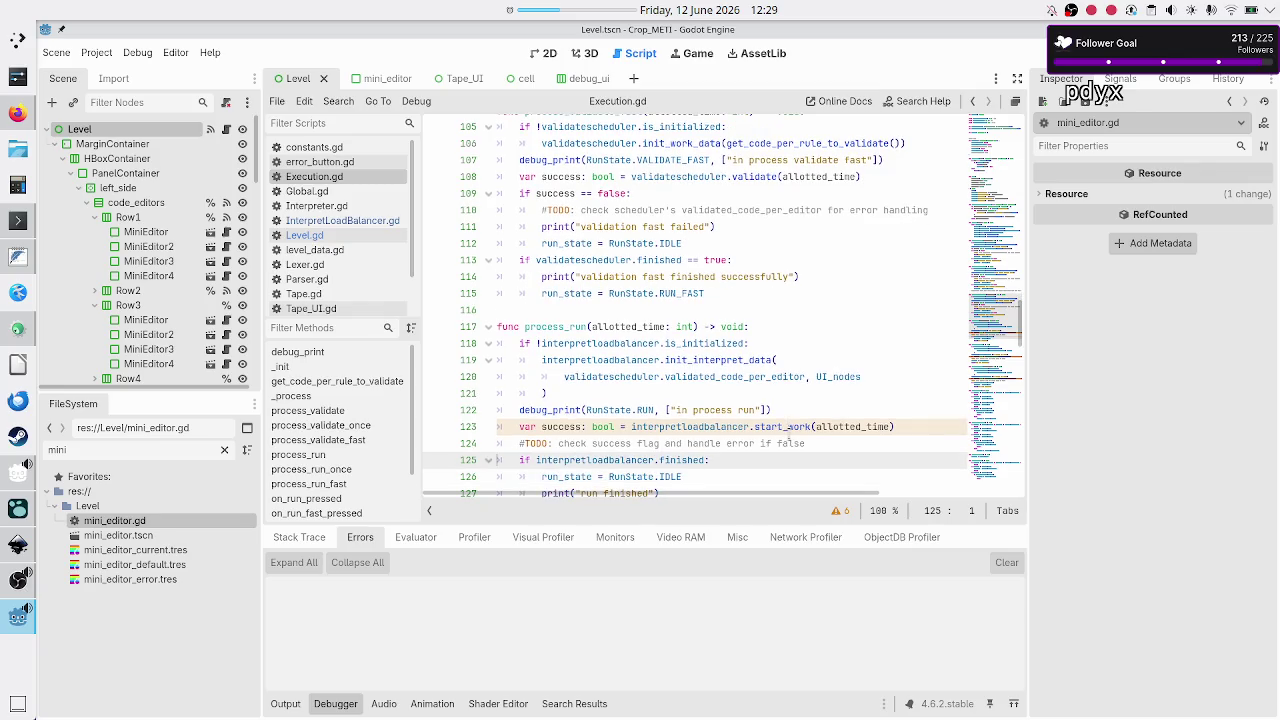
pyautogui.press('End')
# - Add an 'if !success:' check after start_work with a TODO comment about handling the execution error
pyautogui.press('Return')
pyautogui.write('if ')
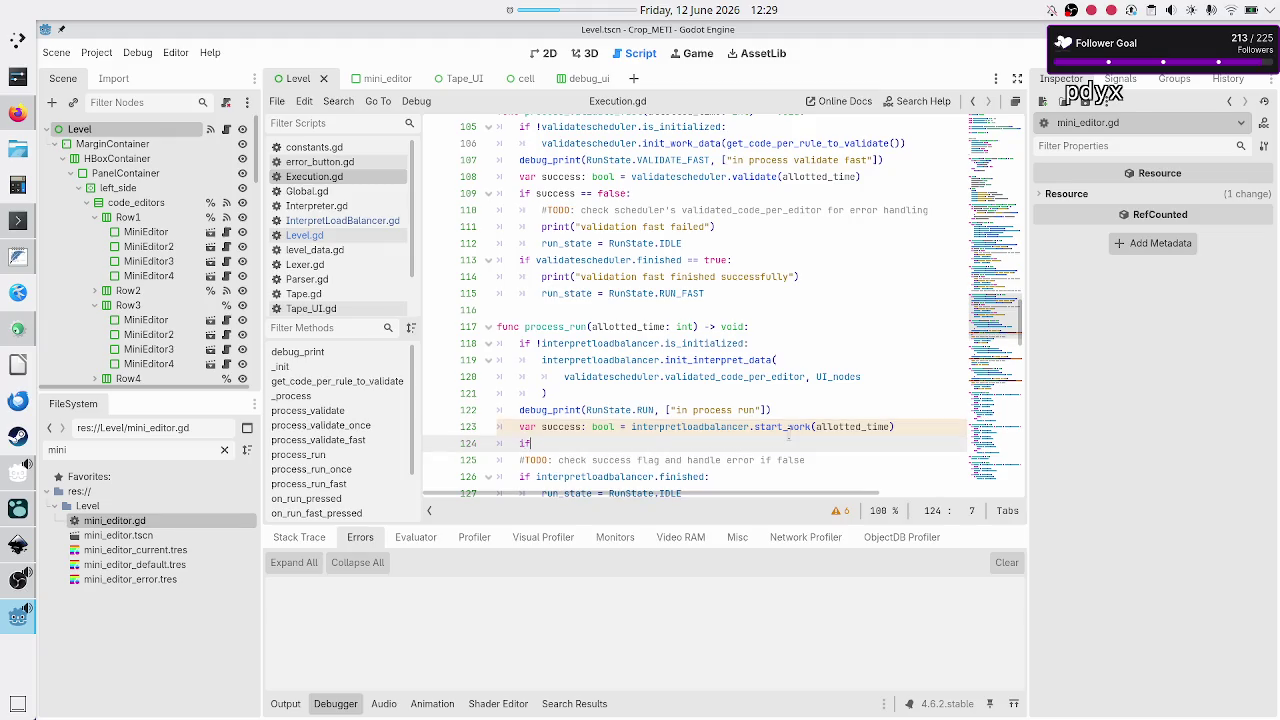
pyautogui.write('success')
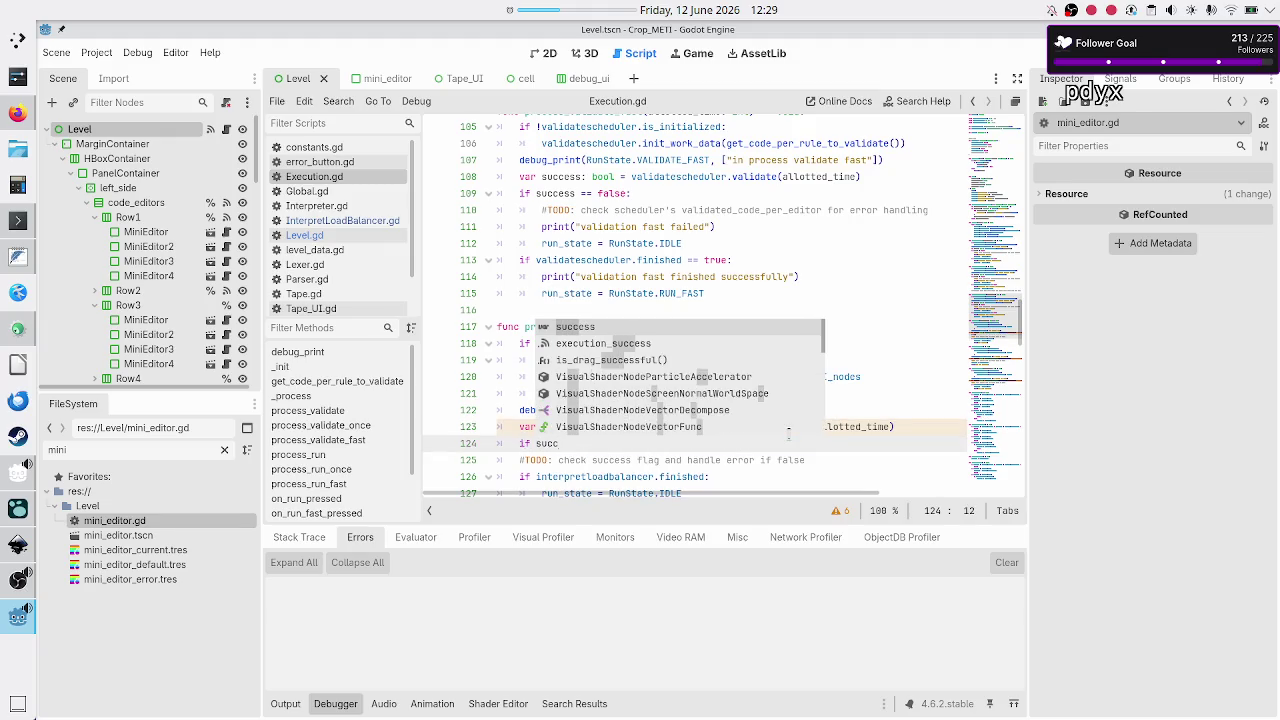
pyautogui.hotkey('ctrl', 'Left')
pyautogui.write('!')
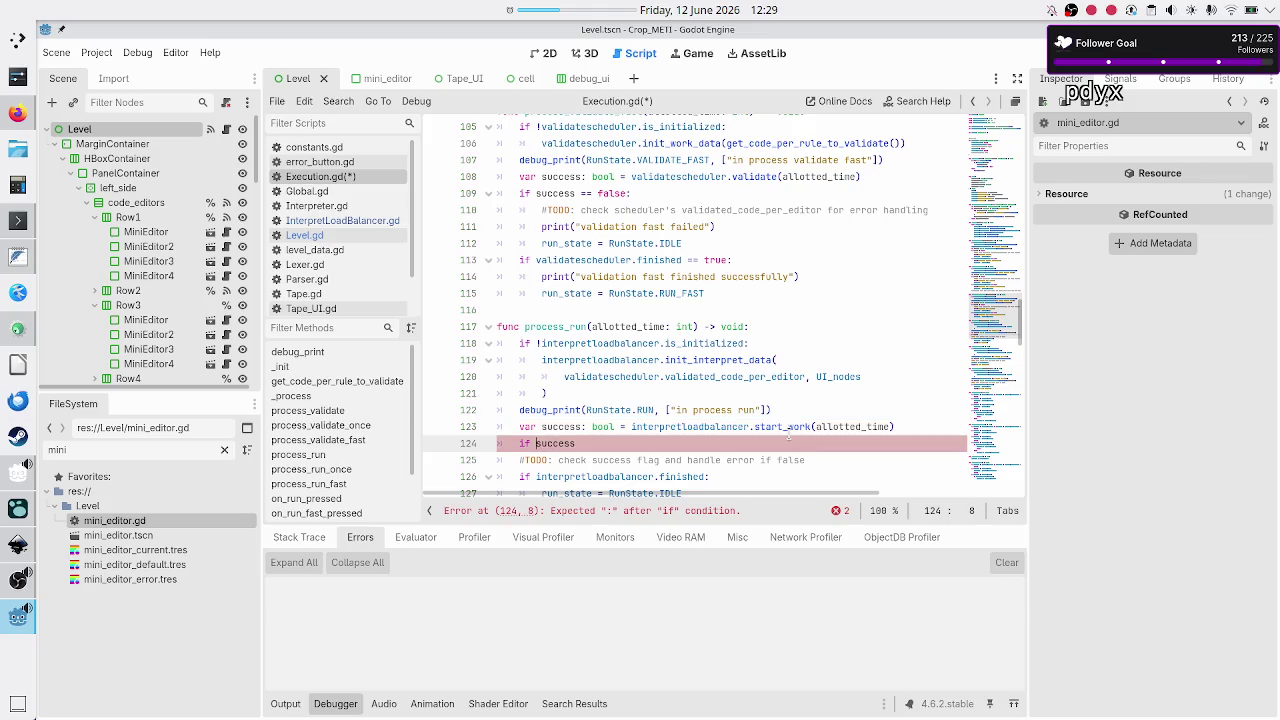
pyautogui.press('Right')
pyautogui.press('Right')
pyautogui.press('Right')
pyautogui.write('s')
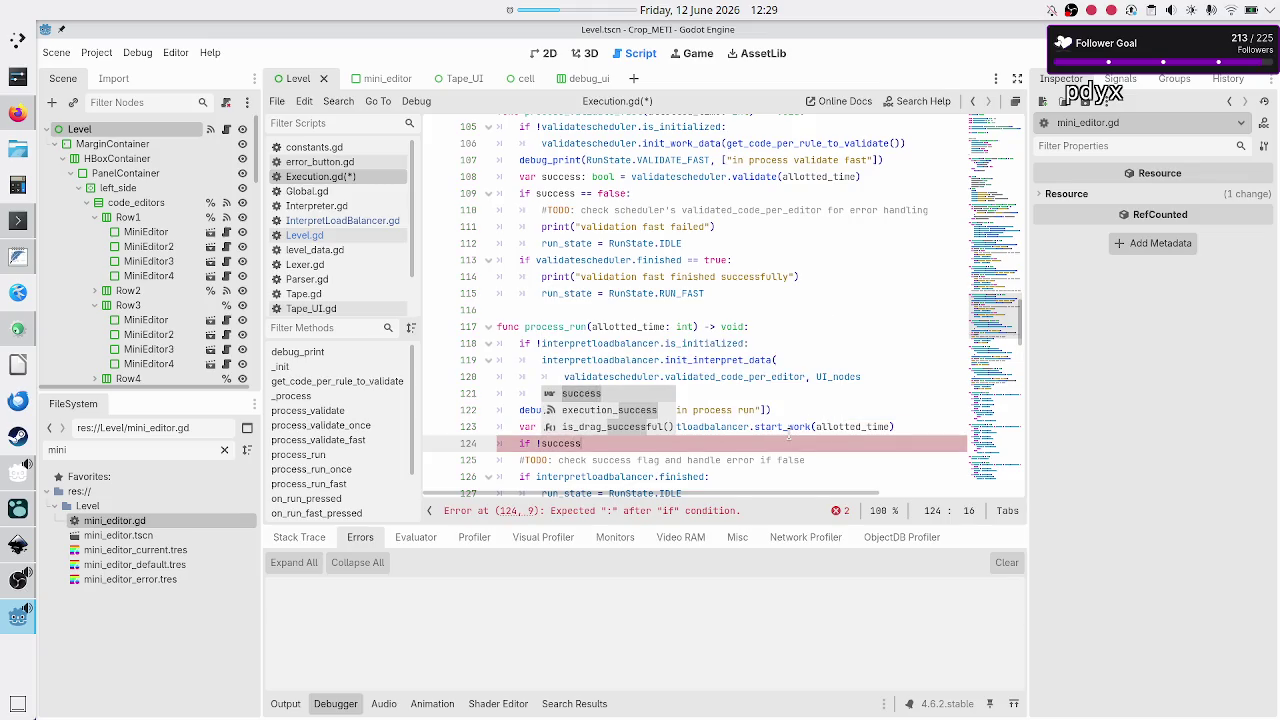
pyautogui.write(':')
pyautogui.press('Return')
pyautogui.write('pass')
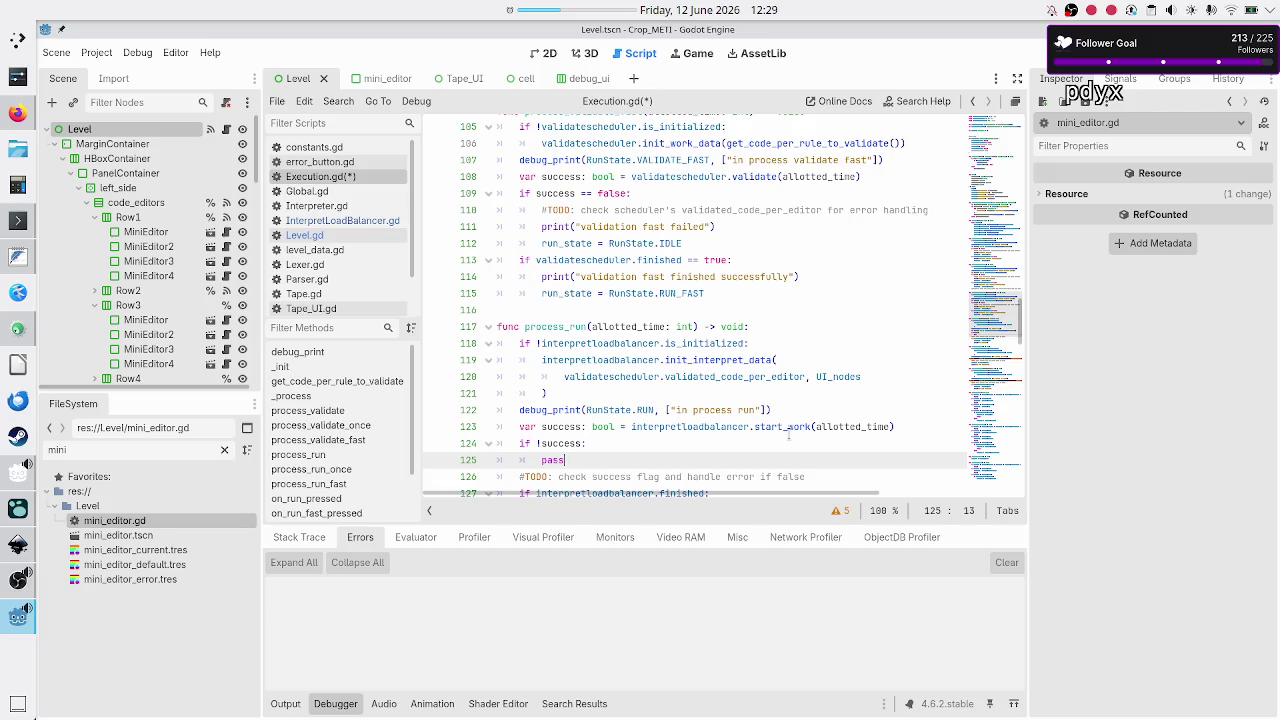
pyautogui.press('BackSpace')
pyautogui.press('BackSpace')
pyautogui.press('BackSpace')
pyautogui.press('BackSpace')
pyautogui.write('#TODO:')
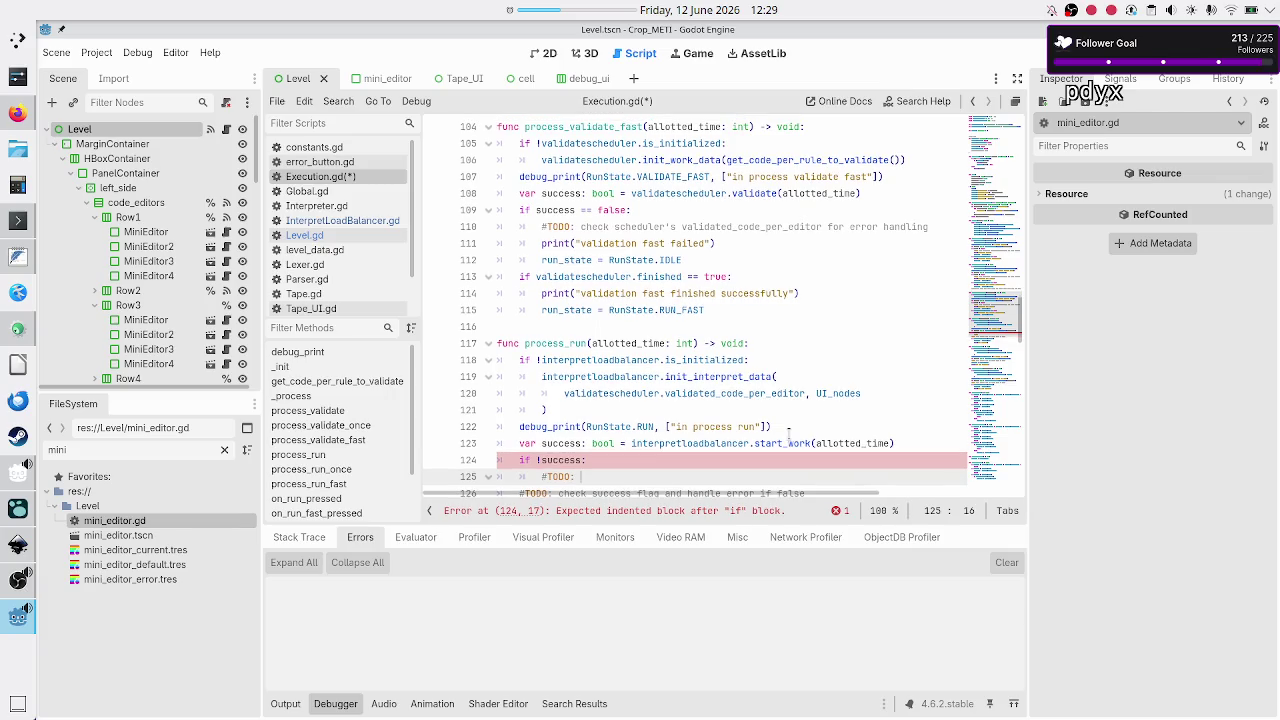
pyautogui.write('handle ')
pyautogui.write('i')
pyautogui.write('execution')
pyautogui.write(' error!')
# - Switch to InterpretLoadBalancer.gd and read through its start_work code
pyautogui.click(381, 222)
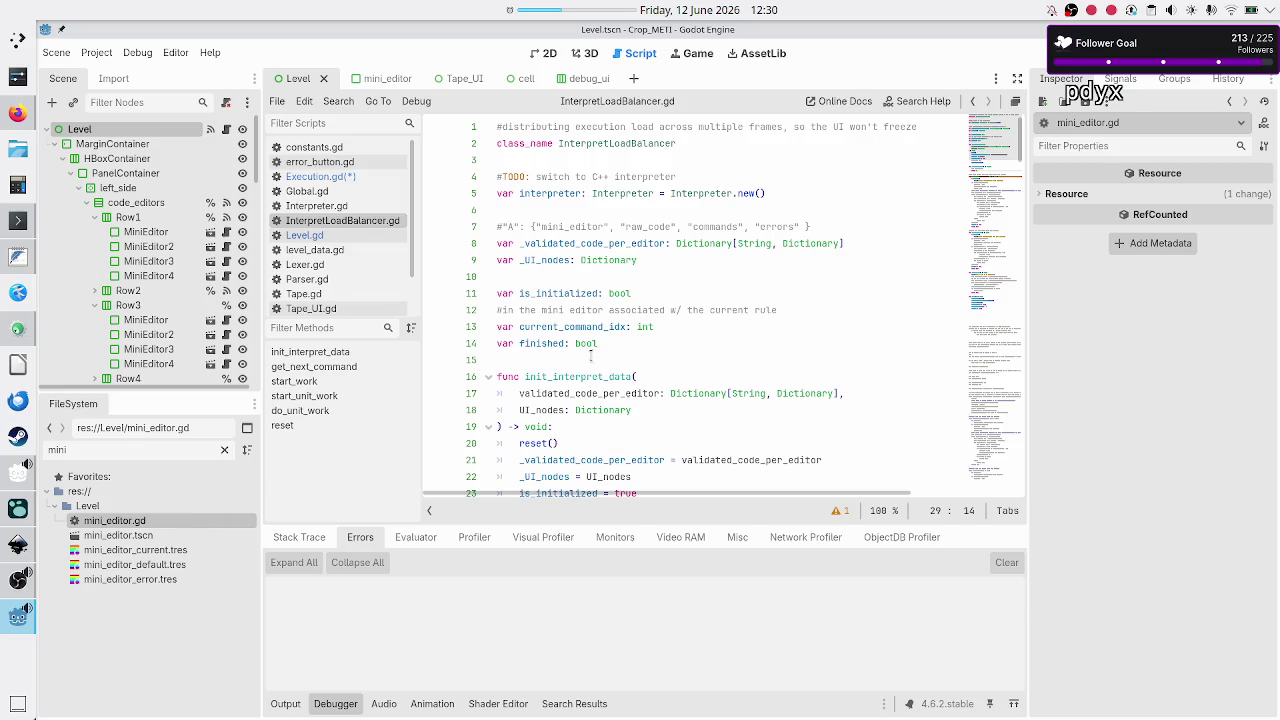
pyautogui.scroll(-3, 612, 370)
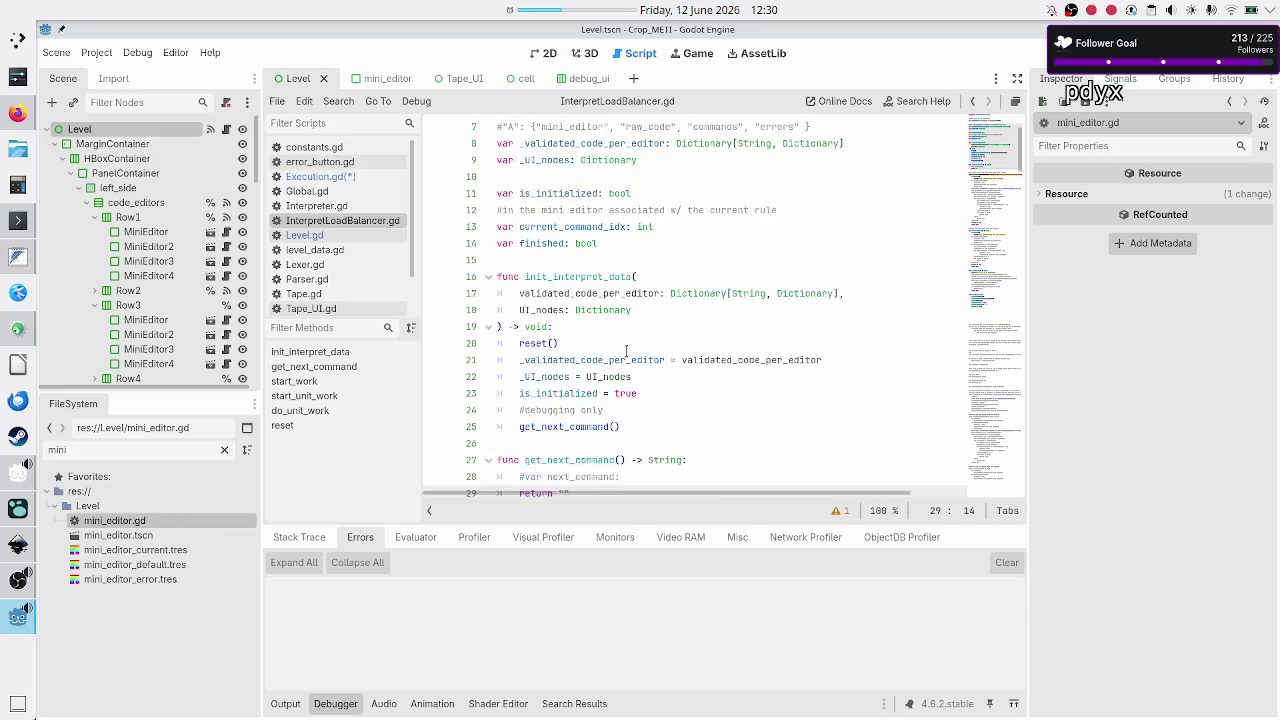
pyautogui.scroll(3, 626, 350)
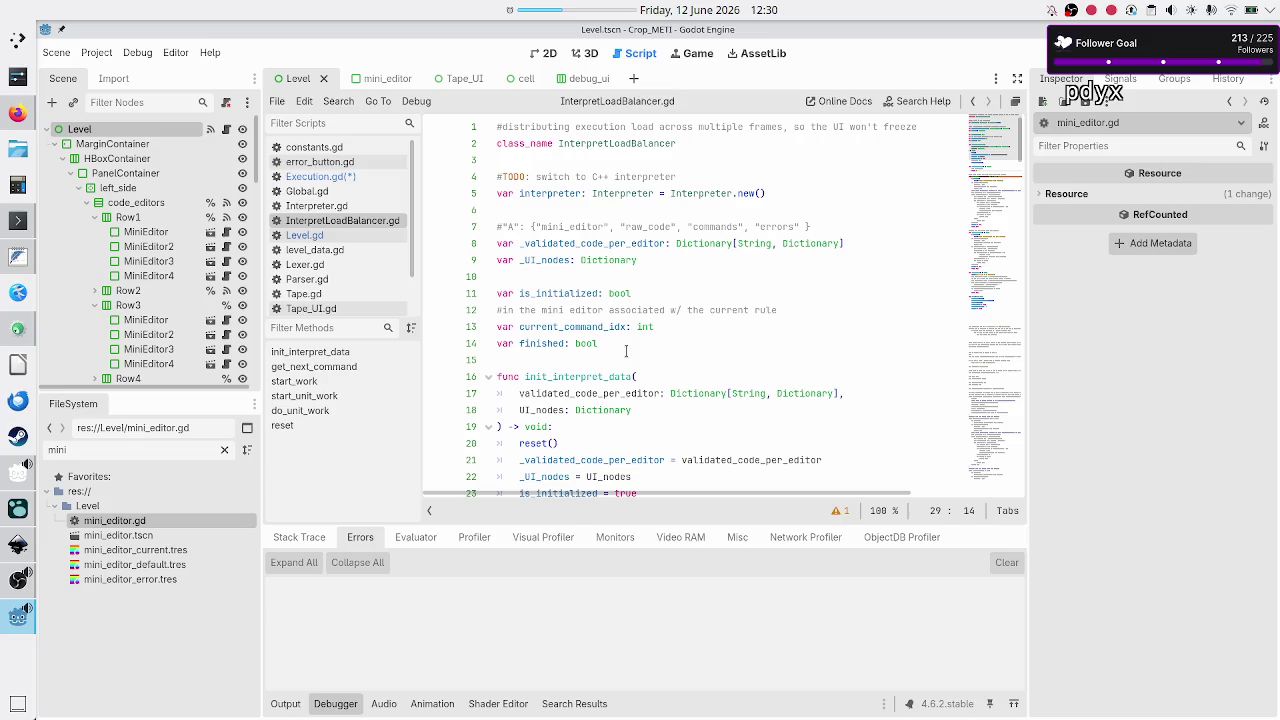
pyautogui.doubleClick(549, 193)
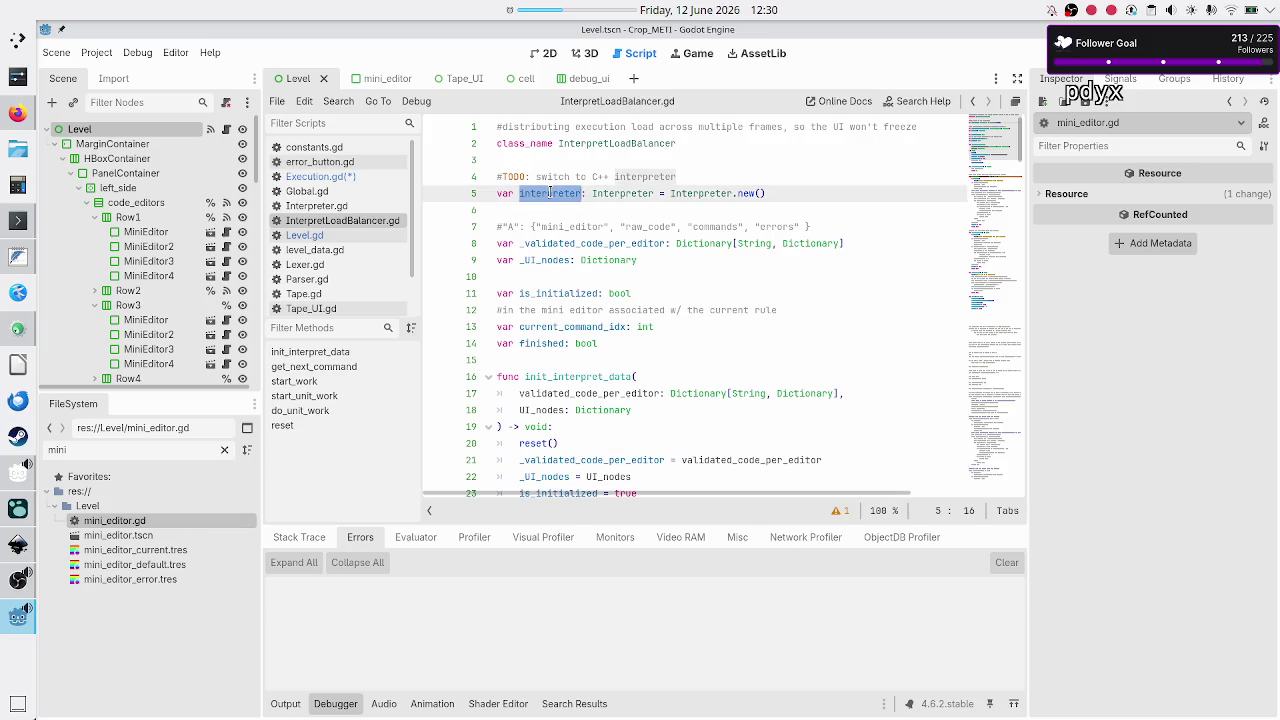
pyautogui.scroll(-7, 557, 327)
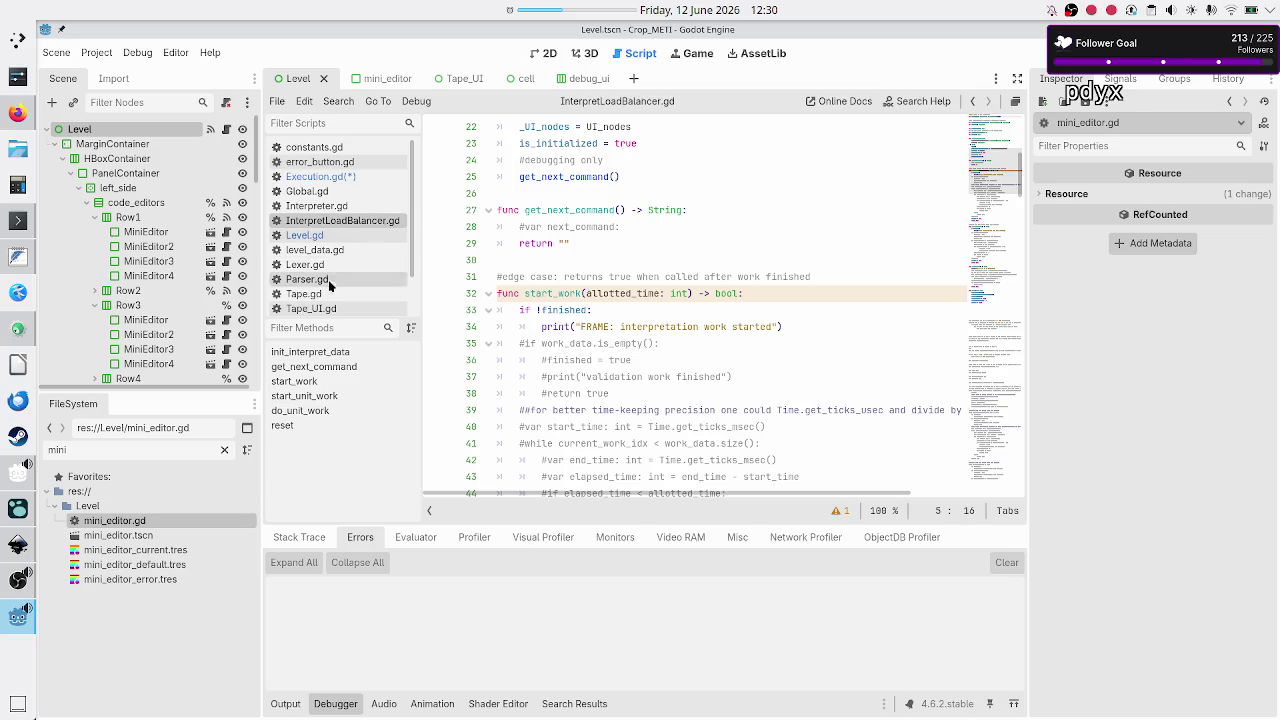
pyautogui.scroll(-2, 330, 275)
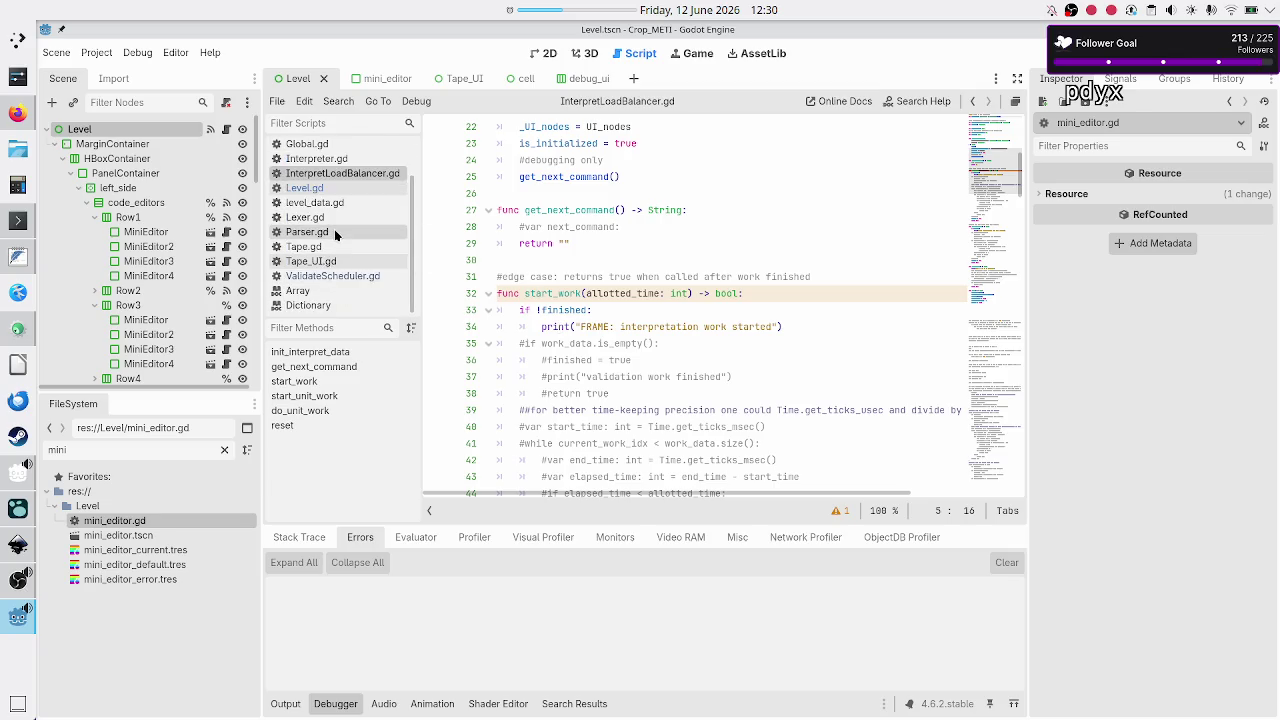
pyautogui.scroll(2, 334, 229)
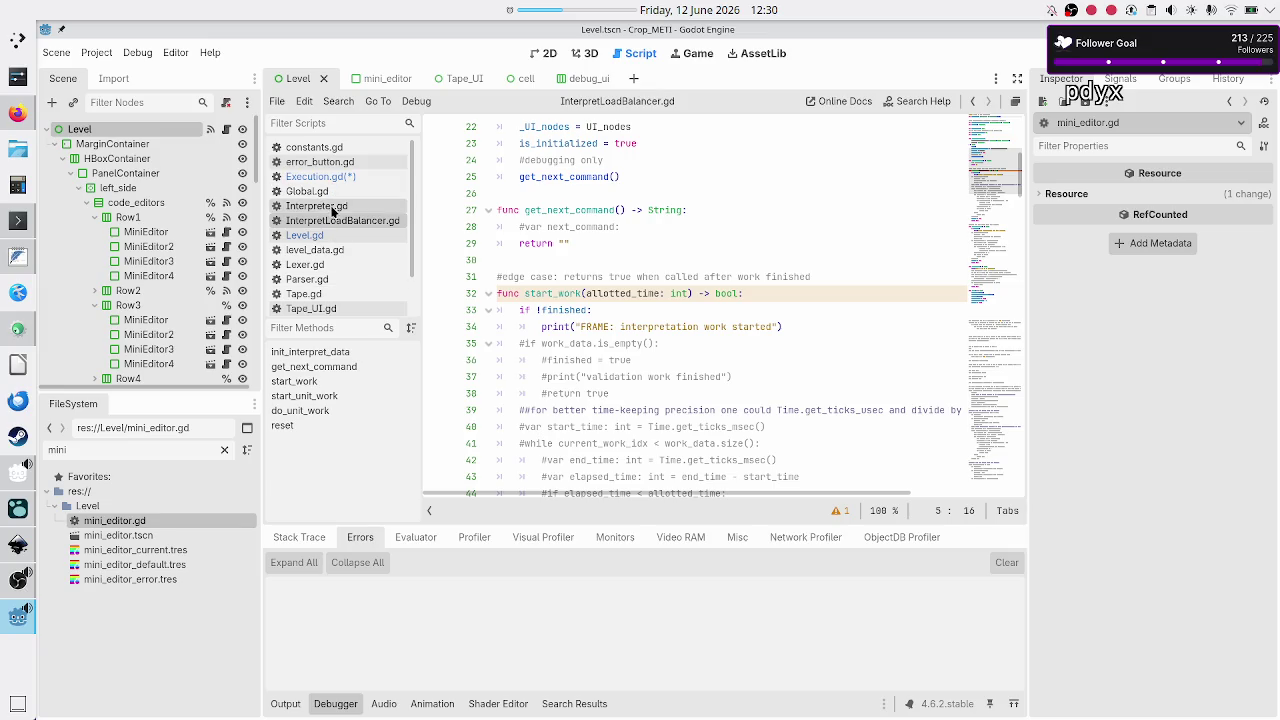
# - Open Interpreter.gd and review the line 25 comment and the execute_command signature
pyautogui.click(330, 205)
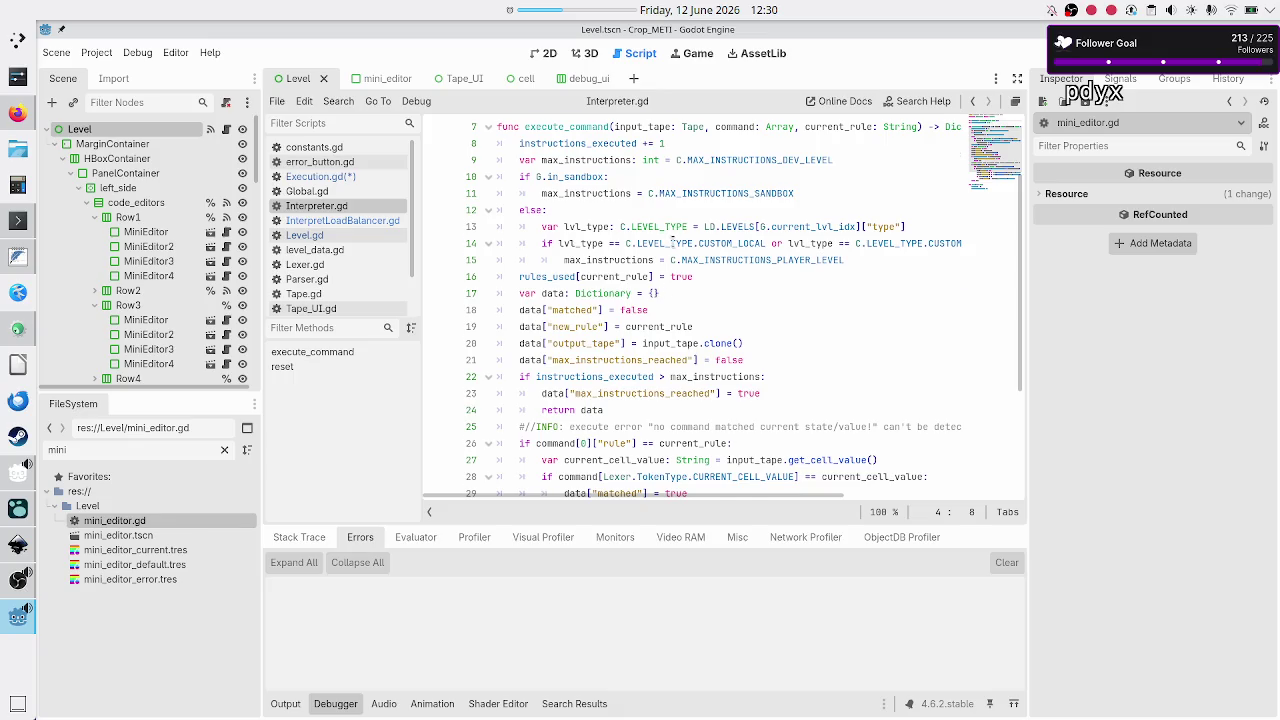
pyautogui.scroll(2, 672, 243)
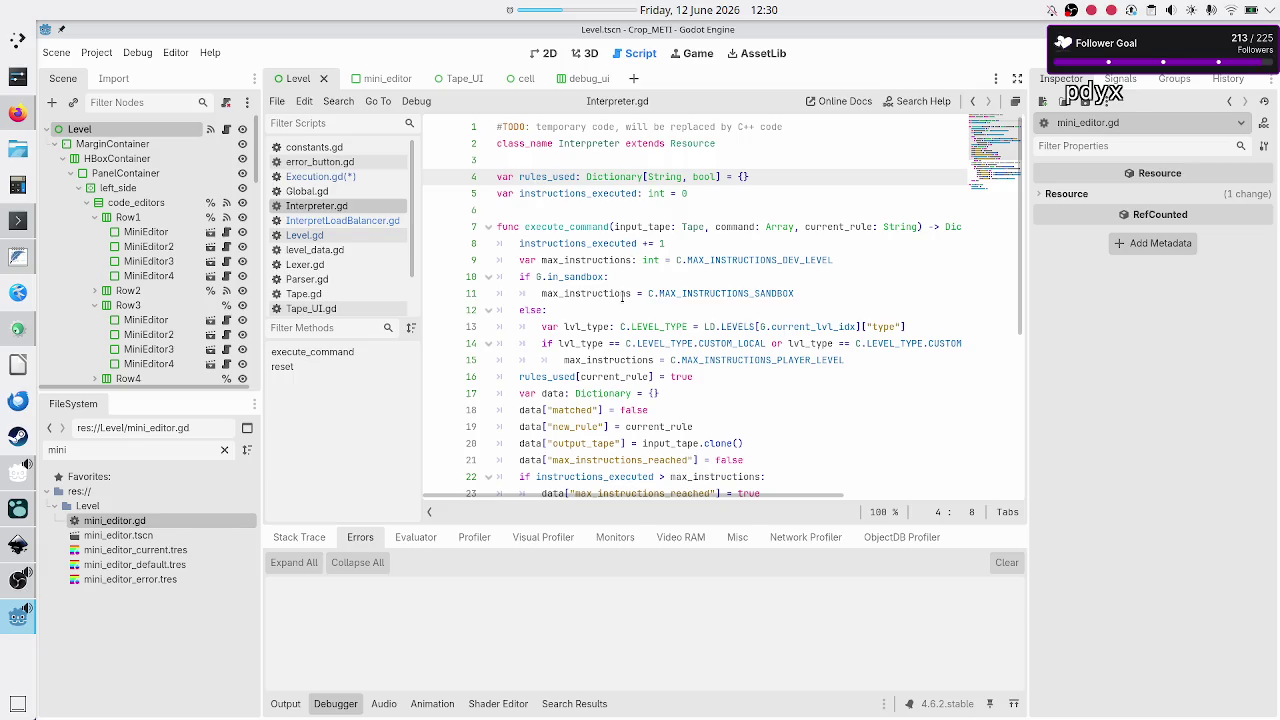
pyautogui.moveTo(622, 294)
pyautogui.scroll(-5, 589, 220)
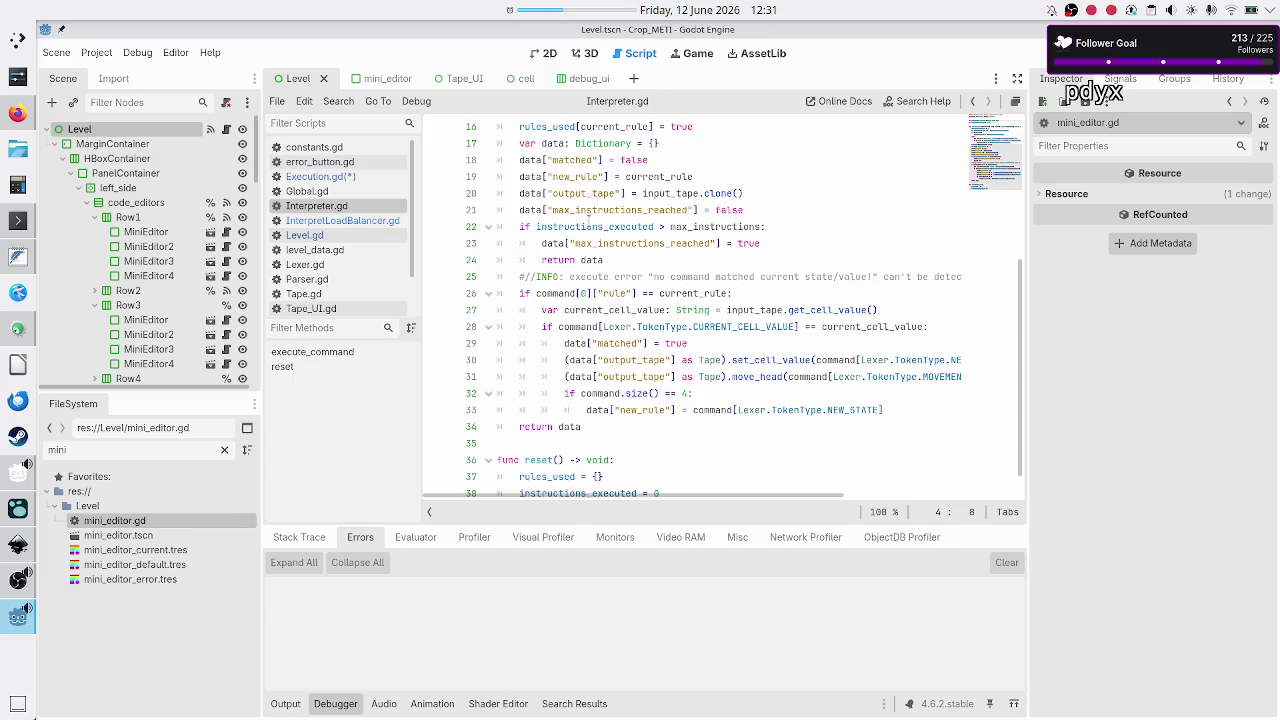
pyautogui.doubleClick(598, 274)
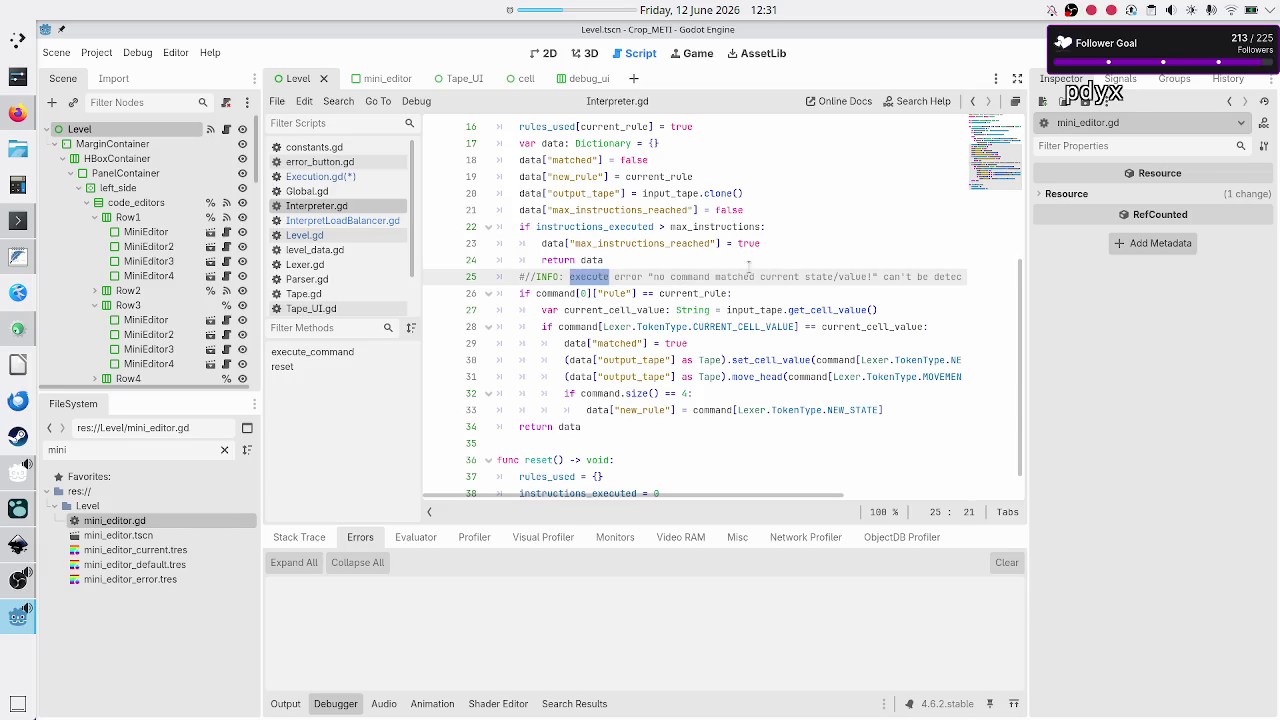
pyautogui.press('Right')
pyautogui.press('Up')
pyautogui.press('Down')
pyautogui.press('Down')
pyautogui.press('Up')
pyautogui.press('End')
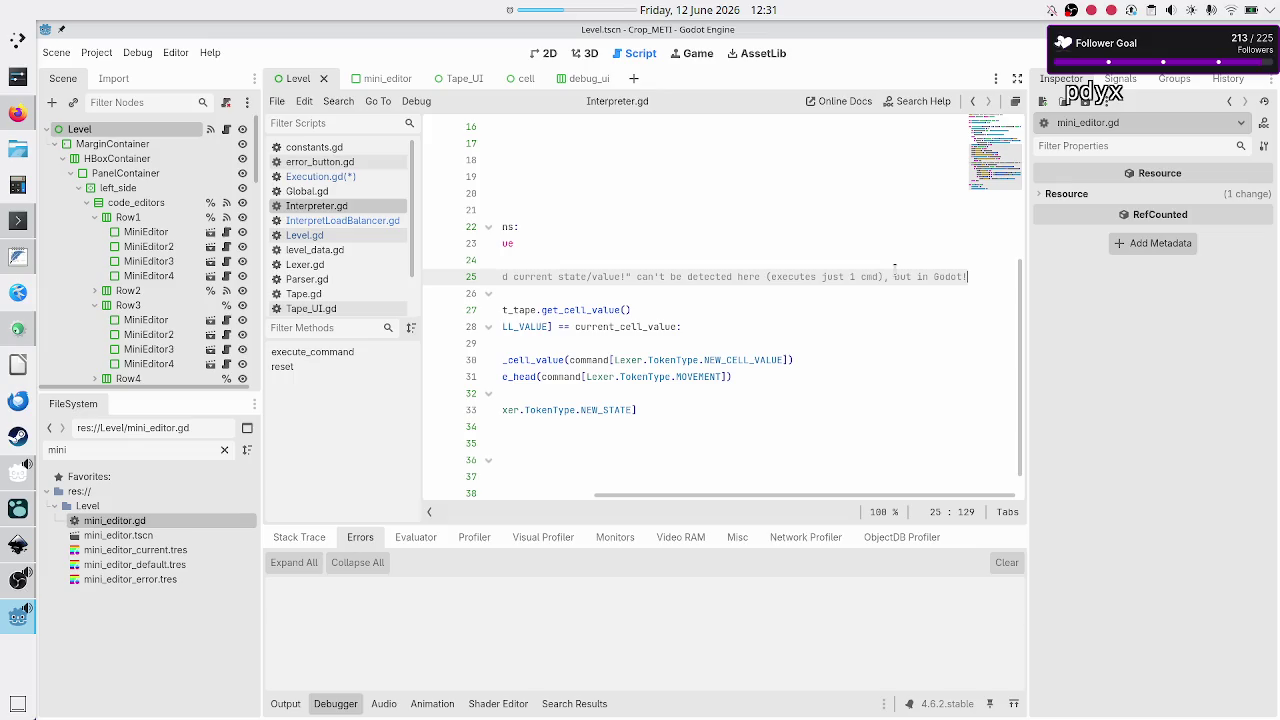
pyautogui.press('Down')
pyautogui.press('Home')
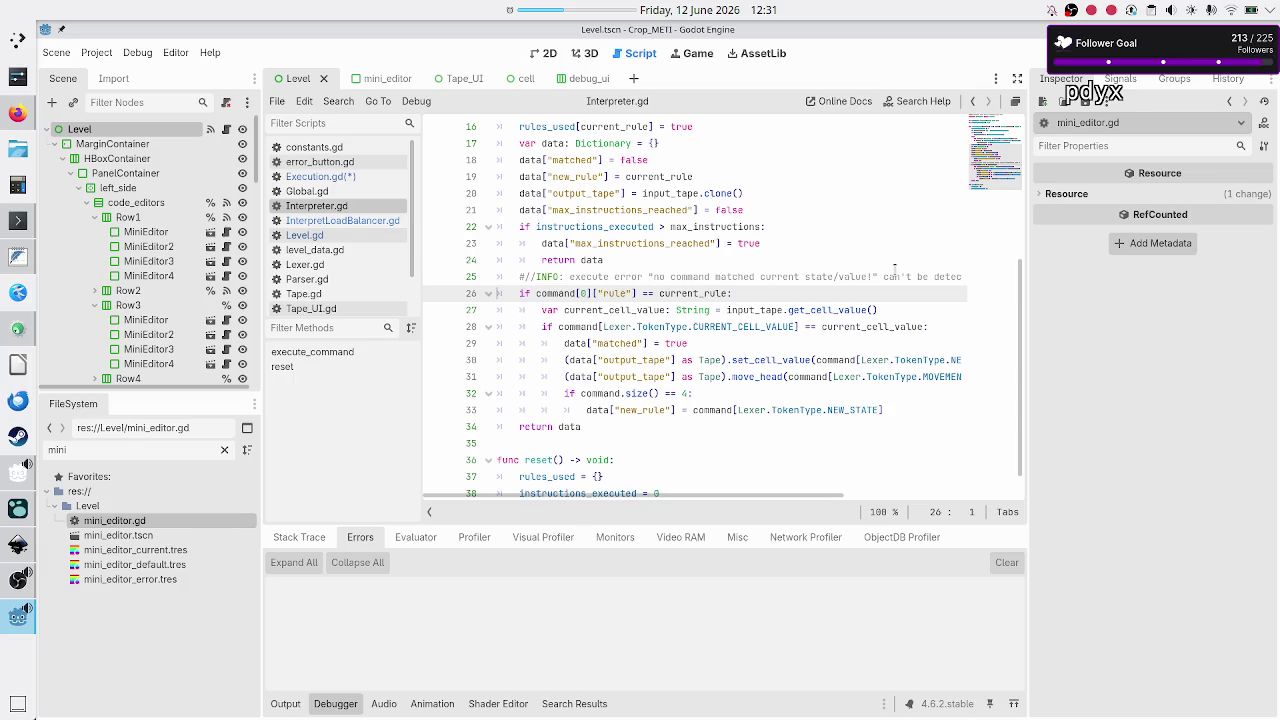
pyautogui.press('Up')
pyautogui.press('Up')
pyautogui.press('Up')
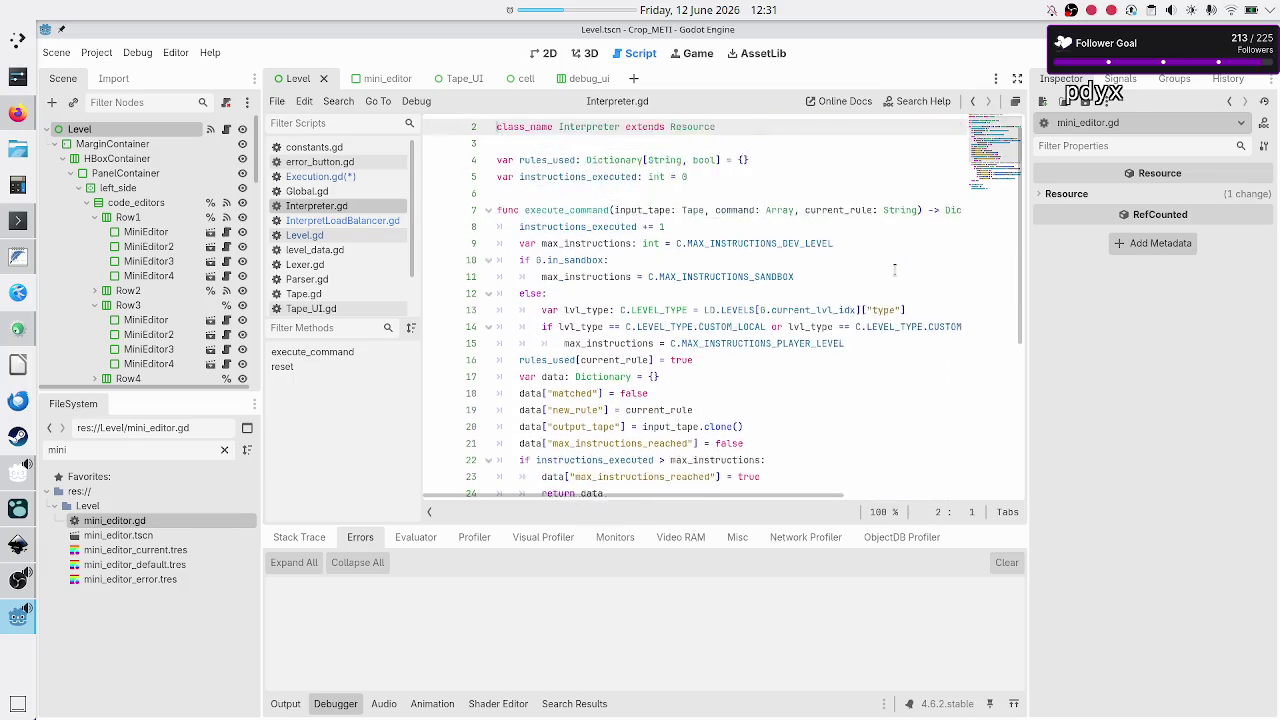
pyautogui.press('Down')
pyautogui.press('Down')
pyautogui.press('Down')
pyautogui.hotkey('shift', 'End')
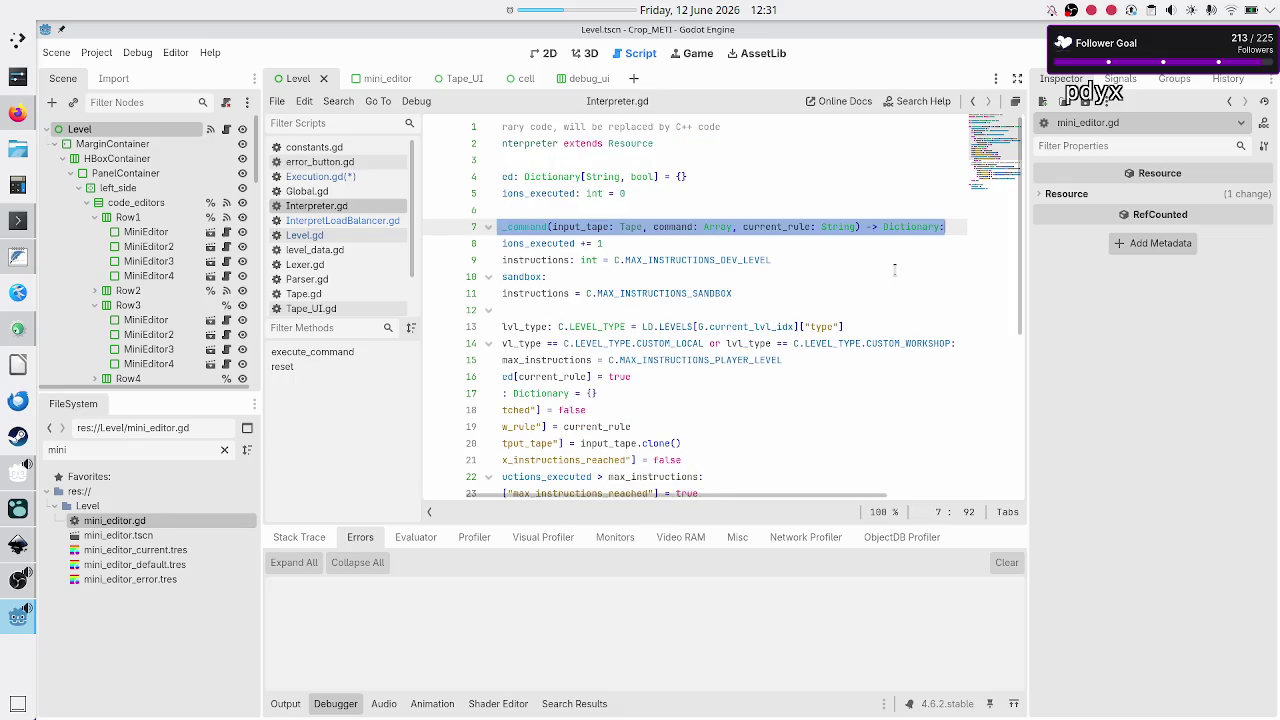
pyautogui.press('Home')
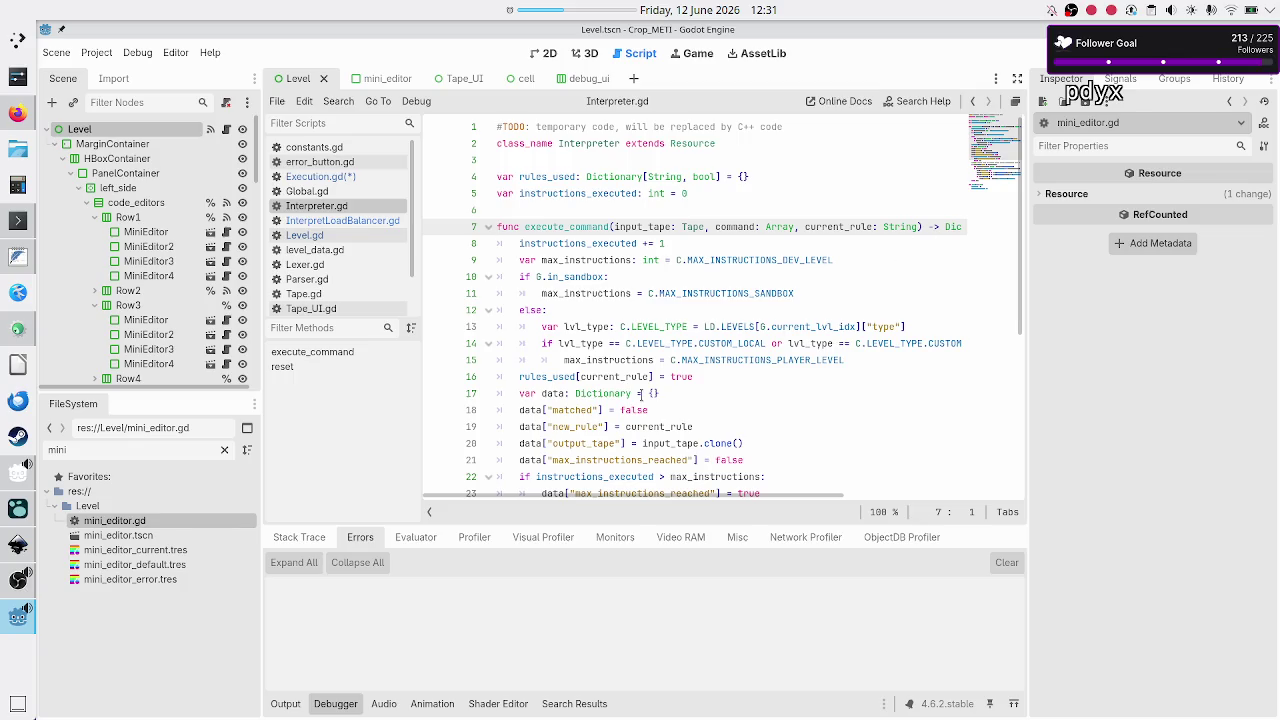
# - Change the line 25 comment tag from INFO to NOTICE
pyautogui.doubleClick(570, 410)
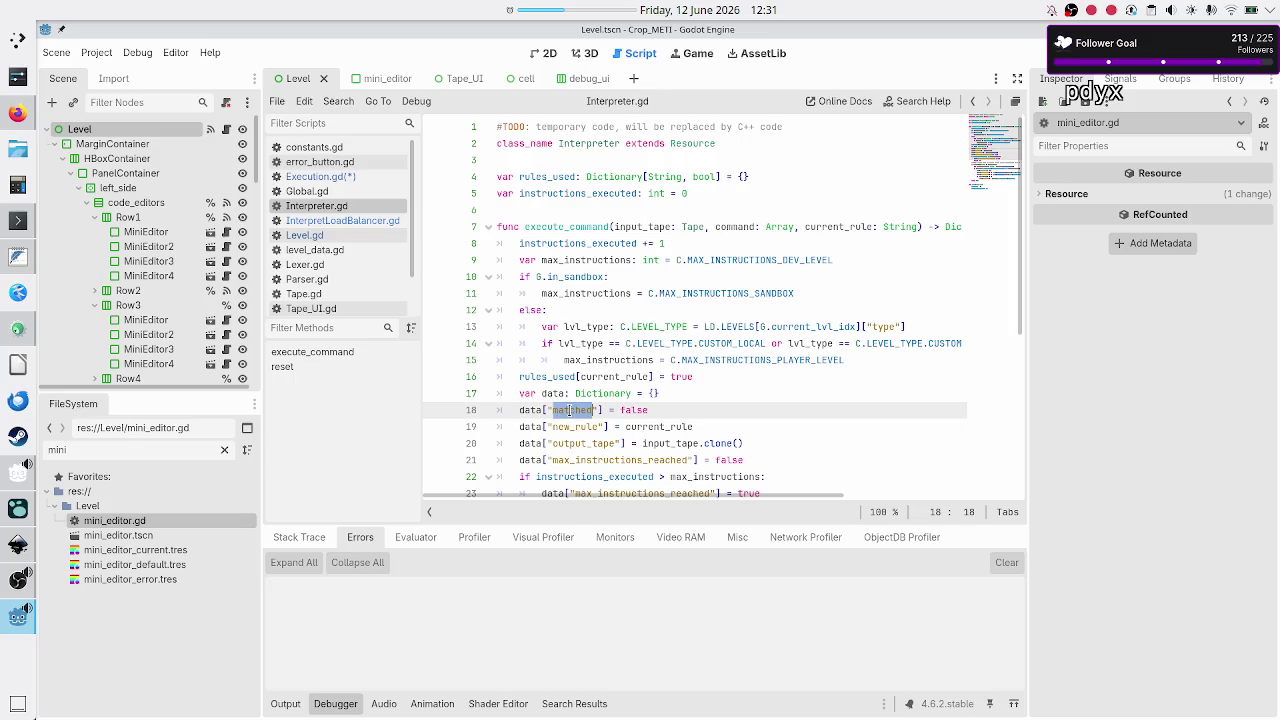
pyautogui.click(684, 415)
pyautogui.scroll(-5, 720, 373)
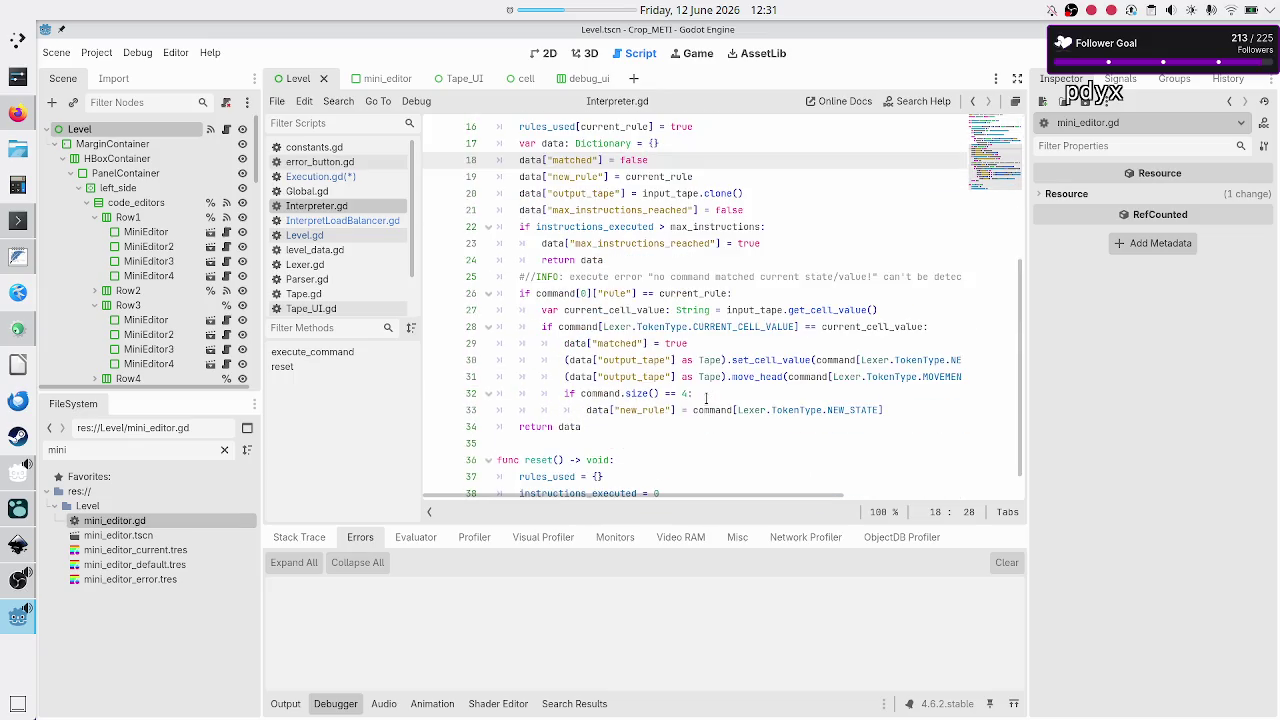
pyautogui.click(817, 265)
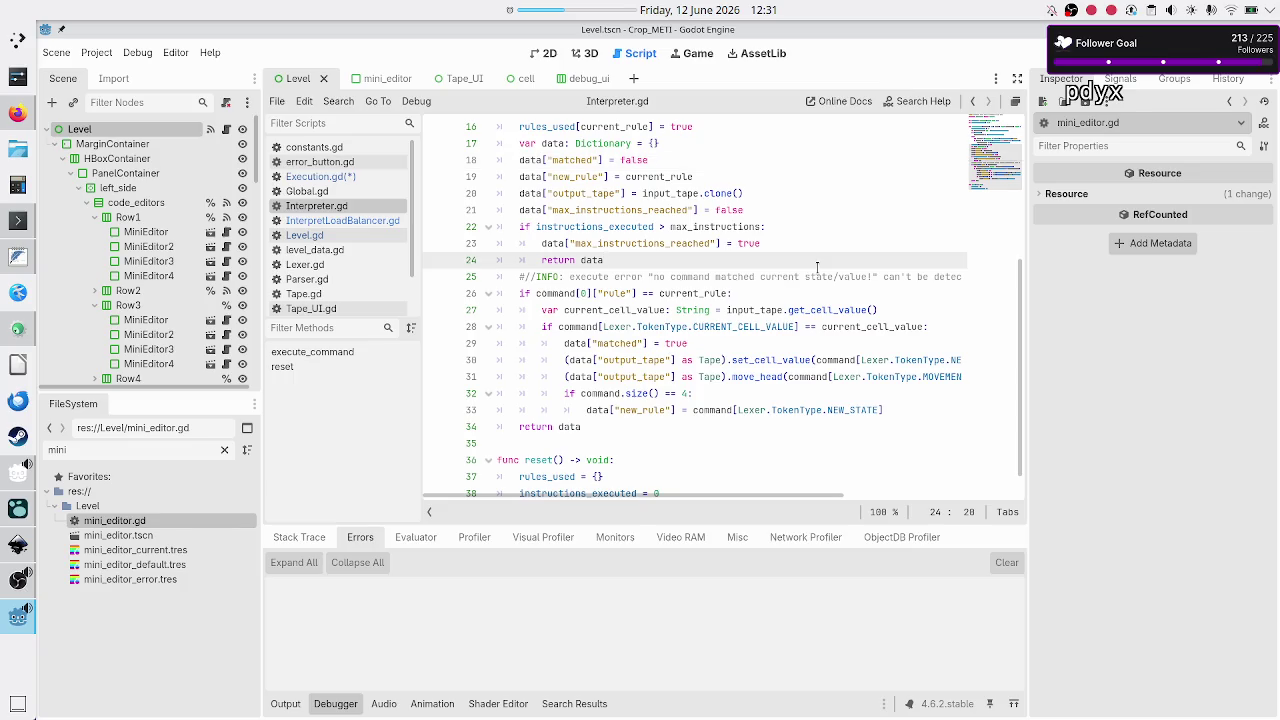
pyautogui.press('Down')
pyautogui.press('Home')
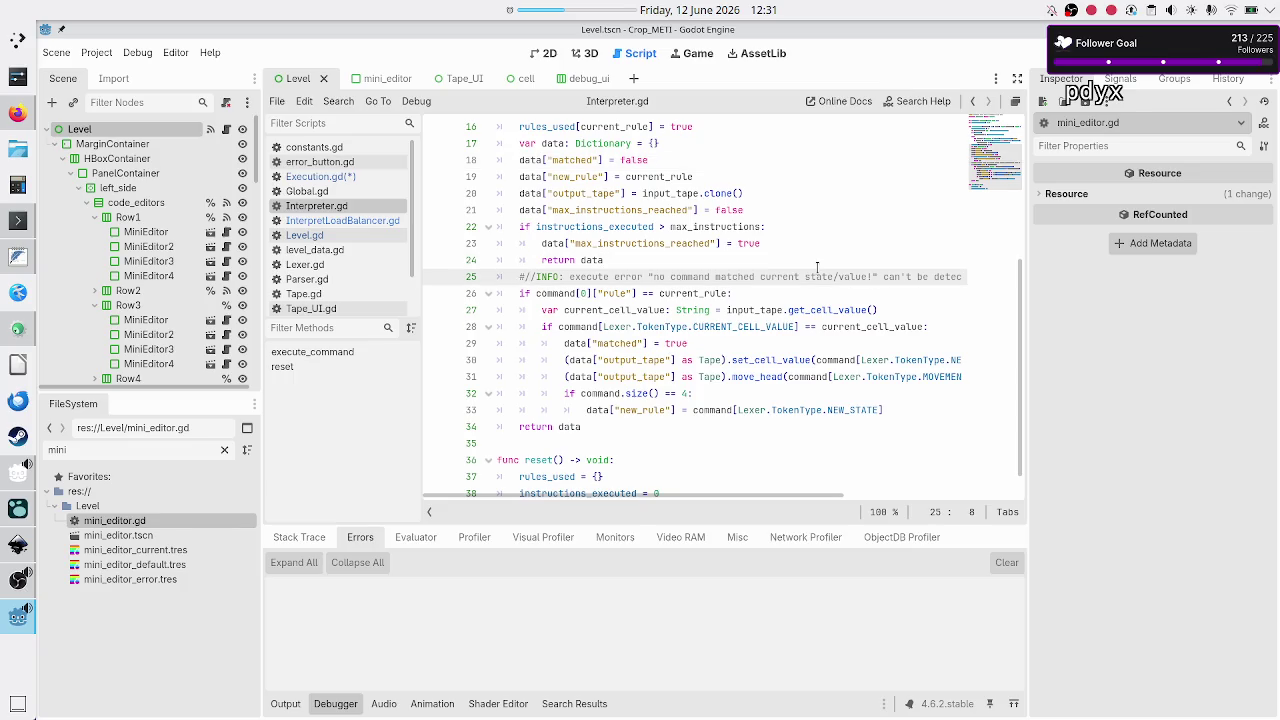
pyautogui.press('BackSpace')
pyautogui.press('BackSpace')
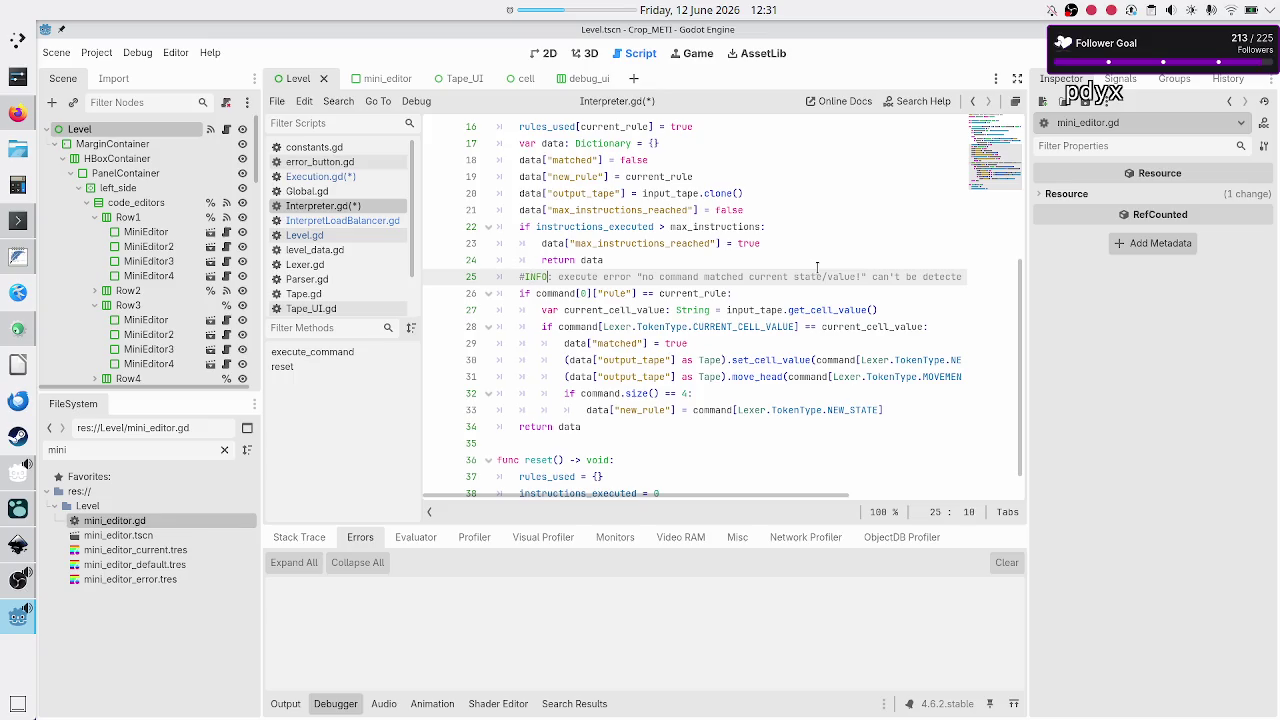
pyautogui.press('BackSpace')
pyautogui.press('BackSpace')
pyautogui.press('BackSpace')
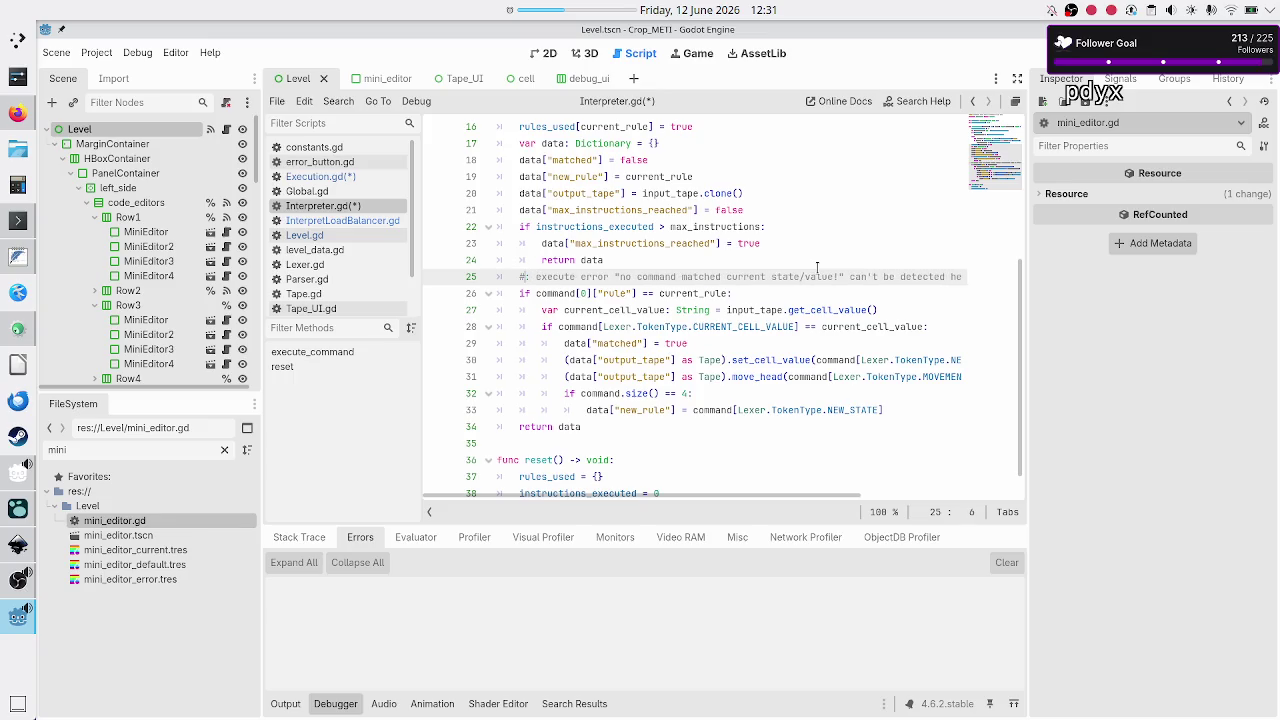
pyautogui.write('OTICE')
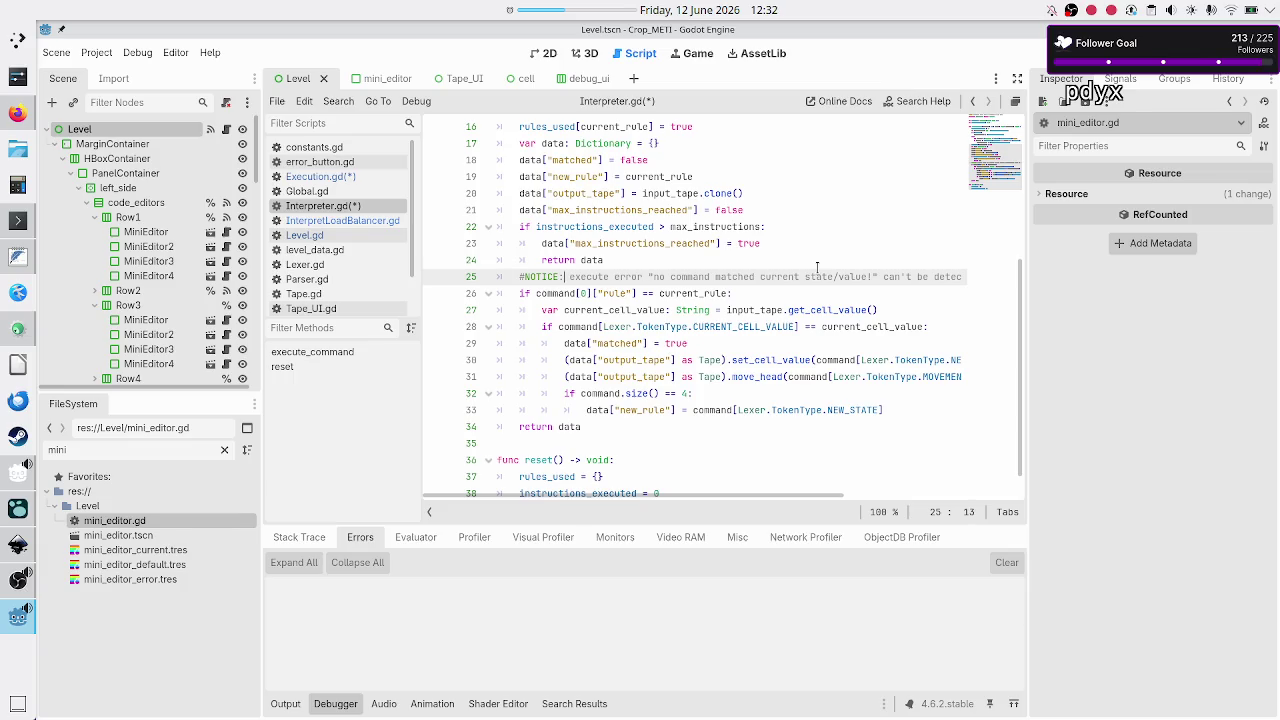
# - Remove the trailing ', but in Godot' remark from the NOTICE comment and save Interpreter.gd
pyautogui.click(817, 268)
pyautogui.press('Right')
pyautogui.press('Right')
pyautogui.press('Right')
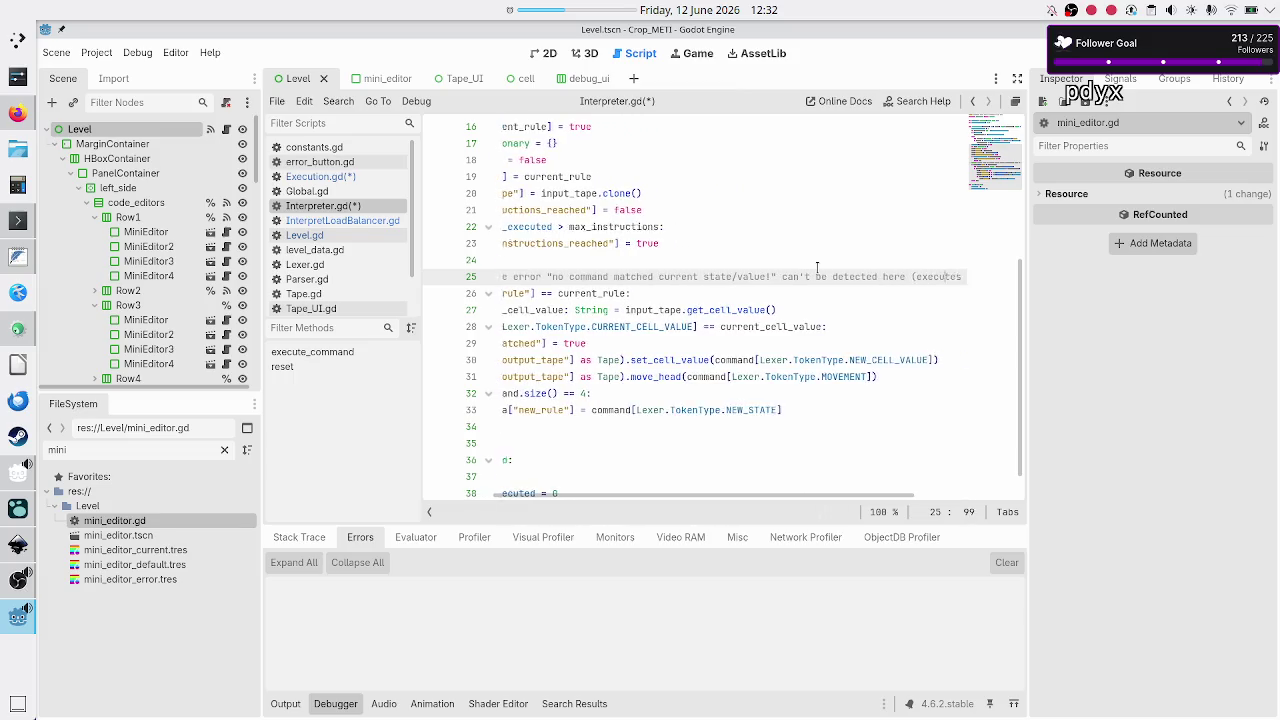
pyautogui.press('Up')
pyautogui.press('Down')
pyautogui.press('Down')
pyautogui.press('Up')
pyautogui.press('End')
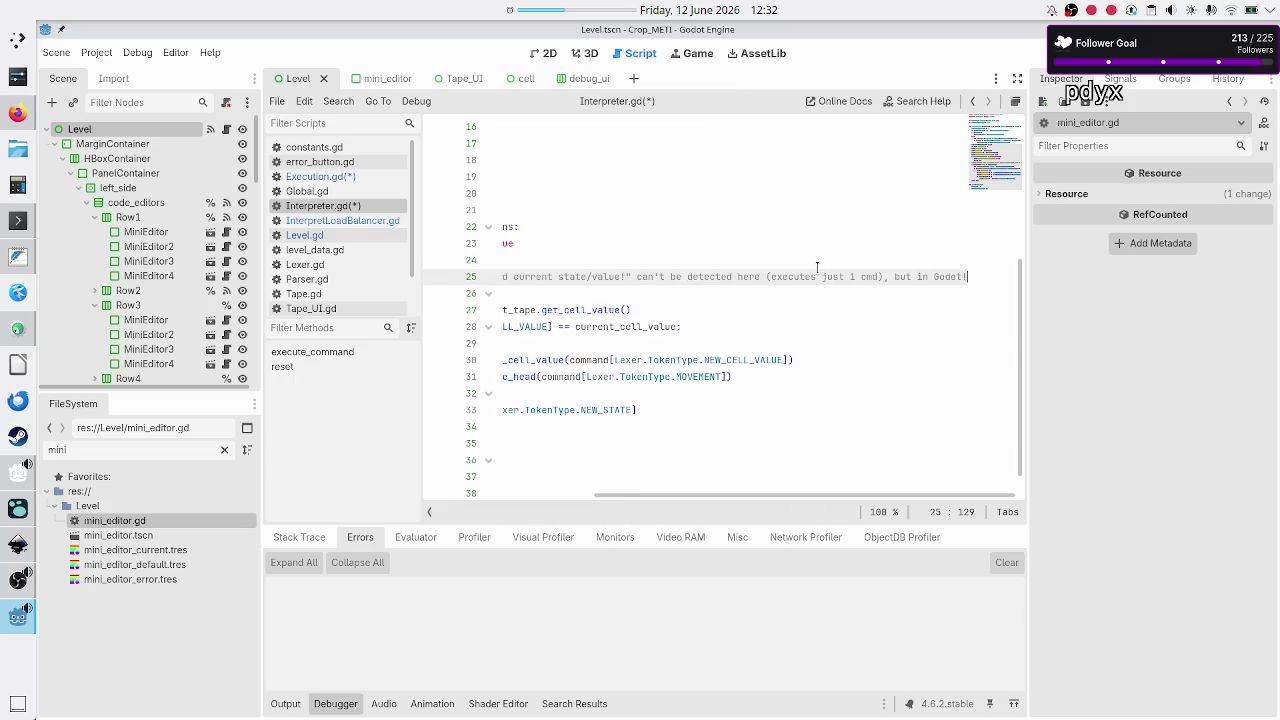
pyautogui.press('BackSpace')
pyautogui.press('BackSpace')
pyautogui.press('BackSpace')
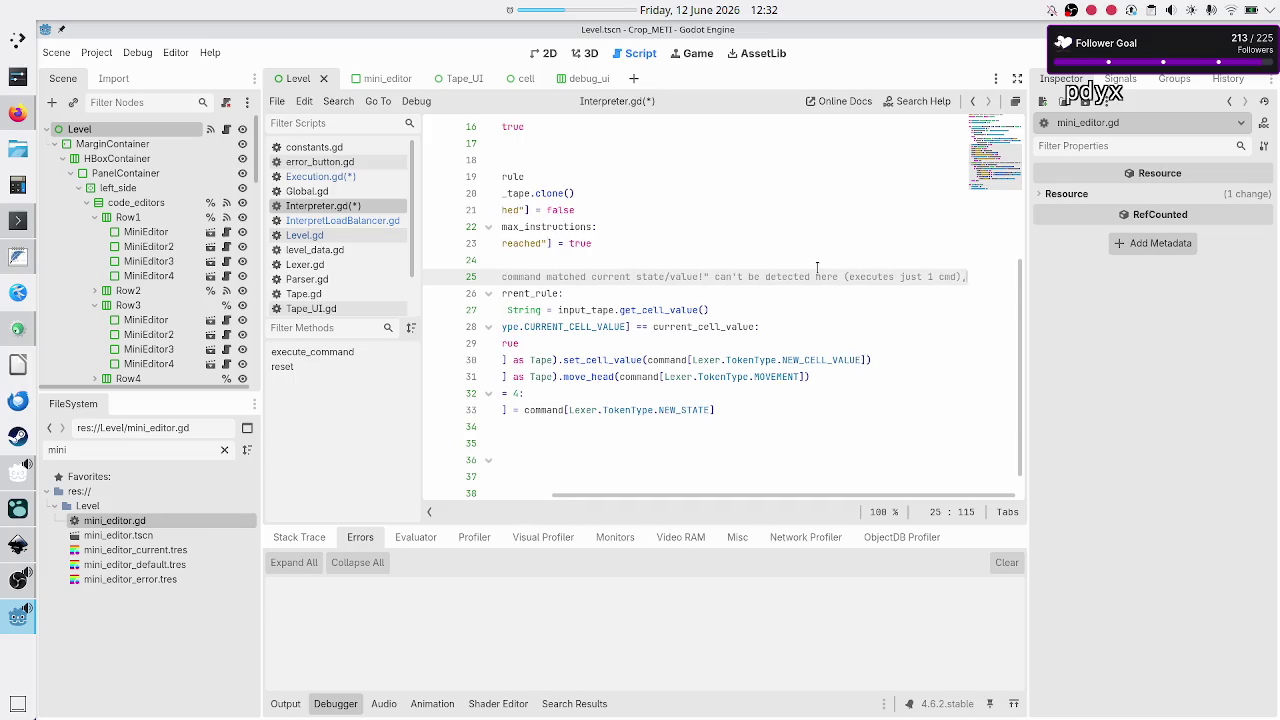
pyautogui.press('Right')
pyautogui.press('Up')
pyautogui.hotkey('ctrl', 's')
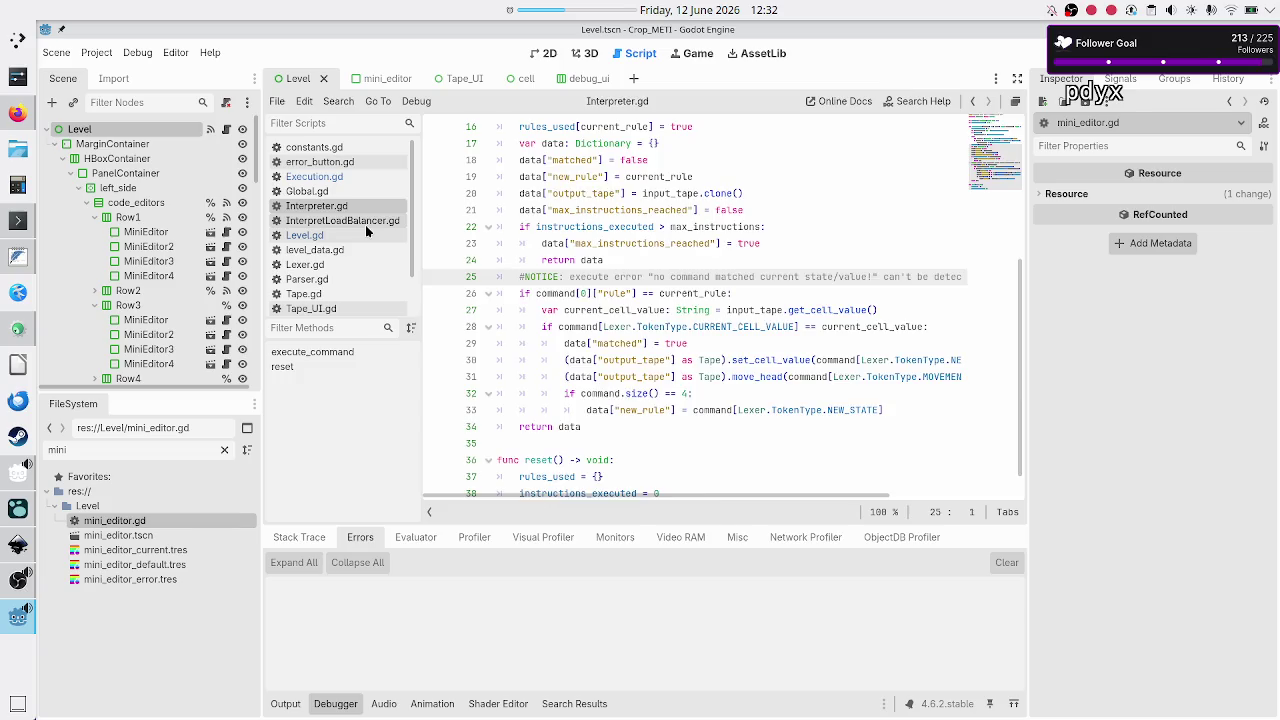
pyautogui.click(340, 220)
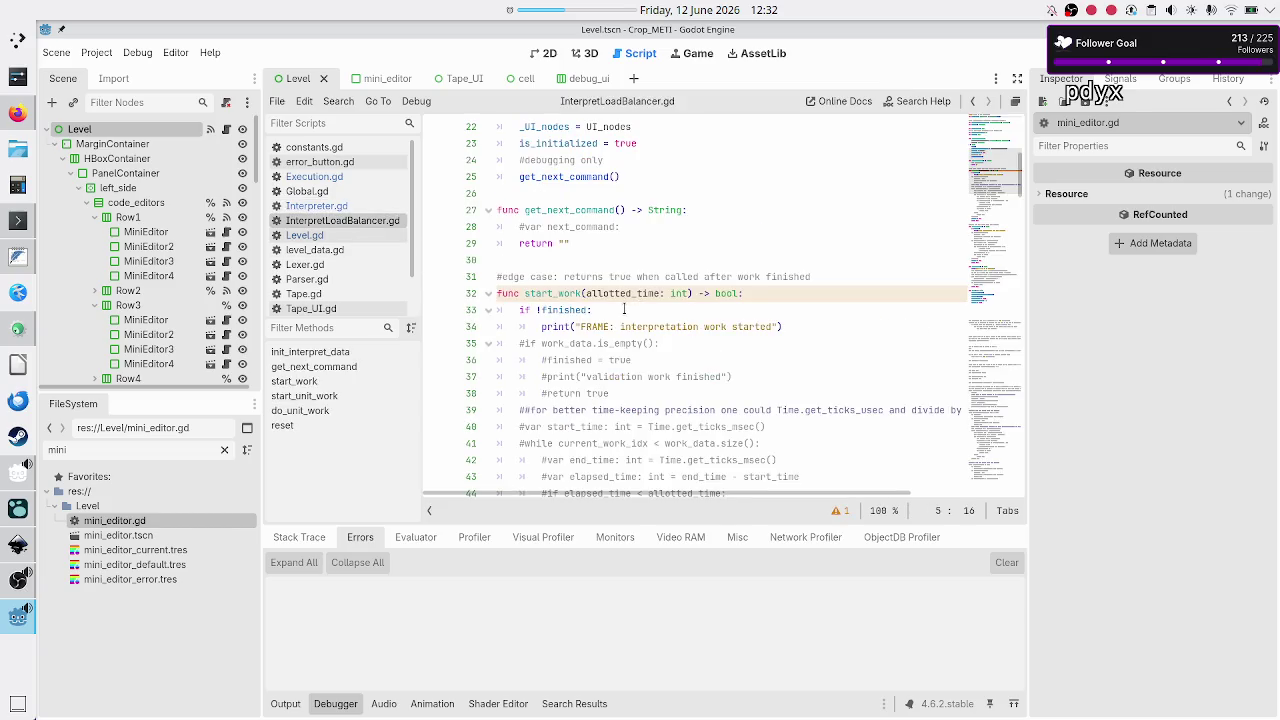
# - Insert '#TODO: handle logical errors!!' as line 2 of InterpretLoadBalancer.gd and save it
pyautogui.scroll(5, 624, 309)
pyautogui.scroll(2, 627, 309)
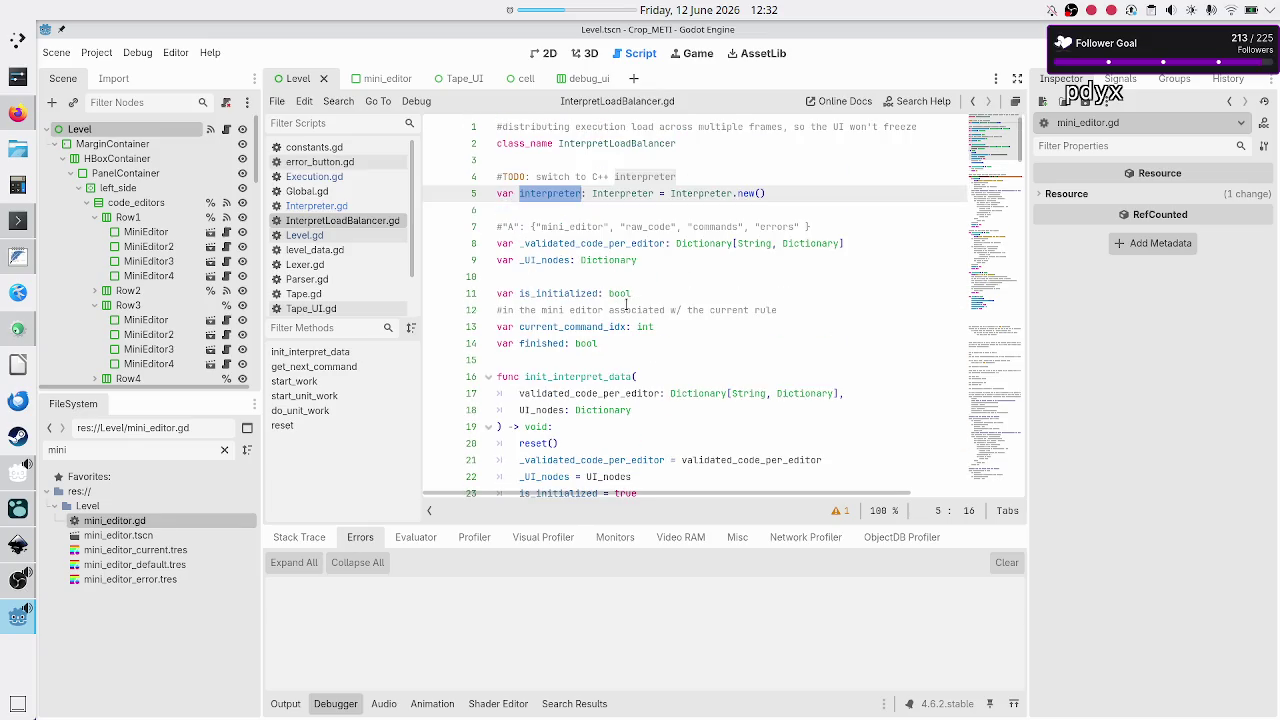
pyautogui.scroll(-10, 645, 237)
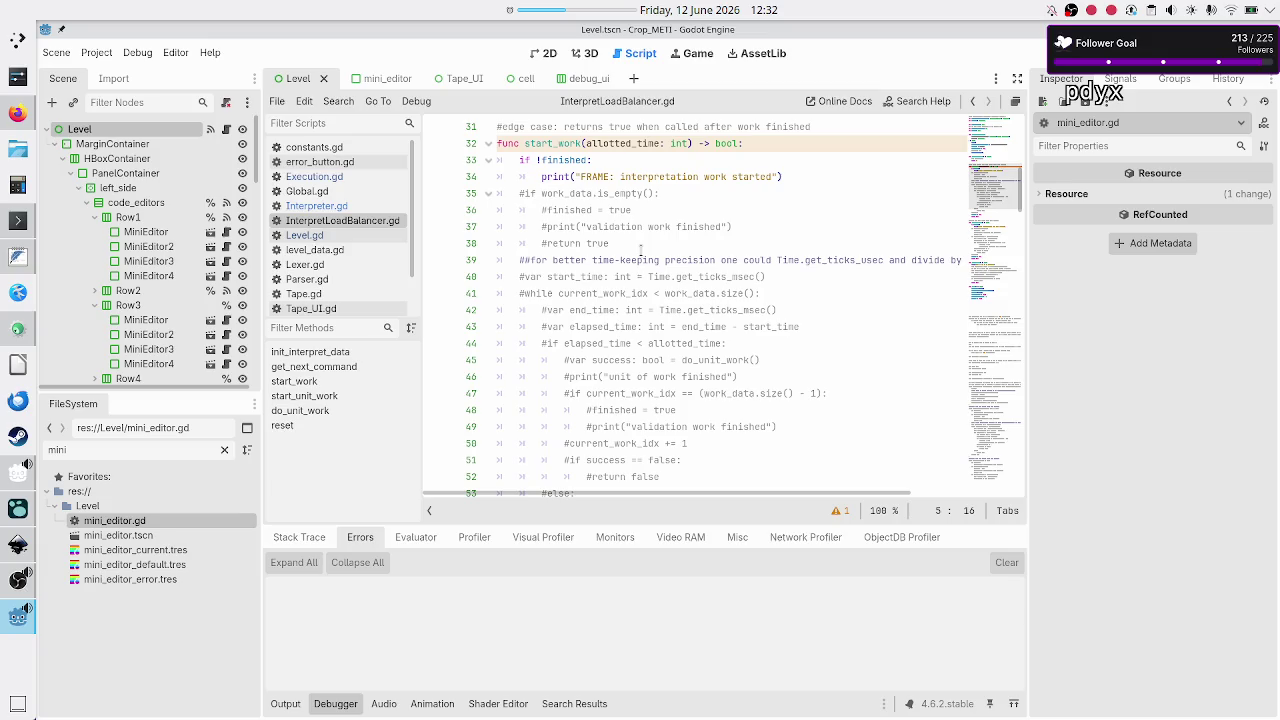
pyautogui.scroll(10, 640, 250)
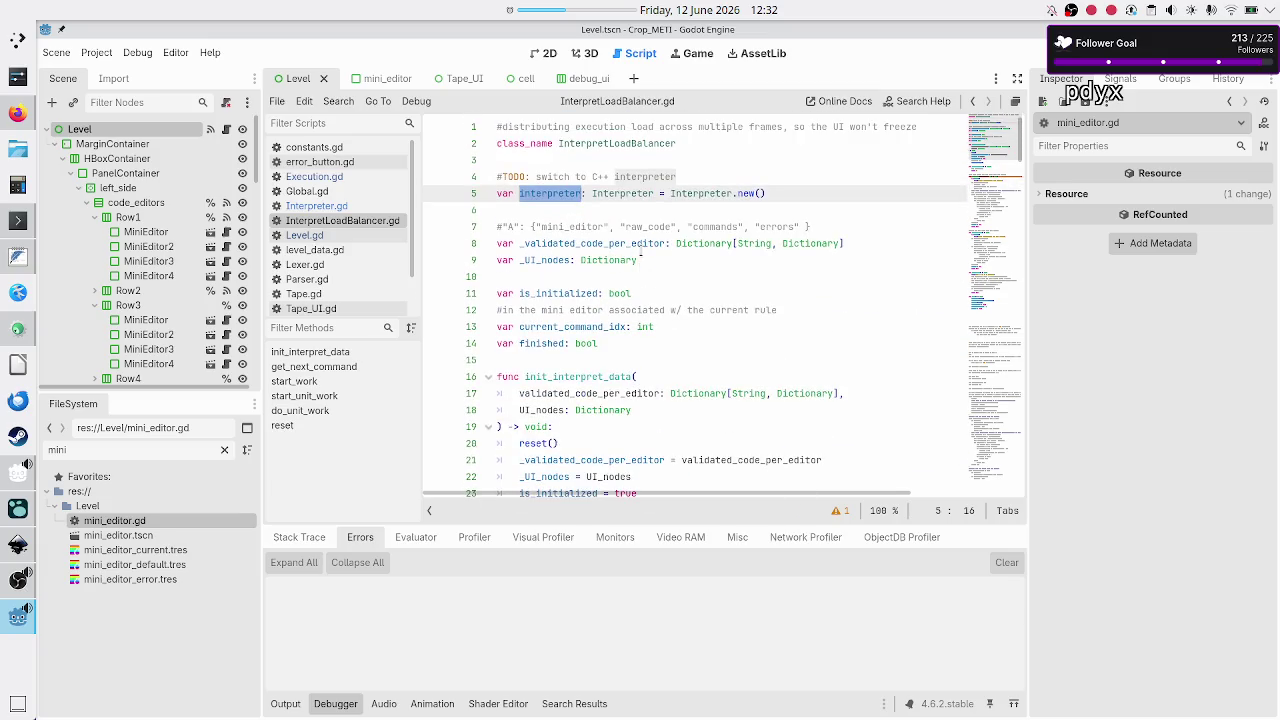
pyautogui.click(664, 245)
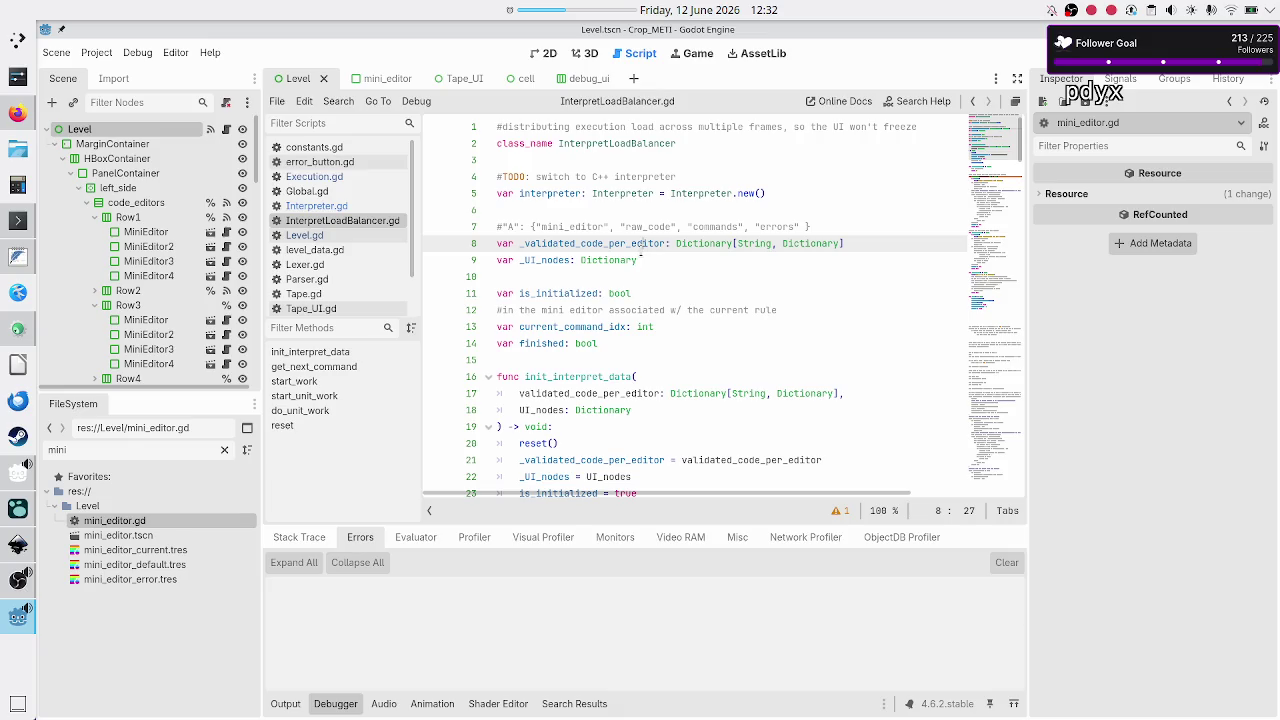
pyautogui.press('Up')
pyautogui.press('Up')
pyautogui.press('Up')
pyautogui.press('Up')
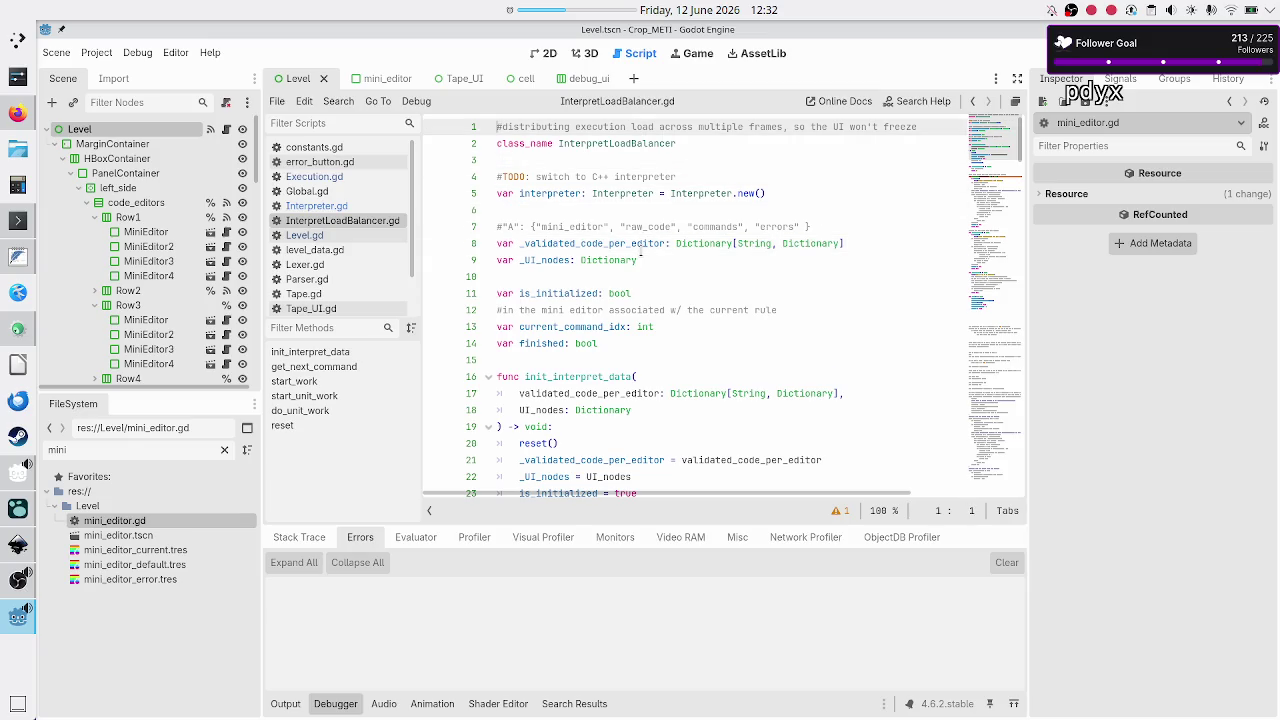
pyautogui.press('End')
pyautogui.press('Return')
pyautogui.write('#TODO: handle logical errors')
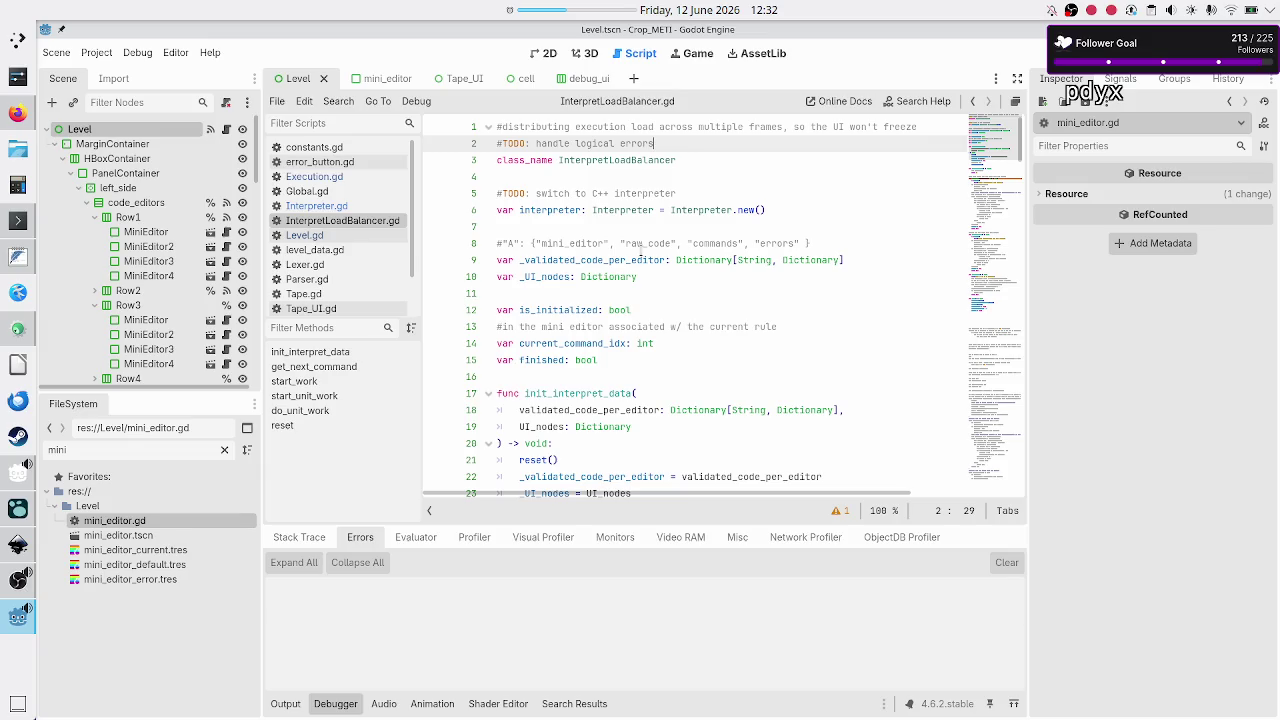
pyautogui.write('!!')
pyautogui.hotkey('ctrl', 's')
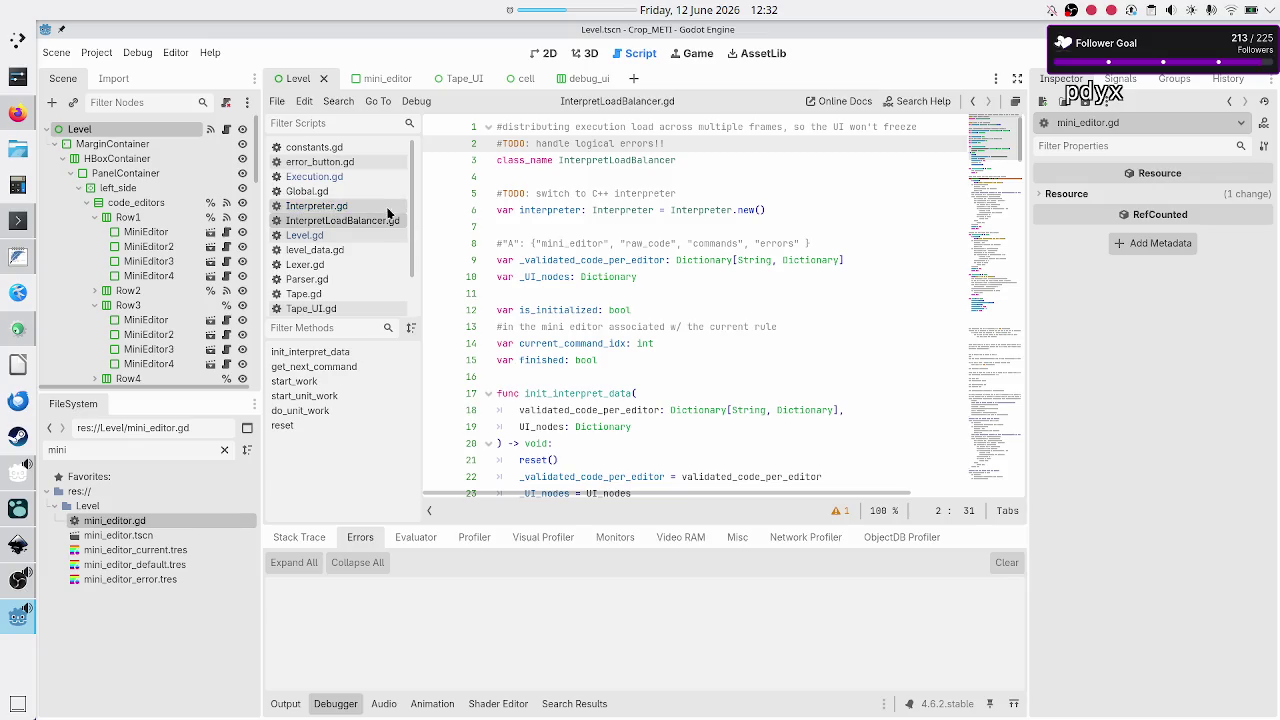
# - Return to Execution.gd and select the if !success: block and its TODO in process_run
pyautogui.click(345, 179)
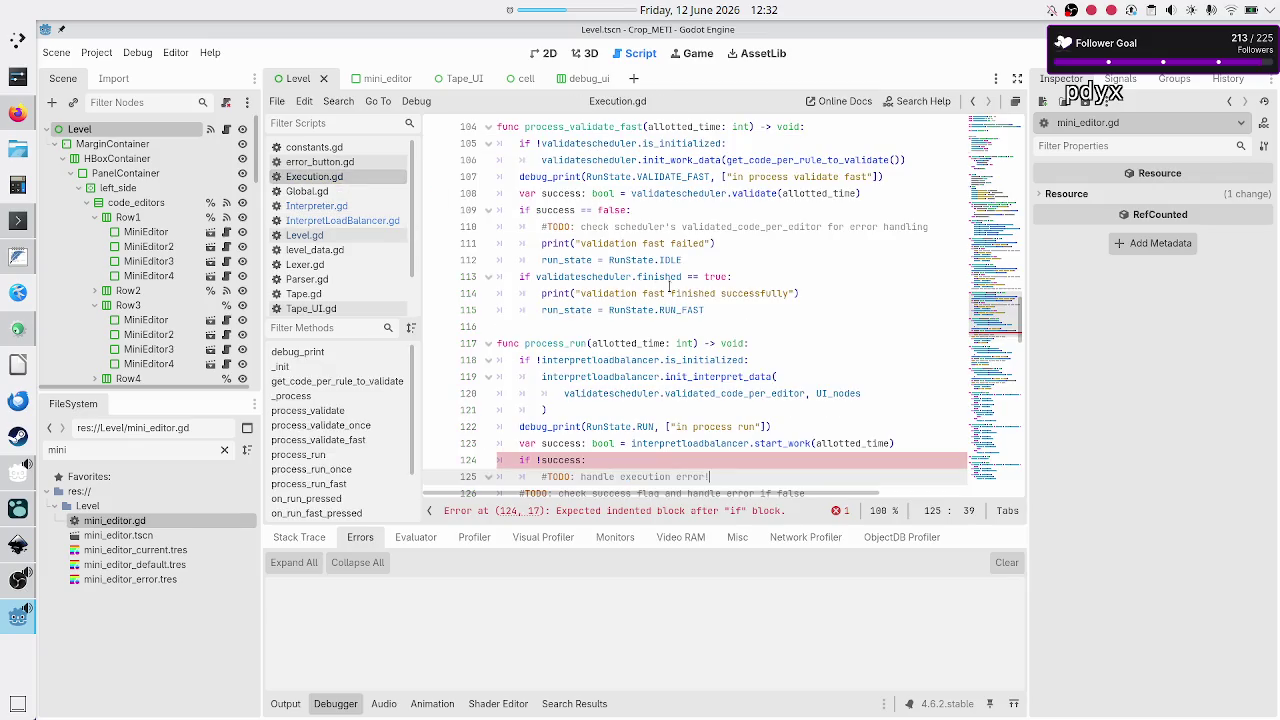
pyautogui.scroll(-2, 738, 335)
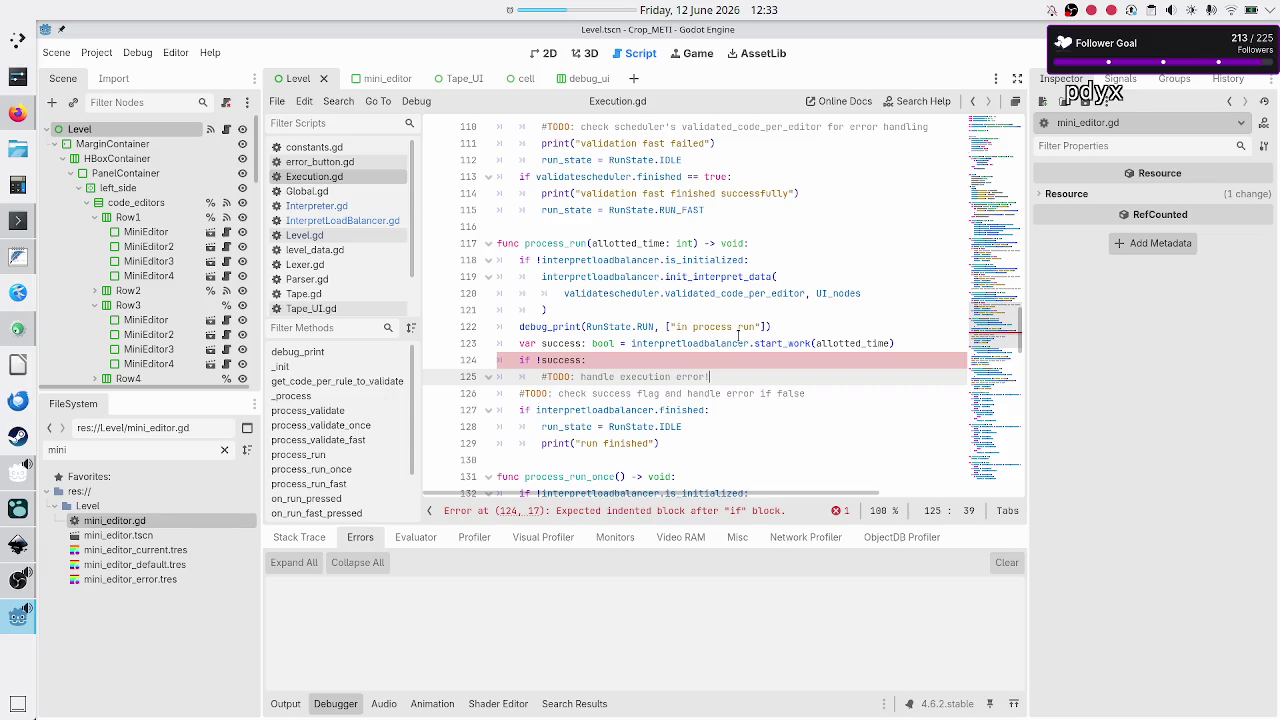
pyautogui.press('Up')
pyautogui.press('Home')
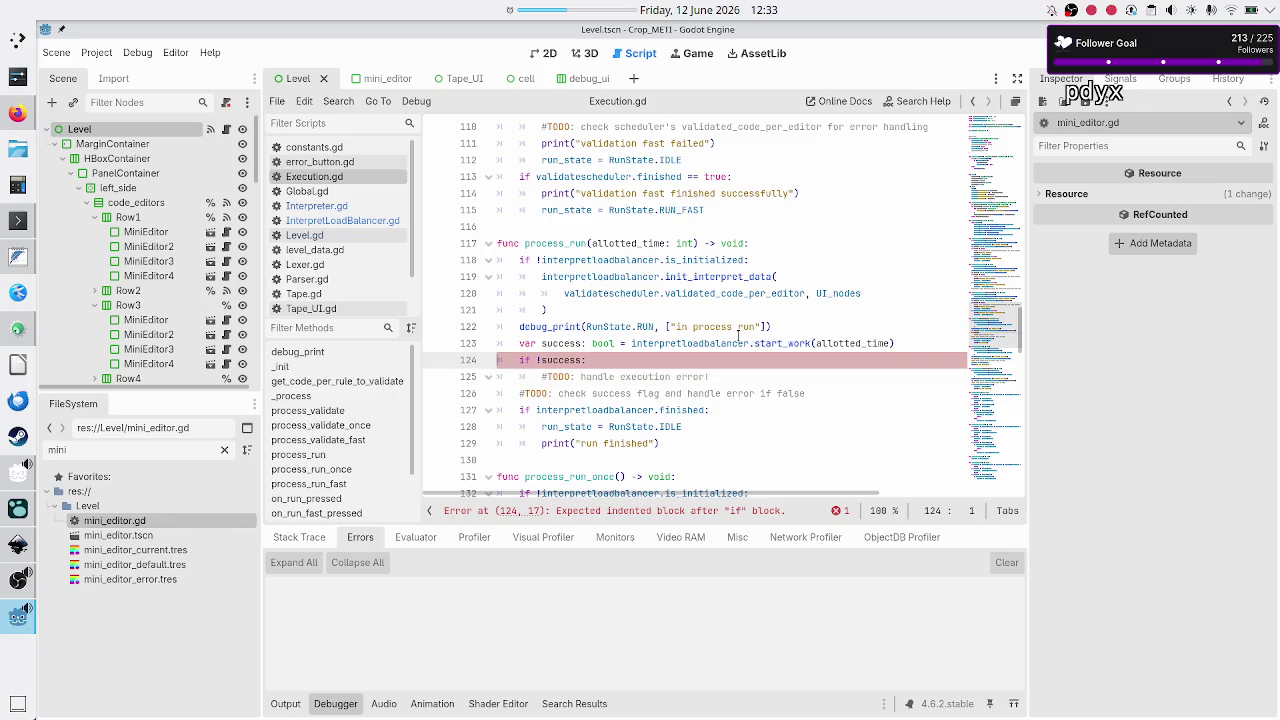
pyautogui.hotkey('shift', 'Down')
pyautogui.hotkey('shift', 'End')
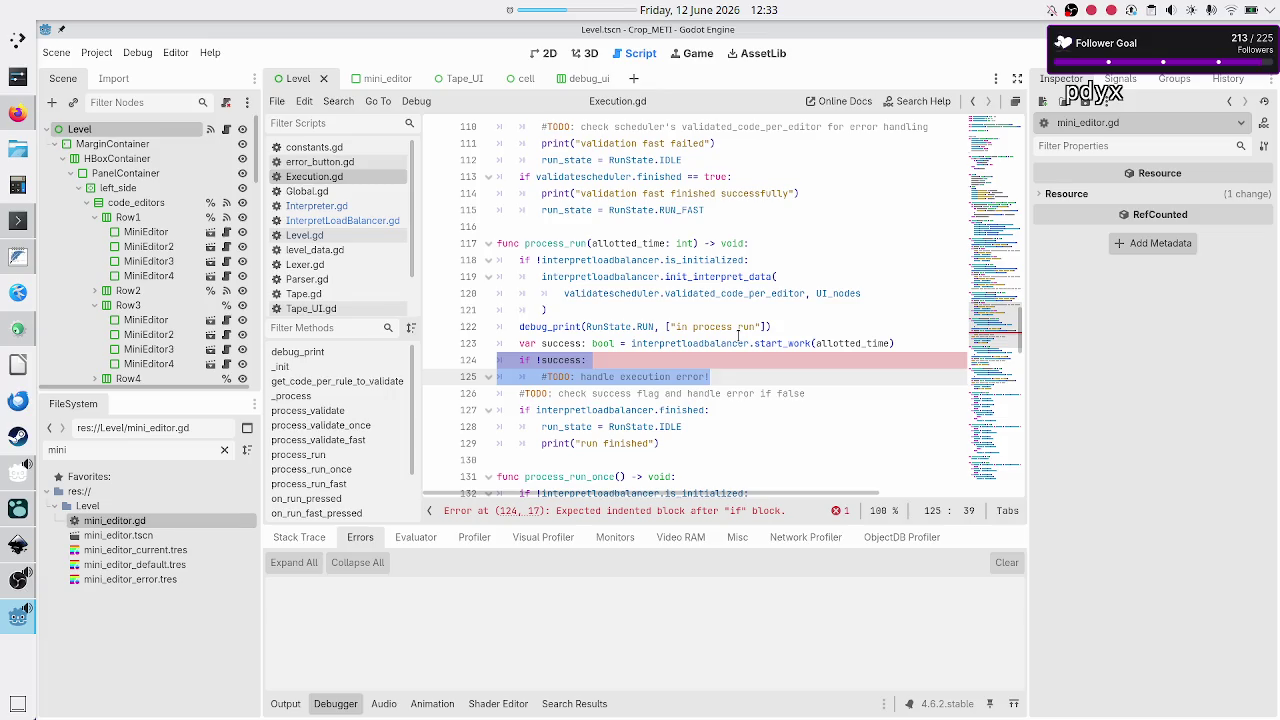
pyautogui.press('Escape')
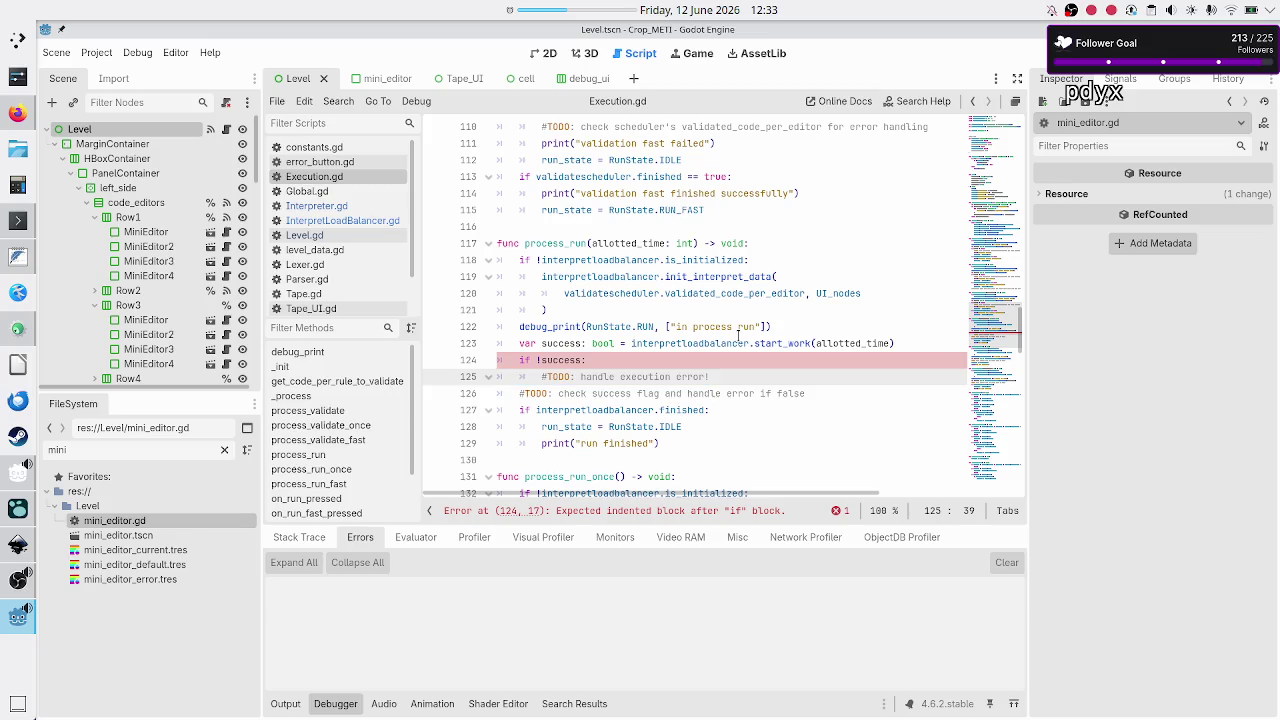
# - Re-inspect lines 124–125 and place the caret after 'if !success:' to examine the indentation error
pyautogui.press('Up')
pyautogui.press('Home')
pyautogui.hotkey('shift', 'Down')
pyautogui.hotkey('shift', 'End')
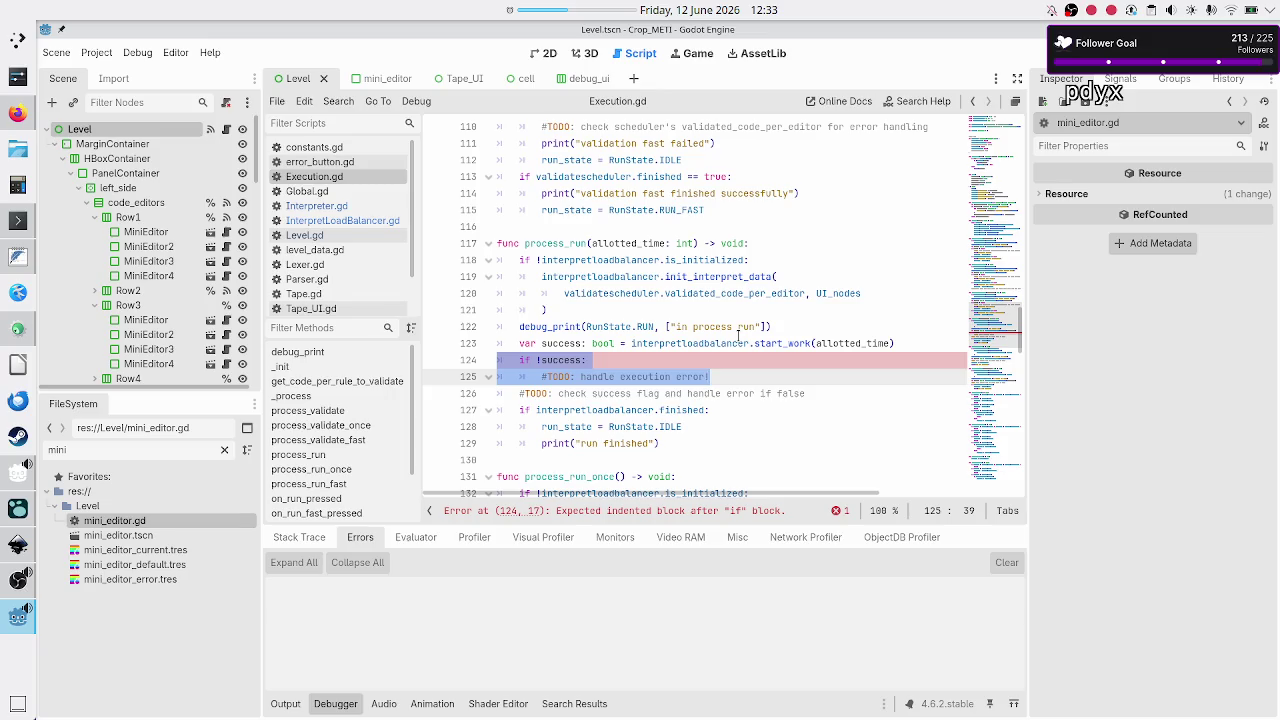
pyautogui.press('Left')
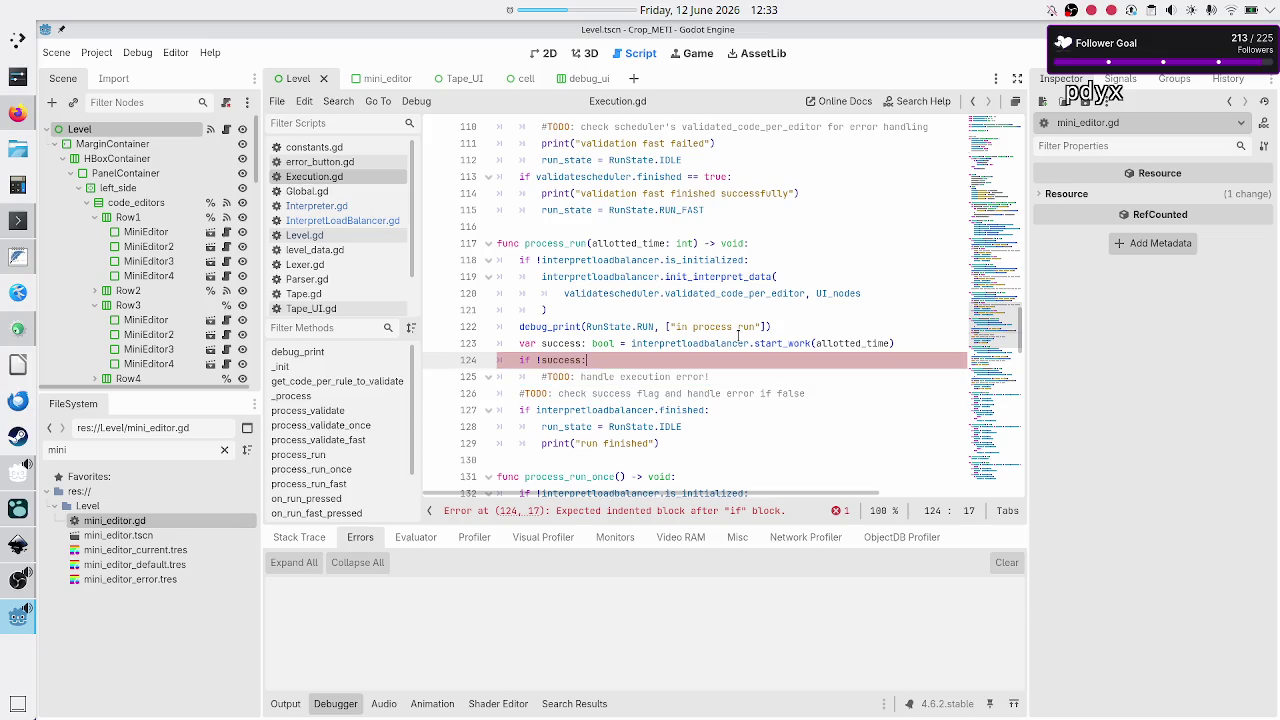
pyautogui.press('Down')
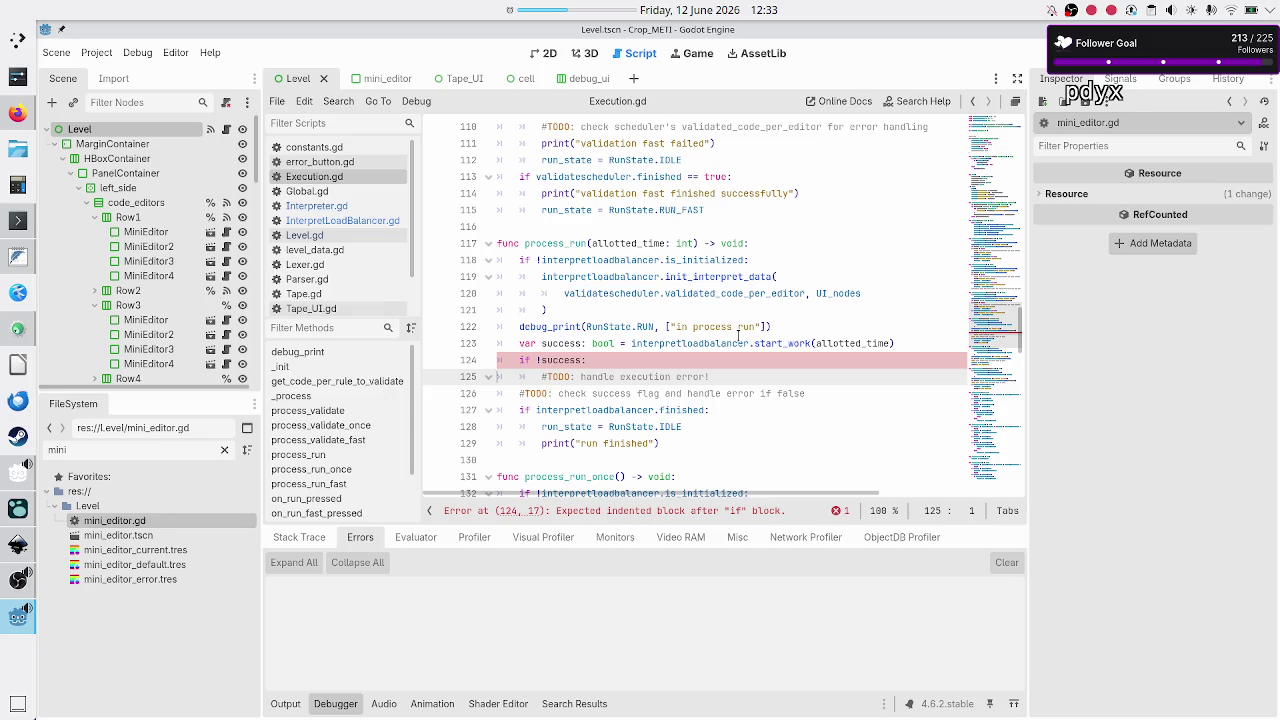
pyautogui.press('Up')
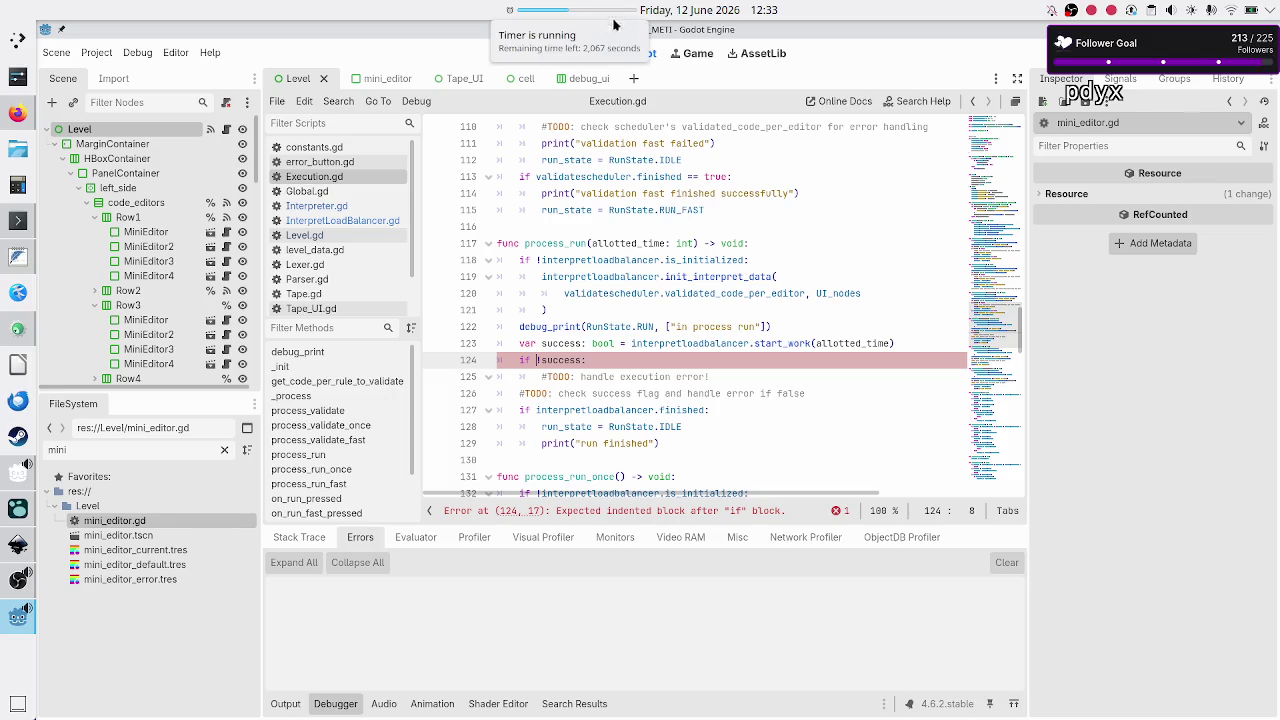
pyautogui.click(765, 360)
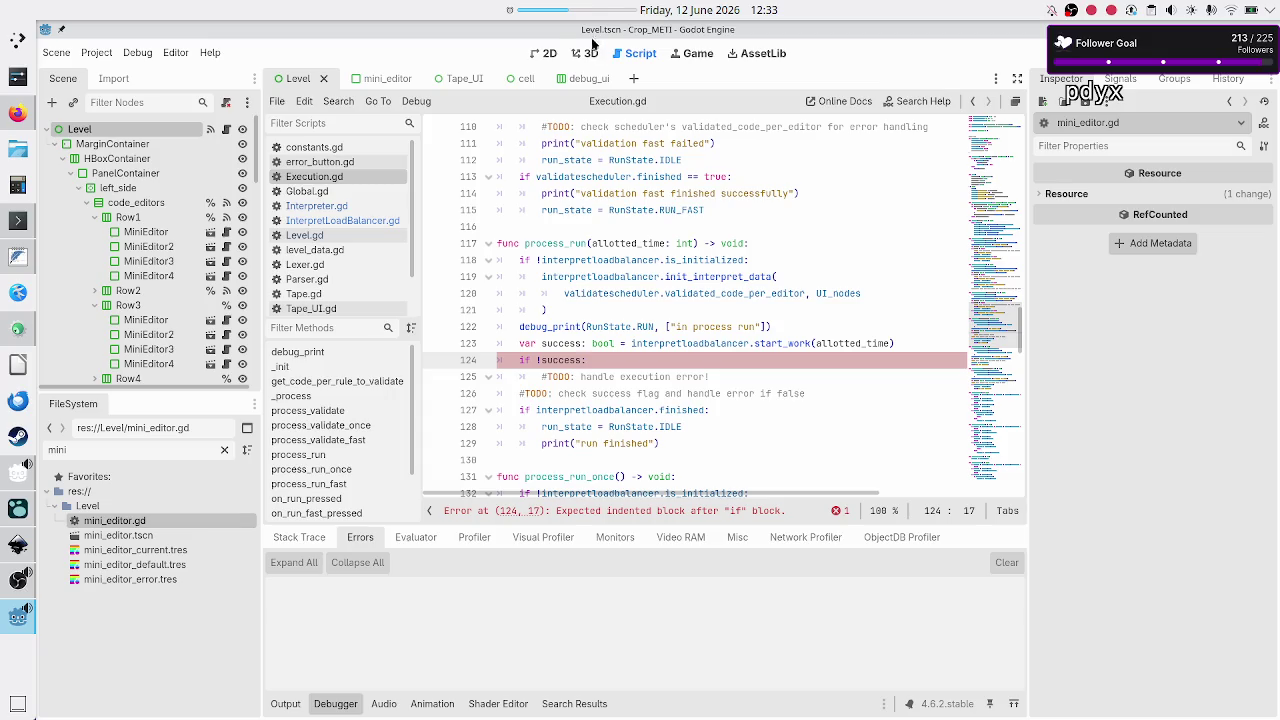
pyautogui.rightClick(588, 15)
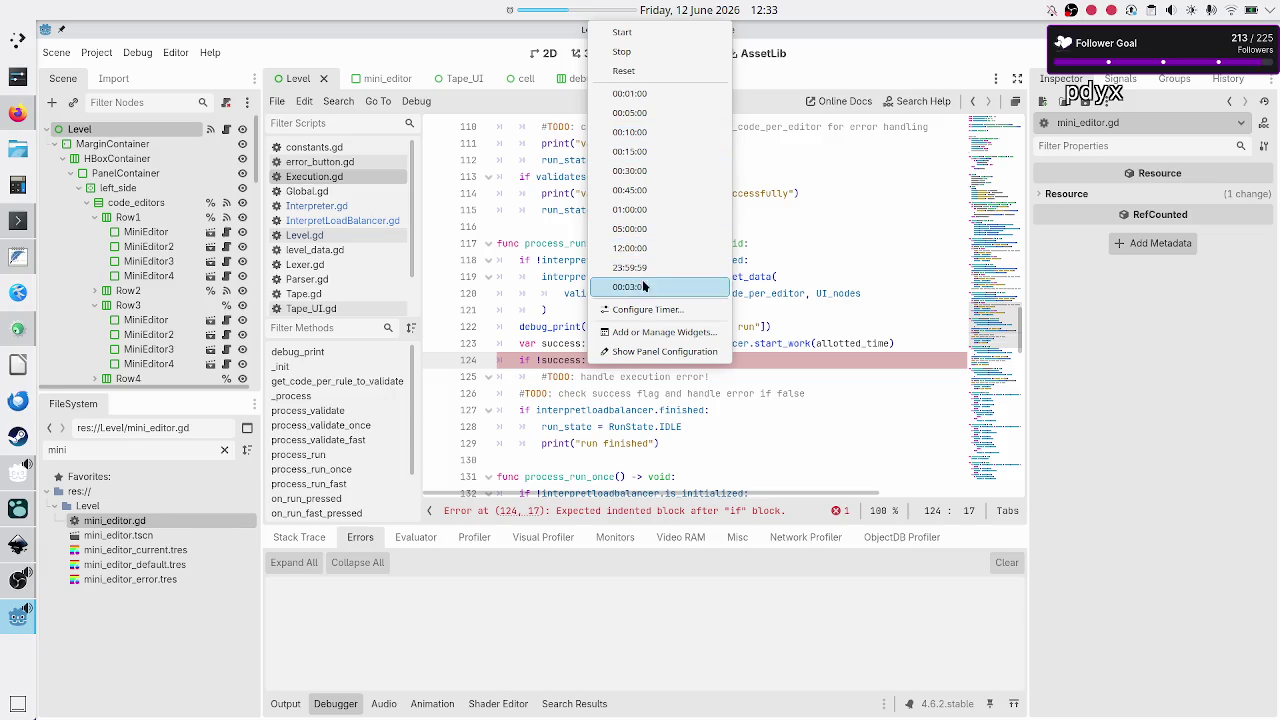
# - Stop the panel timer and restart it as a 01:00:00 countdown
pyautogui.click(640, 55)
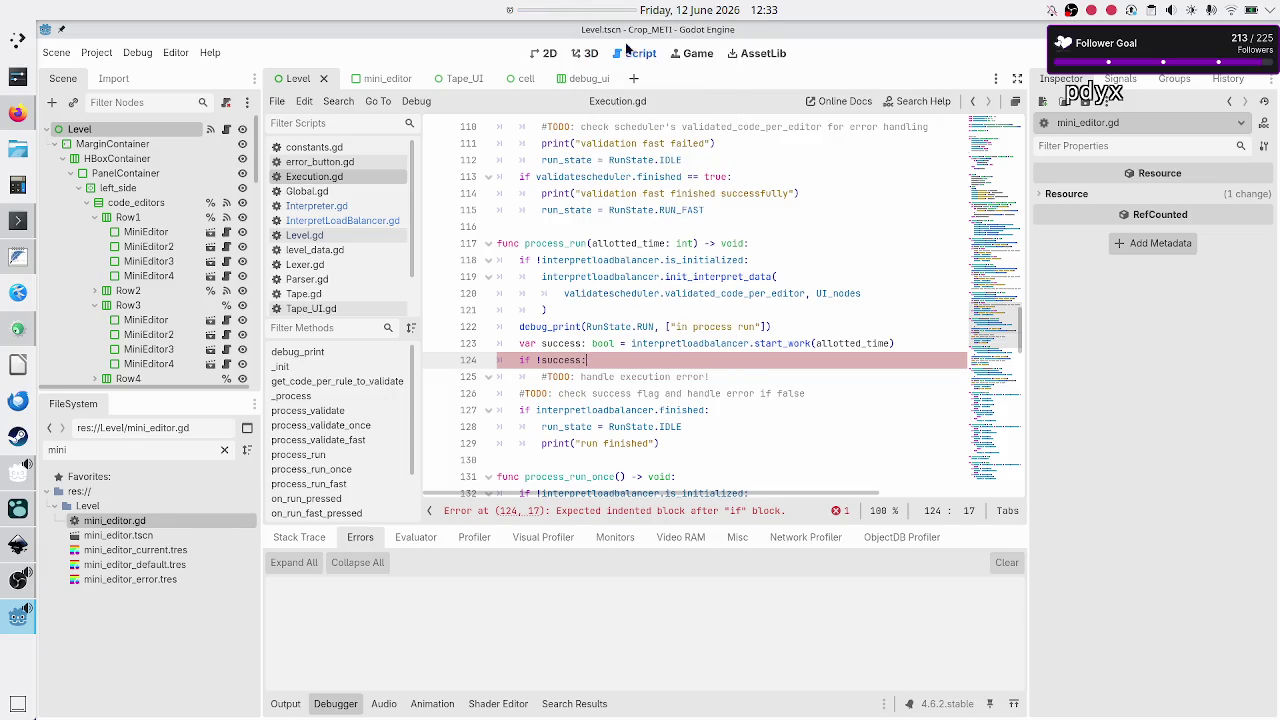
pyautogui.rightClick(572, 12)
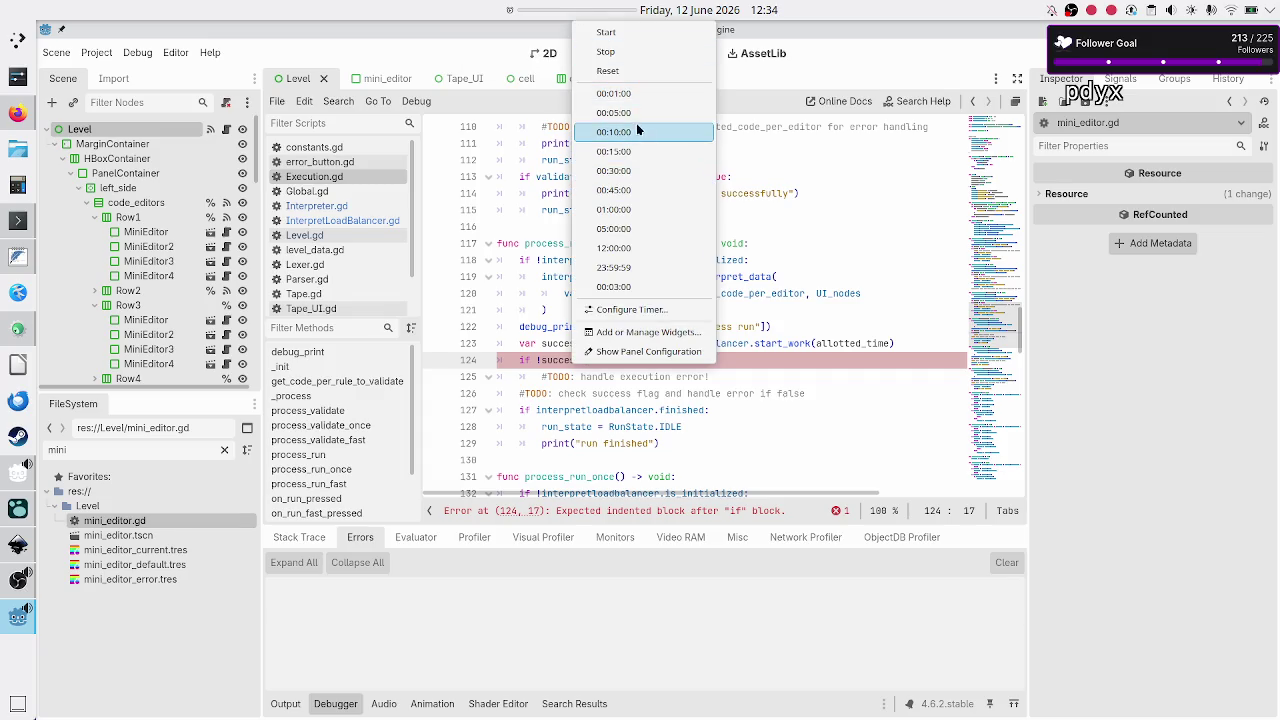
pyautogui.click(641, 209)
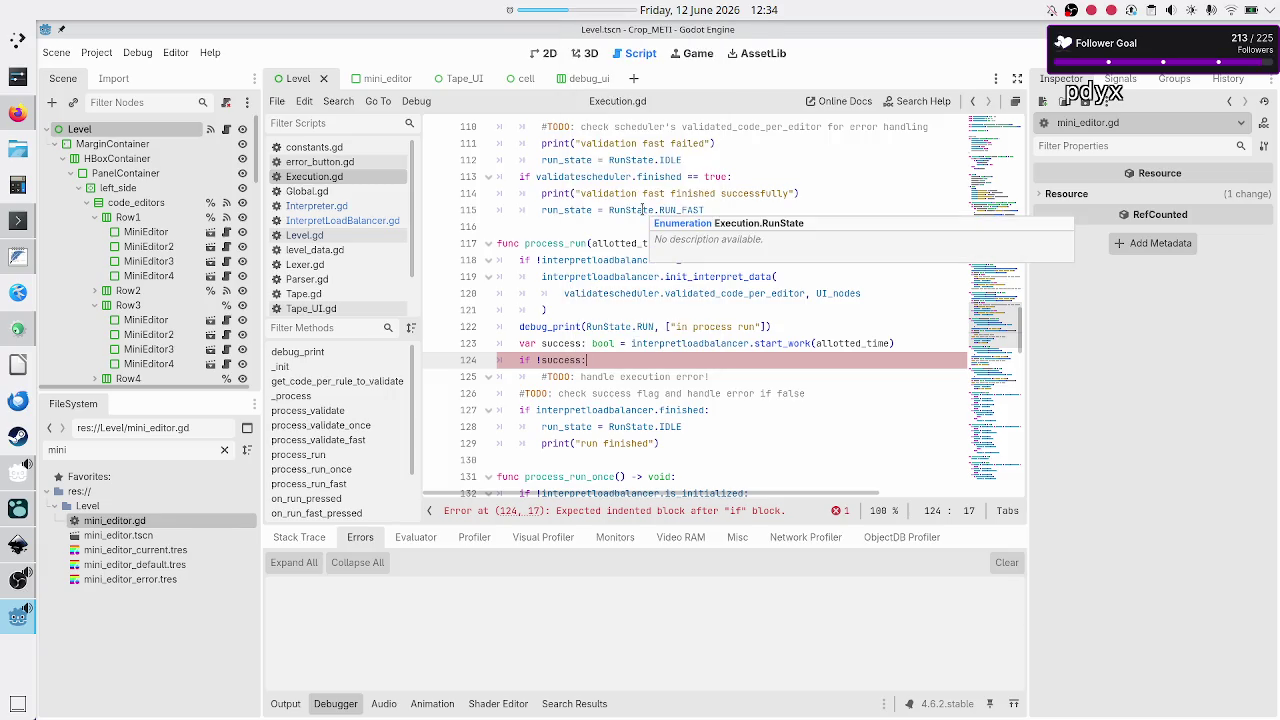
# - Select allotted_time on line 123, then bring the Inkscape level_UI_concepts.svg mockup forward
pyautogui.moveTo(633, 15)
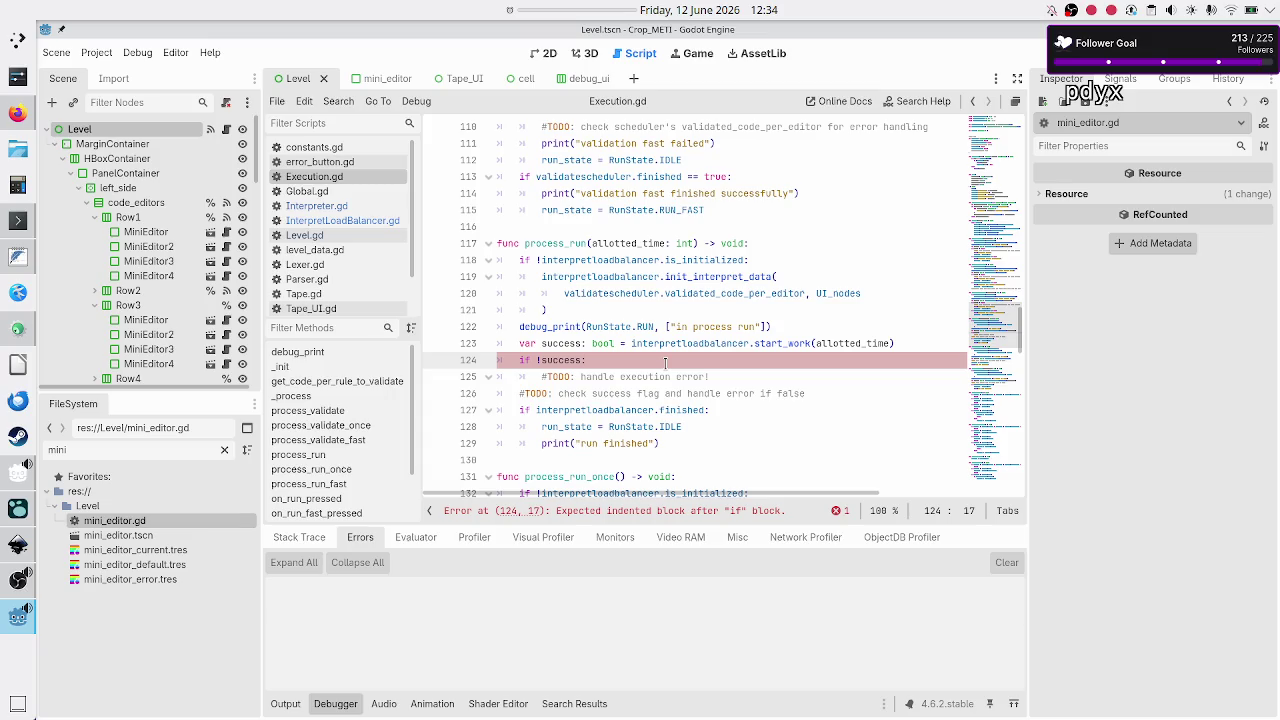
pyautogui.click(850, 343)
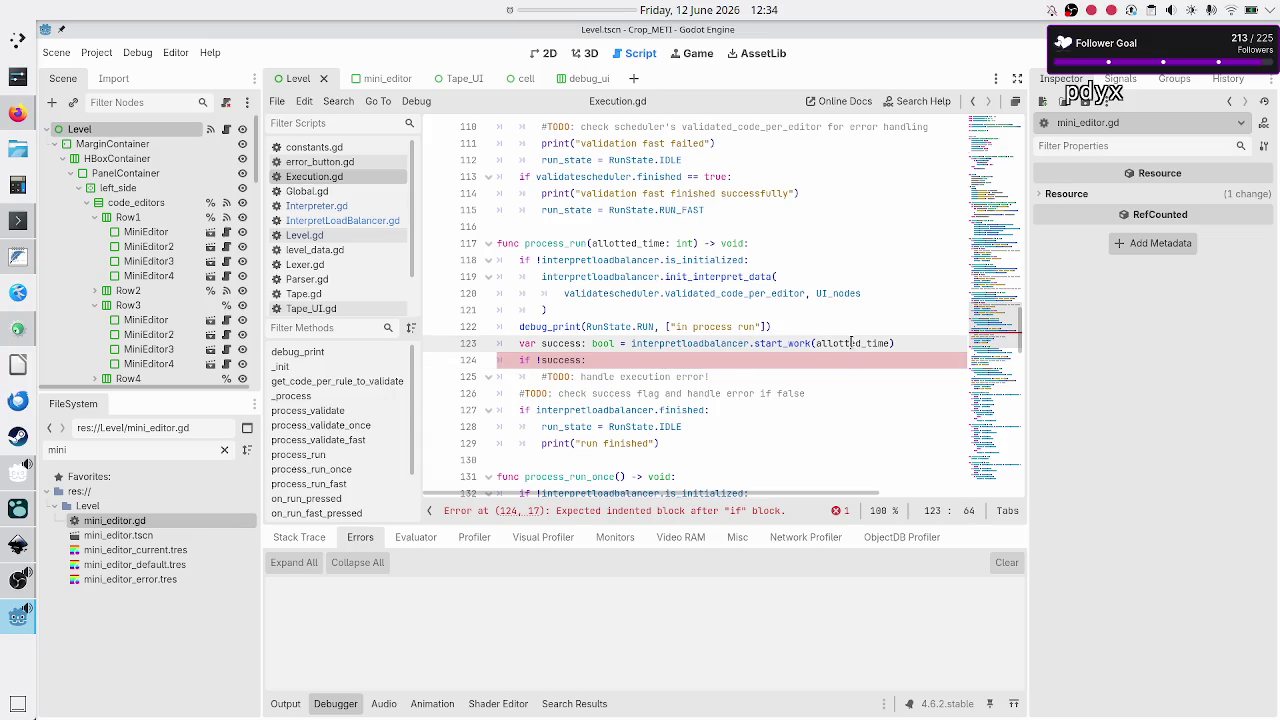
pyautogui.doubleClick(850, 343)
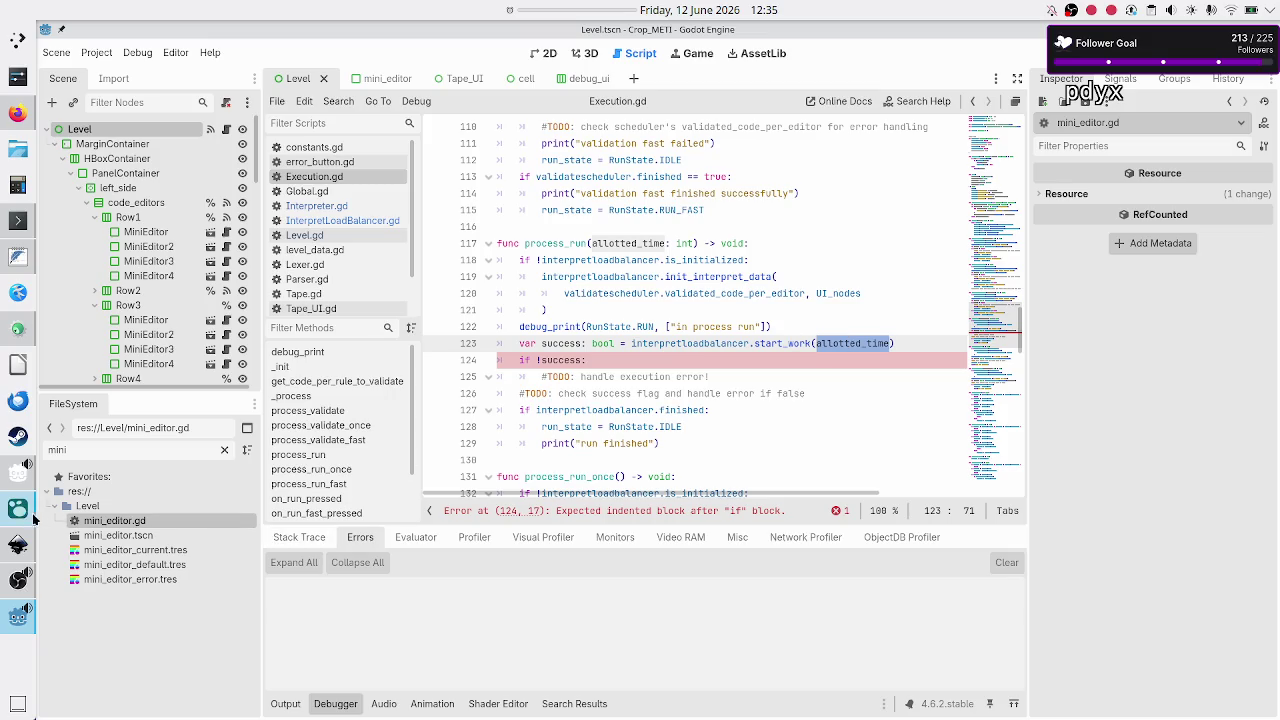
pyautogui.moveTo(26, 513)
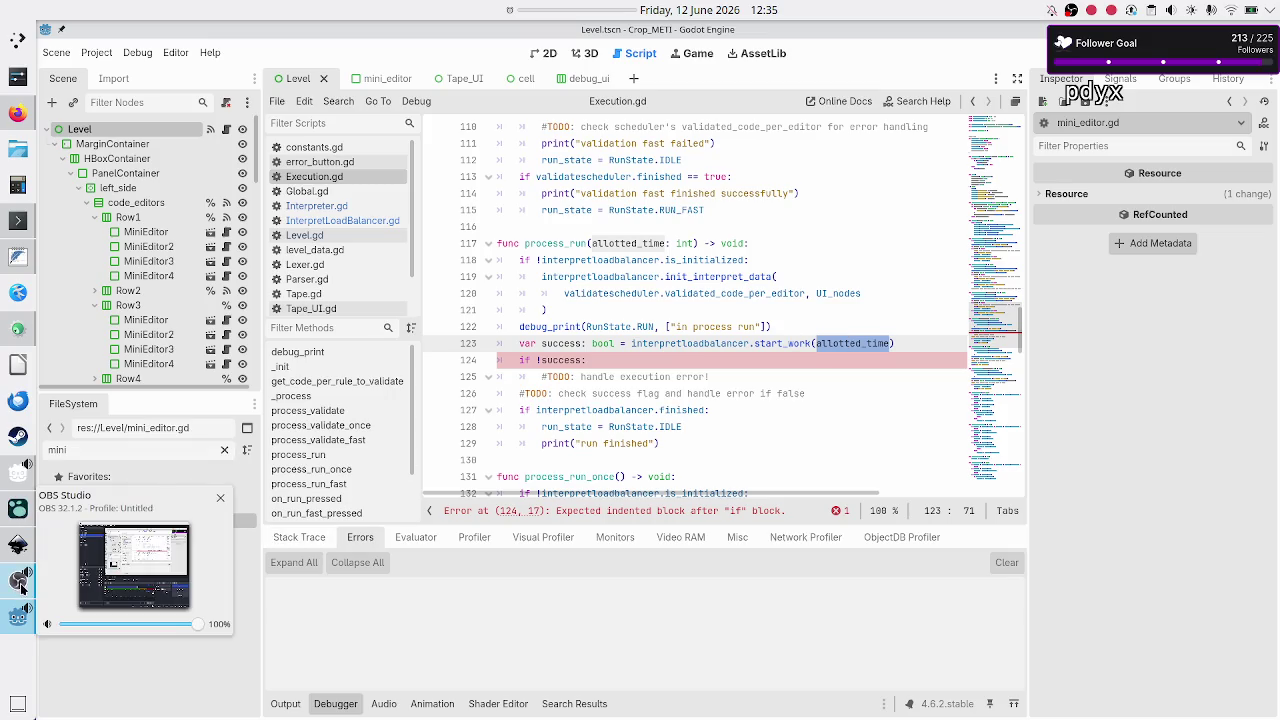
pyautogui.click(18, 545)
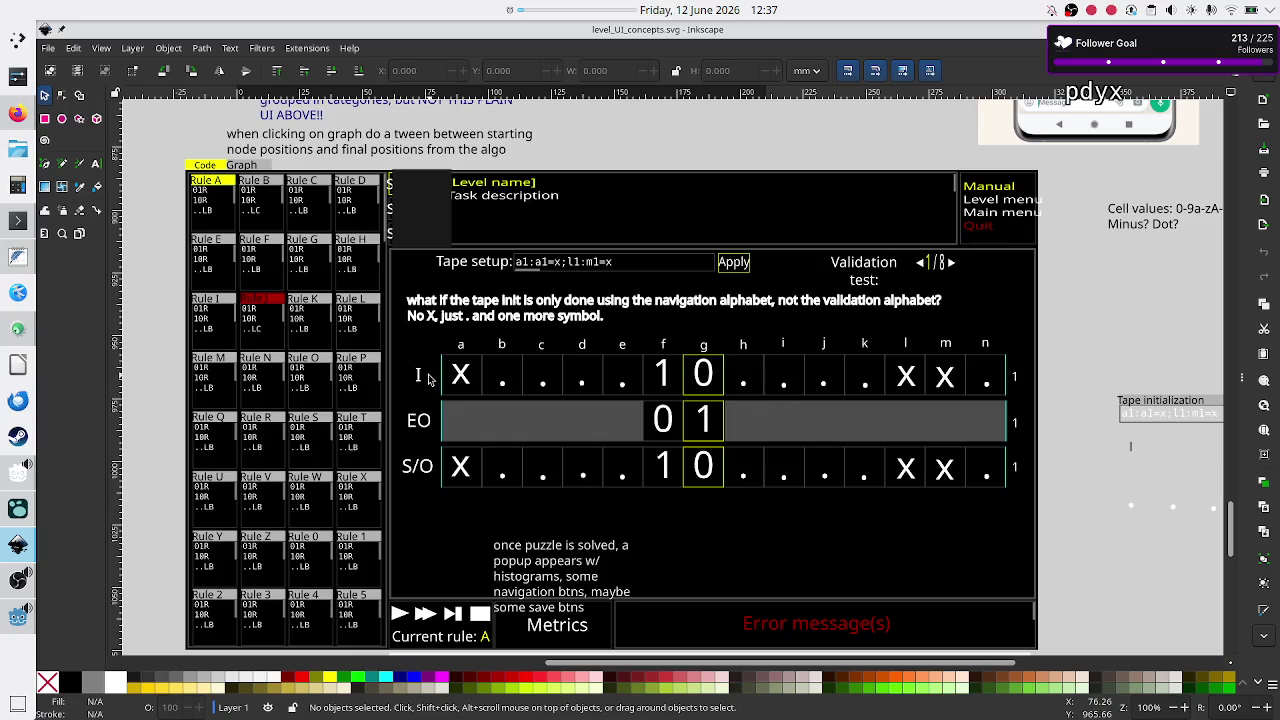
# - Rewrite the TODO under the failed-success check to read 'handle logical error'
pyautogui.hotkey('alt', 'Tab')
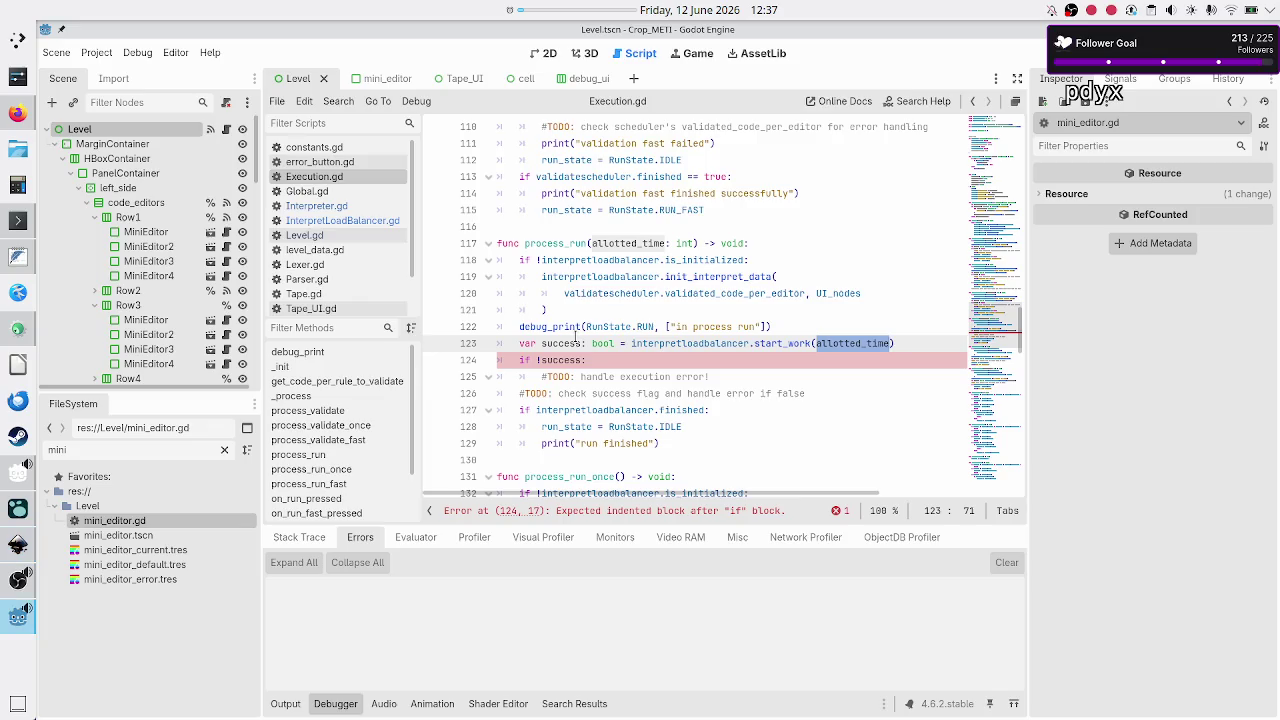
pyautogui.doubleClick(573, 343)
pyautogui.doubleClick(566, 359)
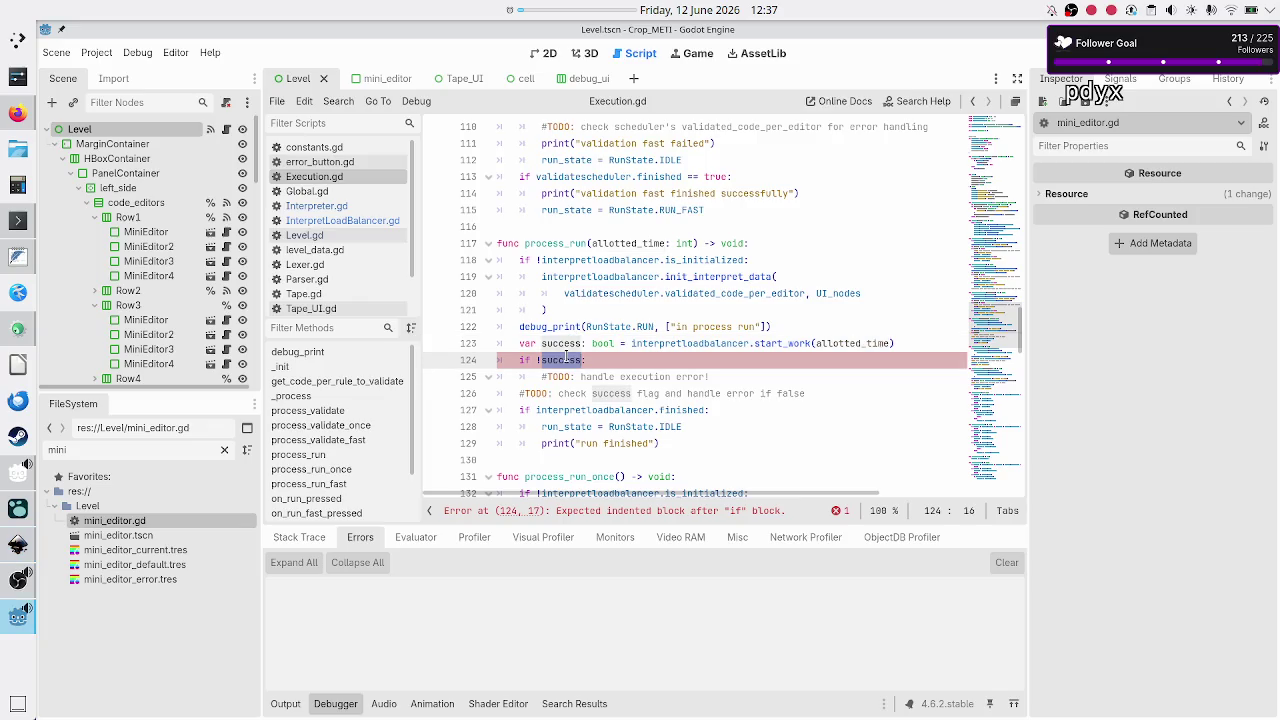
pyautogui.click(721, 376)
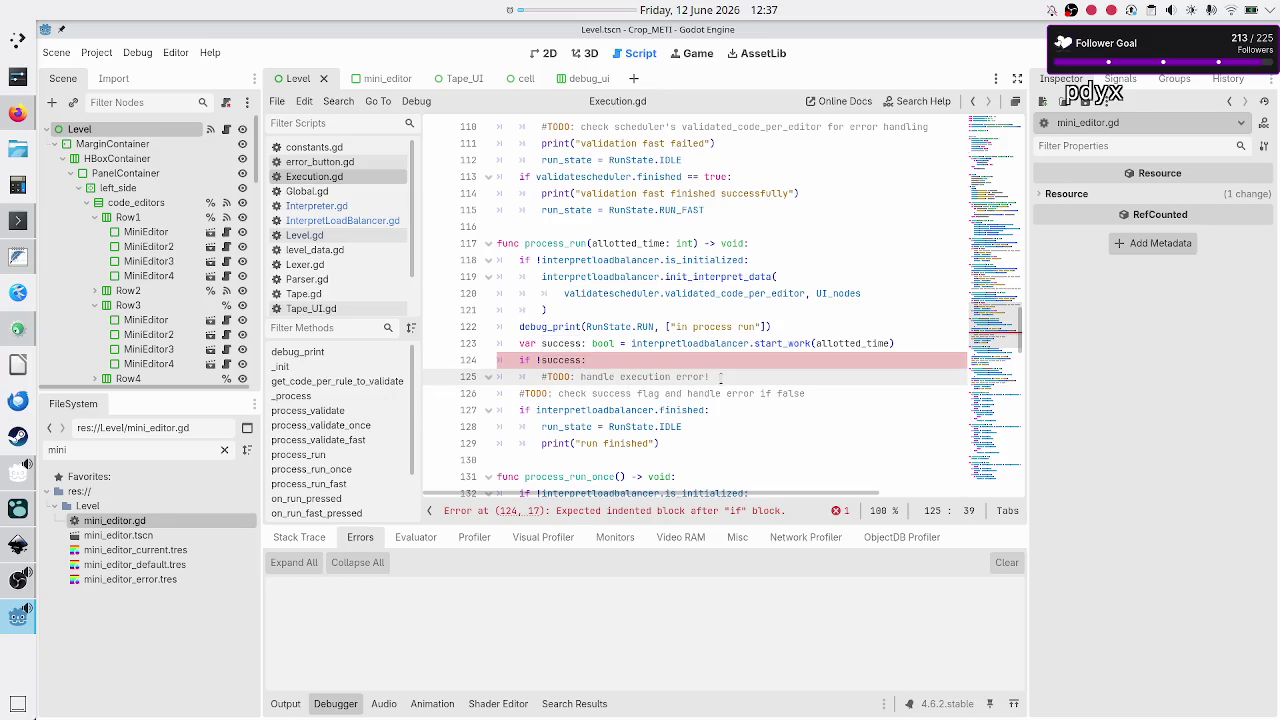
pyautogui.press('BackSpace')
pyautogui.press('BackSpace')
pyautogui.press('BackSpace')
pyautogui.write('lo')
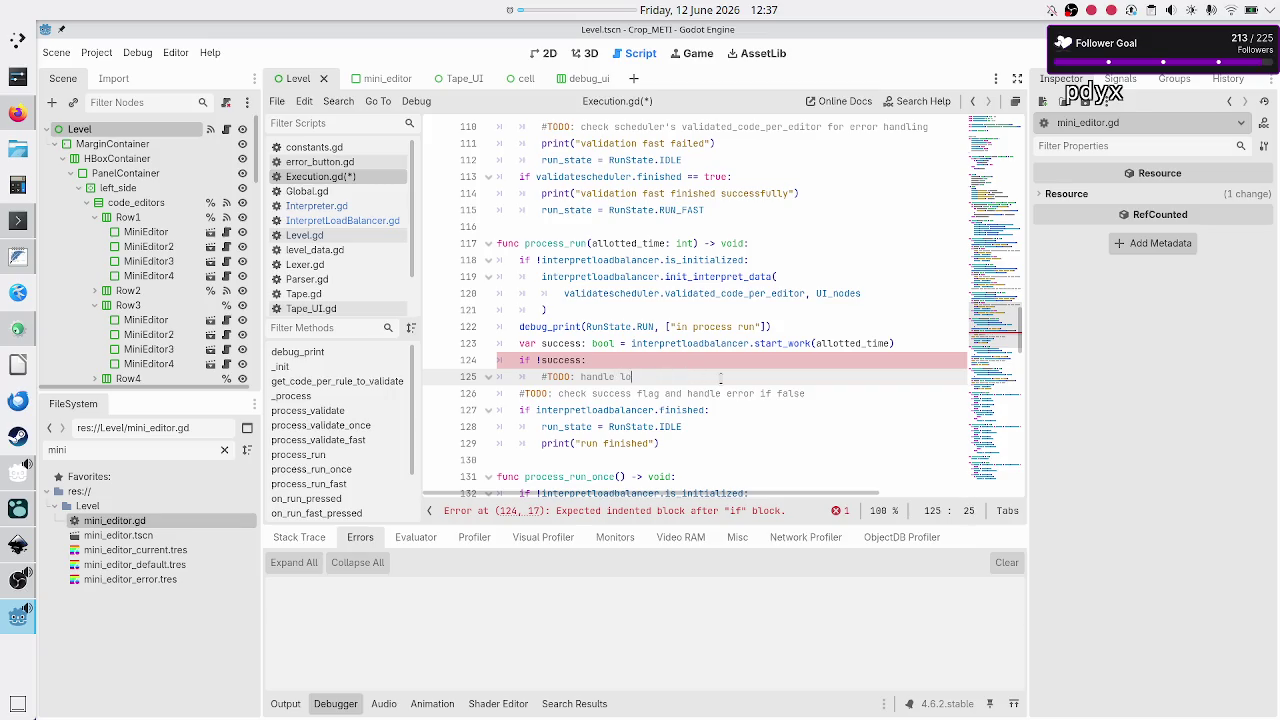
pyautogui.write('gical error')
# - Add a new indented line below the TODO comment, checking the Inkscape UI mock-up
pyautogui.hotkey('alt', 'Tab')
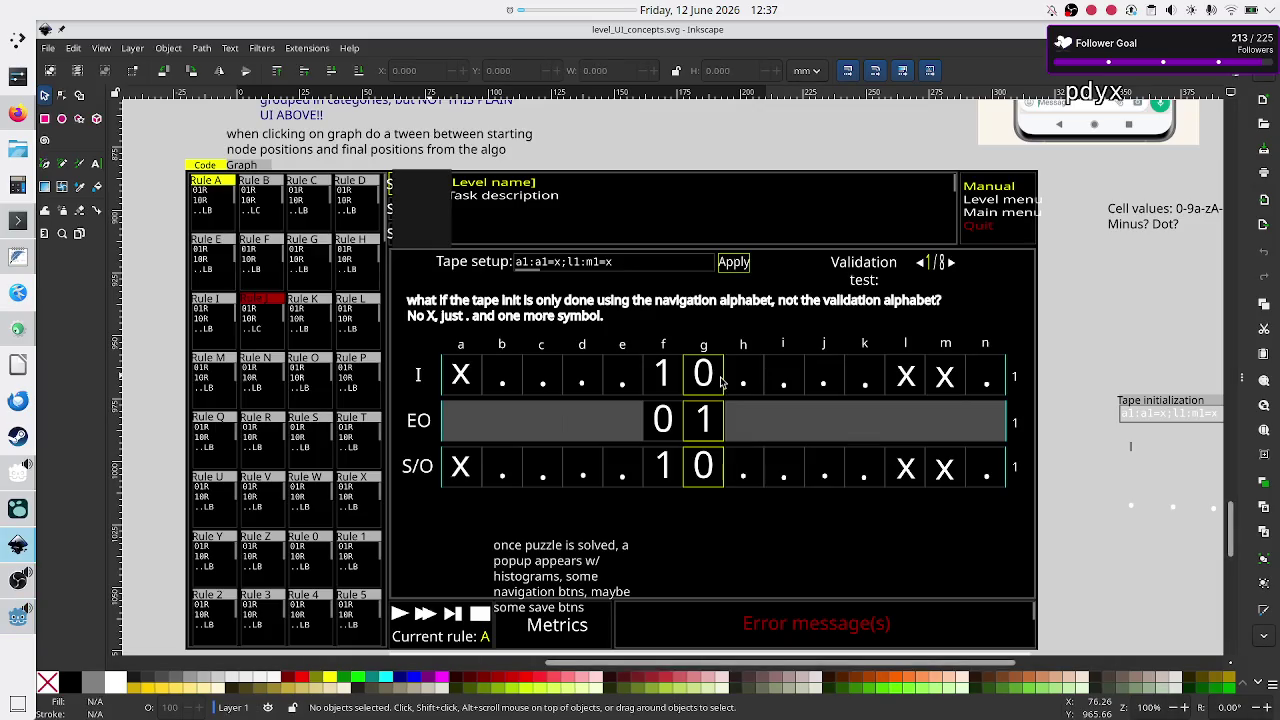
pyautogui.hotkey('alt', 'Tab')
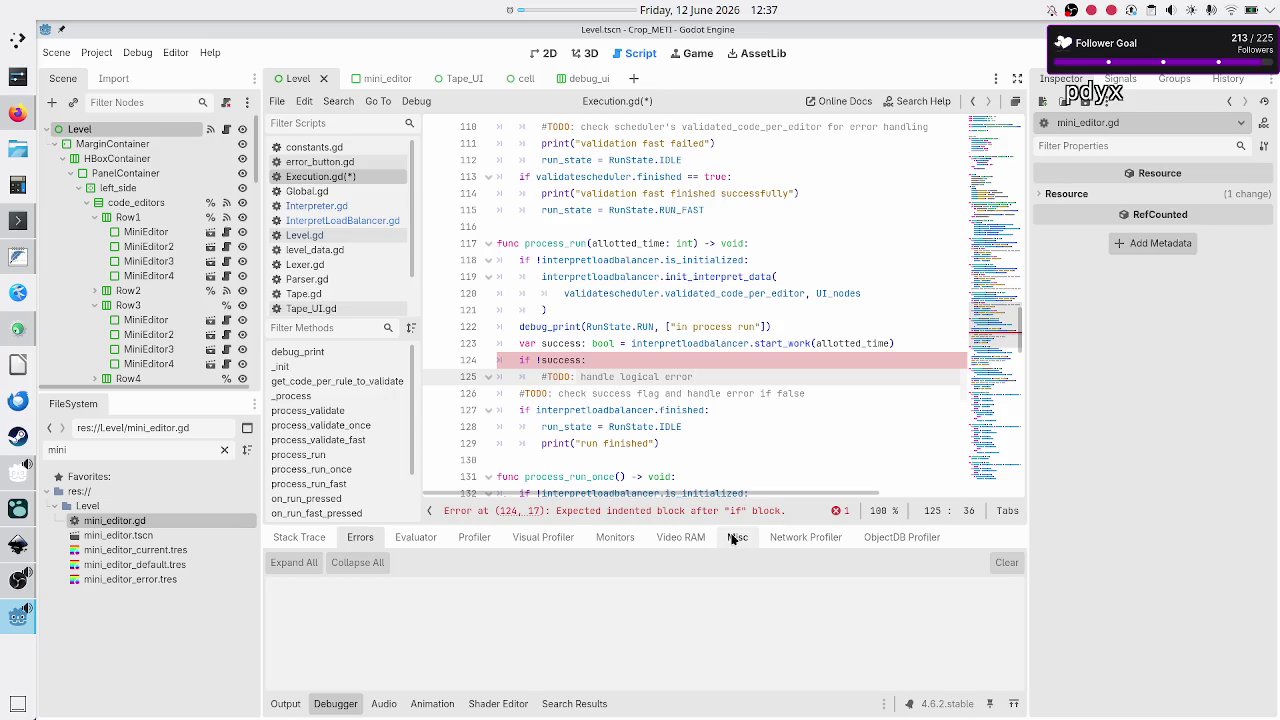
pyautogui.press('Return')
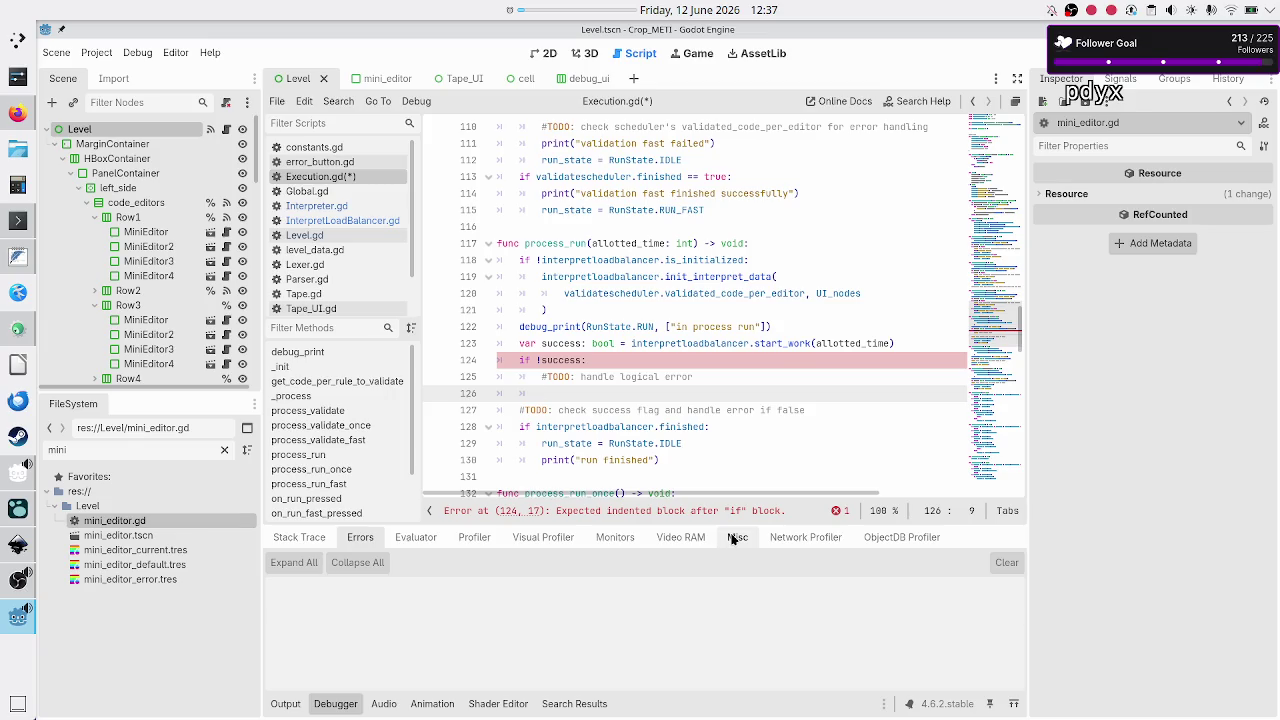
pyautogui.hotkey('alt', 'Tab')
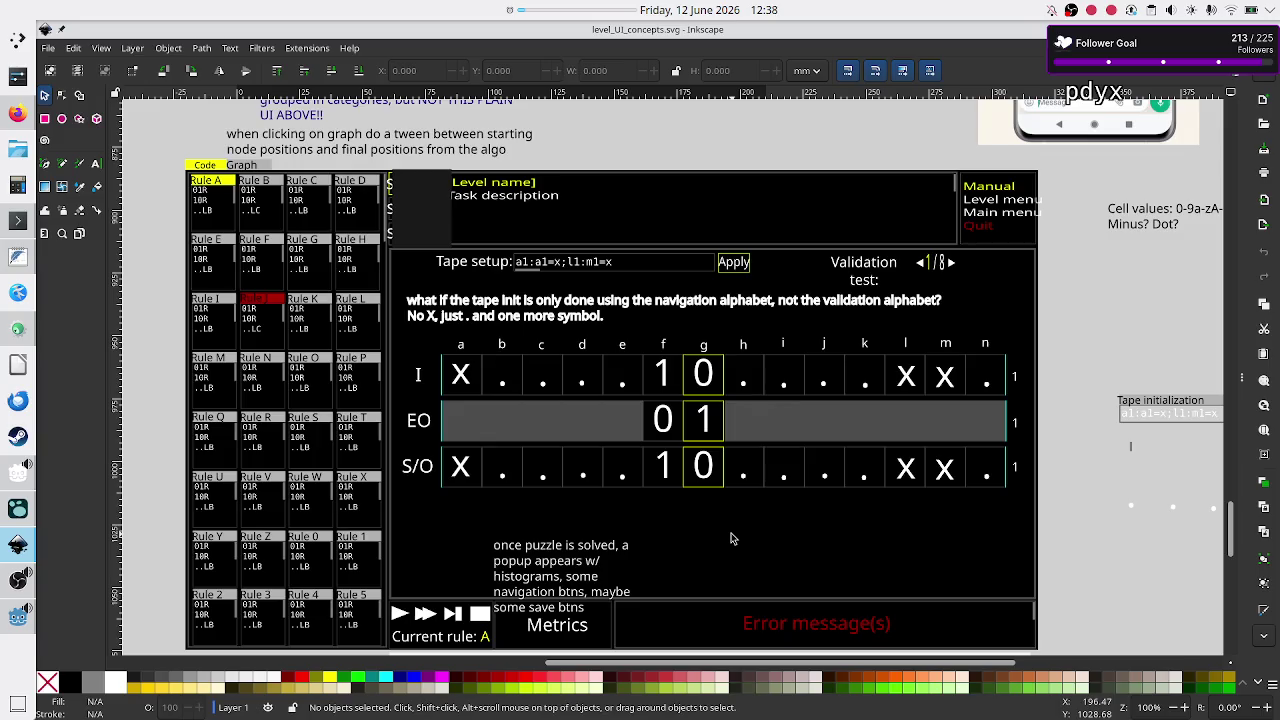
pyautogui.hotkey('alt', 'Tab')
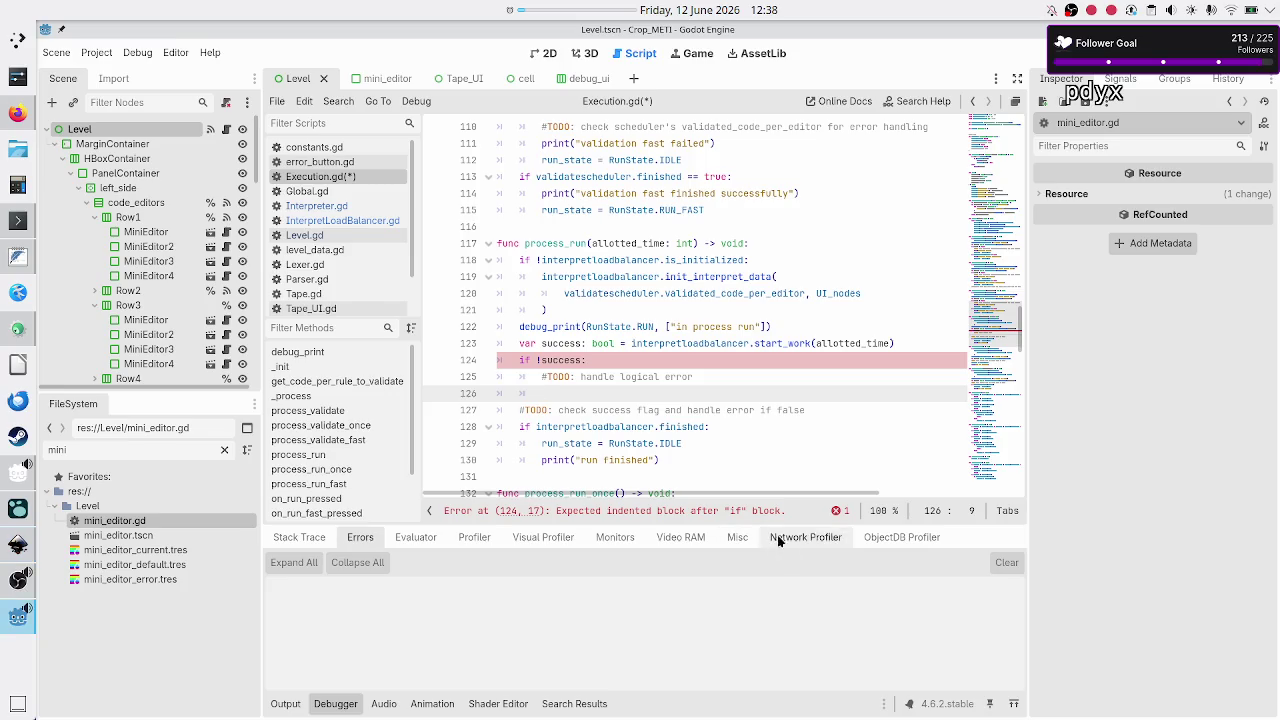
# - Write run_state = RunState.IDLE in the failure branch using autocomplete
pyautogui.scroll(6, 772, 376)
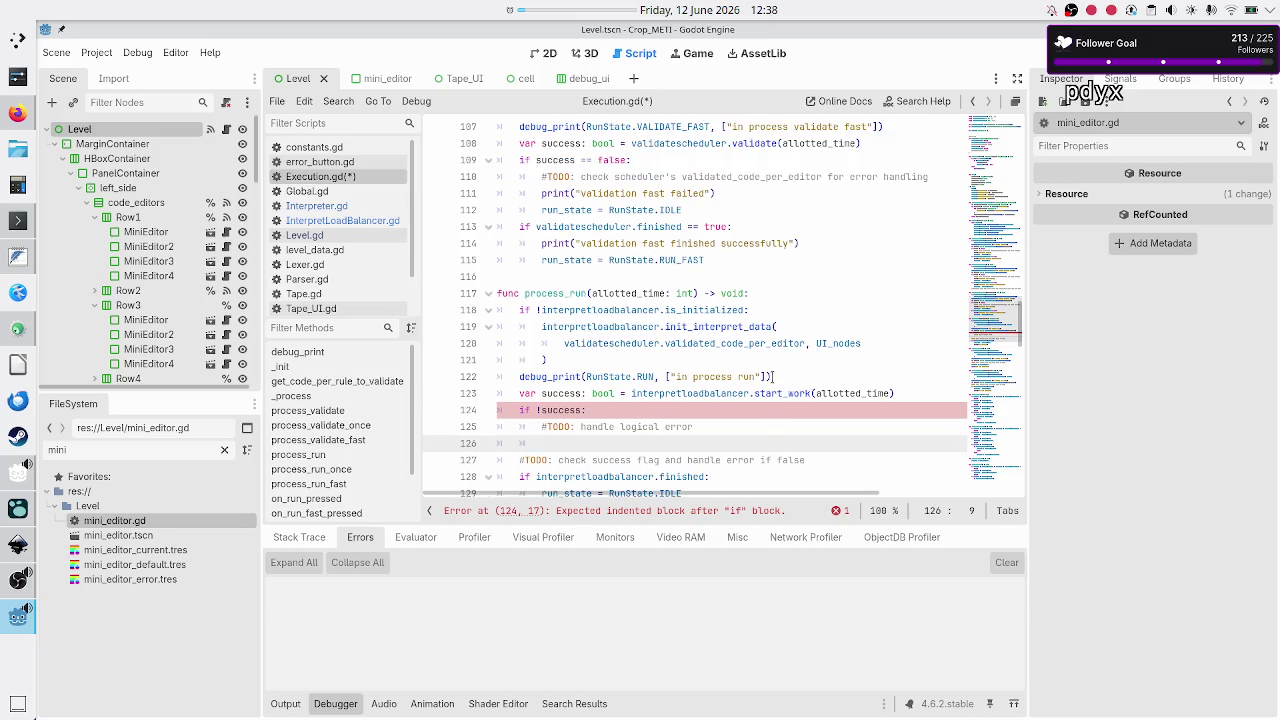
pyautogui.scroll(5, 772, 376)
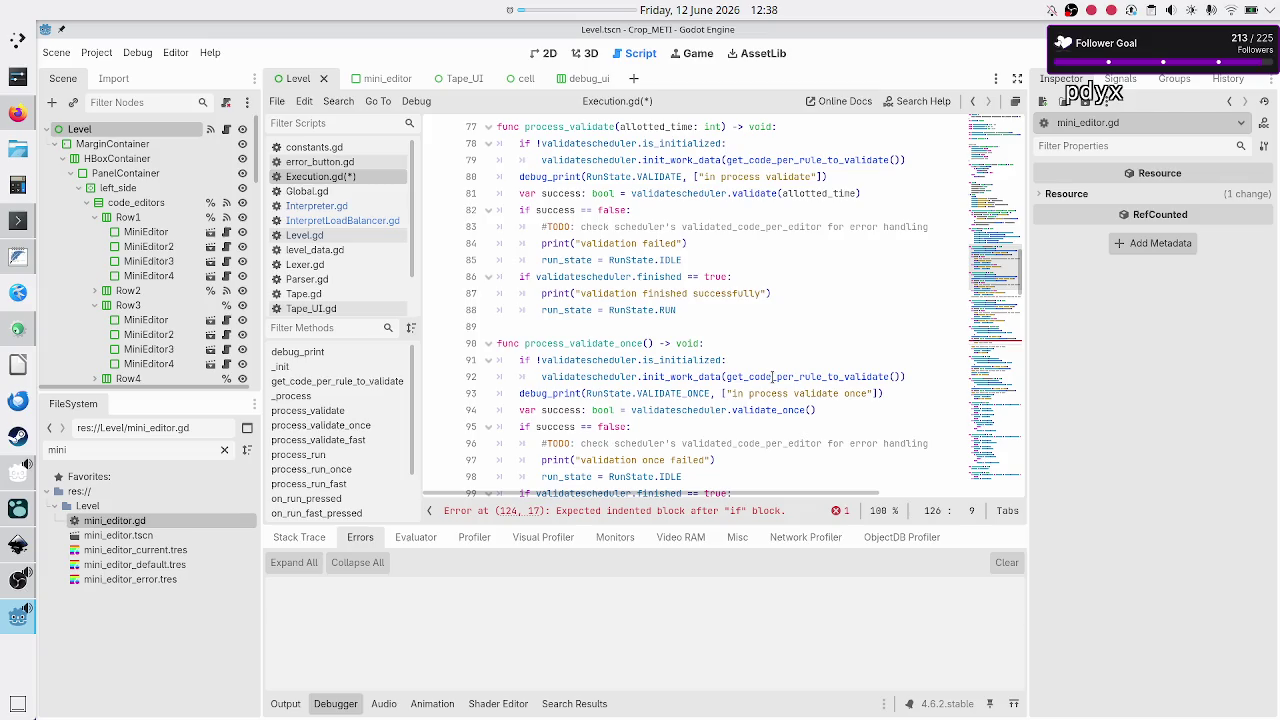
pyautogui.scroll(-1, 772, 376)
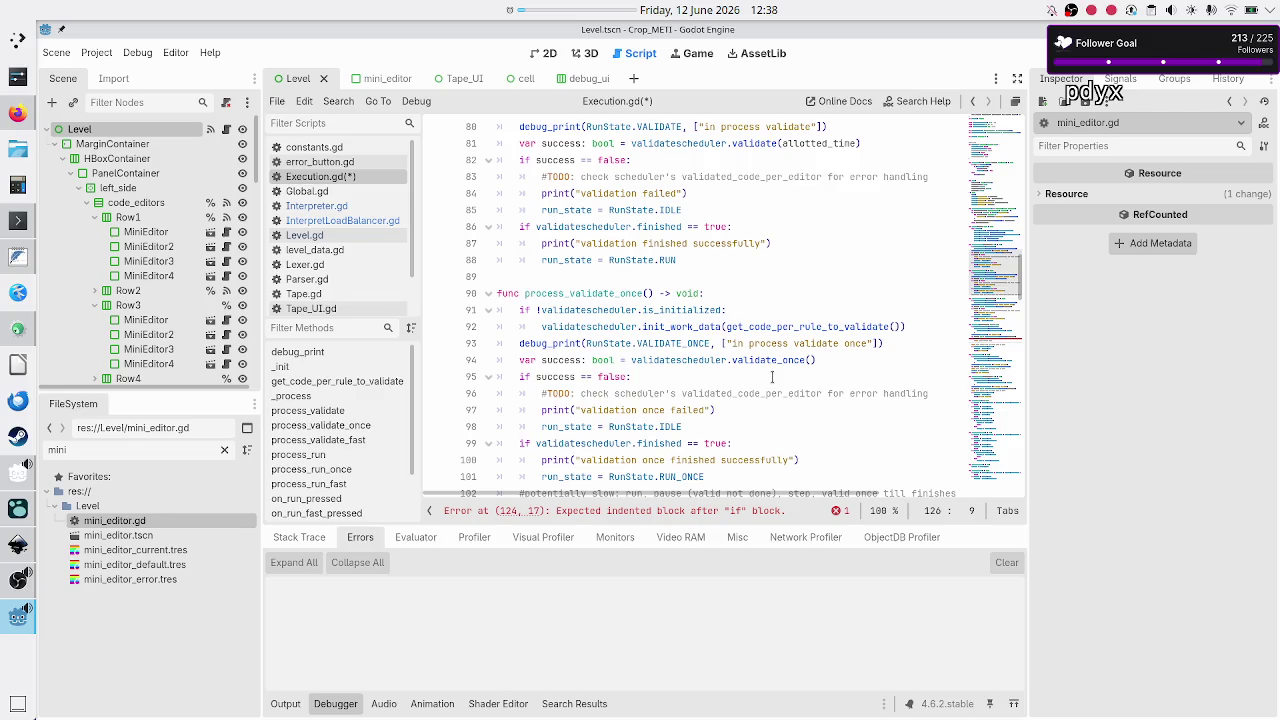
pyautogui.scroll(-10, 772, 376)
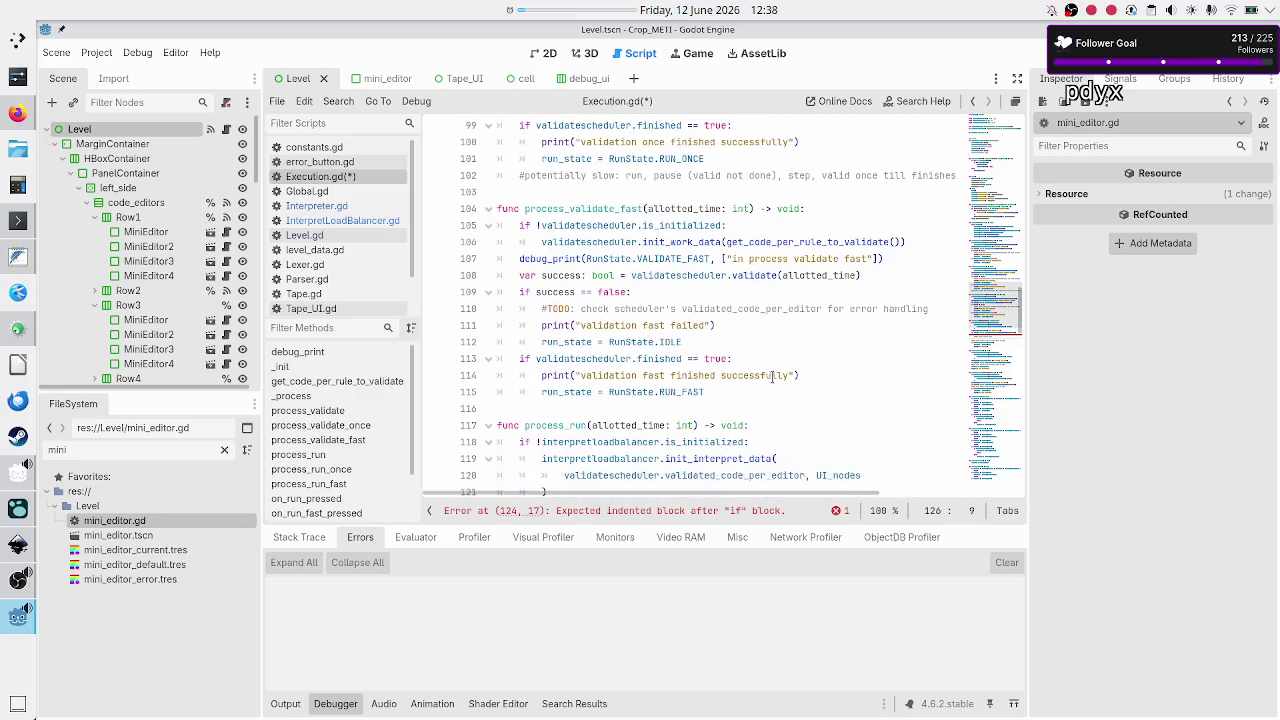
pyautogui.write('run_s')
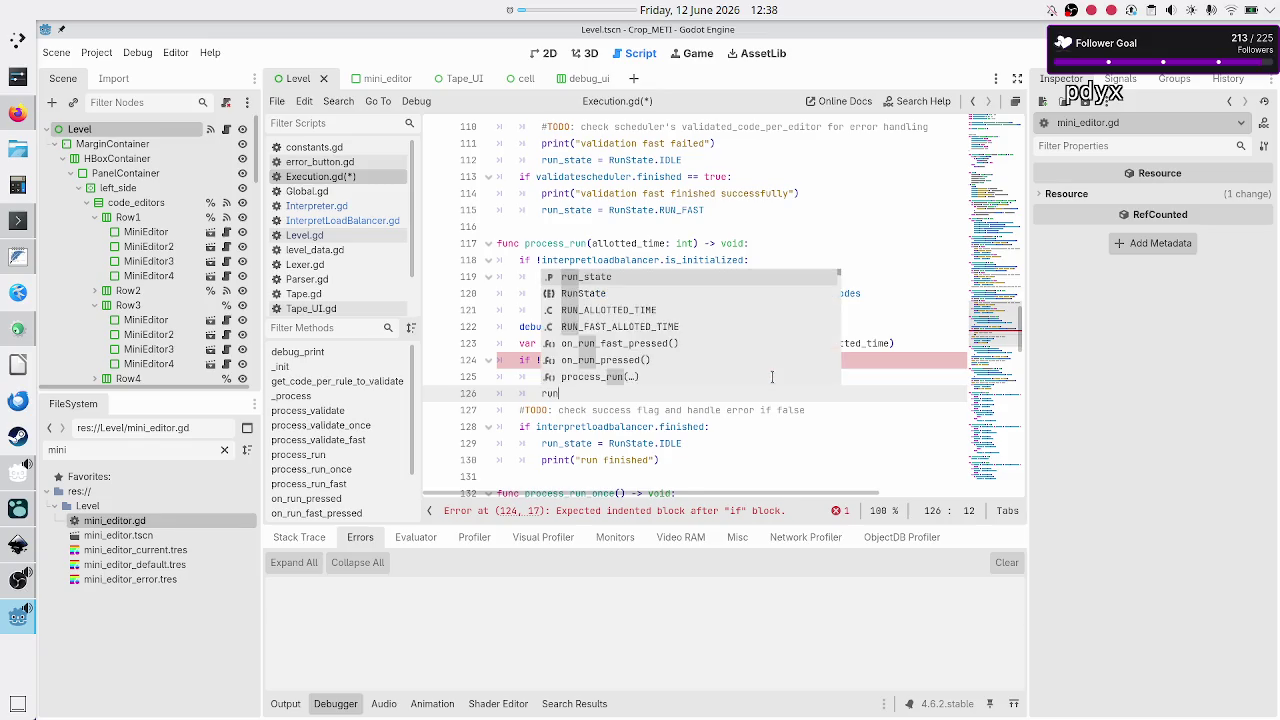
pyautogui.press('Return')
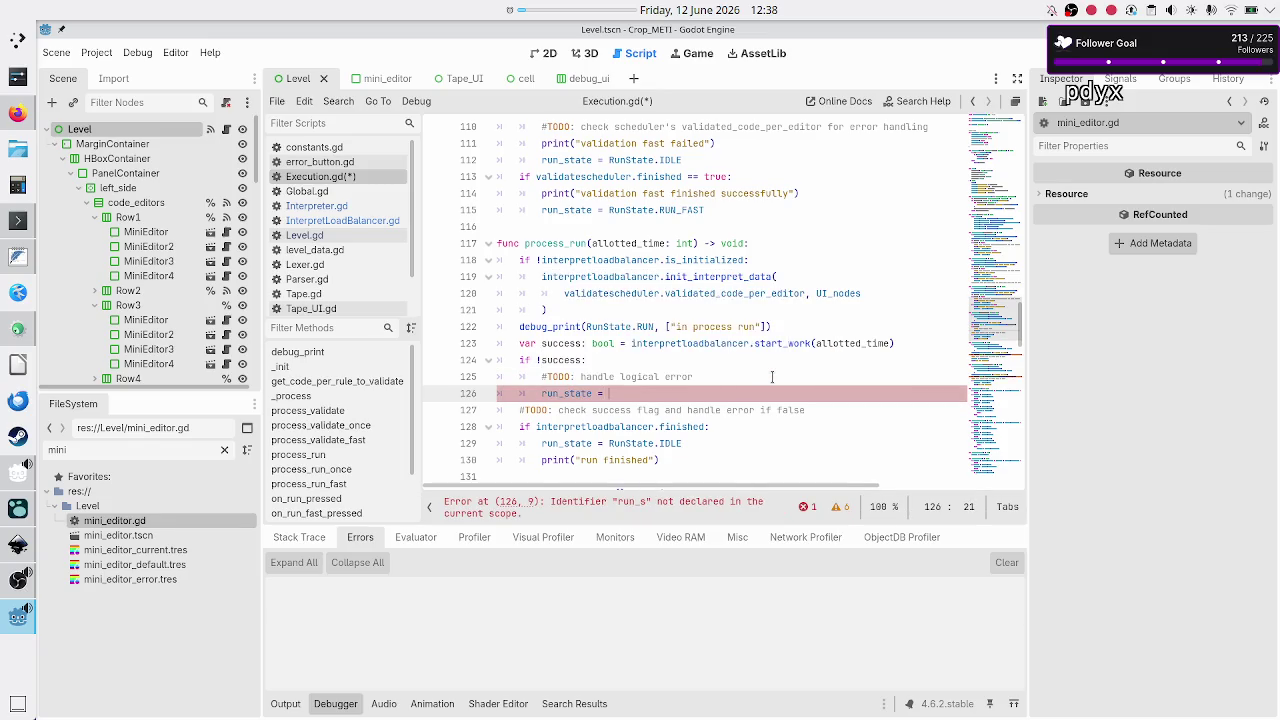
pyautogui.write('RU')
pyautogui.press('Down')
pyautogui.press('Down')
pyautogui.press('Return')
pyautogui.write('.ID')
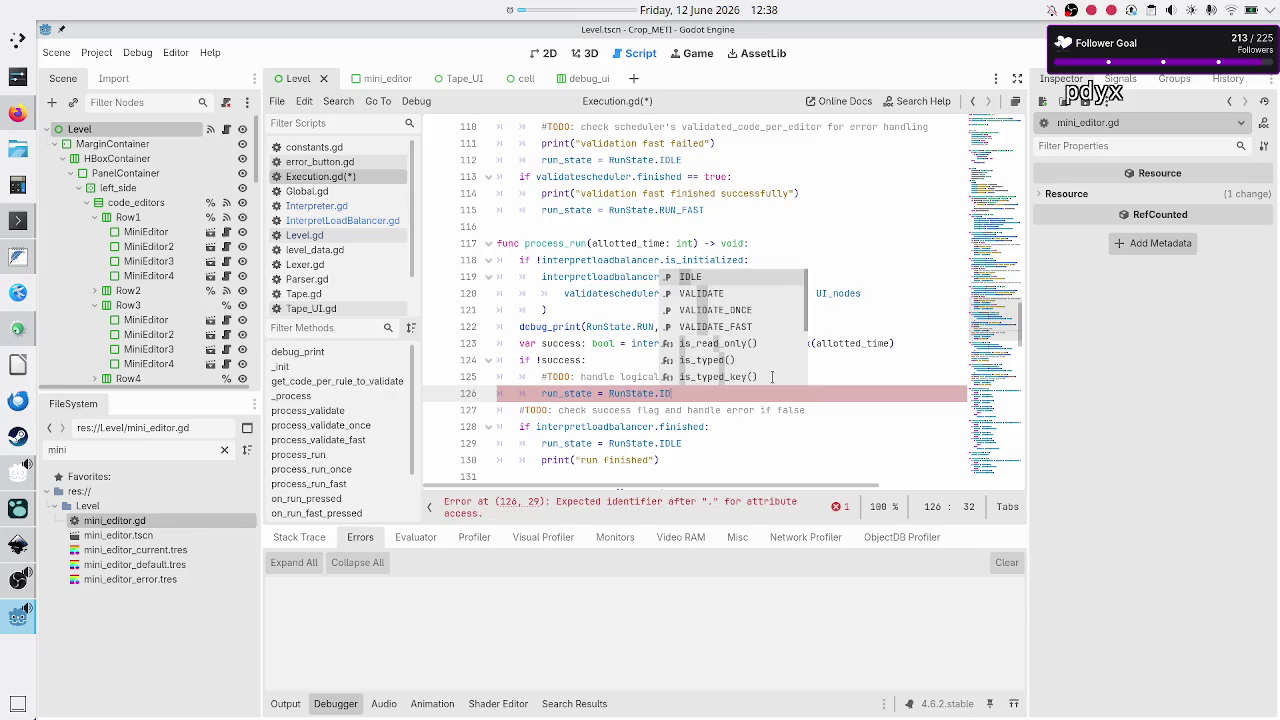
pyautogui.press('Return')
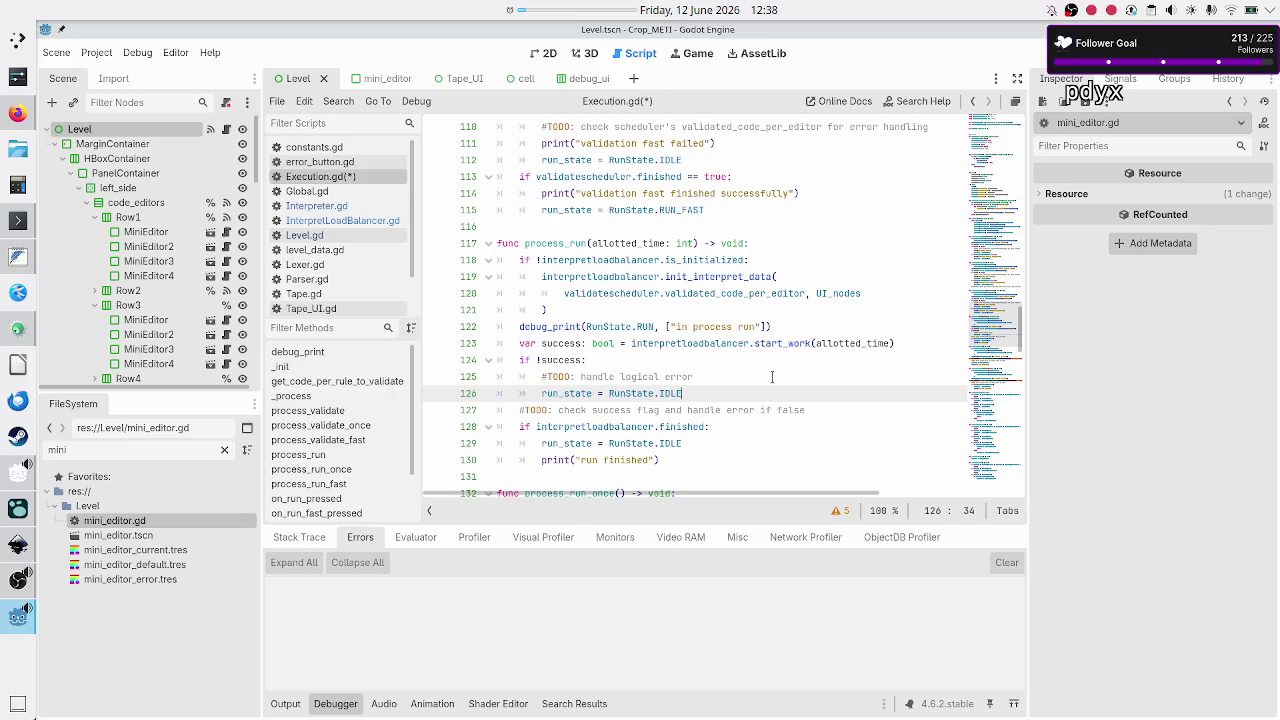
# - Insert print("run failed") on a new line above the run_state assignment
pyautogui.press('Up')
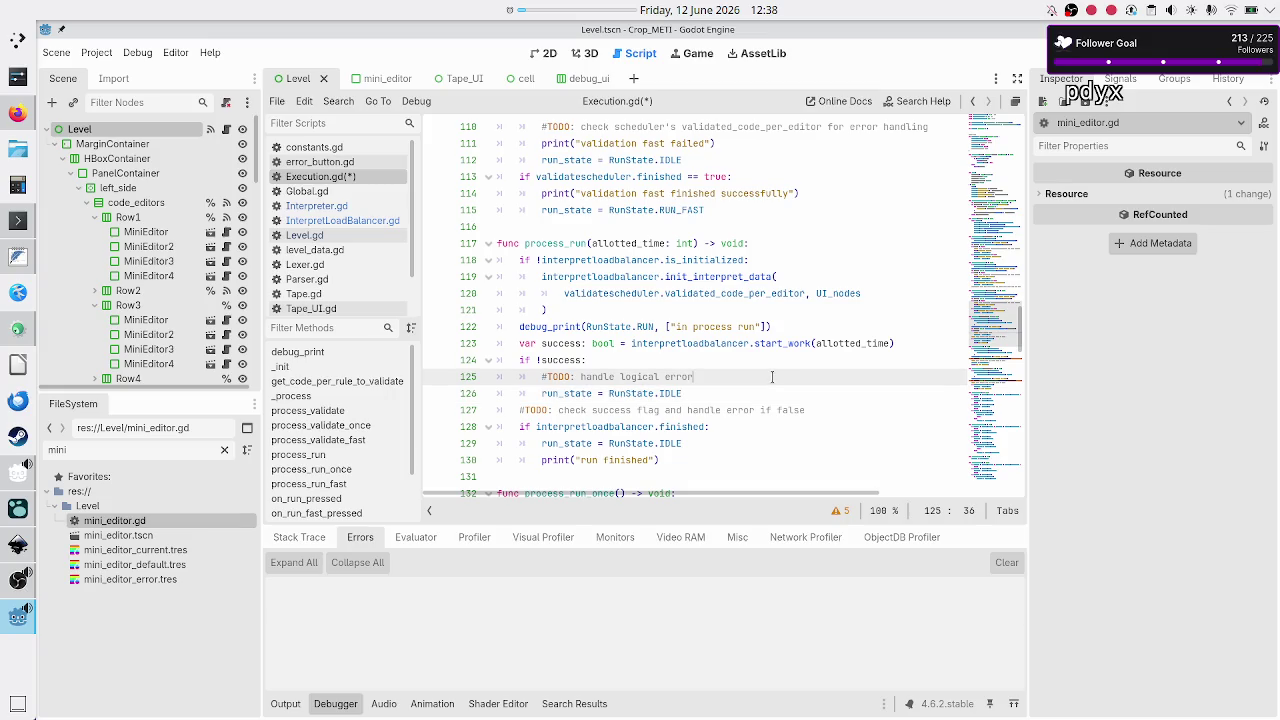
pyautogui.scroll(1, 755, 327)
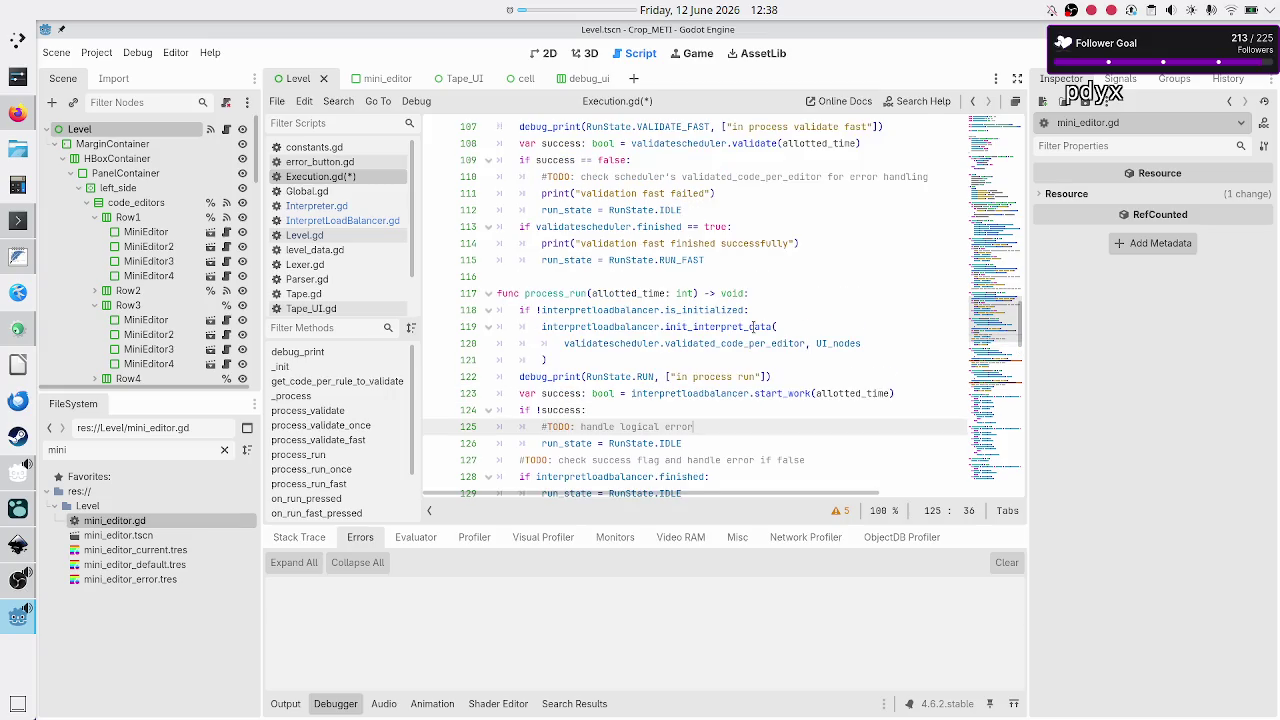
pyautogui.scroll(-1, 755, 327)
pyautogui.press('Right')
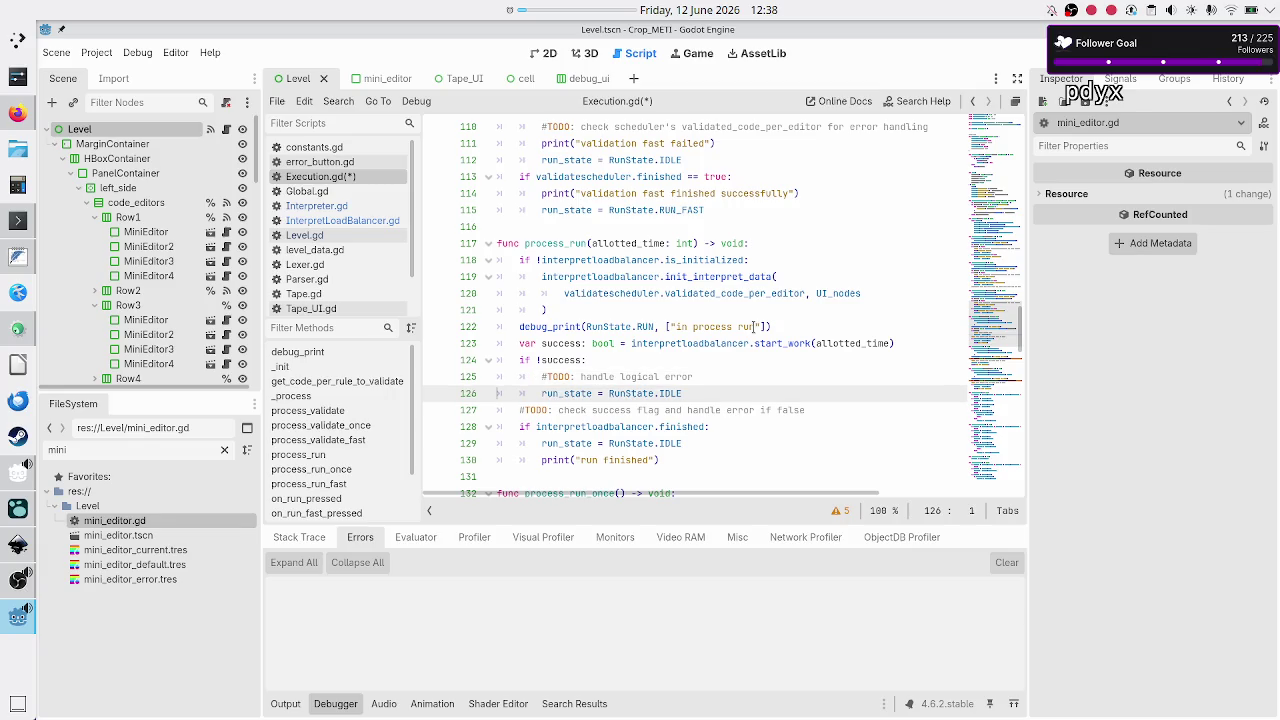
pyautogui.press('Left')
pyautogui.press('Return')
pyautogui.write('prin')
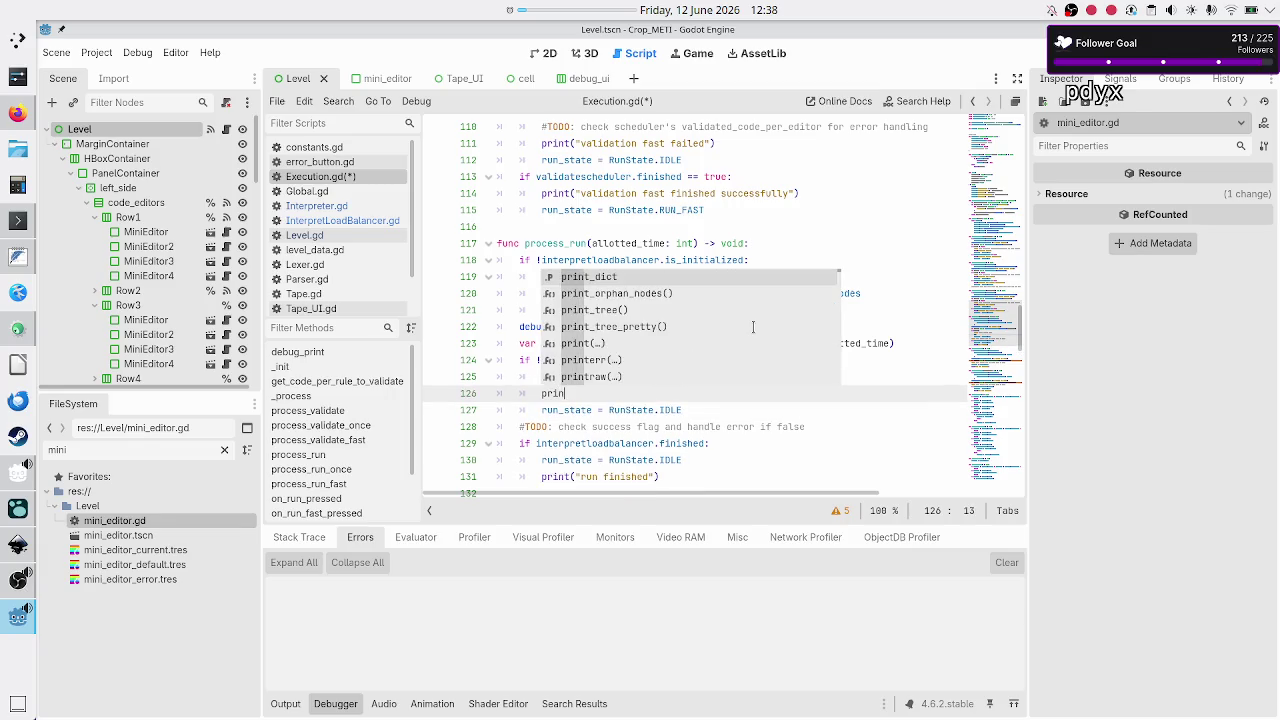
pyautogui.write('t("')
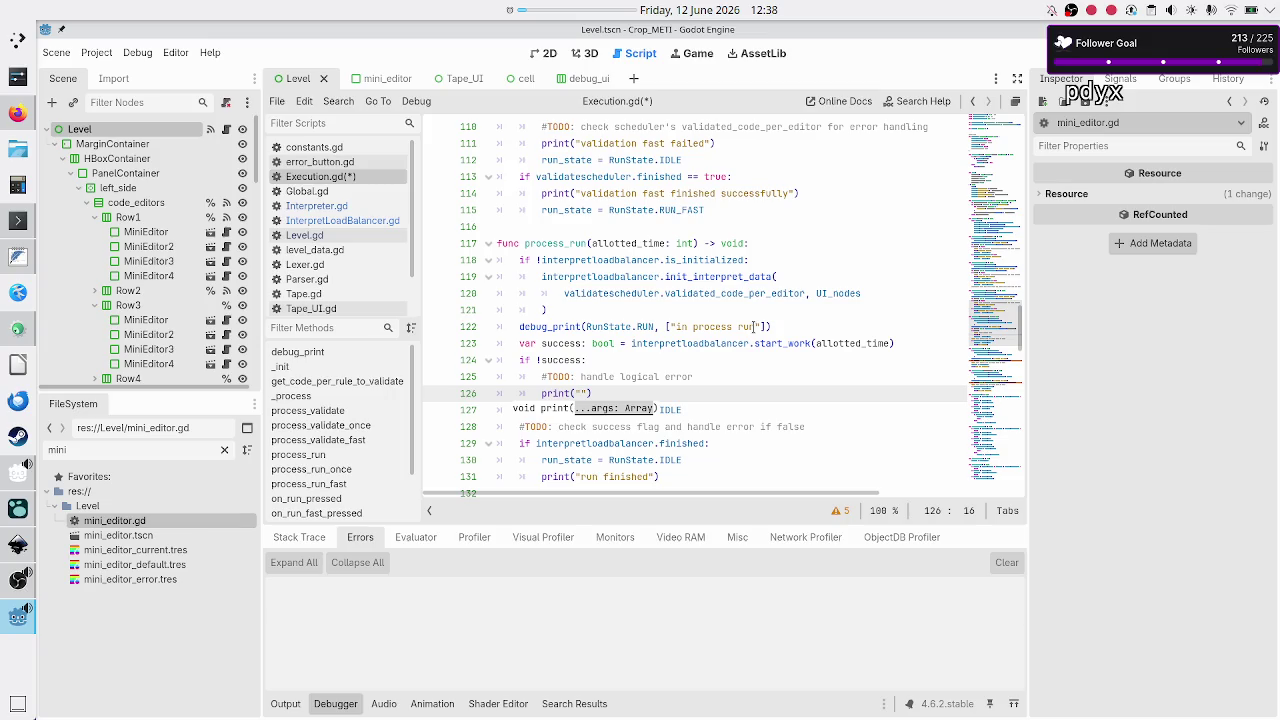
pyautogui.write('r')
pyautogui.write('un failed')
pyautogui.press('Right')
pyautogui.press('Right')
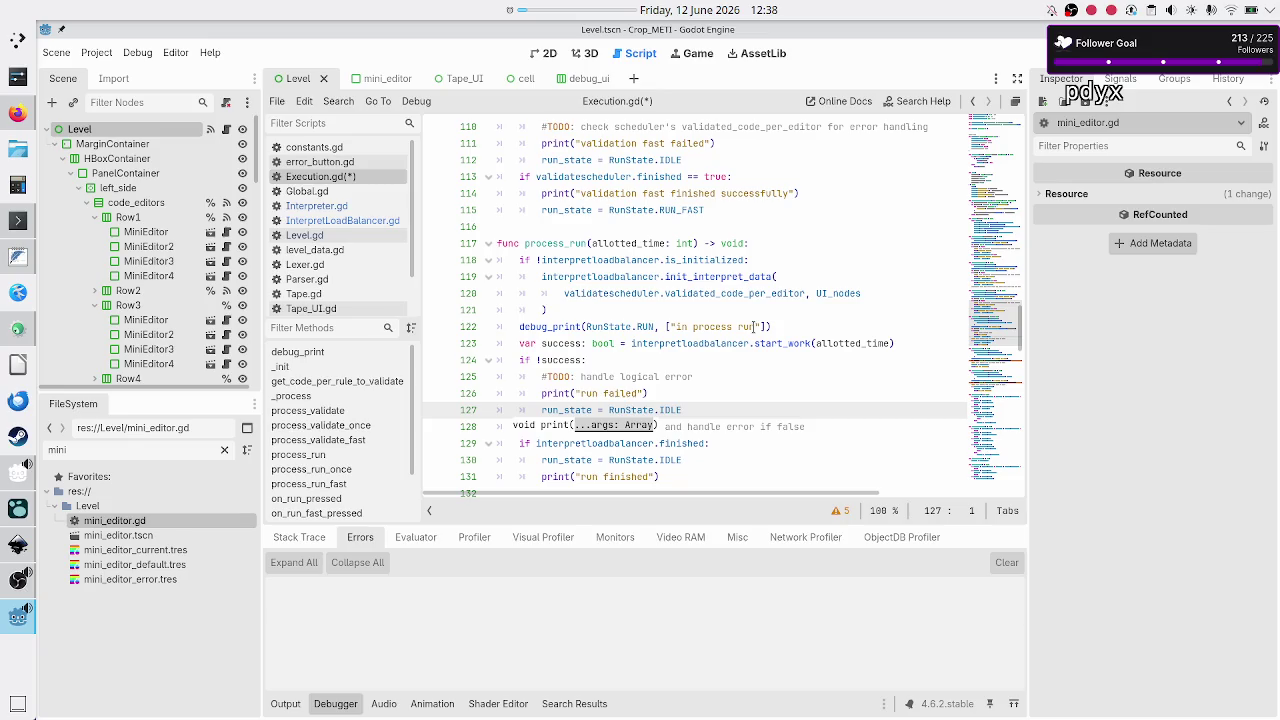
# - Scroll up to the validate_once call on line 94
pyautogui.click(700, 377)
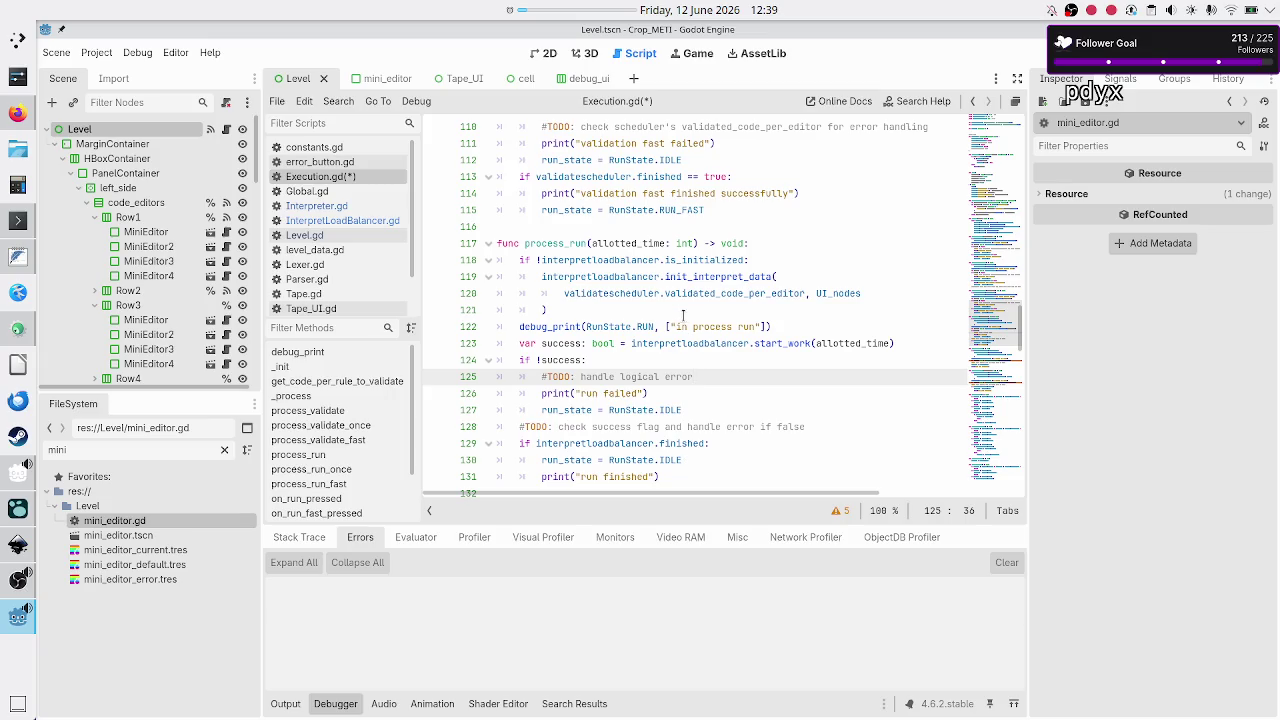
pyautogui.scroll(3, 683, 317)
pyautogui.scroll(3, 683, 309)
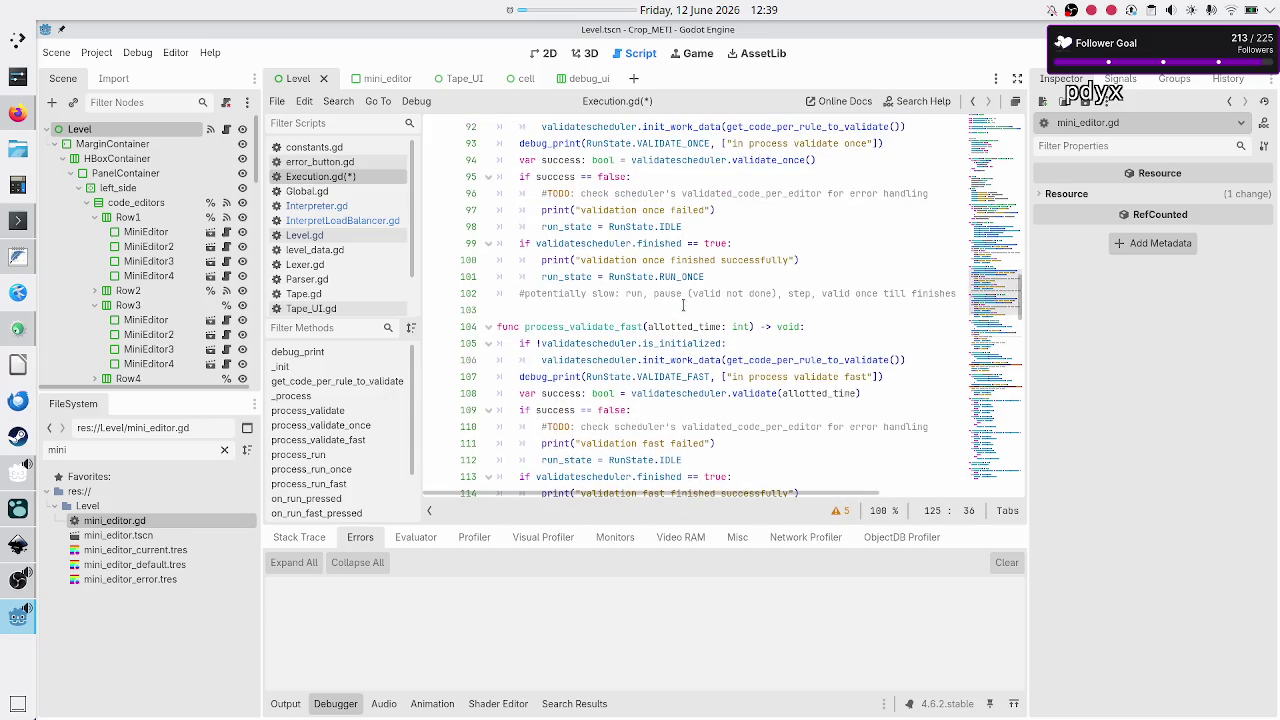
pyautogui.scroll(3, 683, 305)
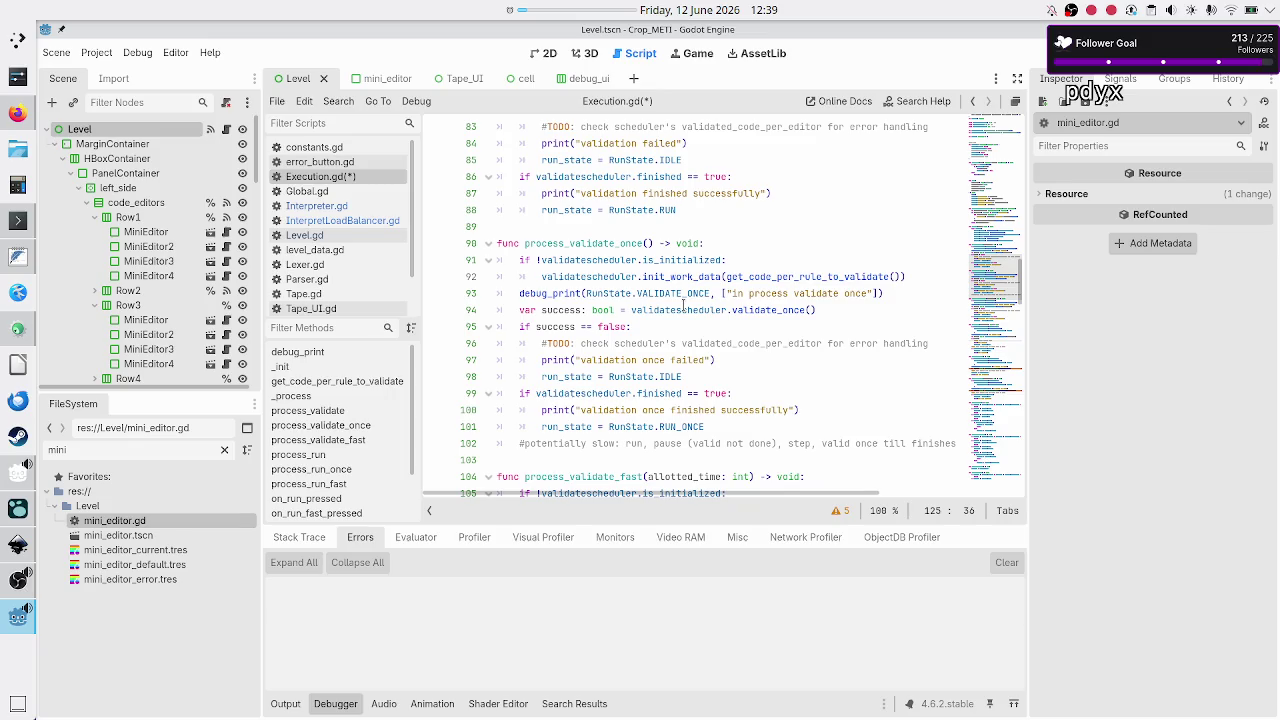
pyautogui.click(683, 310)
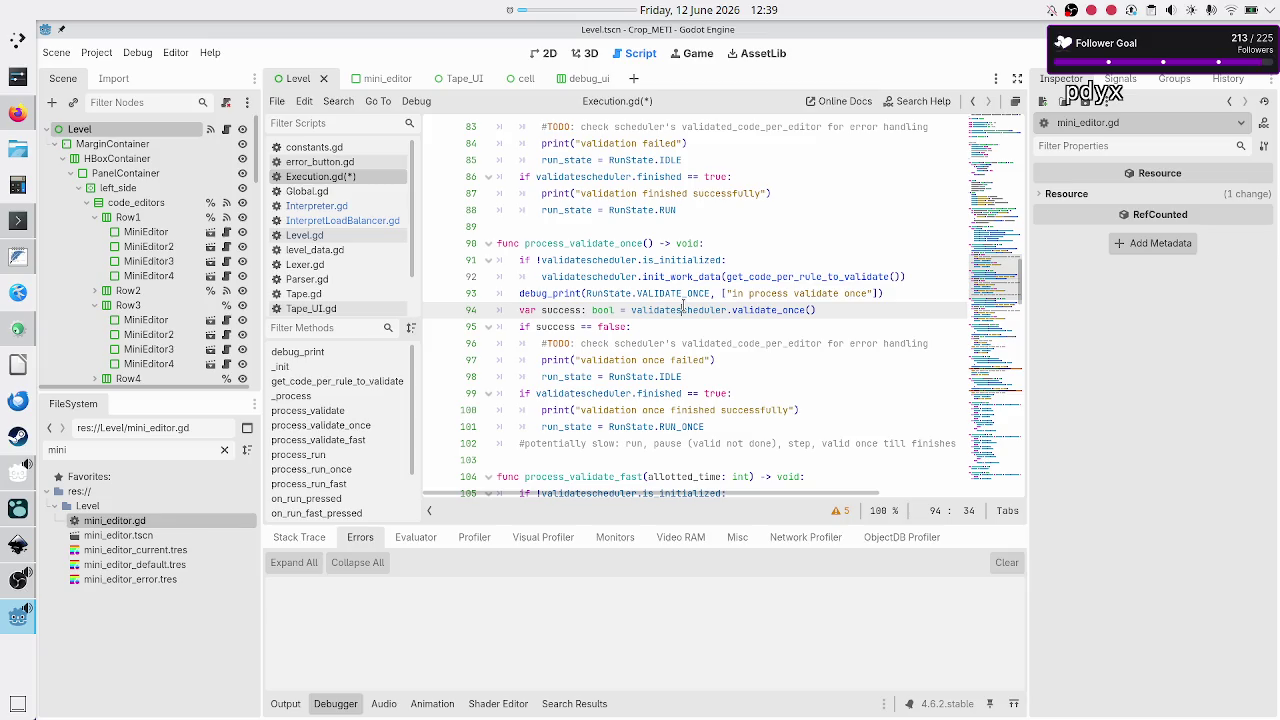
# - Search the script for 'execution failed"', then clear the term and close the find bar
pyautogui.hotkey('ctrl', 'f')
pyautogui.write('ex')
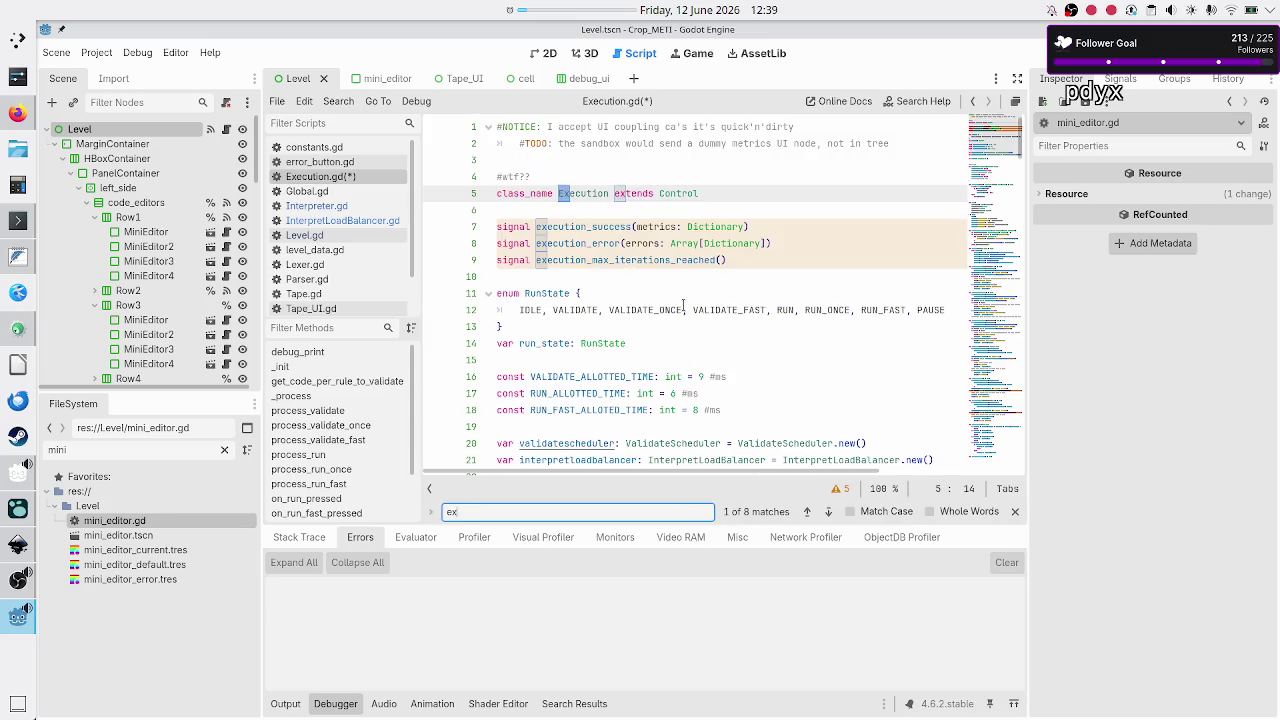
pyautogui.write('ecution fa')
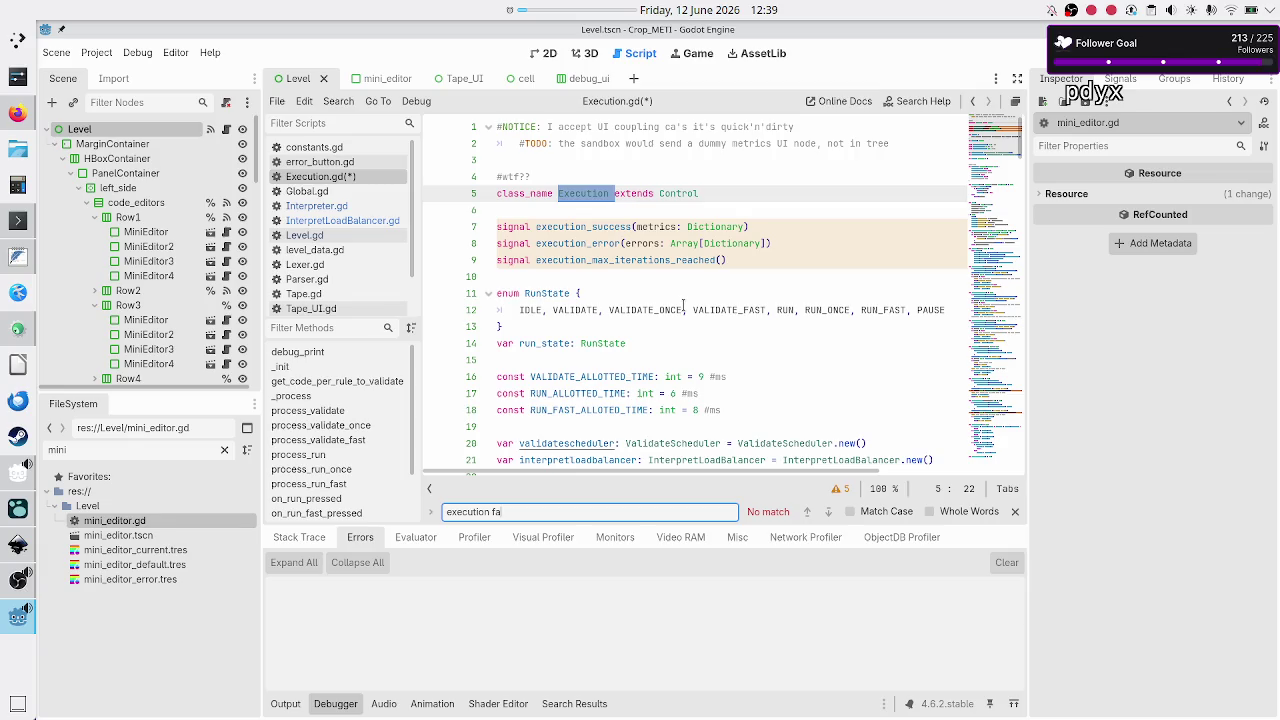
pyautogui.write('iled')
pyautogui.write('"')
pyautogui.hotkey('ctrl', 'a')
pyautogui.press('BackSpace')
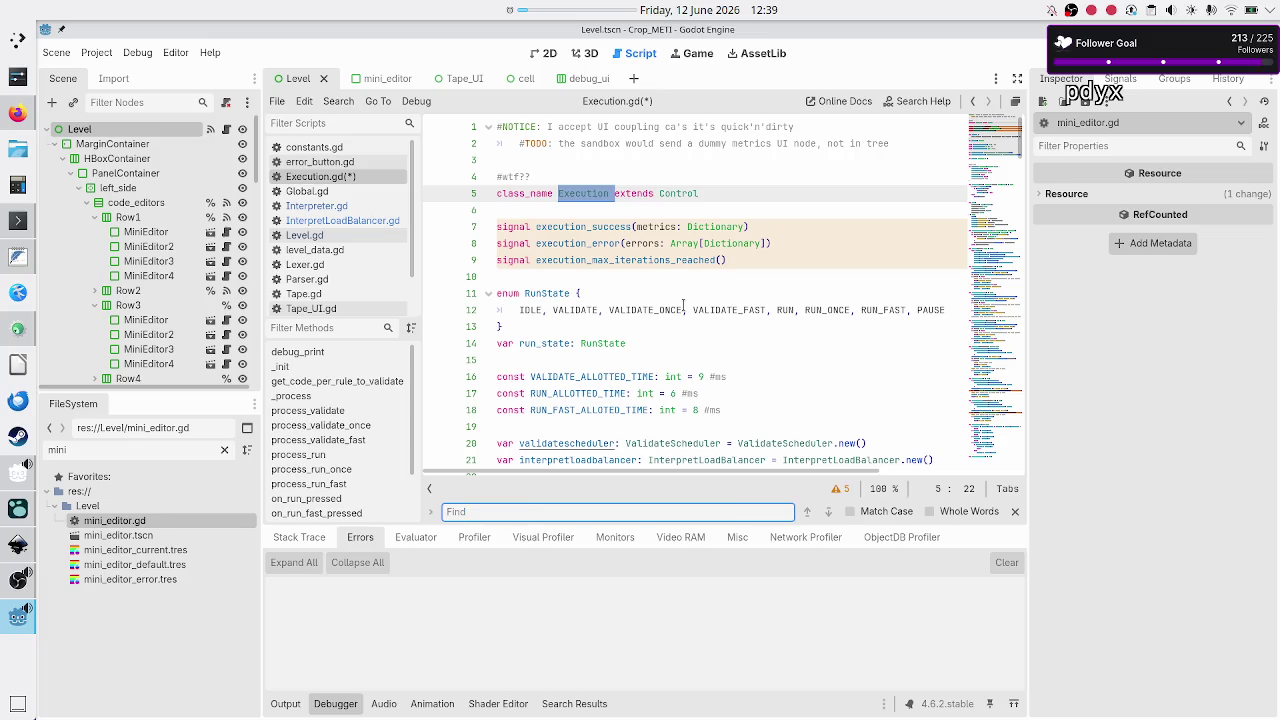
pyautogui.press('Escape')
# - Scroll down through Execution.gd to the process_run function
pyautogui.scroll(-12, 720, 279)
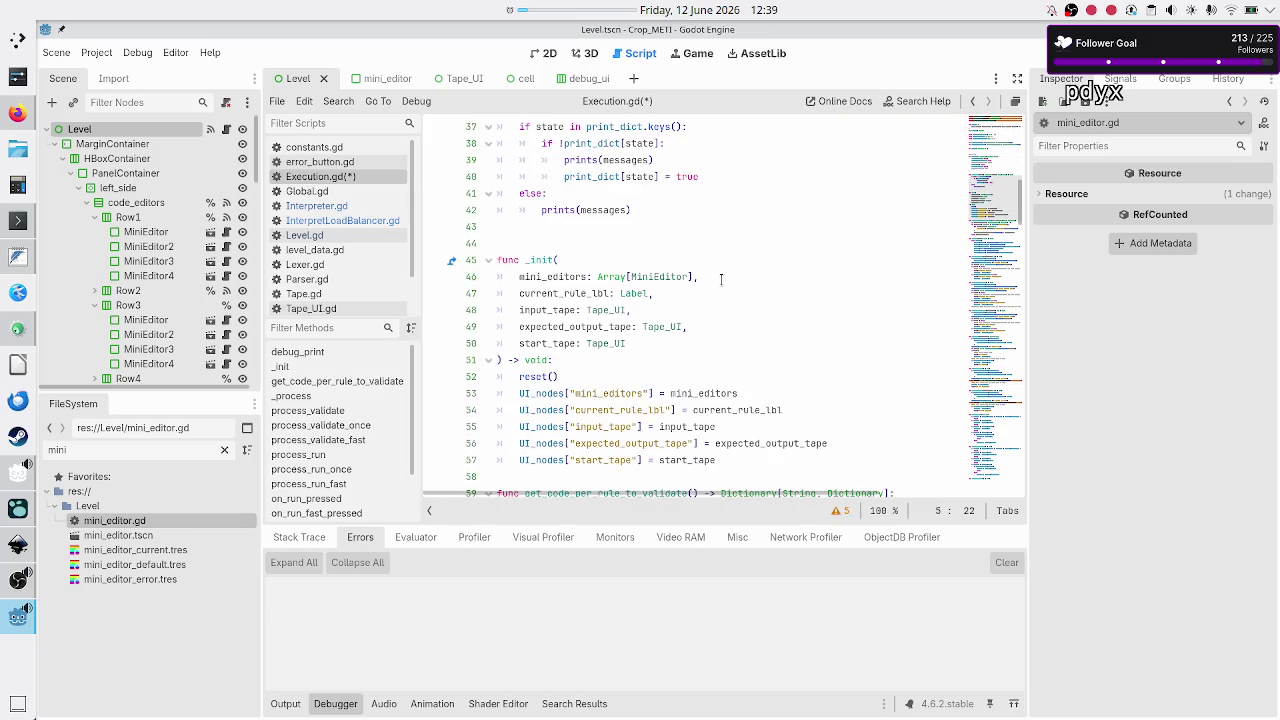
pyautogui.scroll(-6, 720, 279)
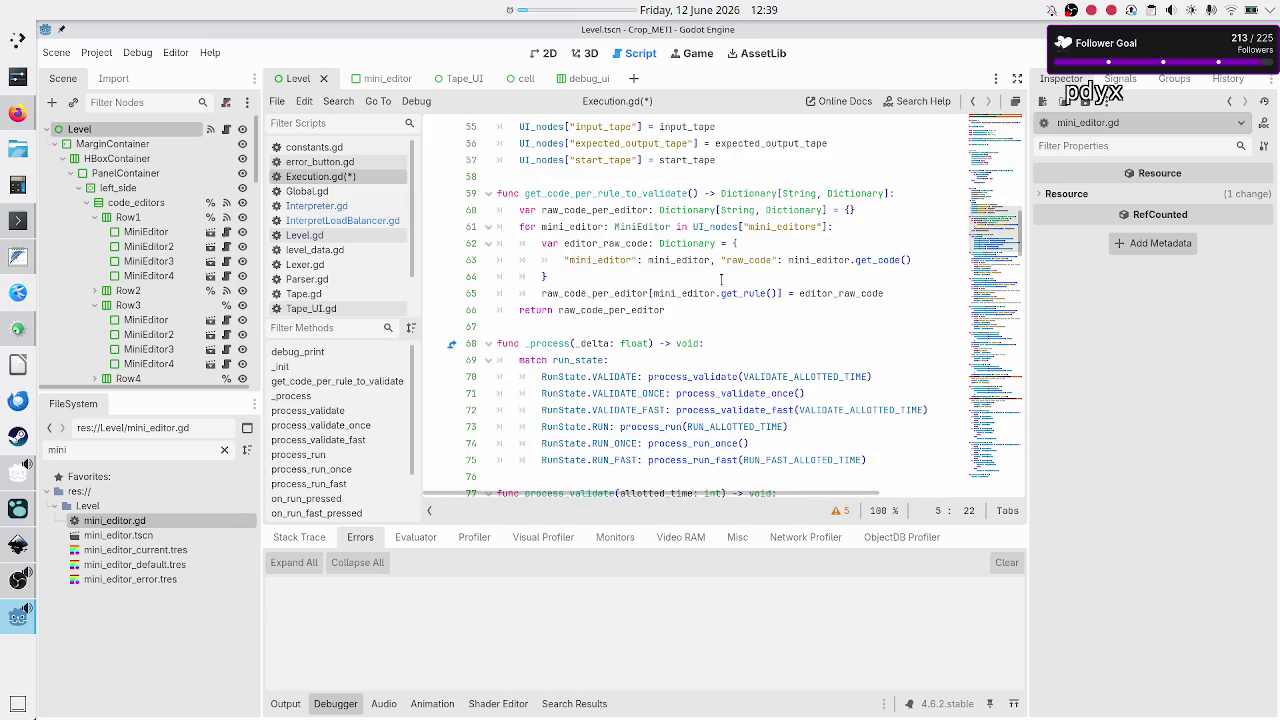
pyautogui.scroll(-5, 720, 279)
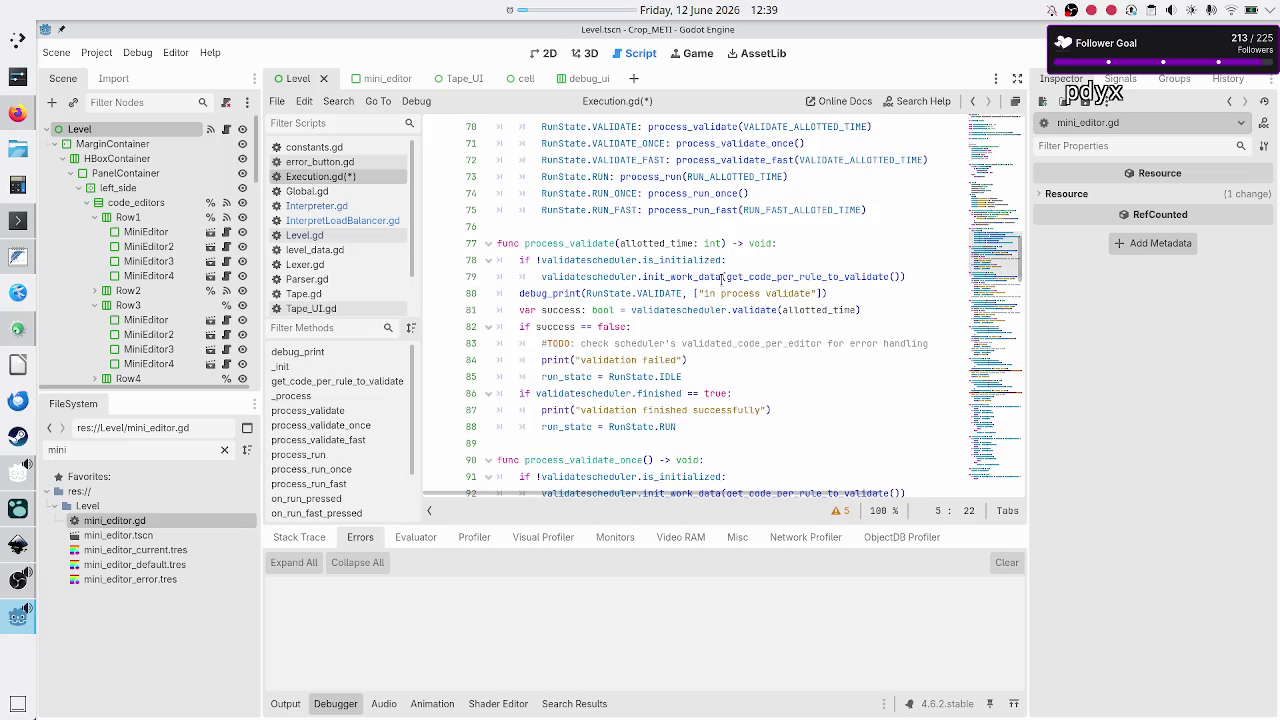
pyautogui.scroll(-1, 720, 279)
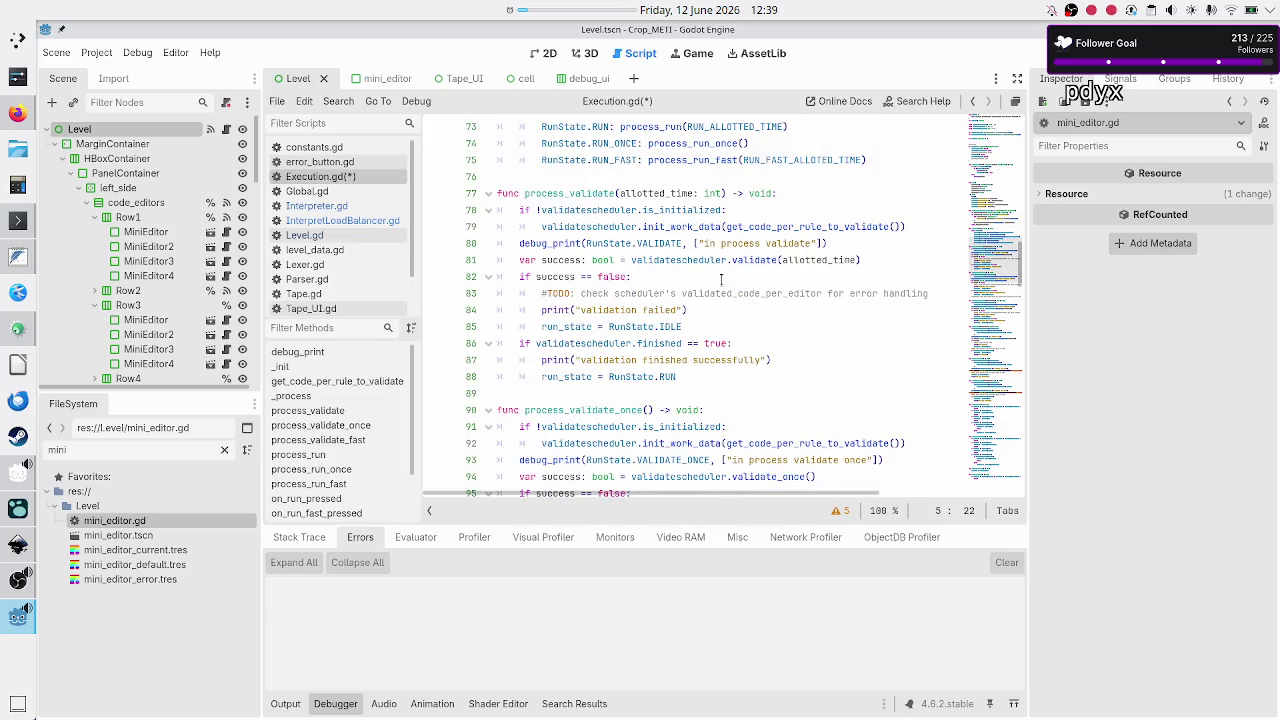
pyautogui.scroll(-3, 720, 279)
pyautogui.scroll(-2, 721, 280)
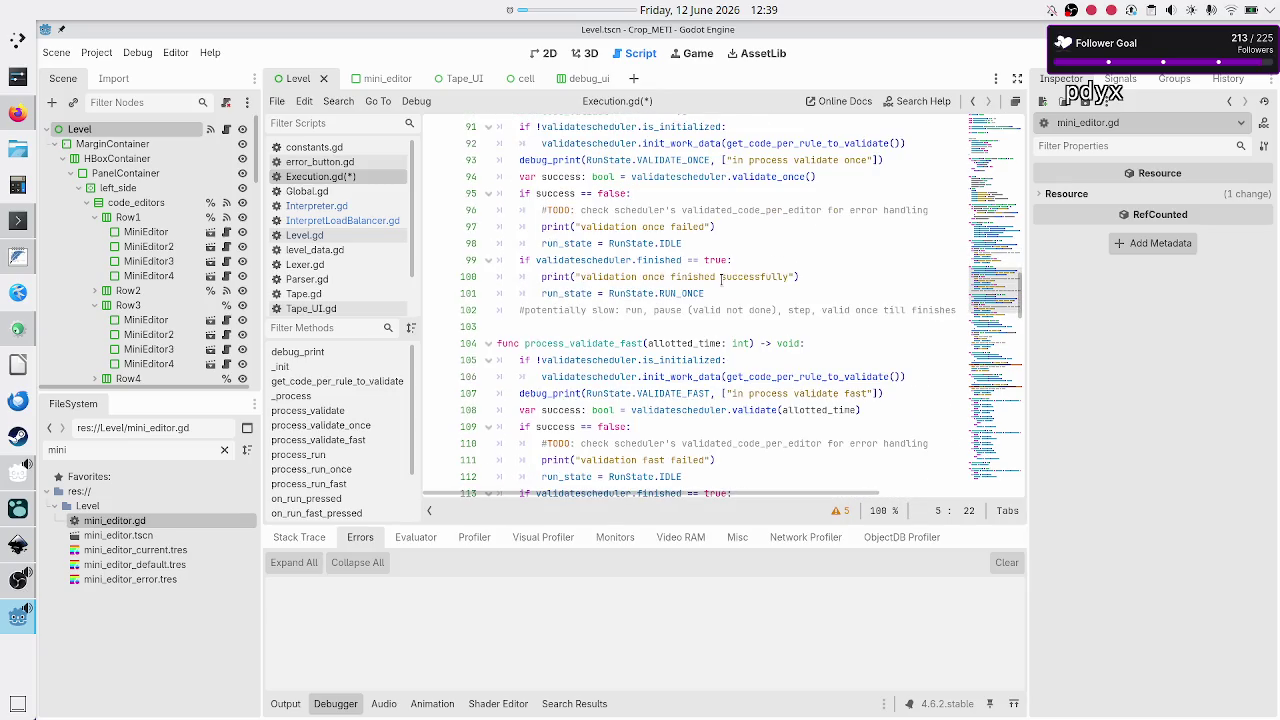
pyautogui.scroll(-3, 721, 280)
pyautogui.scroll(-2, 721, 280)
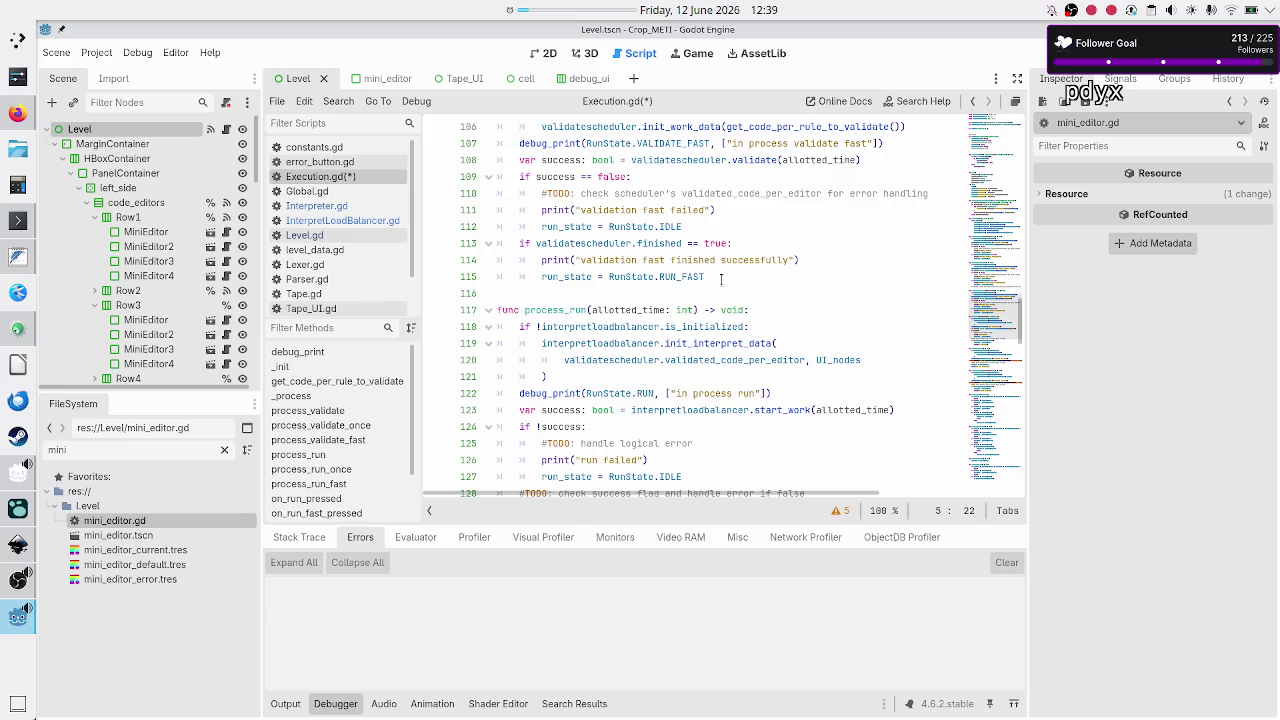
pyautogui.scroll(4, 721, 280)
pyautogui.scroll(-6, 721, 280)
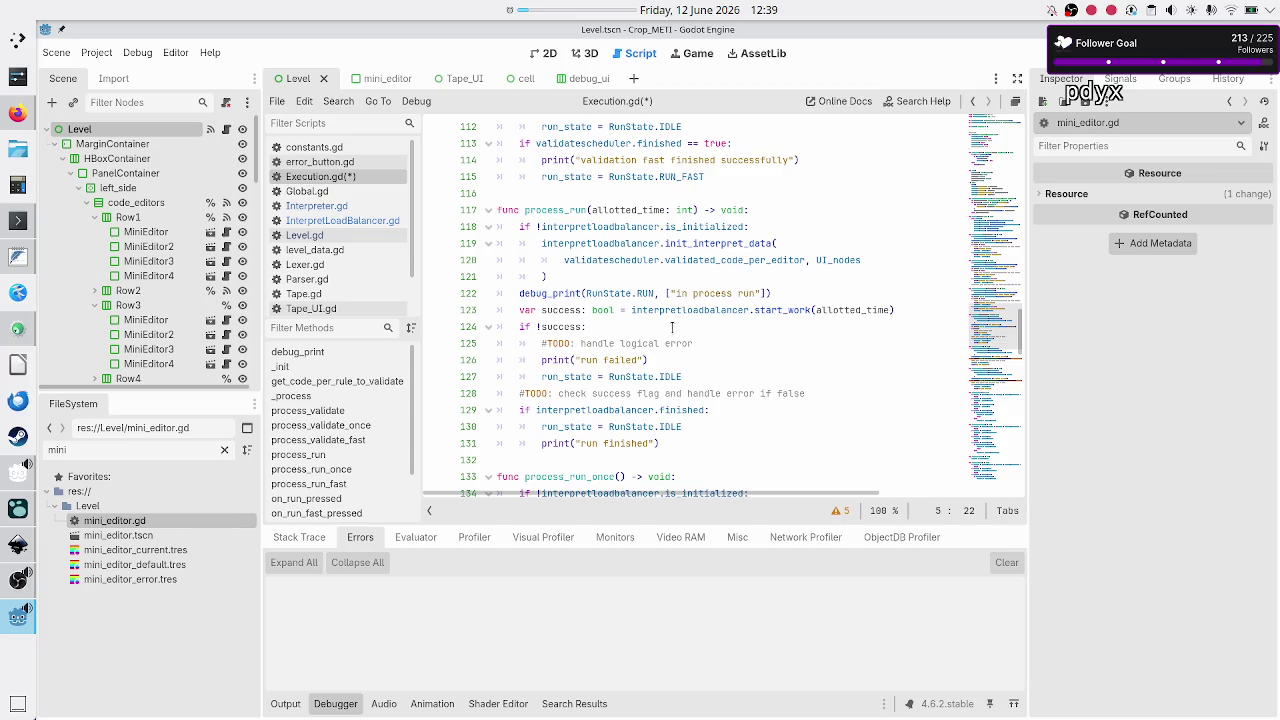
# - Delete the '#TODO: check success flag and handle error if false' line below the failure branch
pyautogui.click(654, 359)
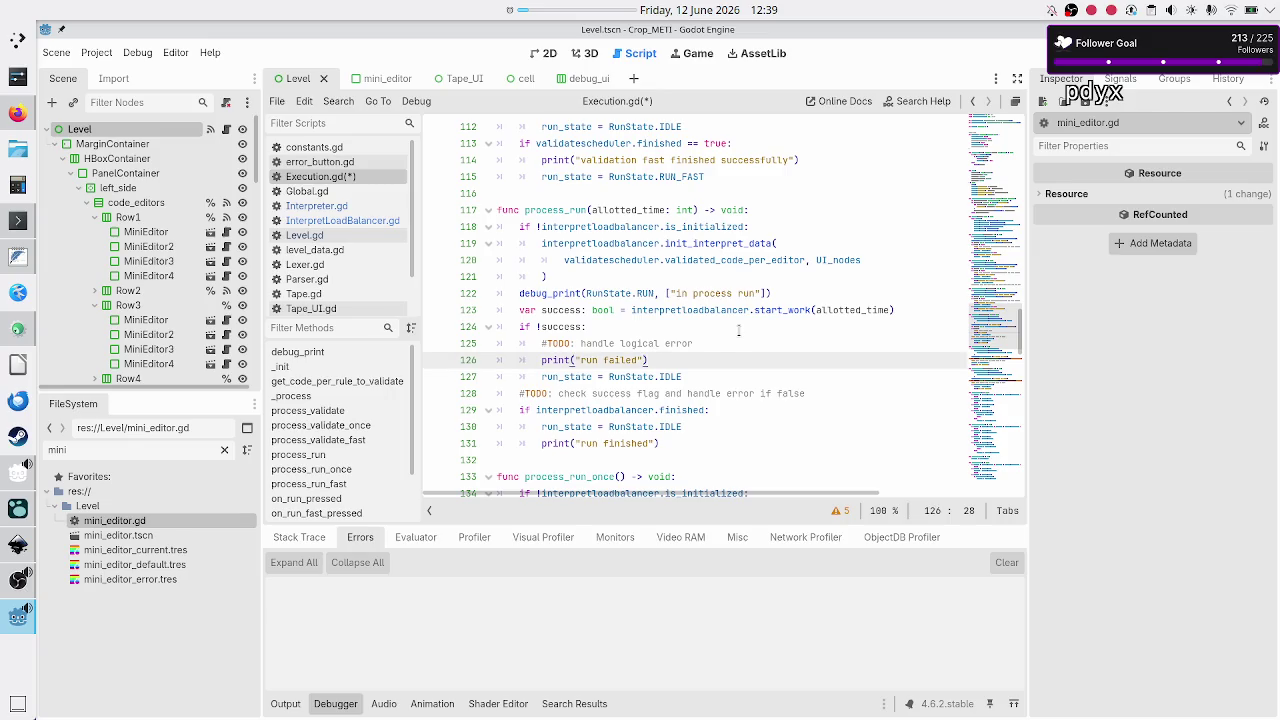
pyautogui.press('Right')
pyautogui.hotkey('shift', 'End')
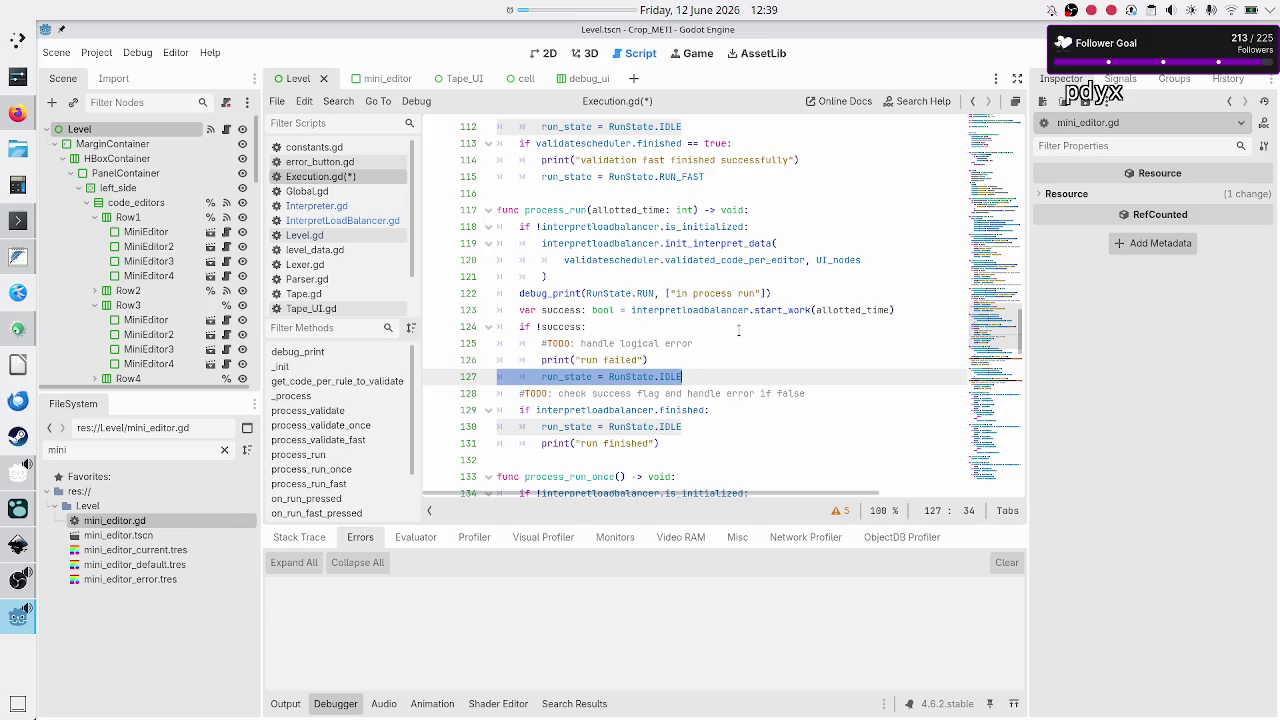
pyautogui.press('Left')
pyautogui.press('Up')
pyautogui.press('Up')
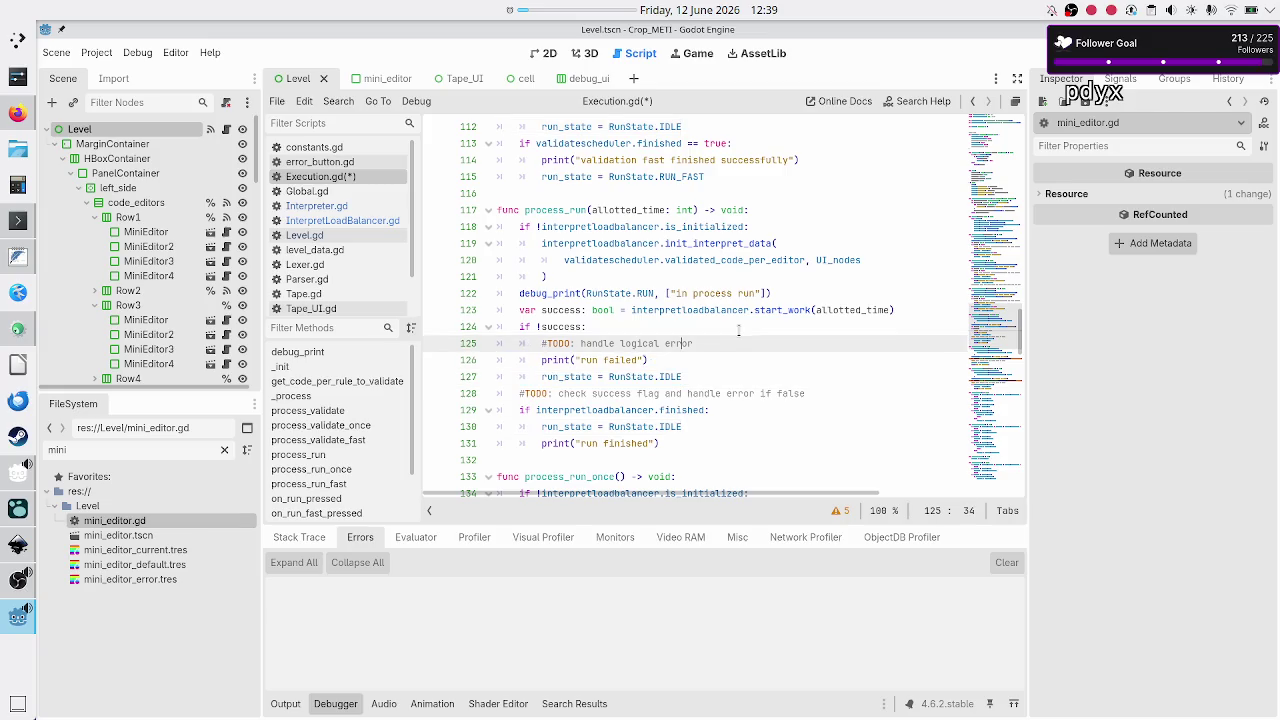
pyautogui.hotkey('shift', 'Down')
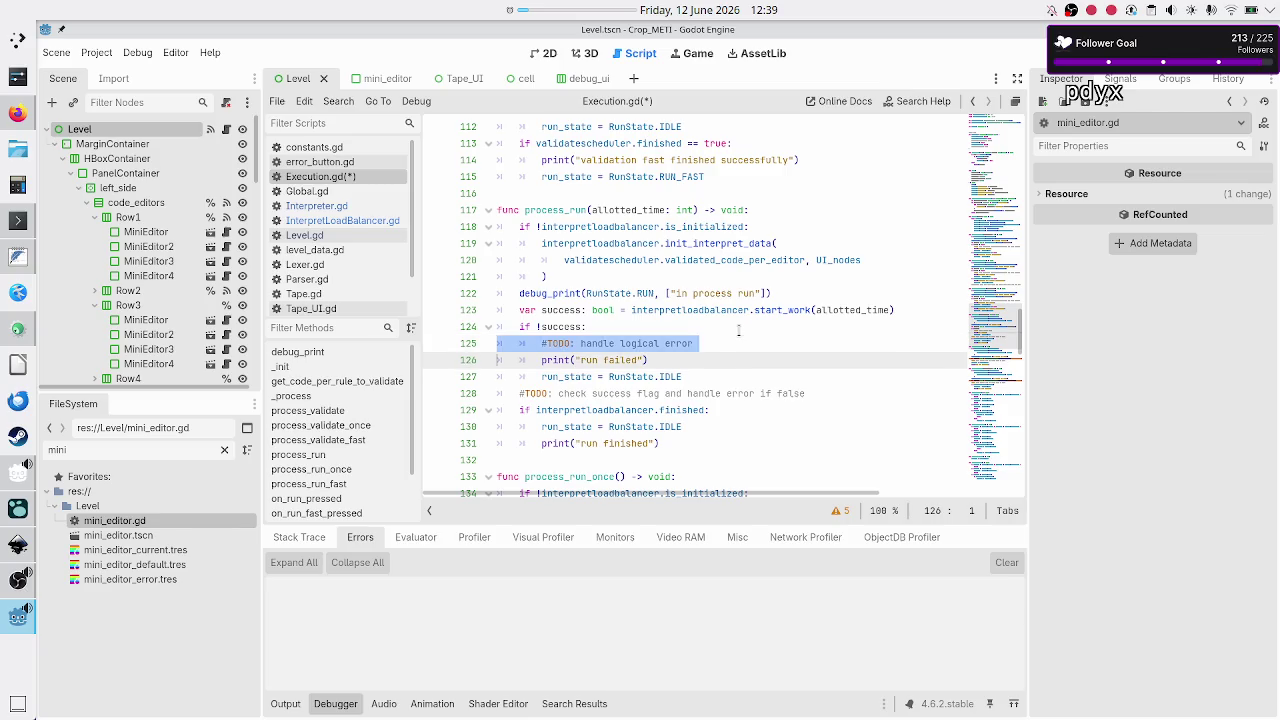
pyautogui.press('Right')
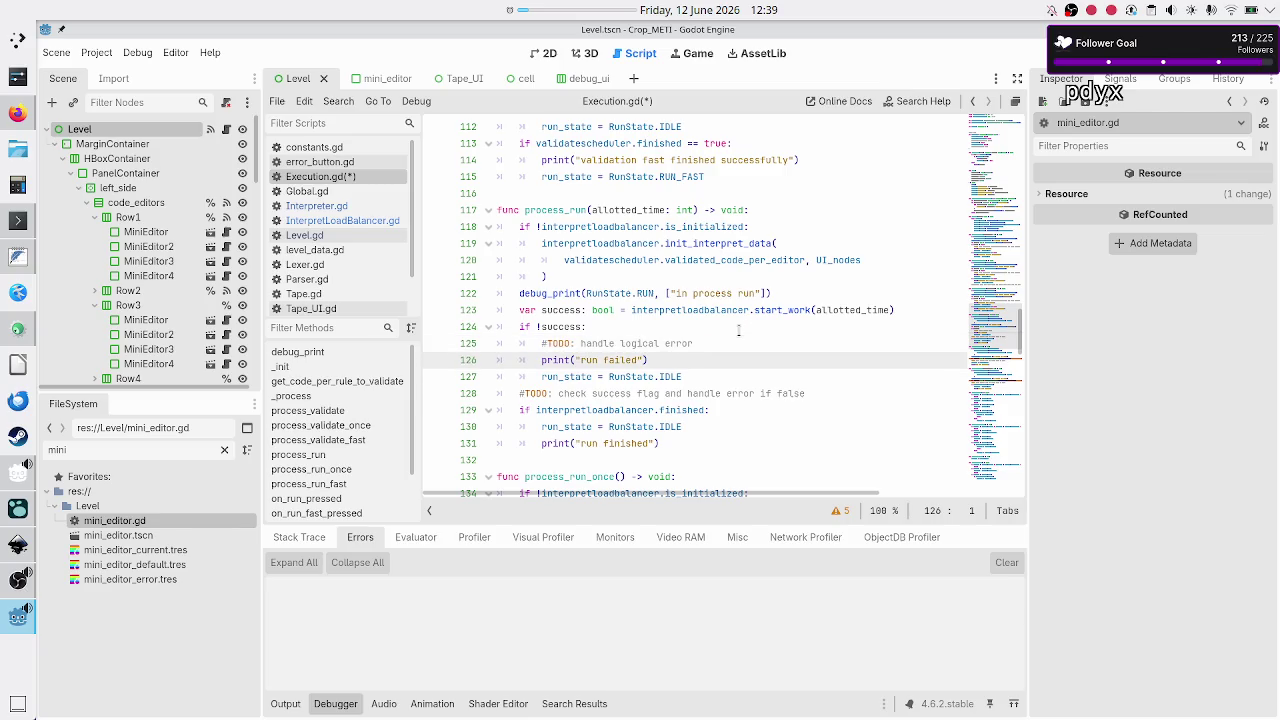
pyautogui.press('Down')
pyautogui.press('Down')
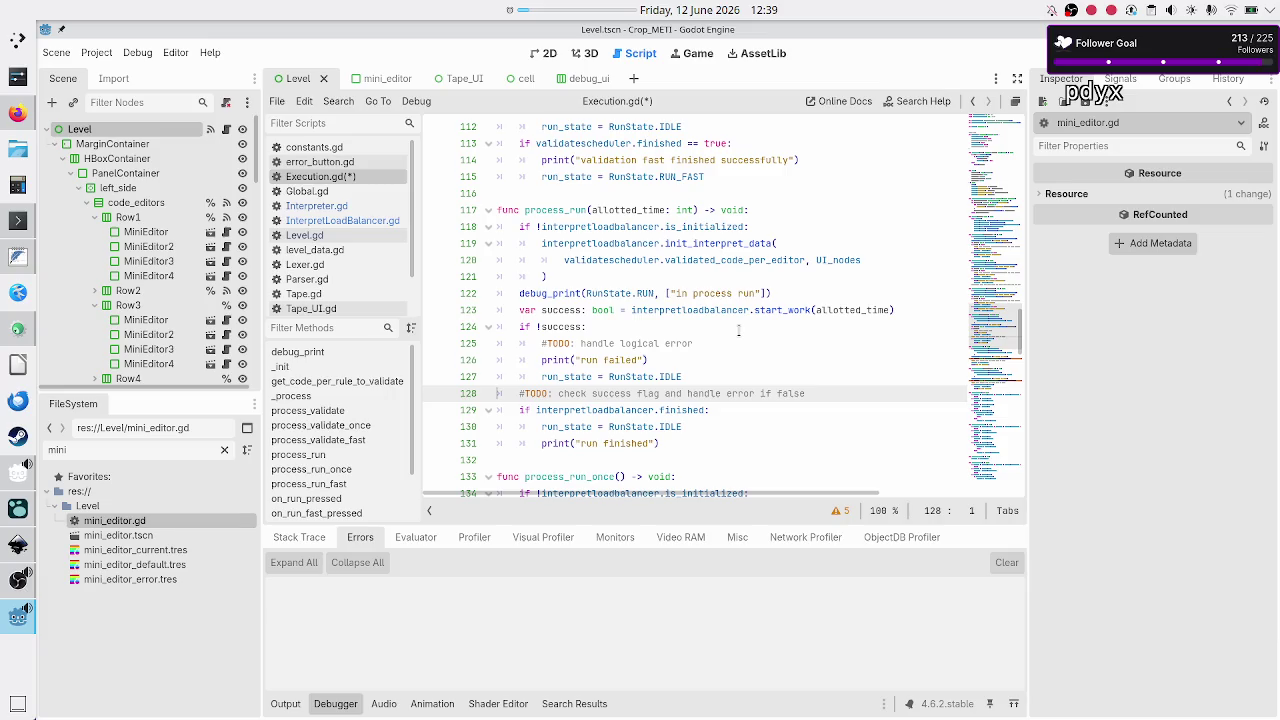
pyautogui.press('Right')
pyautogui.hotkey('shift', 'End')
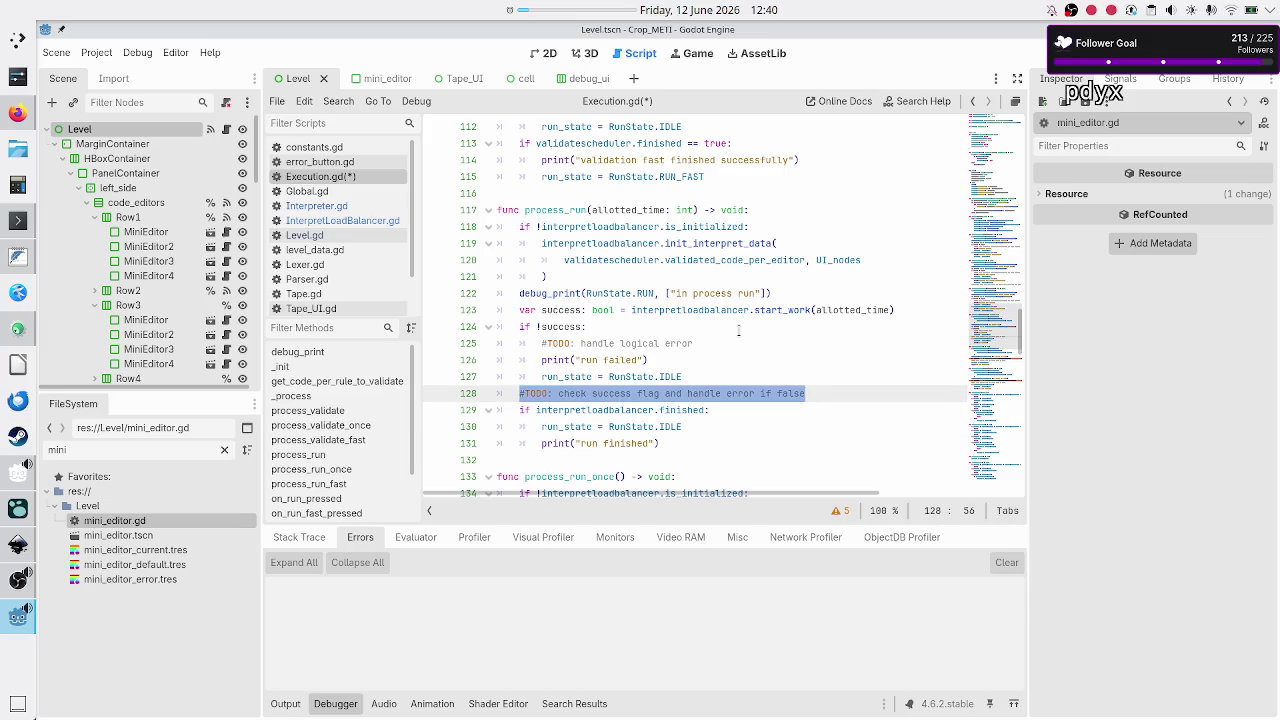
pyautogui.press('BackSpace')
pyautogui.press('BackSpace')
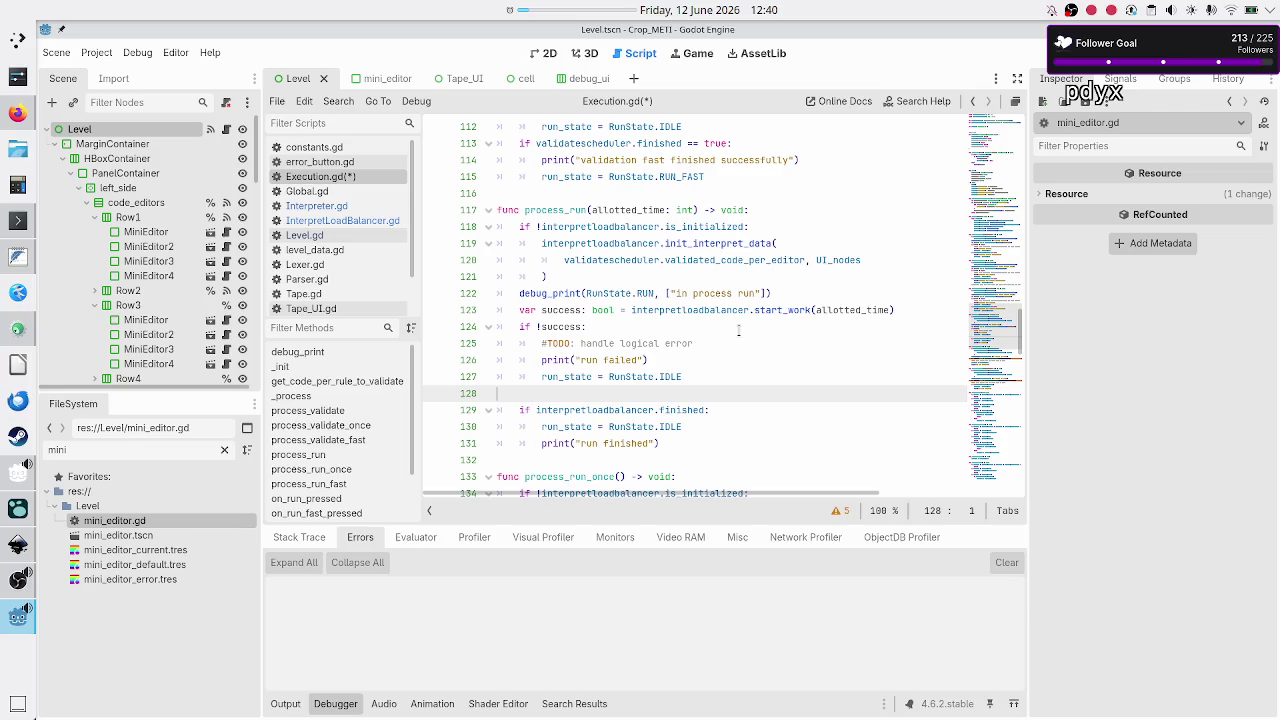
pyautogui.press('BackSpace')
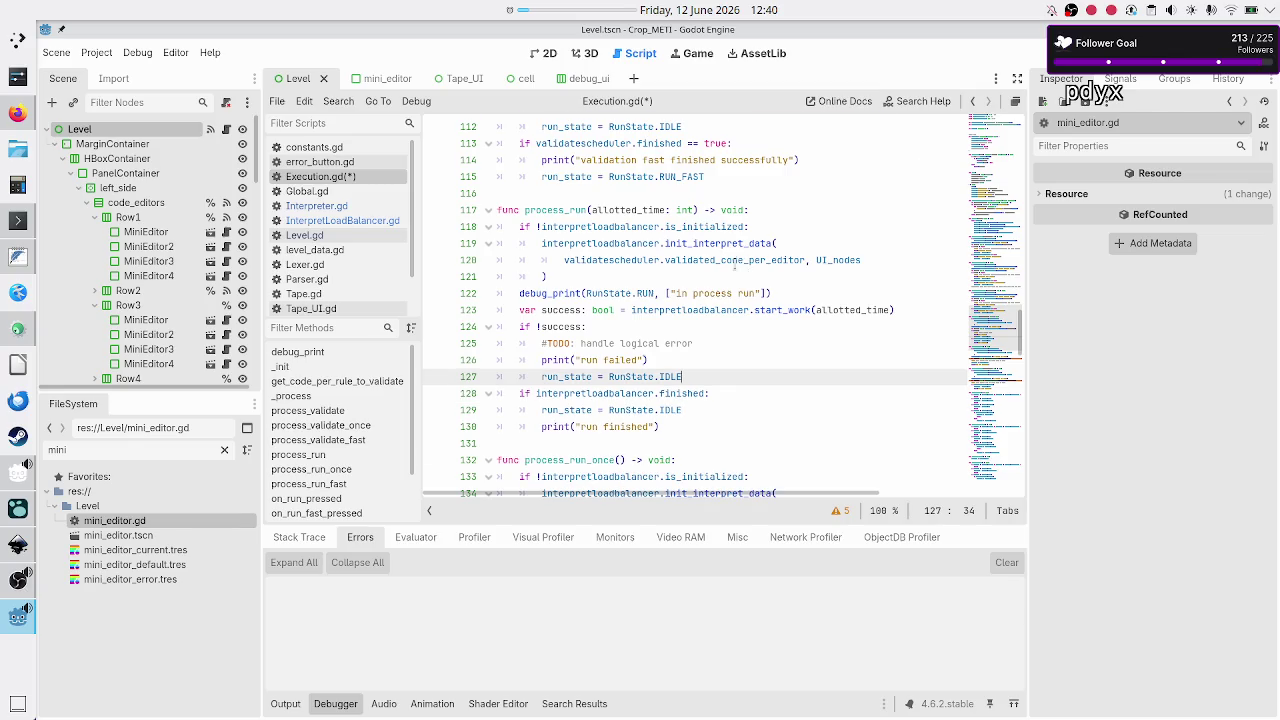
pyautogui.scroll(13, 735, 266)
# - Change line 82 in process_validate to 'if !success:'
pyautogui.scroll(5, 735, 266)
pyautogui.scroll(-5, 735, 264)
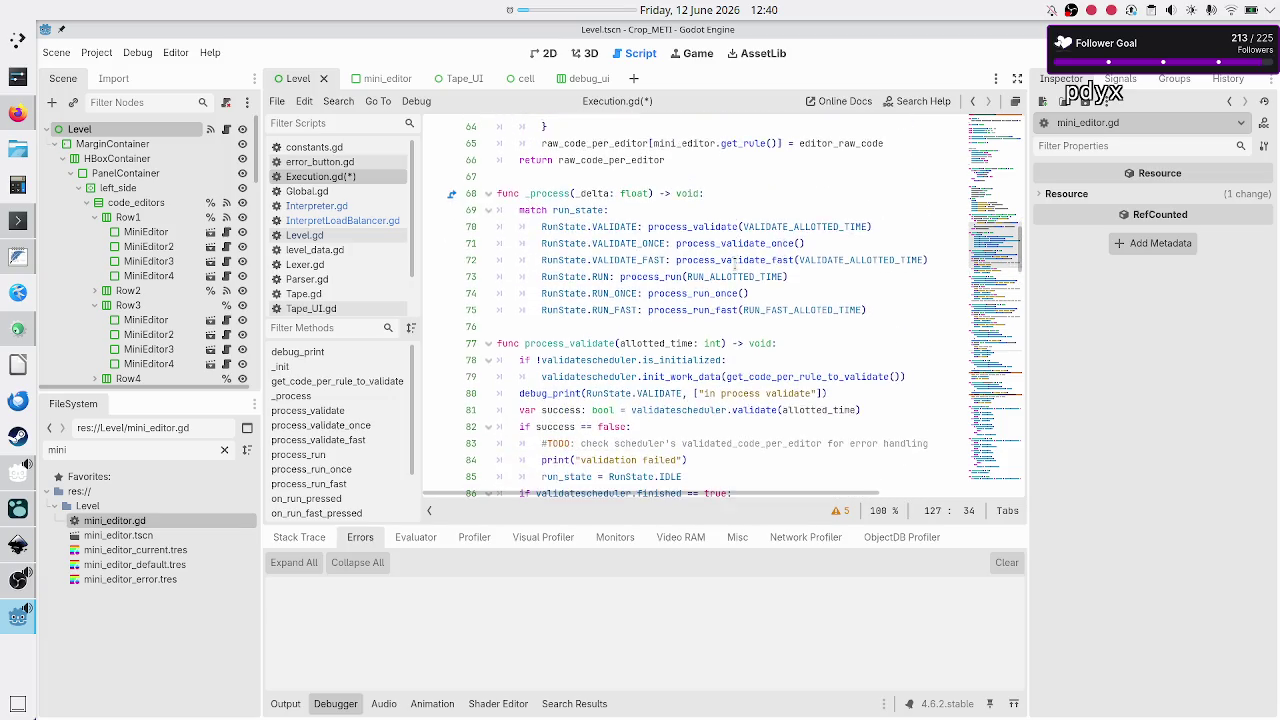
pyautogui.click(636, 277)
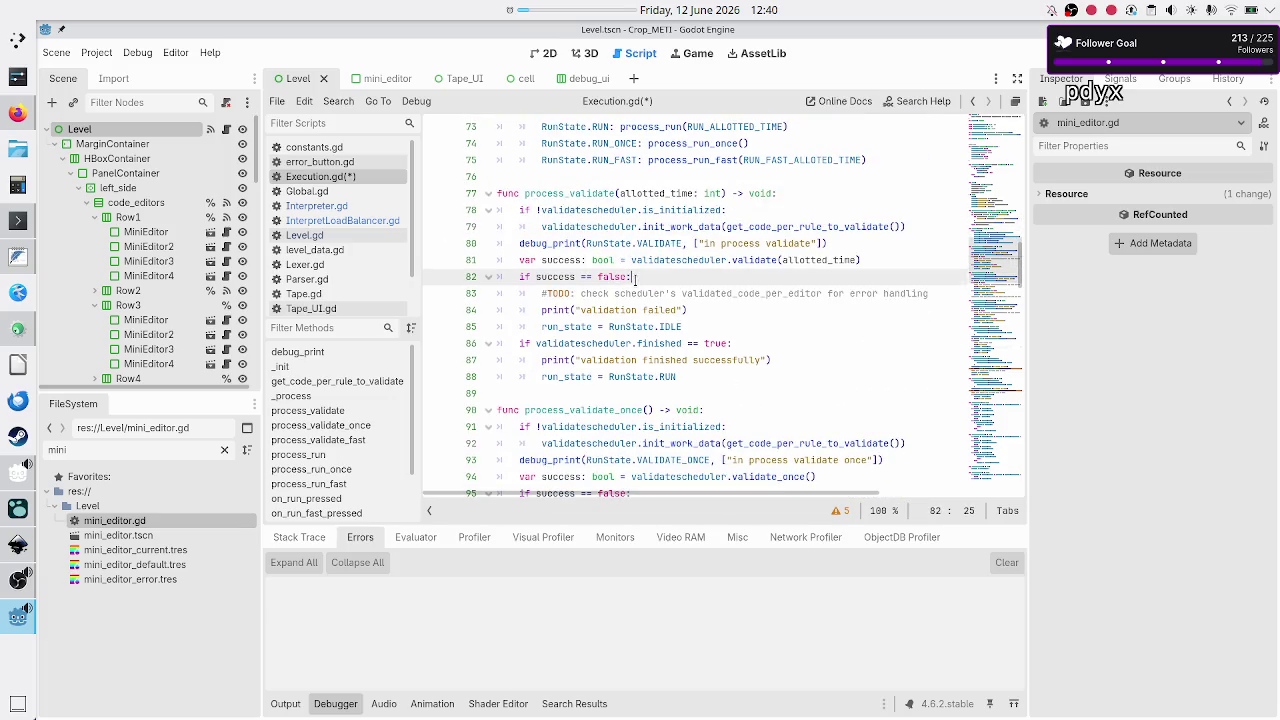
pyautogui.press('BackSpace')
pyautogui.press('BackSpace')
pyautogui.press('BackSpace')
pyautogui.write('!')
pyautogui.press('Down')
pyautogui.press('Down')
pyautogui.press('Down')
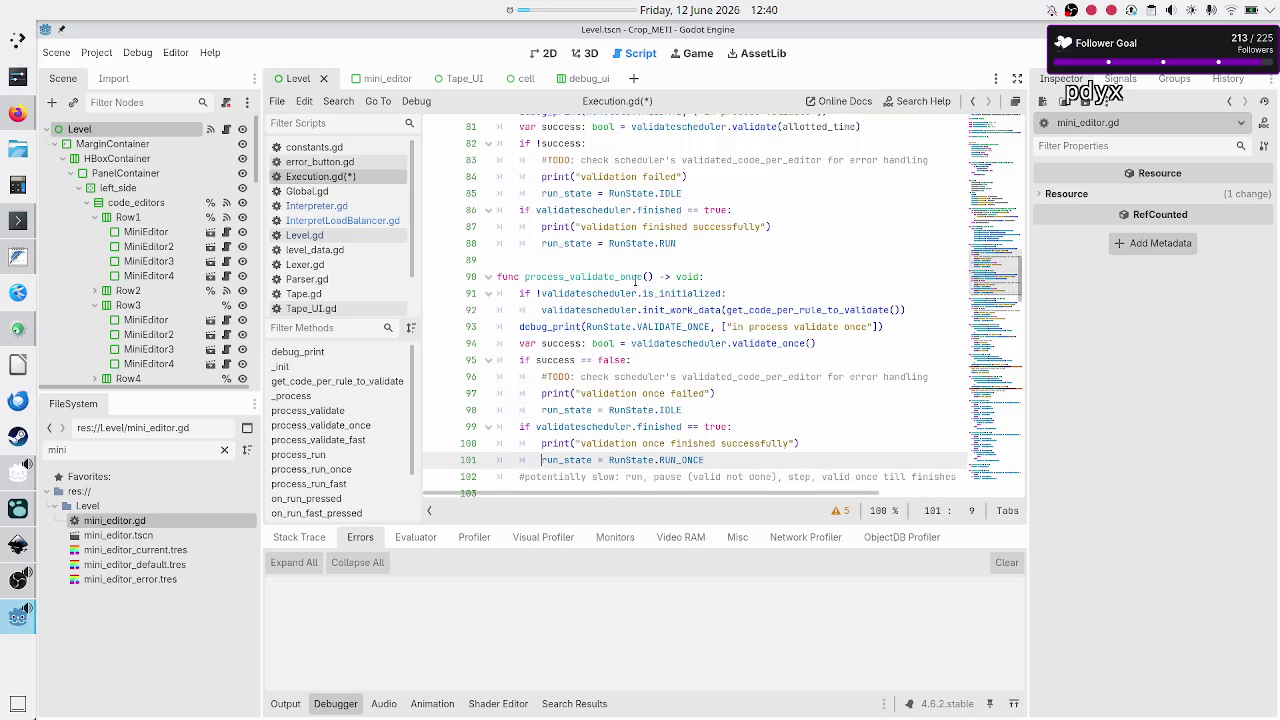
# - Change line 95 in process_validate_once to 'if !success:'
pyautogui.press('Up')
pyautogui.press('Up')
pyautogui.press('Up')
pyautogui.press('End')
pyautogui.press('BackSpace')
pyautogui.press('BackSpace')
pyautogui.press('BackSpace')
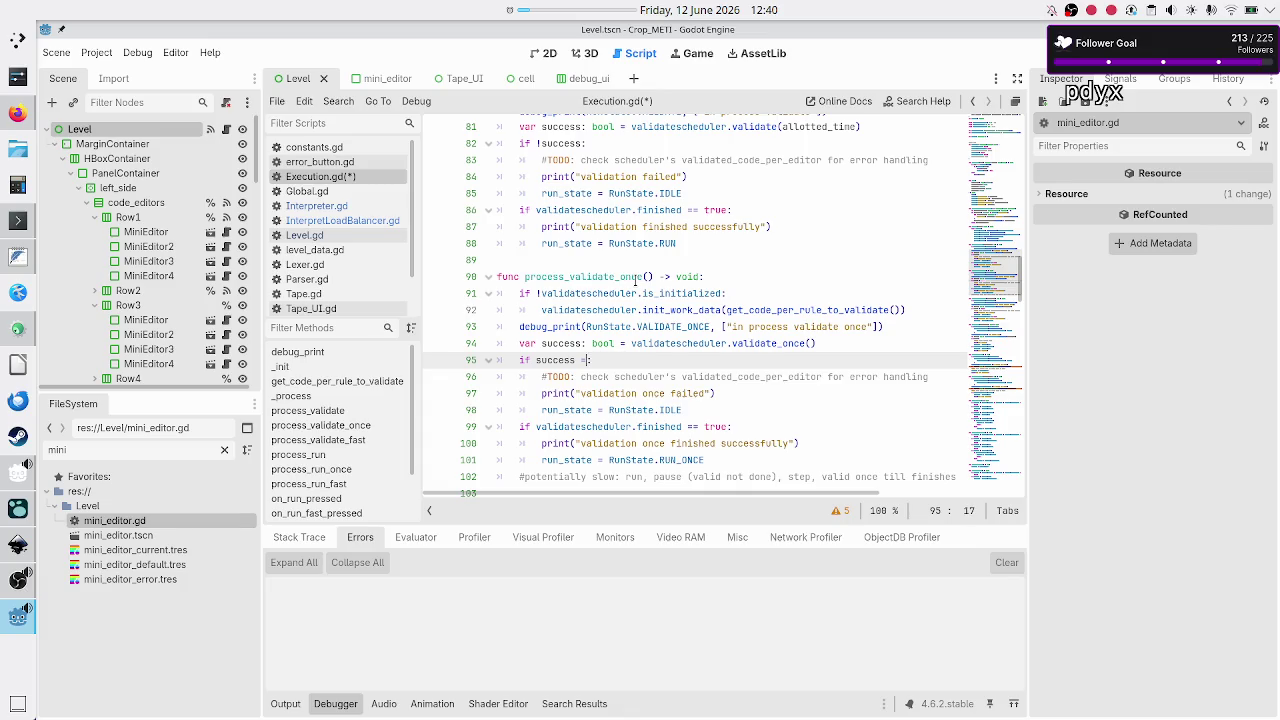
pyautogui.press('Left')
pyautogui.press('Left')
pyautogui.write('!')
pyautogui.press('Down')
pyautogui.press('Down')
pyautogui.press('Down')
pyautogui.press('Down')
pyautogui.press('Down')
pyautogui.press('Down')
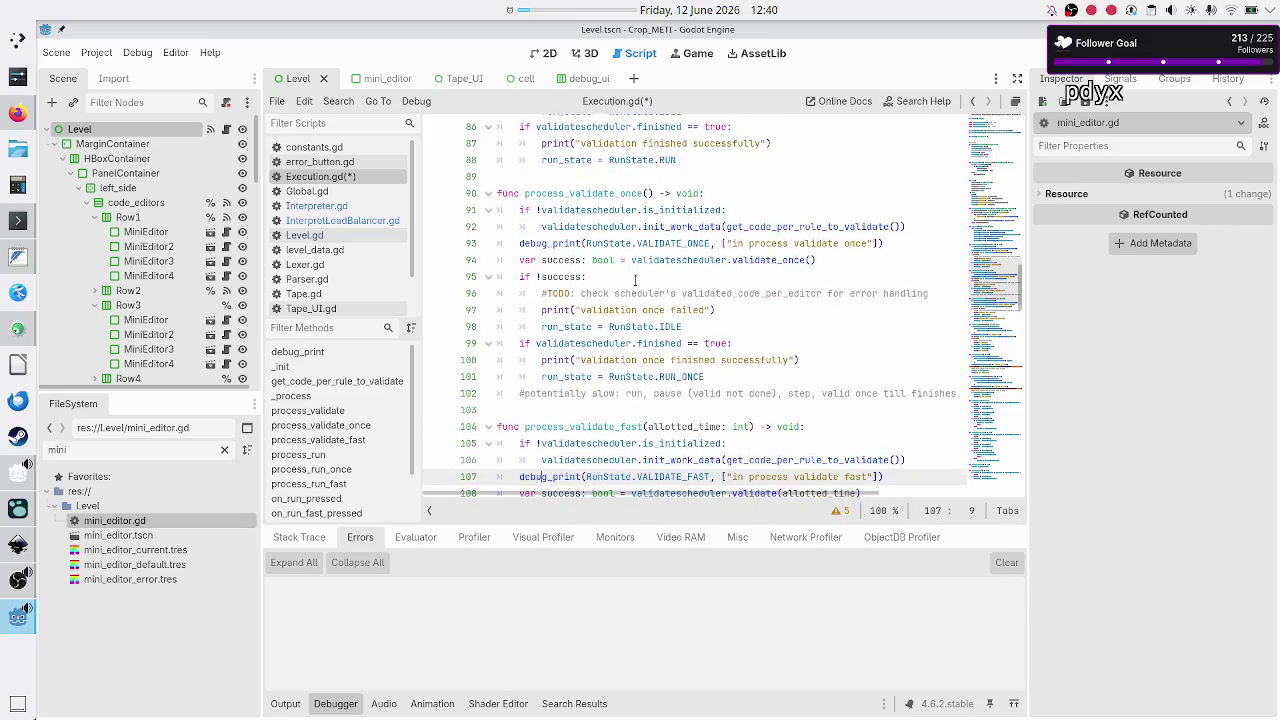
# - Change line 109 in process_validate_fast to 'if !success:'
pyautogui.press('Right')
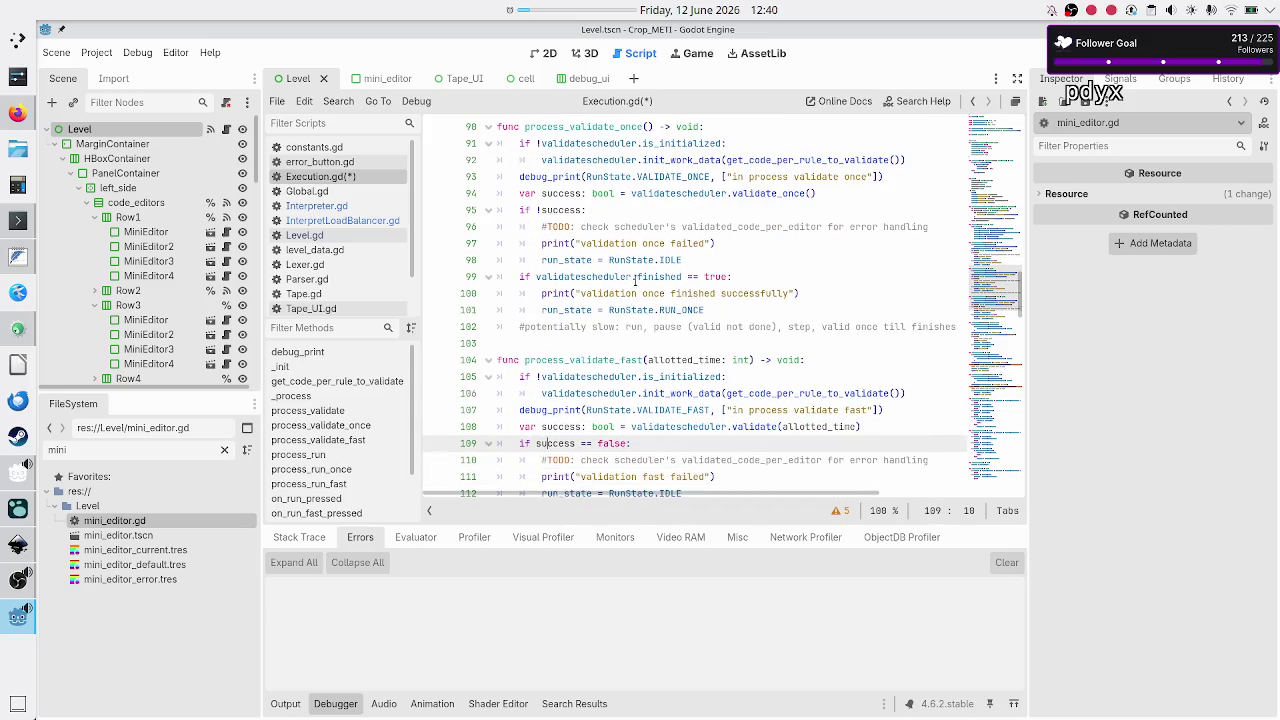
pyautogui.press('BackSpace')
pyautogui.press('BackSpace')
pyautogui.press('BackSpace')
pyautogui.press('Left')
pyautogui.press('Left')
pyautogui.press('Left')
pyautogui.write('!')
pyautogui.press('Down')
pyautogui.press('Down')
pyautogui.press('Down')
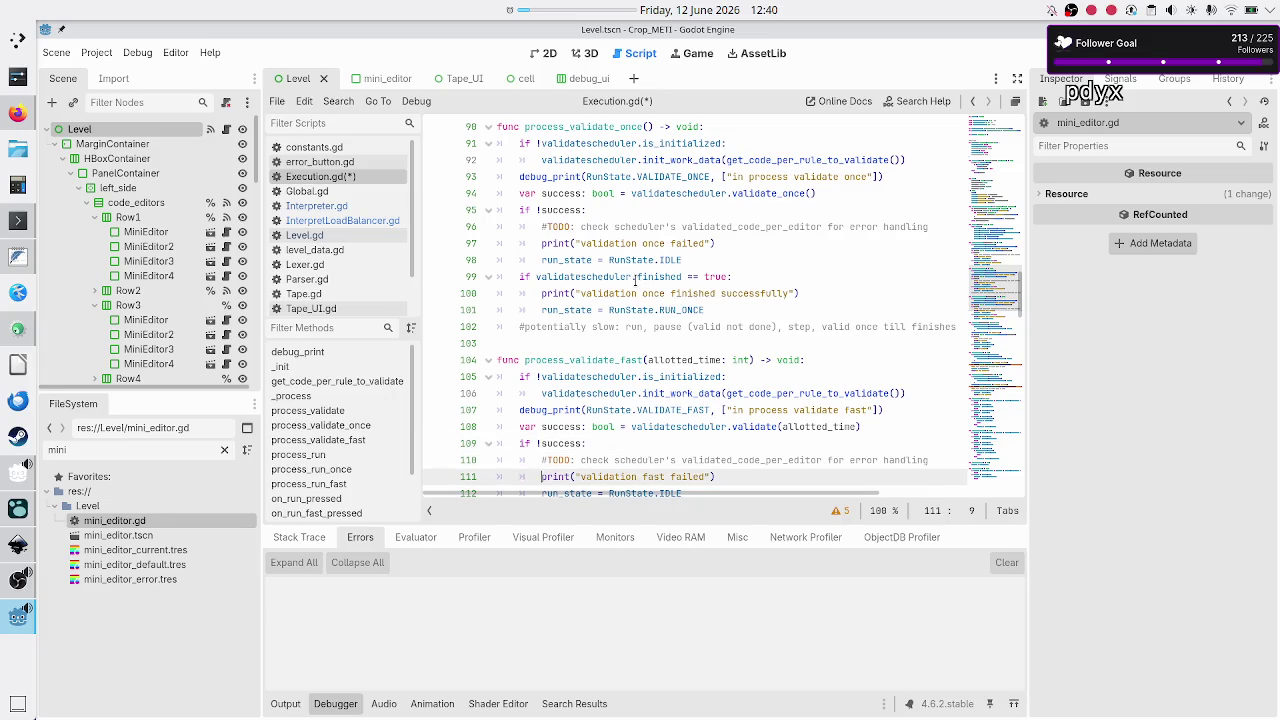
pyautogui.press('Down')
pyautogui.press('Down')
pyautogui.press('Down')
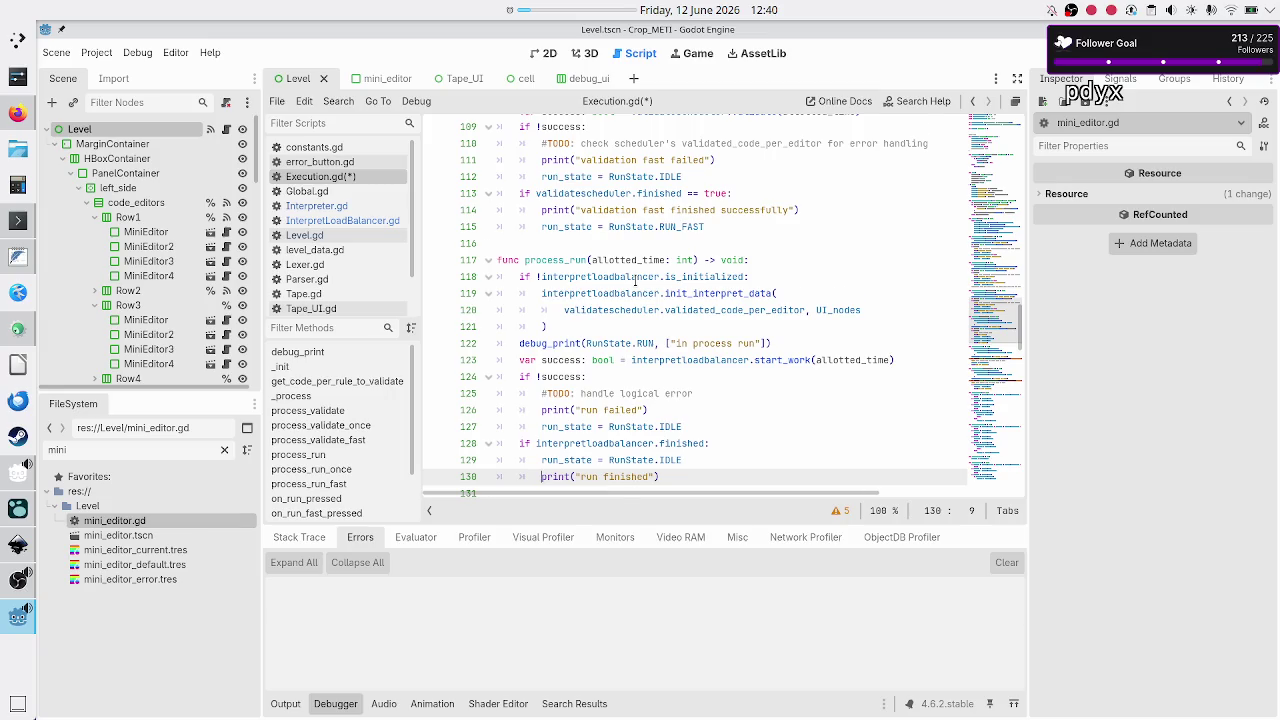
# - Select process_run's if !success failure branch through RunState.IDLE for reuse
pyautogui.press('Up')
pyautogui.press('Up')
pyautogui.press('Up')
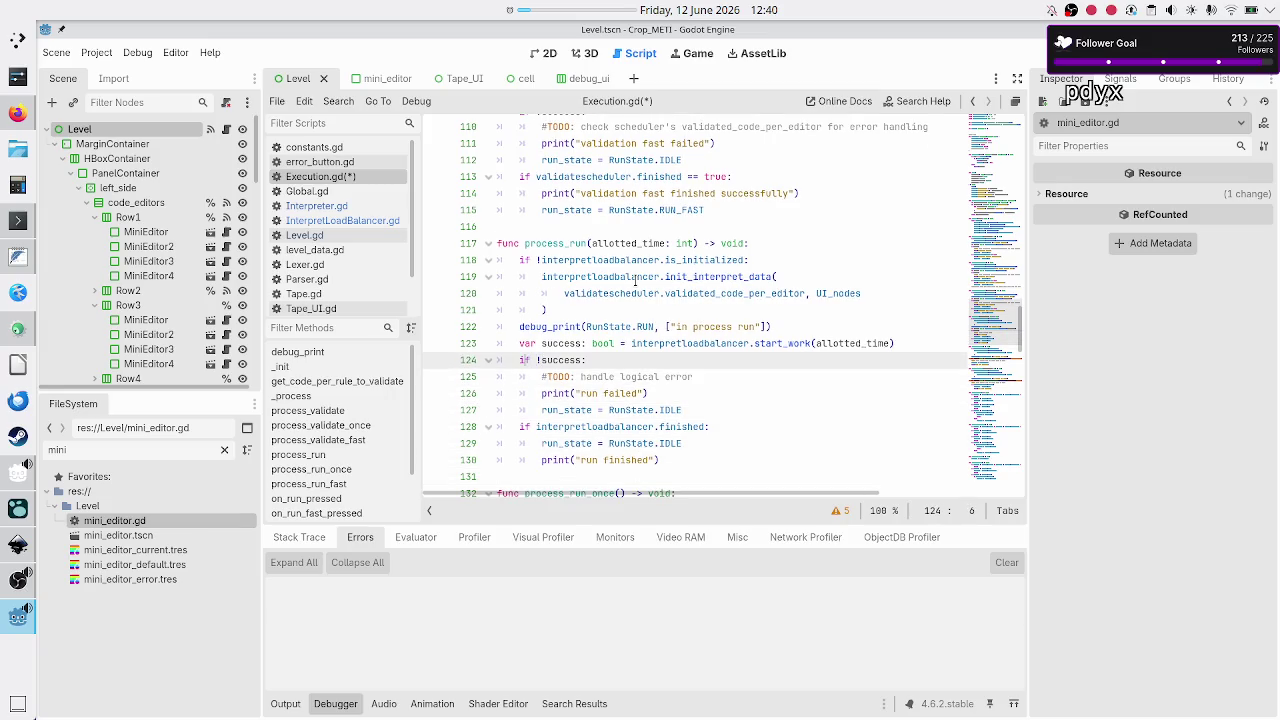
pyautogui.hotkey('shift', 'Down')
pyautogui.hotkey('shift', 'Down')
pyautogui.hotkey('shift', 'Down')
pyautogui.hotkey('ctrl', 'shift', 'Right')
pyautogui.hotkey('ctrl', 'shift', 'Right')
pyautogui.hotkey('ctrl', 'shift', 'Right')
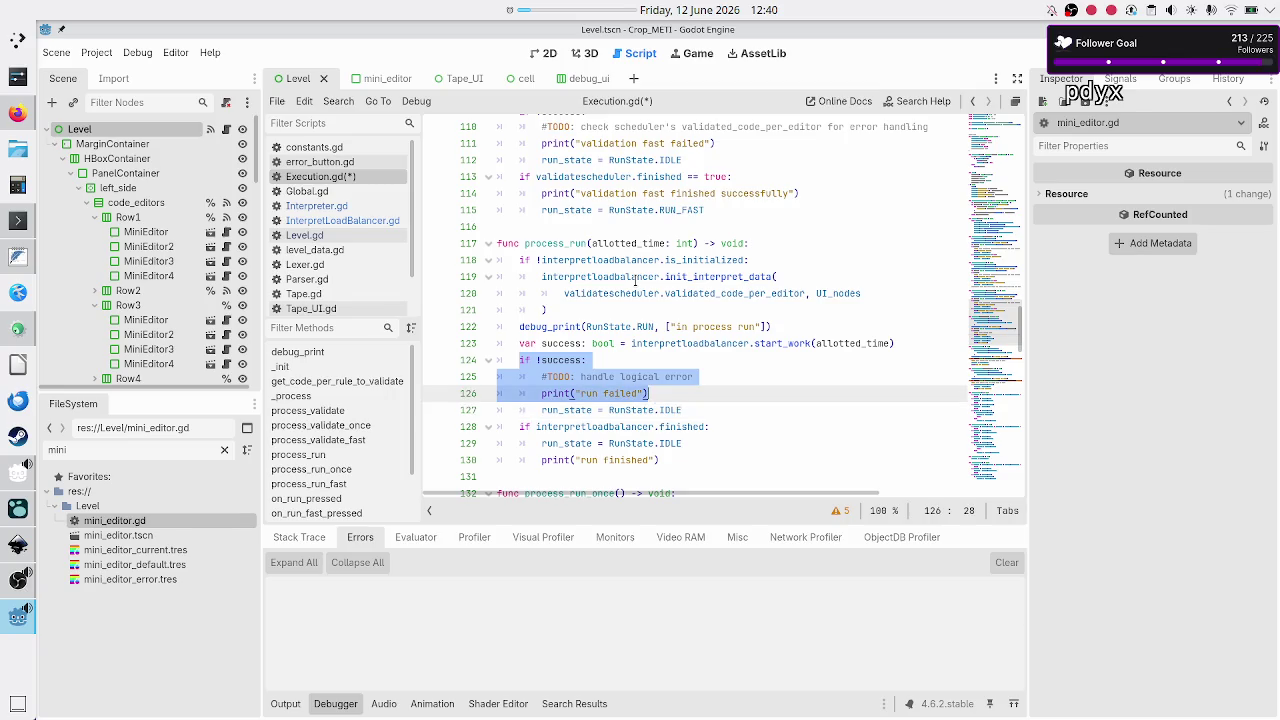
pyautogui.hotkey('ctrl', 'shift', 'Right')
pyautogui.hotkey('ctrl', 'shift', 'Right')
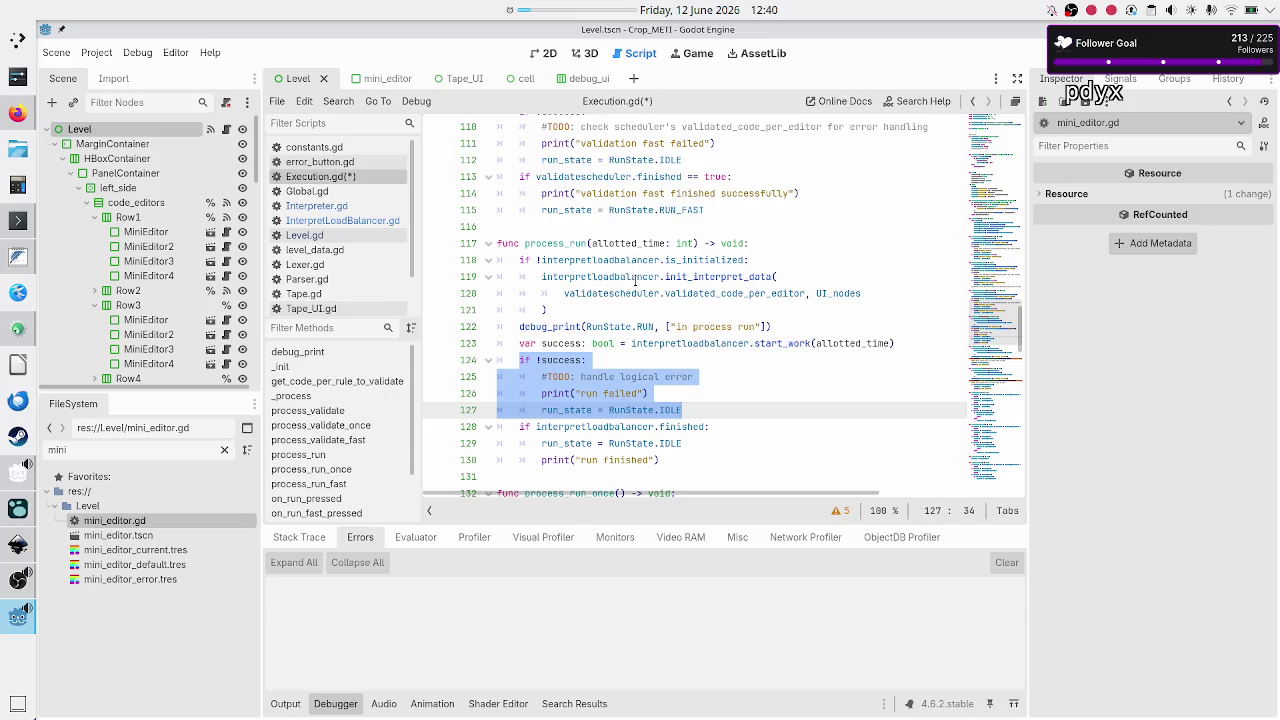
pyautogui.press('Down')
pyautogui.press('Down')
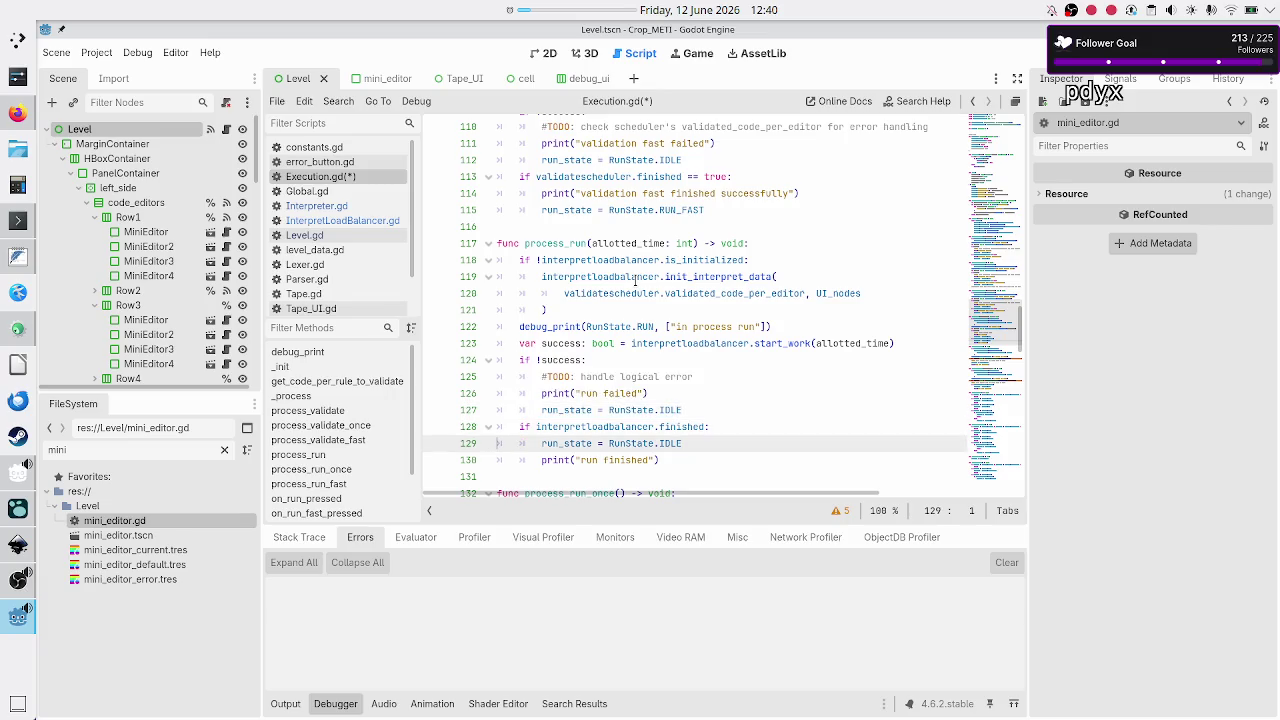
pyautogui.press('Down')
pyautogui.press('Down')
pyautogui.press('Down')
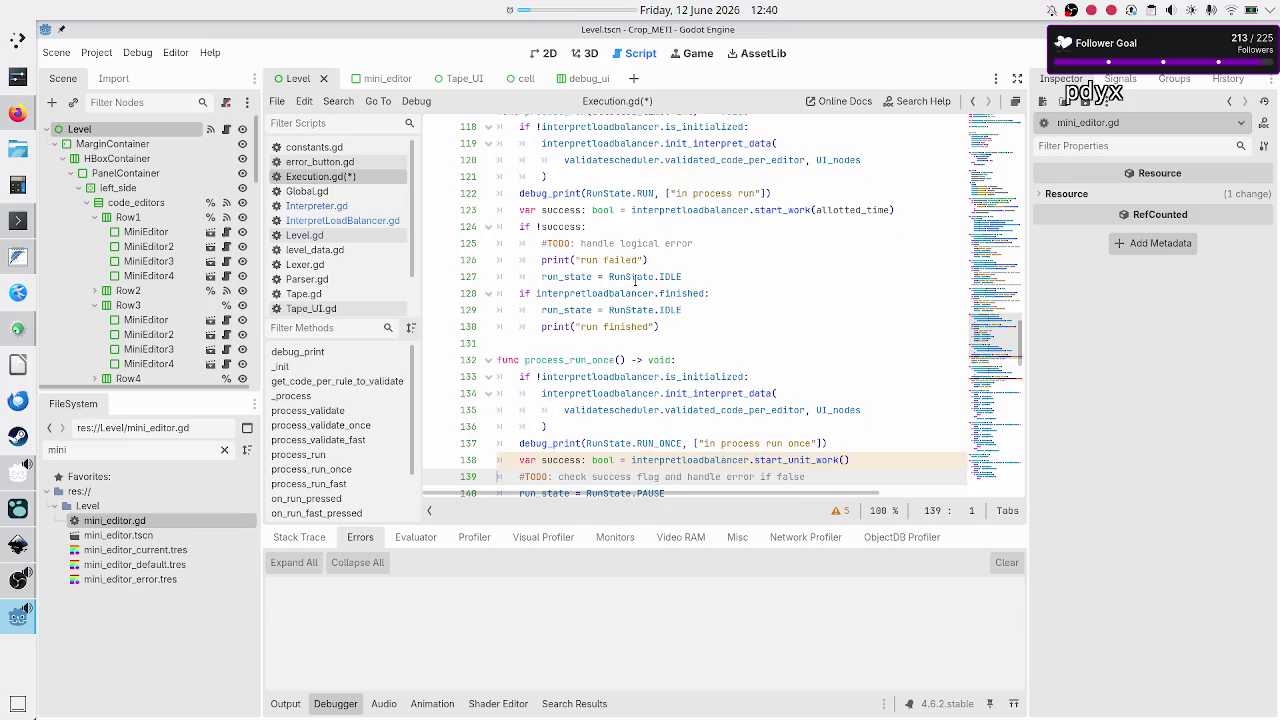
pyautogui.press('Down')
pyautogui.press('Up')
# - Paste the if !success block after start_unit_work() in process_run_once
pyautogui.press('Up')
pyautogui.press('End')
pyautogui.press('Return')
pyautogui.write('if !success: \t\t#TODO: handle logical error \t\tprint("run failed") \t\trun_state = RunState.IDLE')
pyautogui.press('Up')
pyautogui.press('Up')
pyautogui.press('Up')
pyautogui.press('Down')
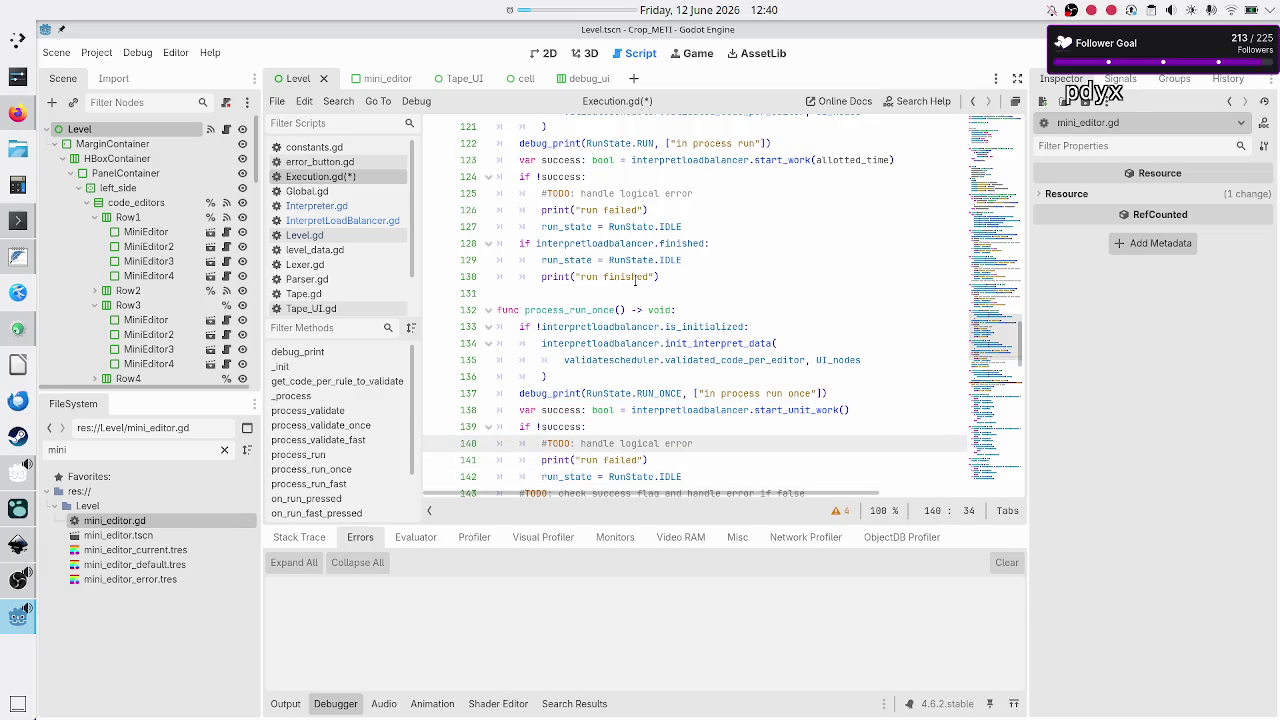
pyautogui.press('Down')
pyautogui.press('Down')
pyautogui.press('Down')
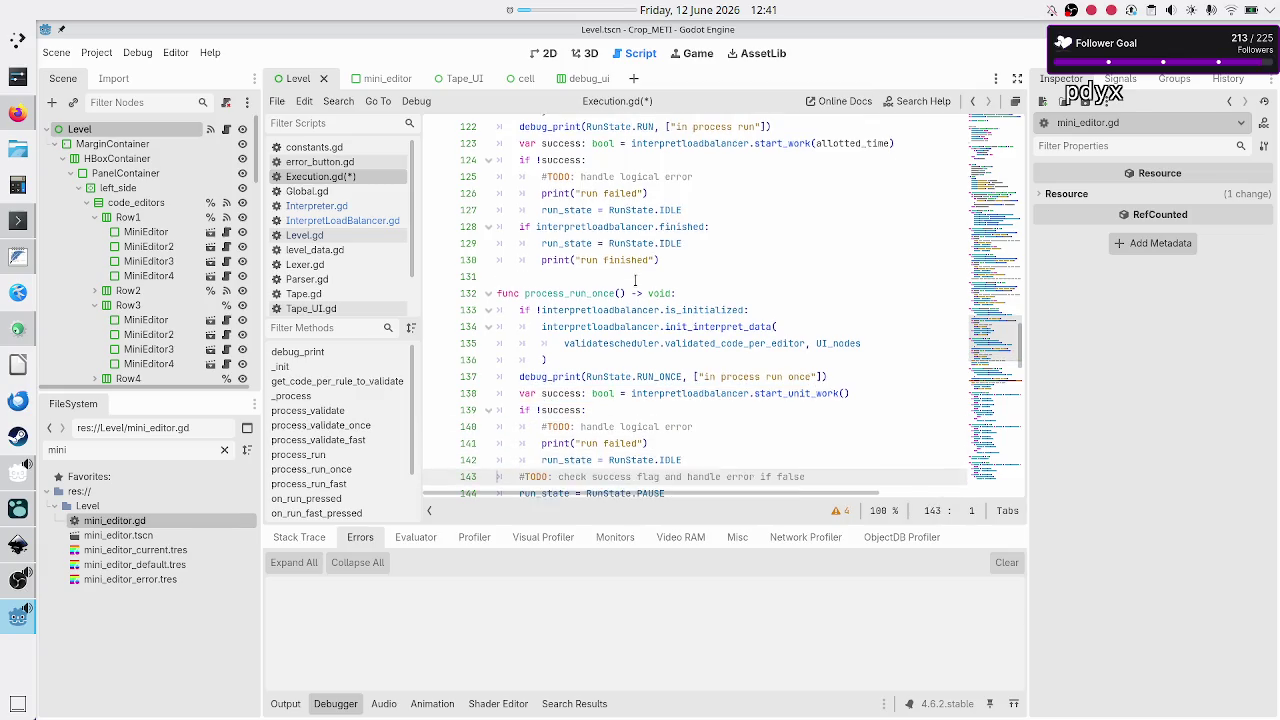
pyautogui.press('Home')
# - Change the pasted message to print "run once failed"
pyautogui.press('Up')
pyautogui.press('Up')
pyautogui.press('Up')
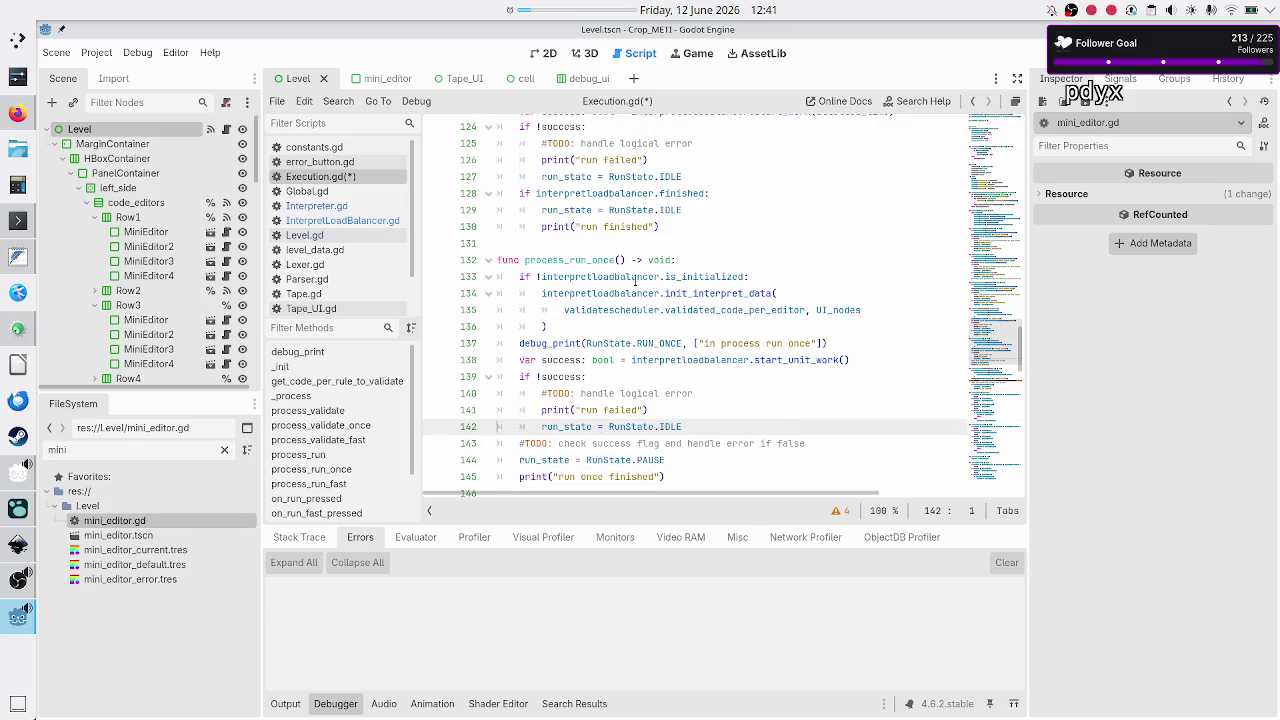
pyautogui.press('Up')
pyautogui.press('Up')
pyautogui.press('End')
pyautogui.press('Down')
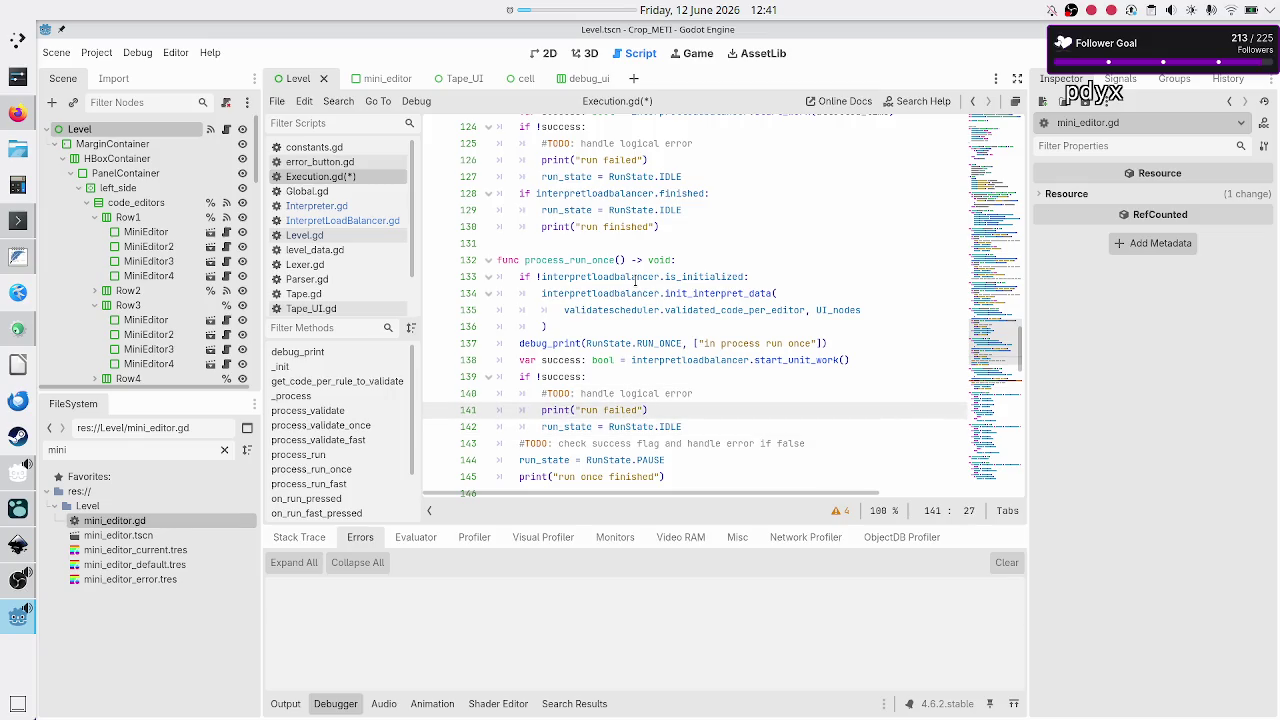
pyautogui.write('once')
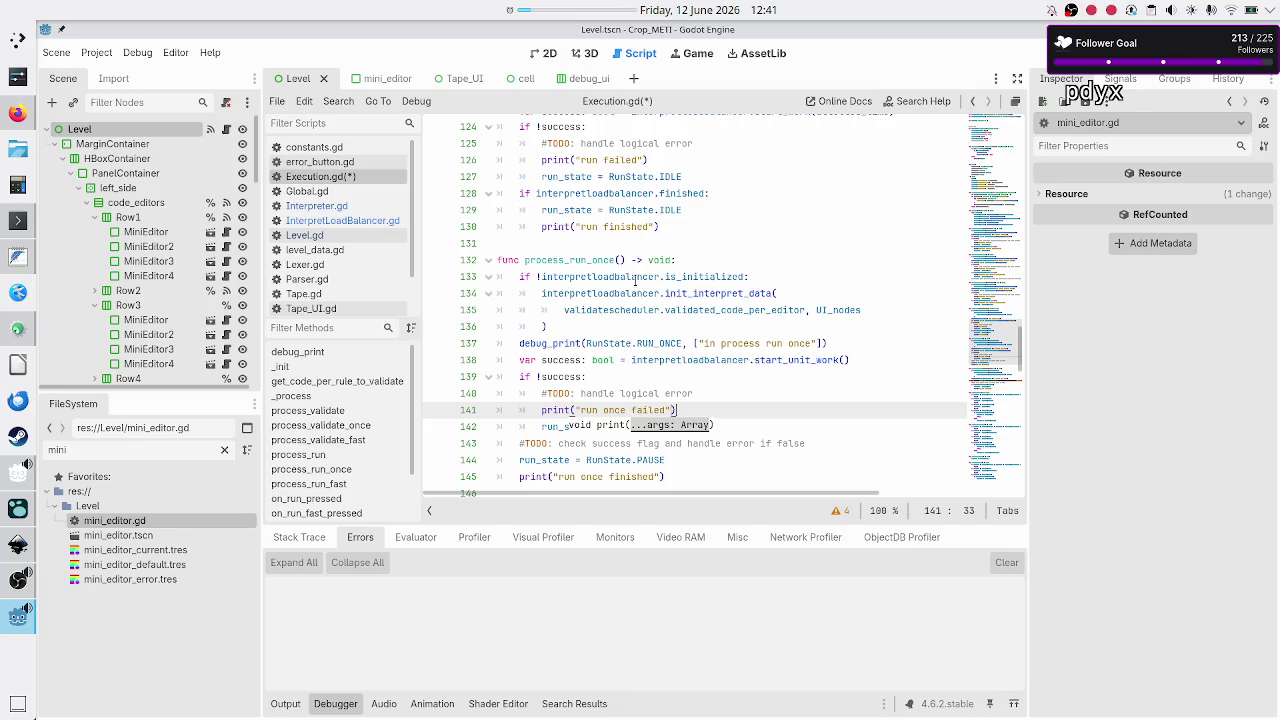
pyautogui.press('Down')
pyautogui.press('Home')
pyautogui.press('Escape')
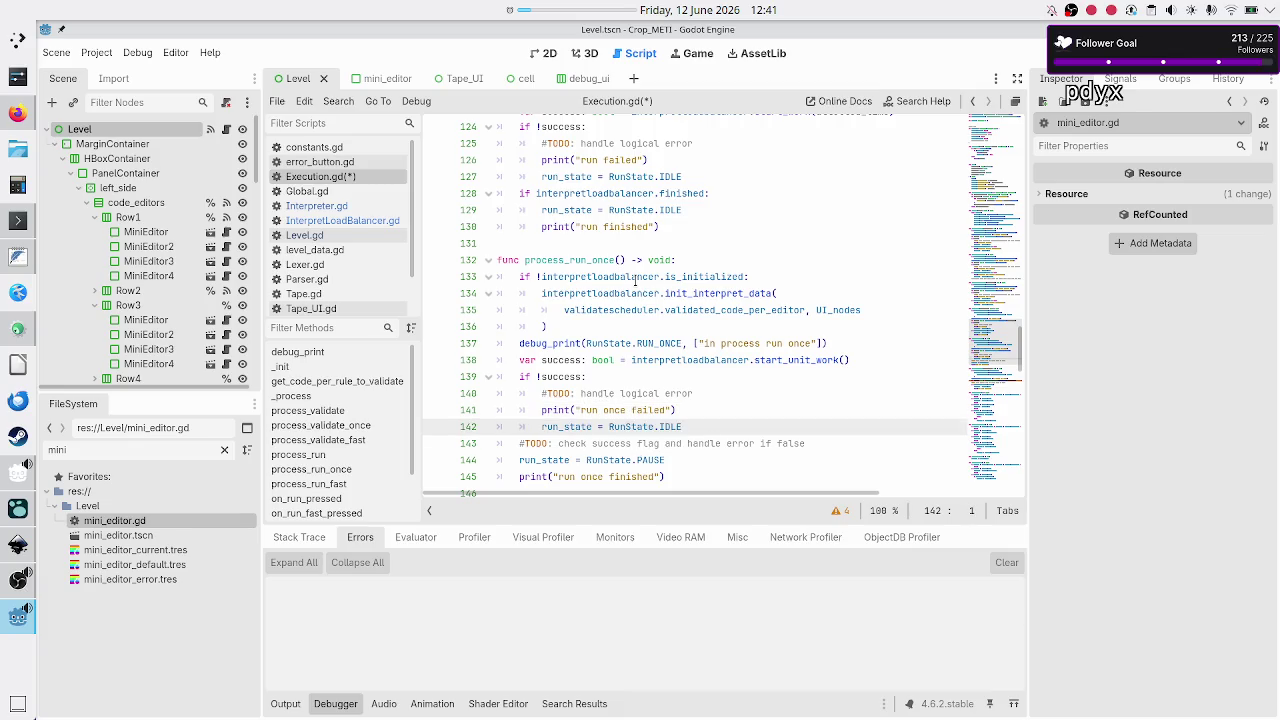
# - Delete the obsolete success-flag TODO line from process_run_once
pyautogui.press('Down')
pyautogui.press('Home')
pyautogui.hotkey('shift', 'End')
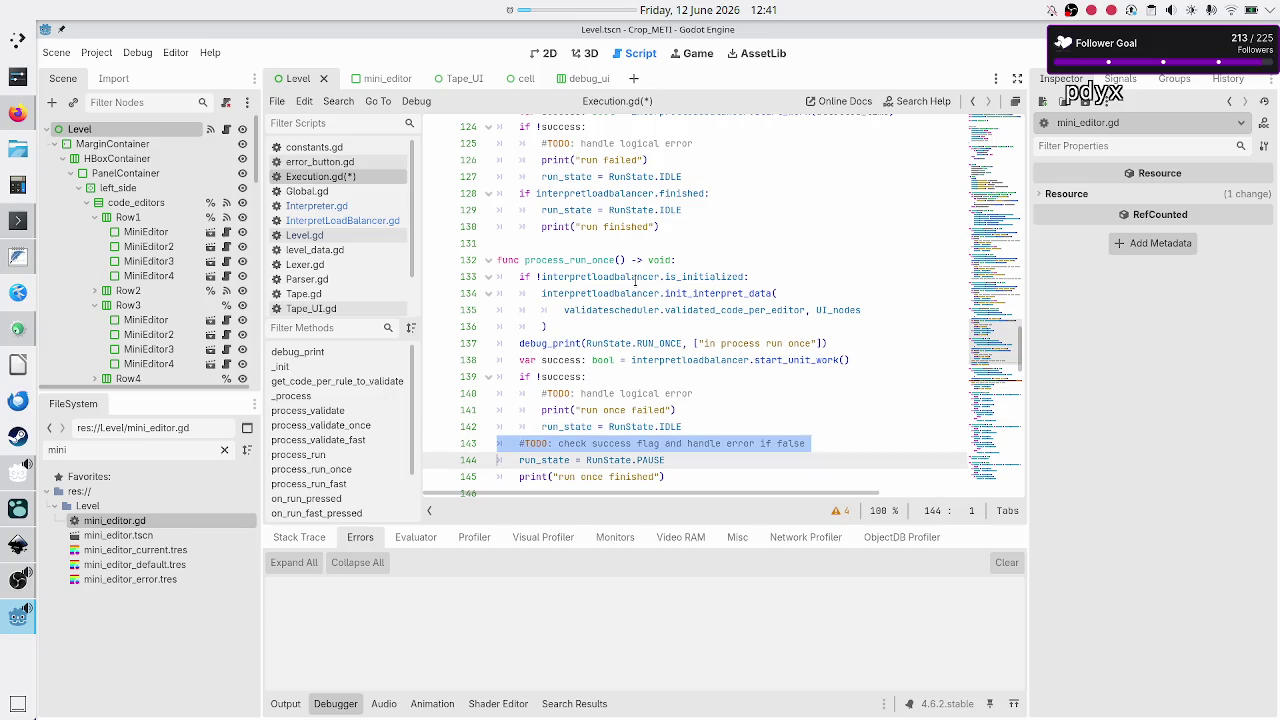
pyautogui.press('Delete')
pyautogui.press('BackSpace')
pyautogui.press('Down')
pyautogui.press('Down')
pyautogui.press('Down')
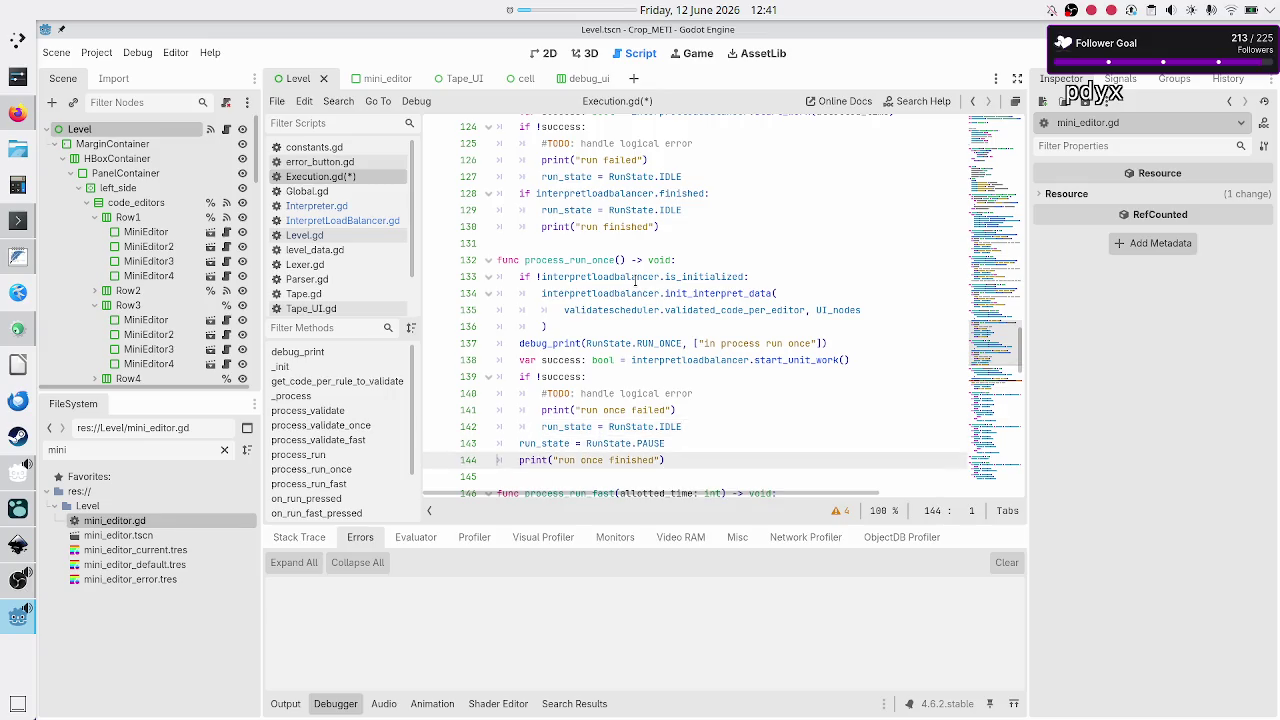
pyautogui.press('Down')
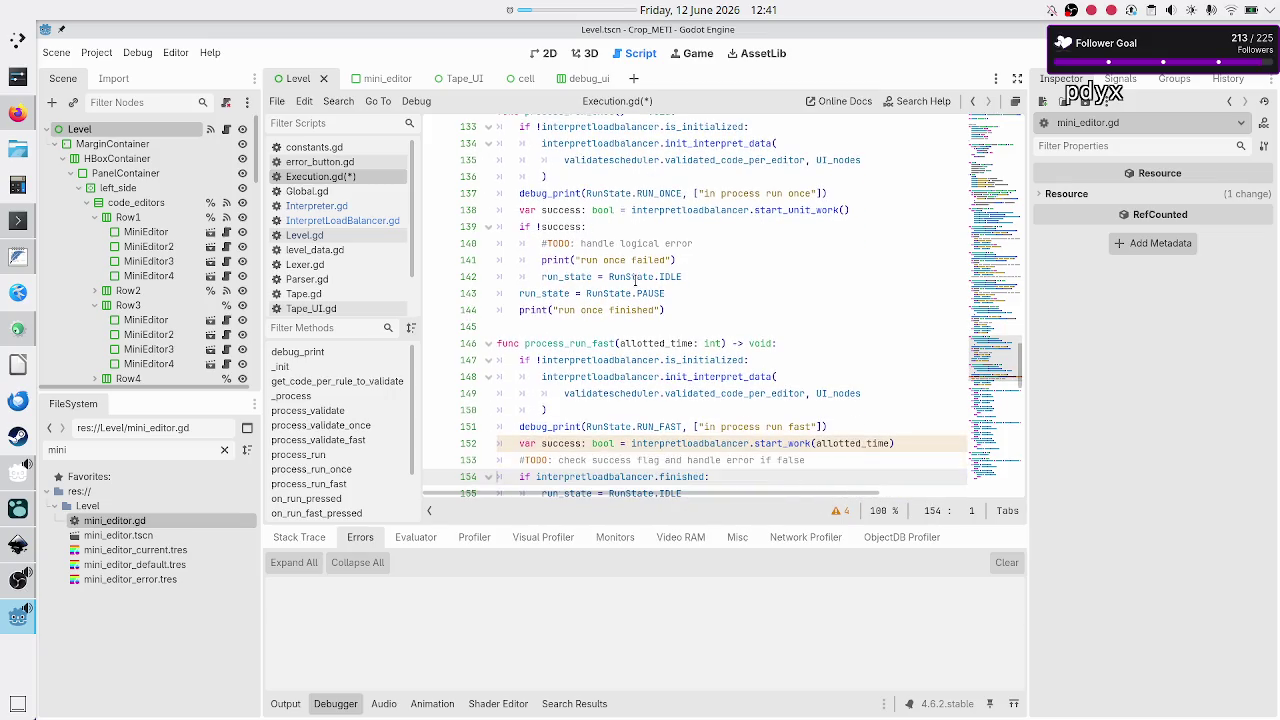
# - Paste the failure block after start_work() in process_run_fast, printing "run fast failed"
pyautogui.press('End')
pyautogui.press('Return')
pyautogui.write('if !success: \t\t#TODO: handle logical error \t\tprint("run failed") \t\trun_state = RunState.IDLE')
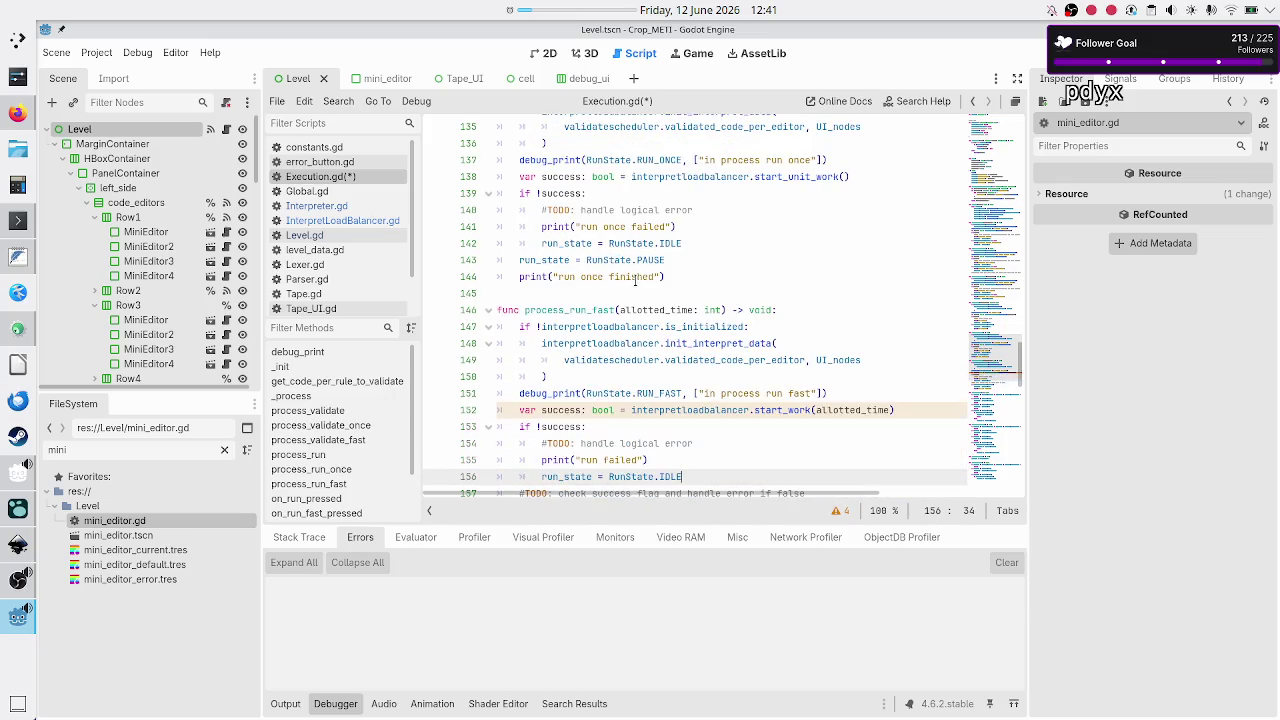
pyautogui.press('Up')
pyautogui.press('Up')
pyautogui.press('Up')
pyautogui.press('Down')
pyautogui.press('End')
pyautogui.press('Down')
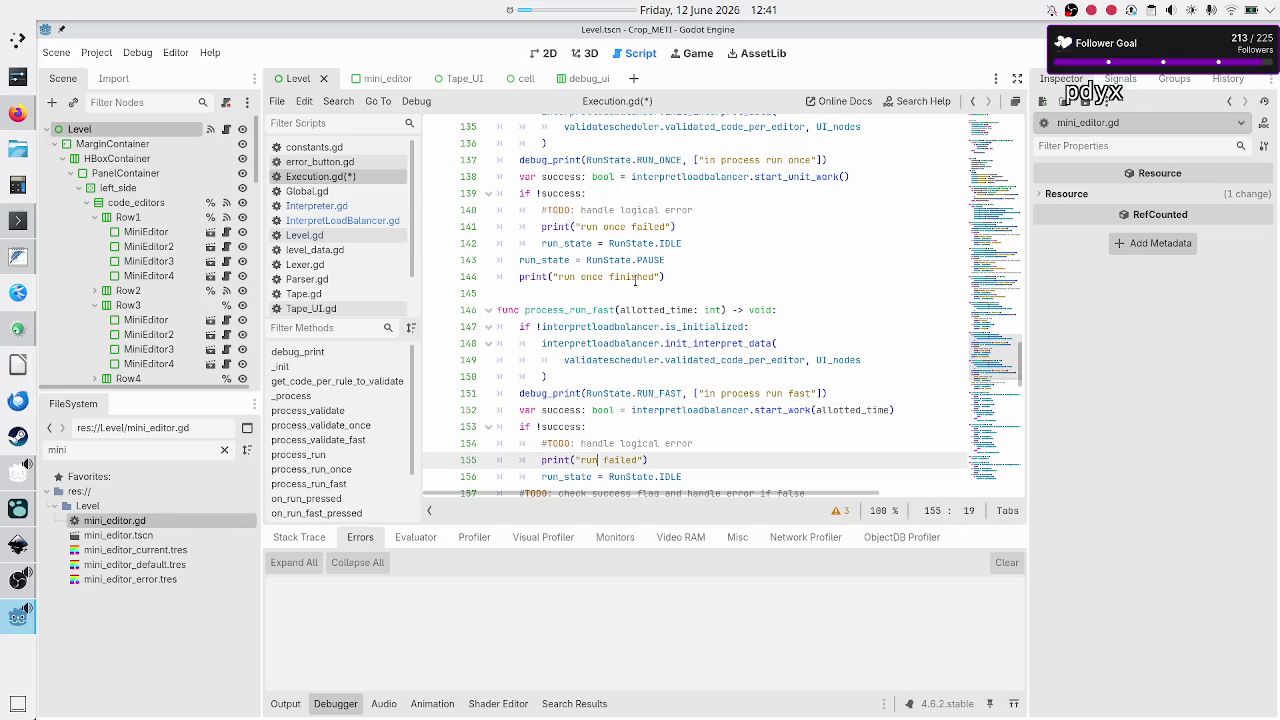
pyautogui.write('fast')
# - Delete the obsolete success-flag TODO comment from process_run_fast
pyautogui.press('Up')
pyautogui.press('Up')
pyautogui.press('Down')
pyautogui.press('Down')
pyautogui.press('Home')
pyautogui.press('Home')
pyautogui.press('Down')
pyautogui.press('Down')
pyautogui.hotkey('shift', 'End')
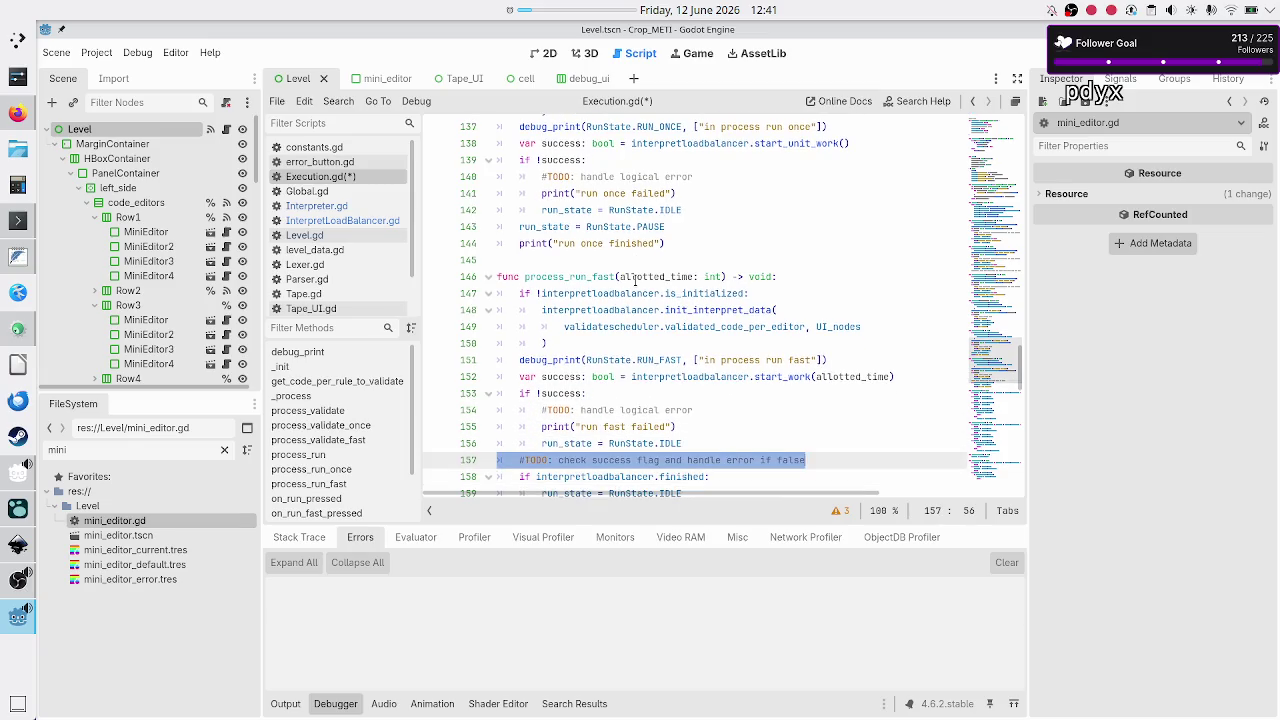
pyautogui.hotkey('ctrl', 'shift', 'k')
pyautogui.press('Down')
pyautogui.press('Down')
pyautogui.press('Down')
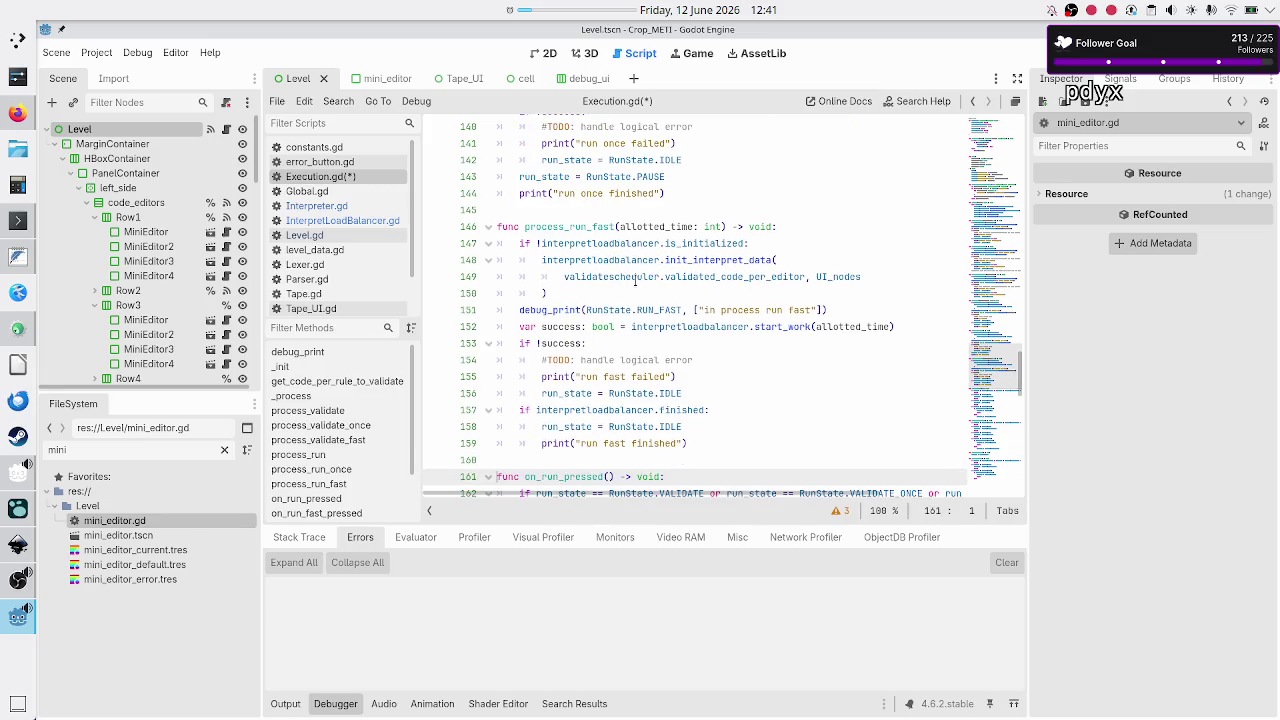
# - Move to the end of the script and save Execution.gd
pyautogui.press('Down')
pyautogui.press('Down')
pyautogui.press('Down')
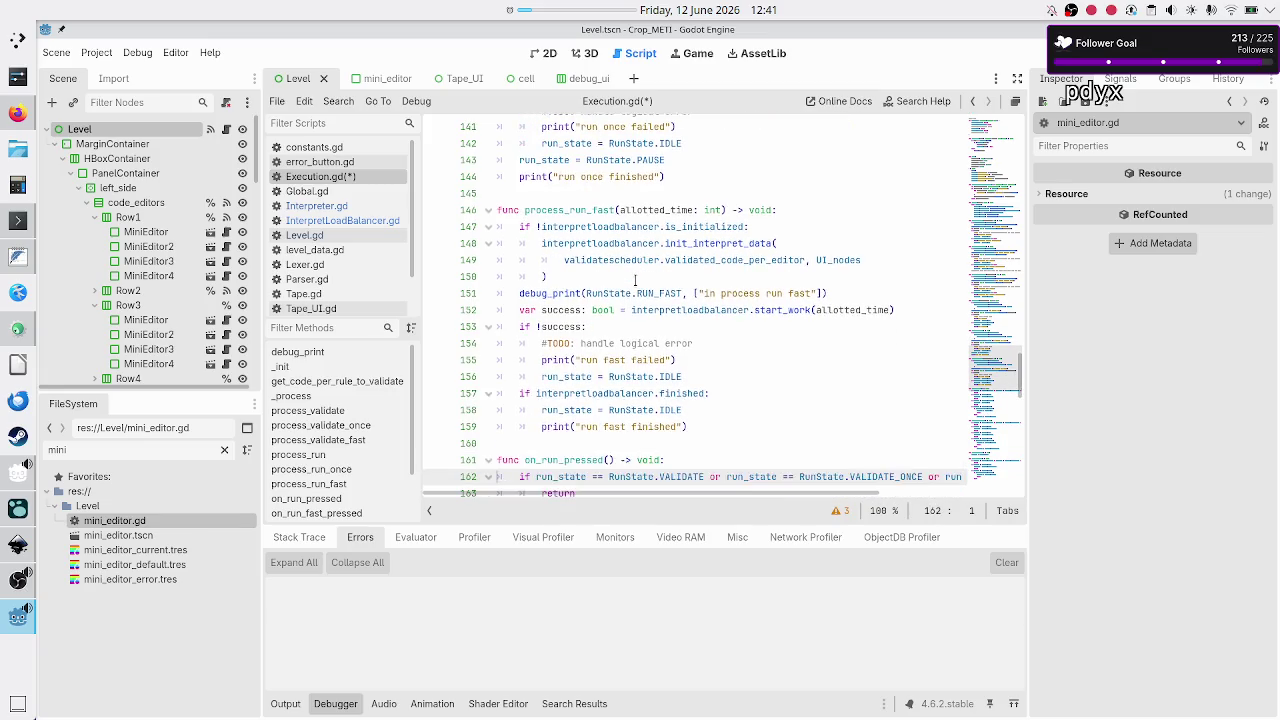
pyautogui.press('Down')
pyautogui.press('Down')
pyautogui.press('Down')
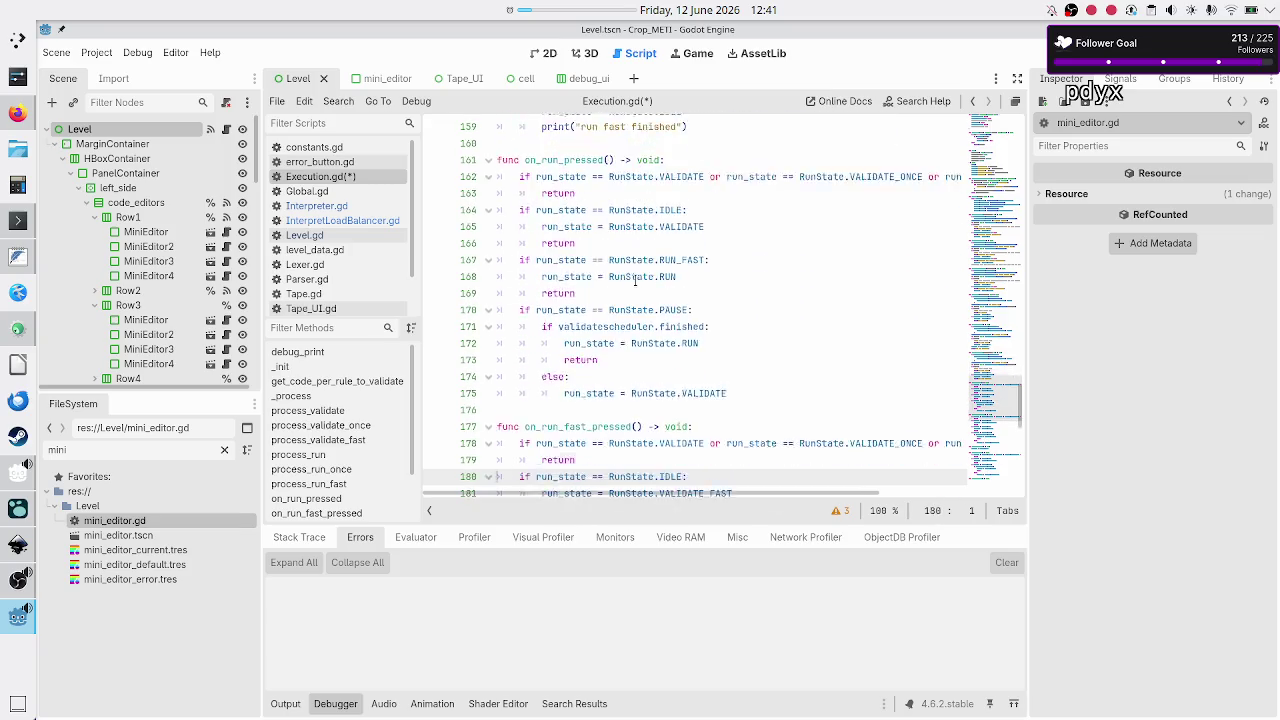
pyautogui.press('Down')
pyautogui.press('Down')
pyautogui.press('Down')
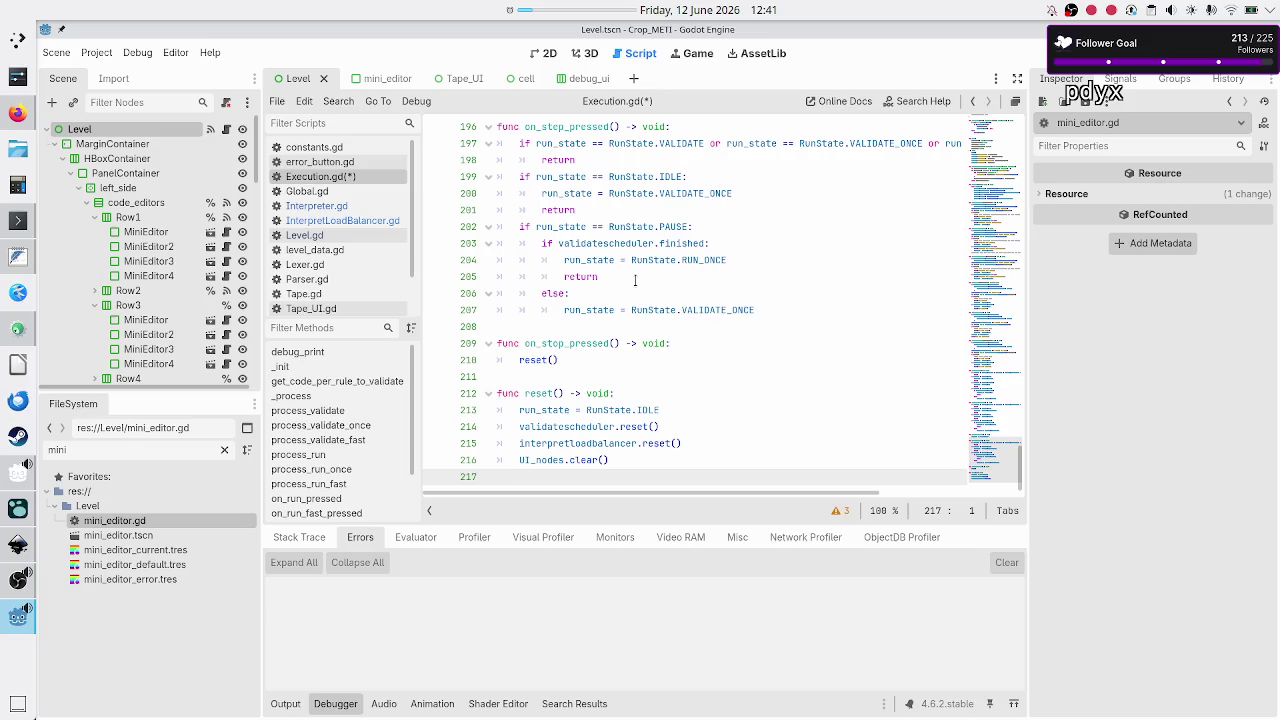
pyautogui.hotkey('ctrl', 's')
pyautogui.scroll(20, 630, 285)
pyautogui.scroll(20, 625, 290)
pyautogui.scroll(5, 625, 292)
pyautogui.hscroll(2, 625, 291)
pyautogui.hscroll(-2, 625, 291)
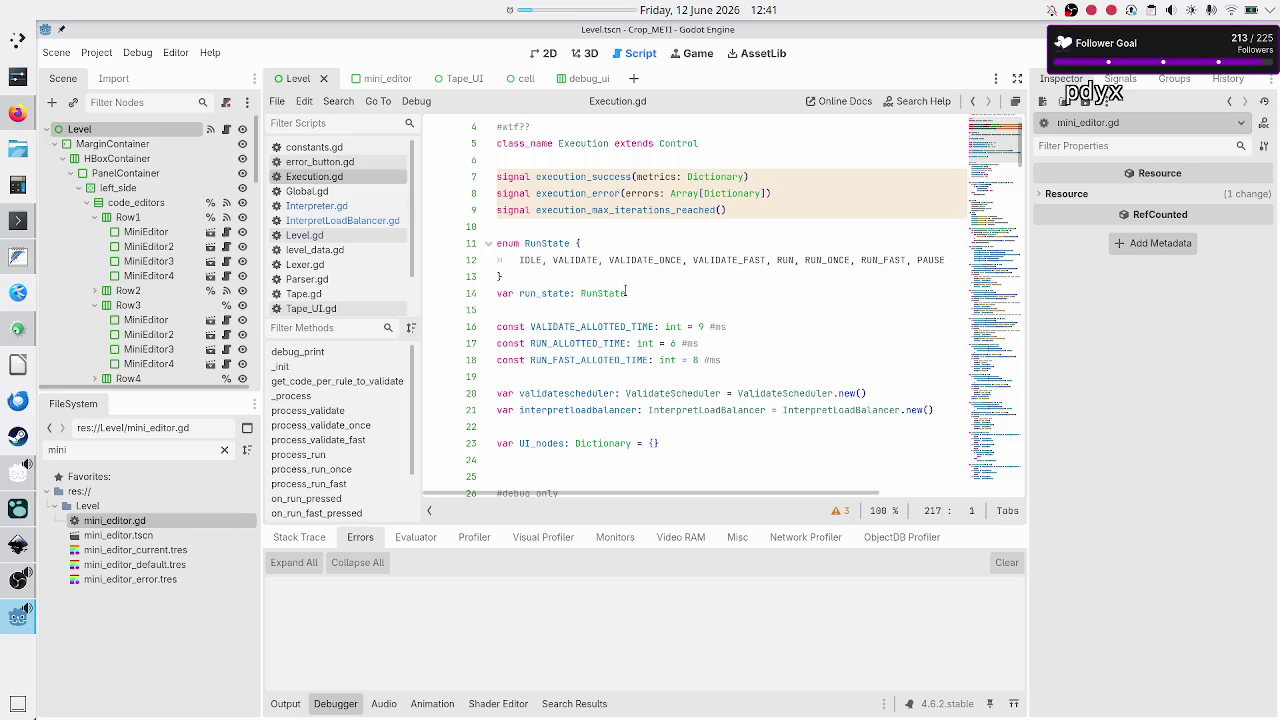
pyautogui.doubleClick(584, 176)
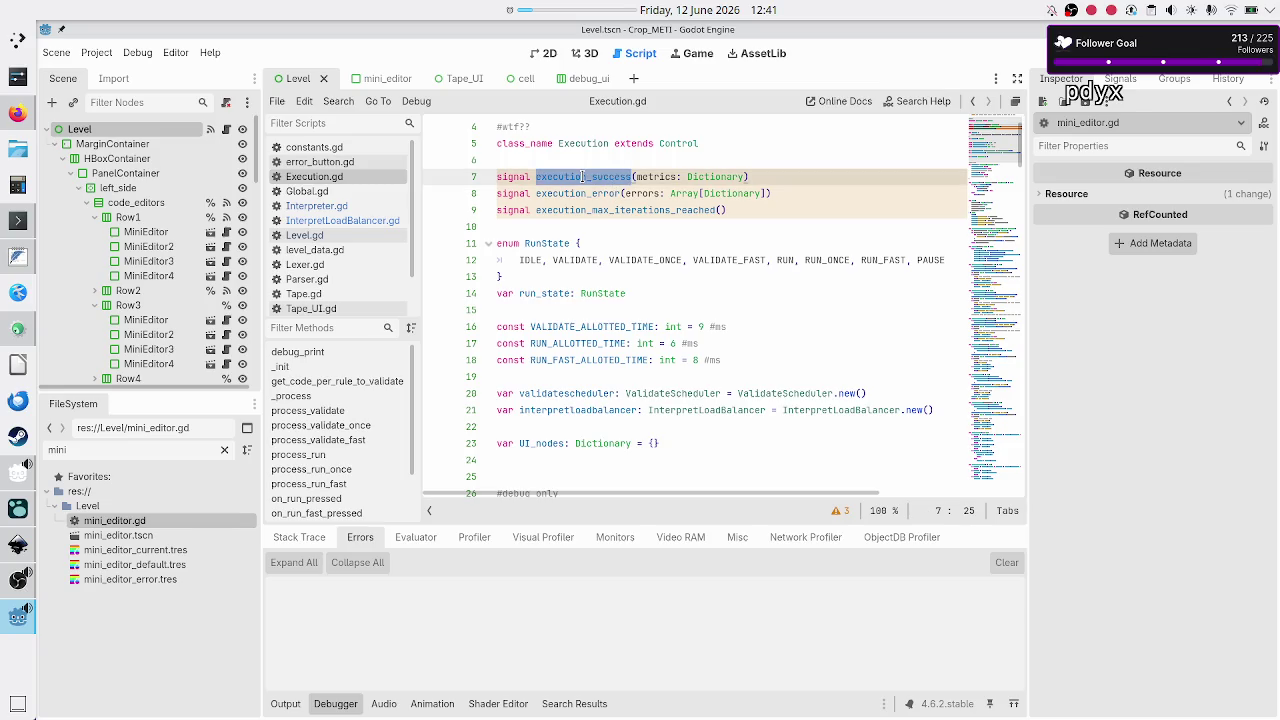
pyautogui.click(571, 210)
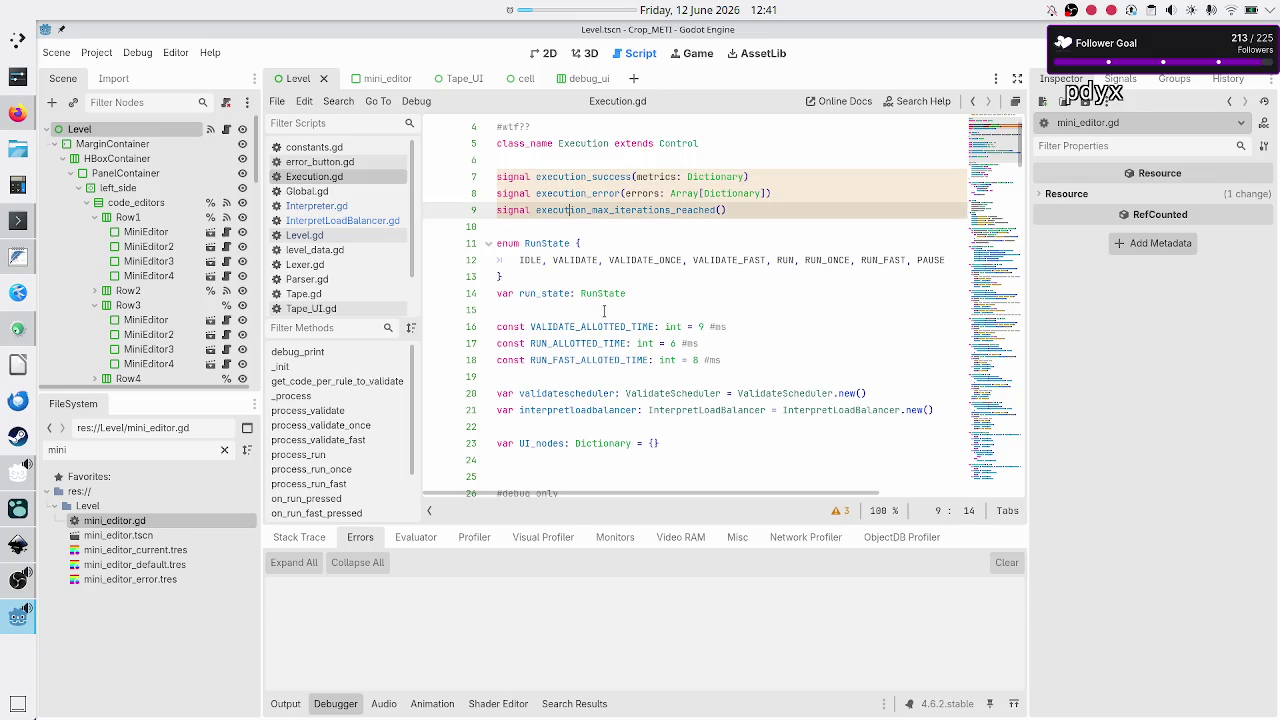
pyautogui.scroll(-12, 661, 354)
pyautogui.scroll(-4, 661, 354)
pyautogui.scroll(-8, 661, 352)
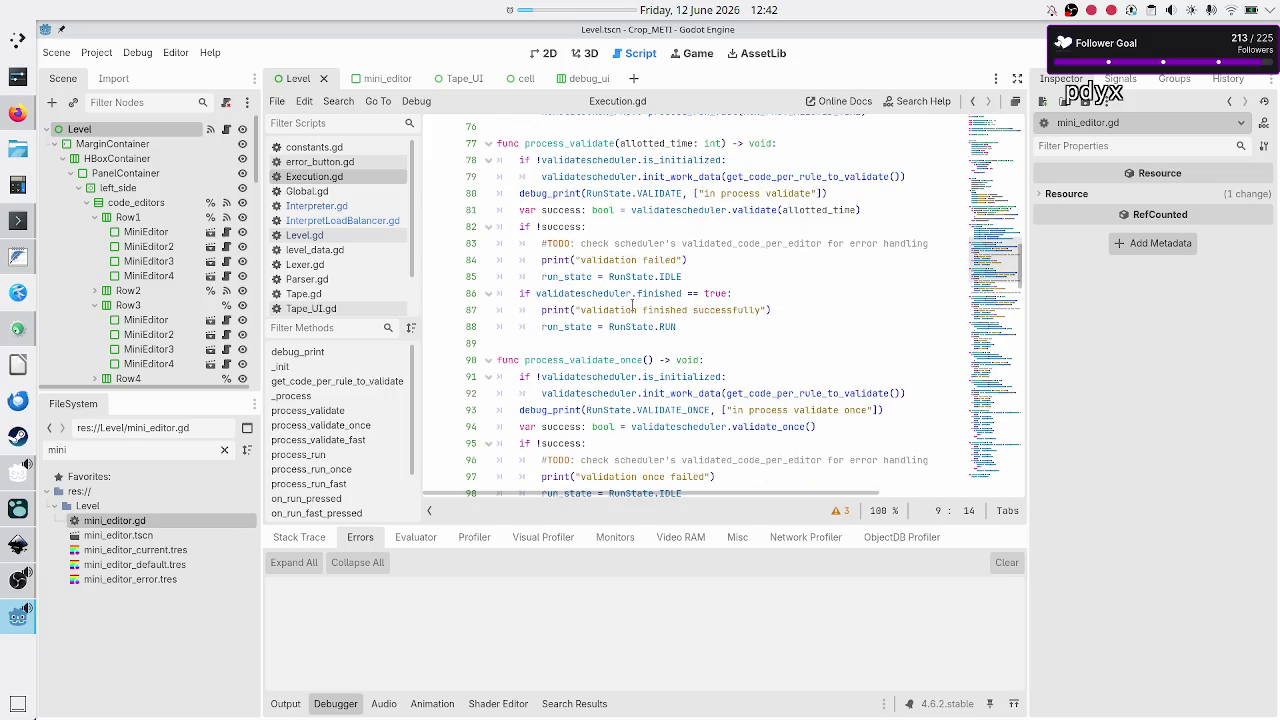
pyautogui.doubleClick(670, 312)
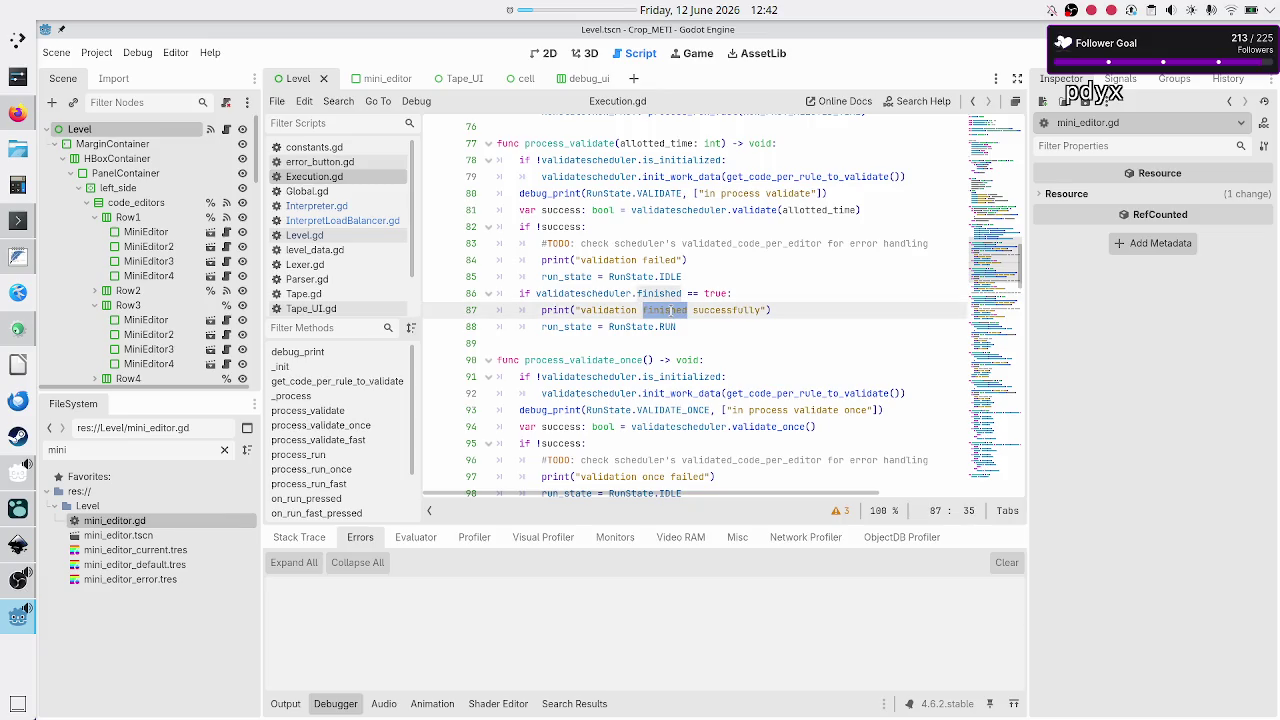
pyautogui.scroll(-4, 640, 374)
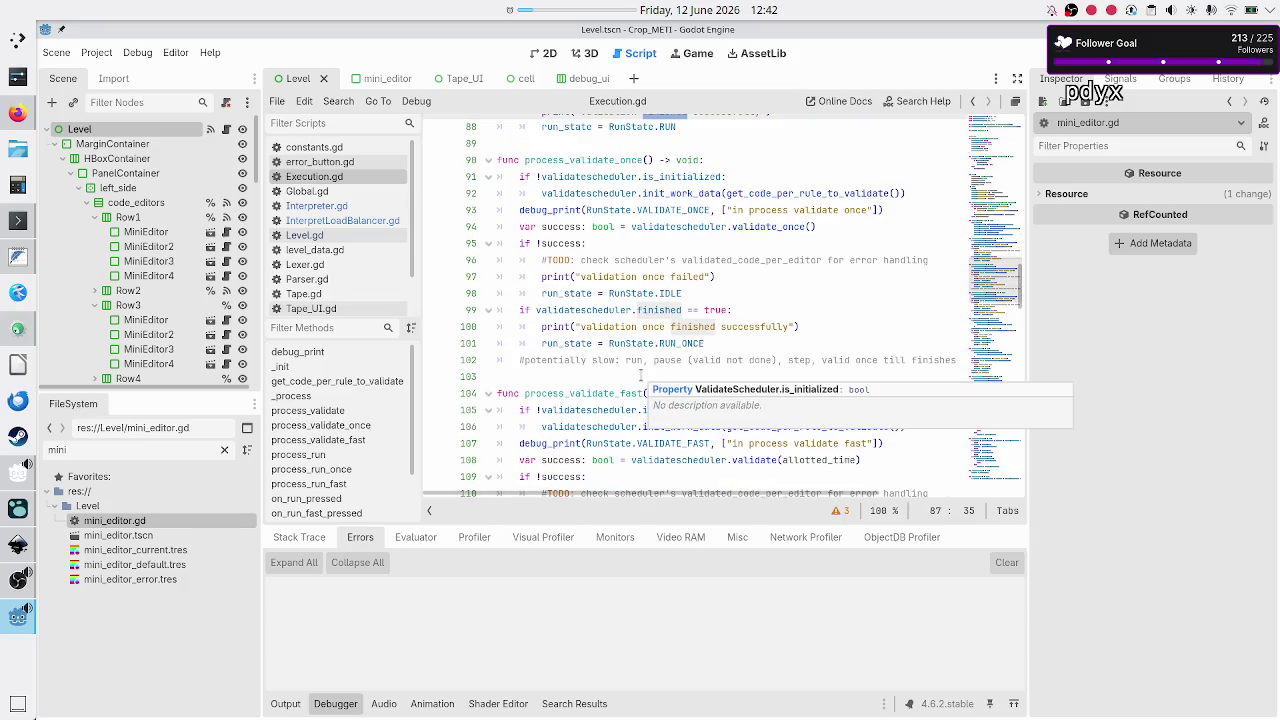
pyautogui.scroll(-3, 640, 374)
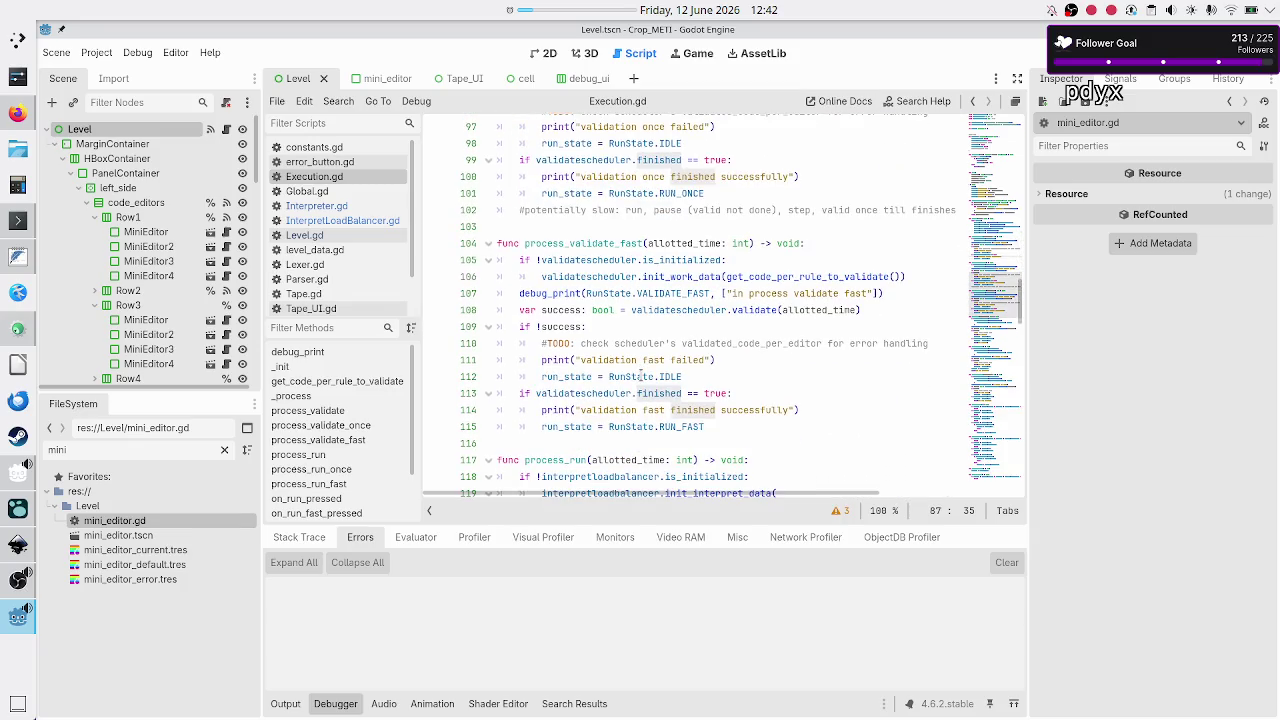
pyautogui.scroll(3, 640, 374)
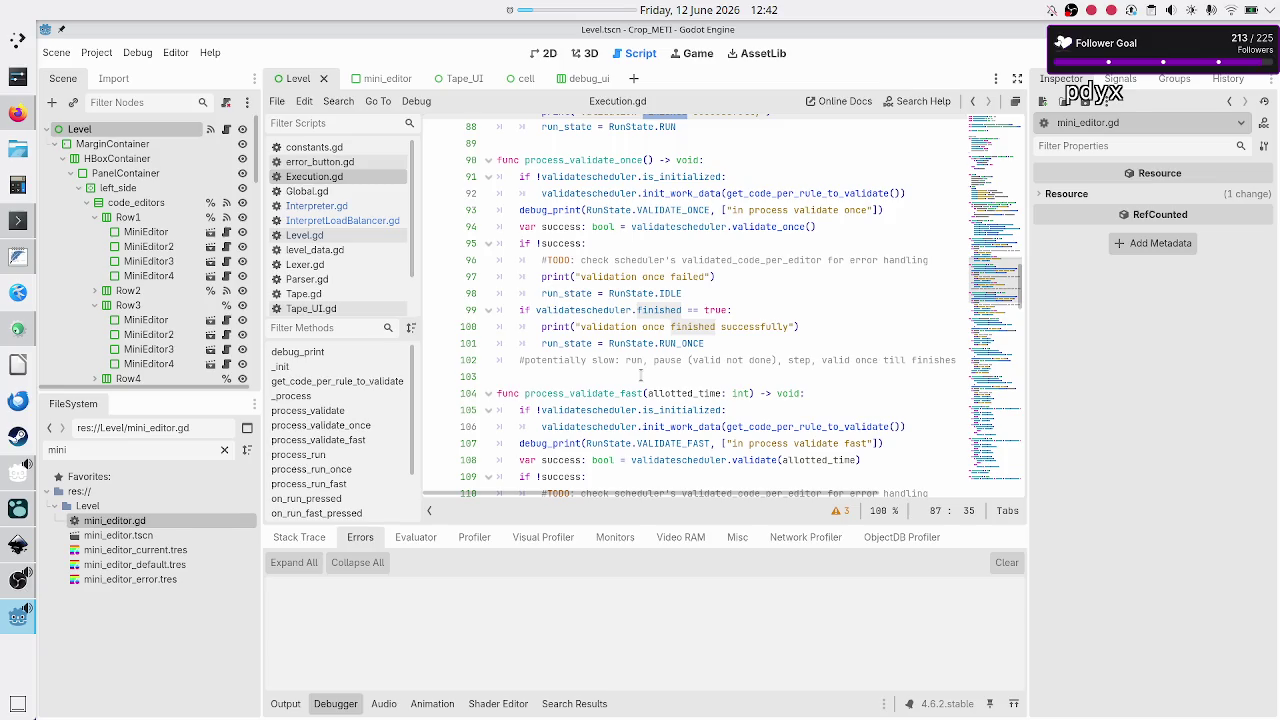
pyautogui.scroll(-5, 640, 374)
pyautogui.scroll(-3, 640, 374)
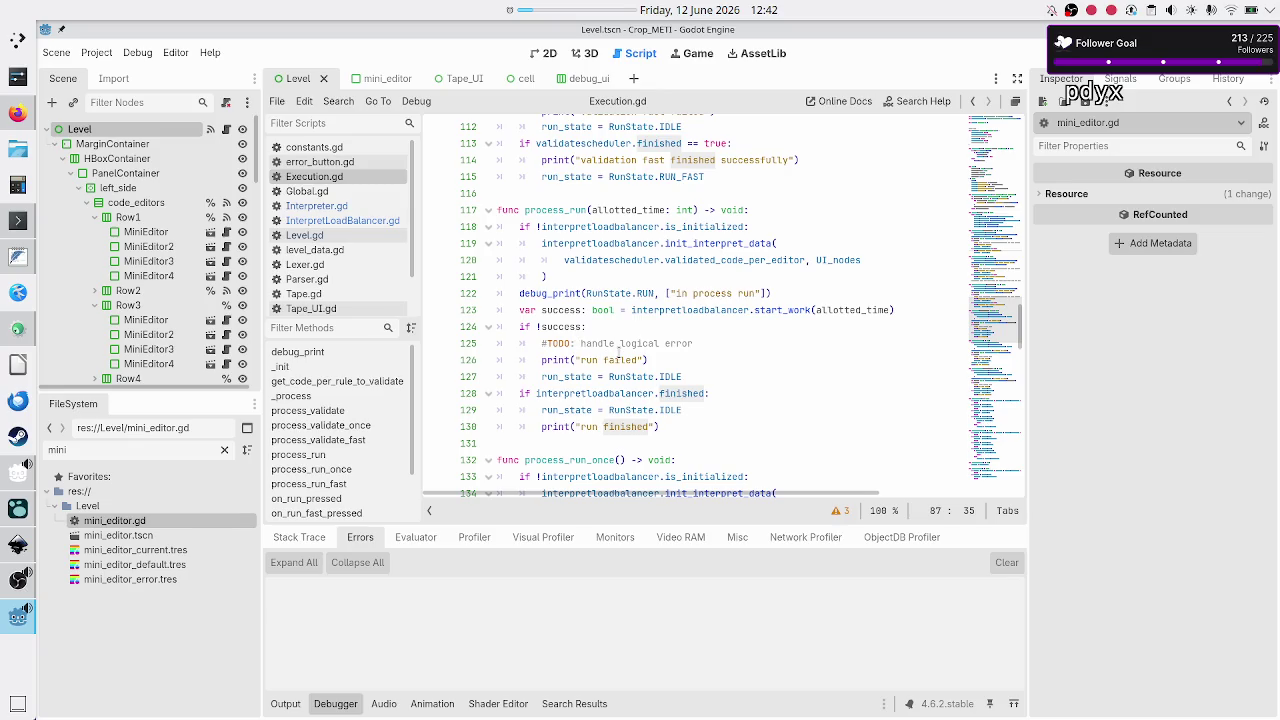
pyautogui.click(699, 376)
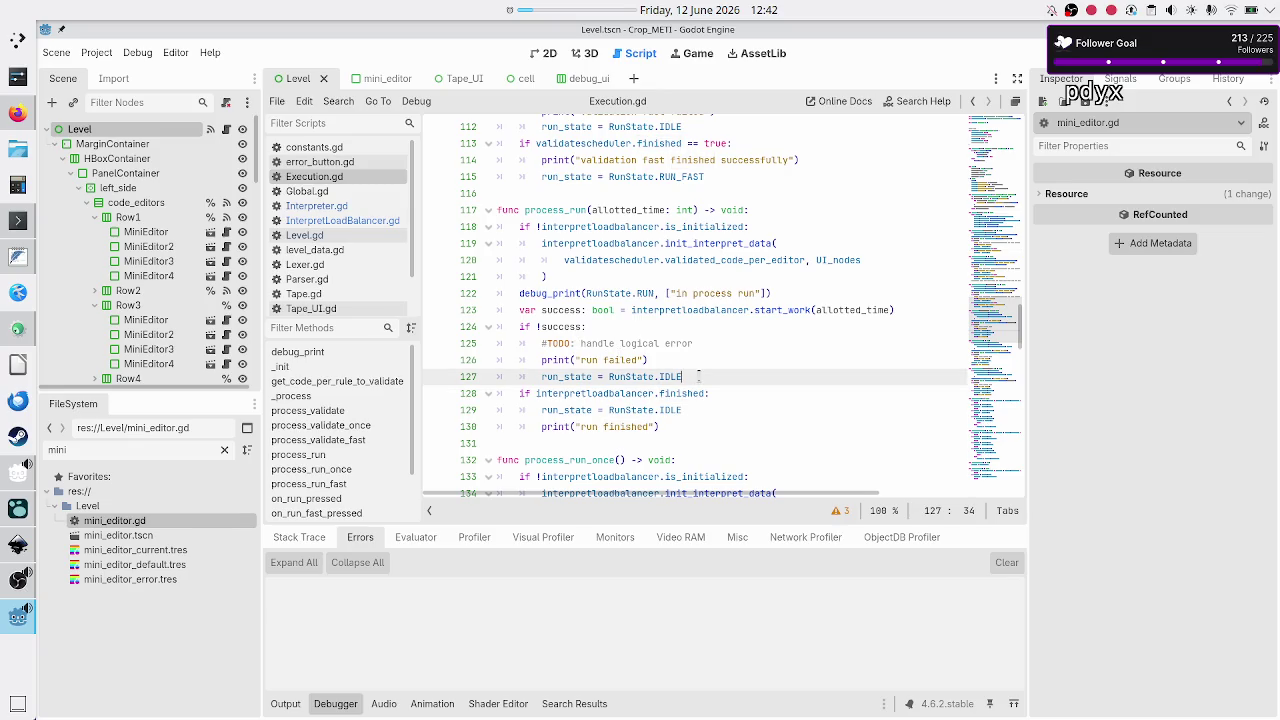
# - Add execution_error.emit() on a new line in process_run's failure branch
pyautogui.press('Return')
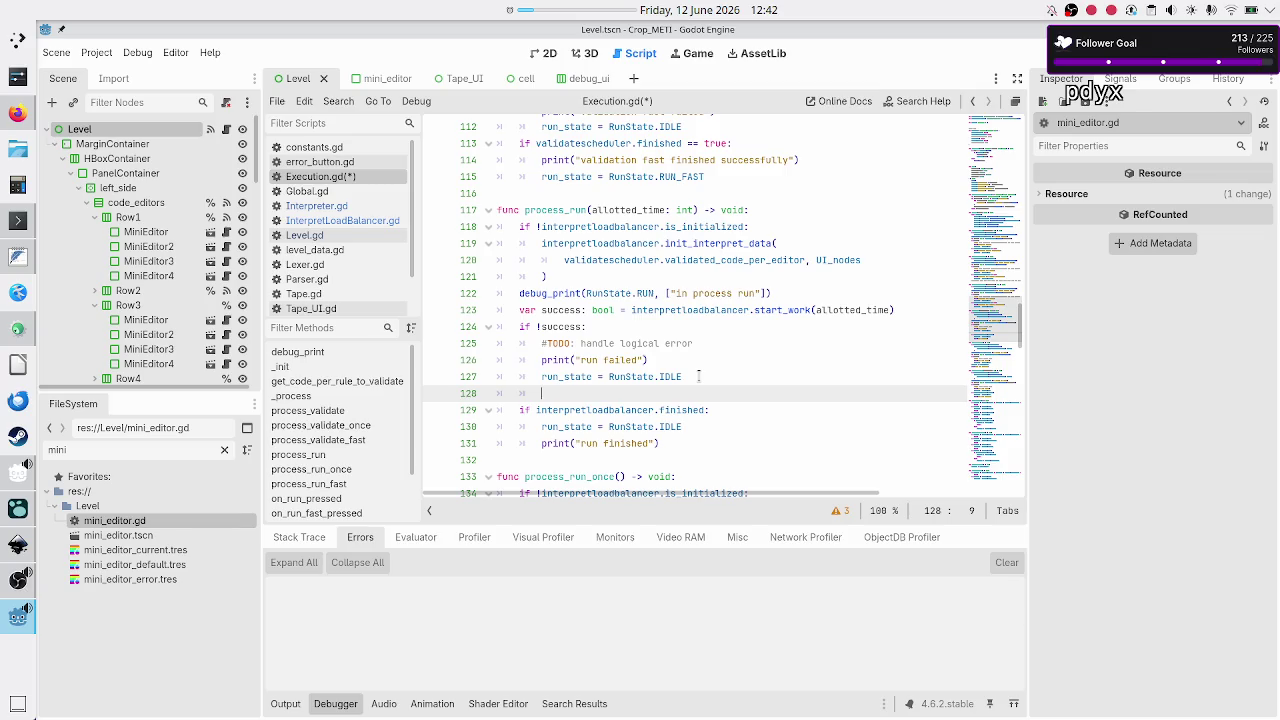
pyautogui.write('exec')
pyautogui.press('Return')
pyautogui.write('.')
pyautogui.write('em')
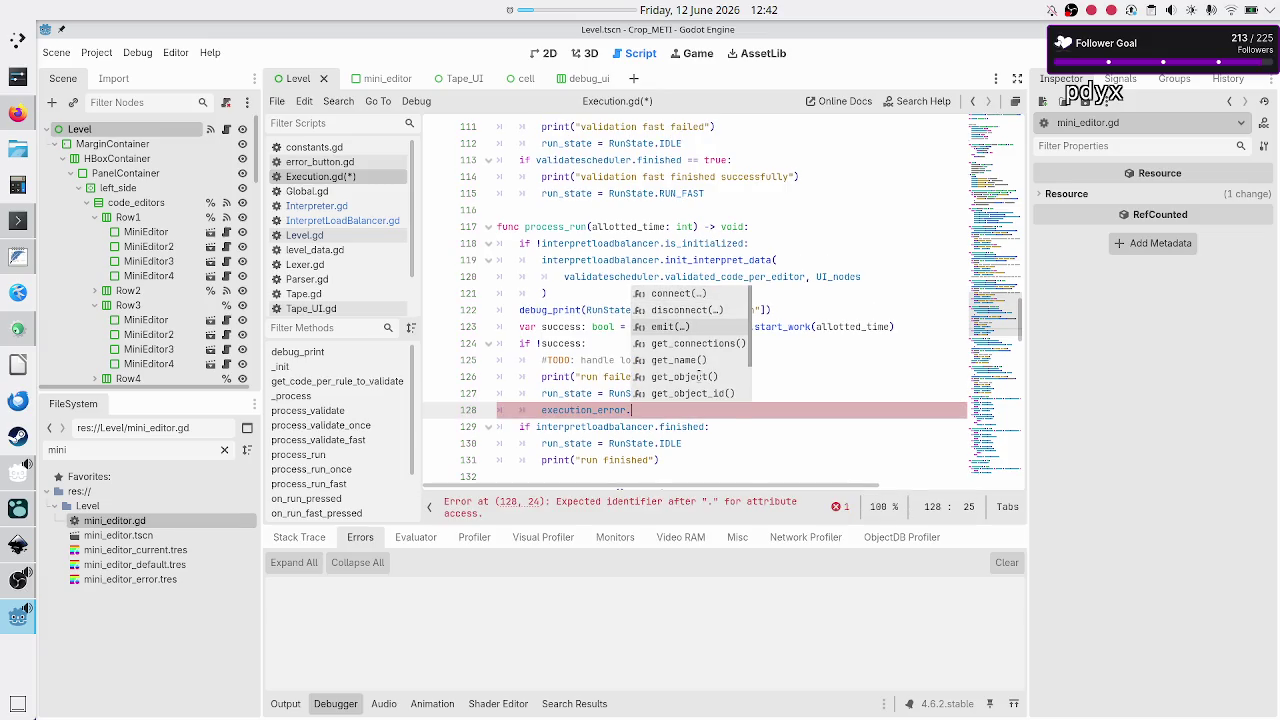
pyautogui.press('Return')
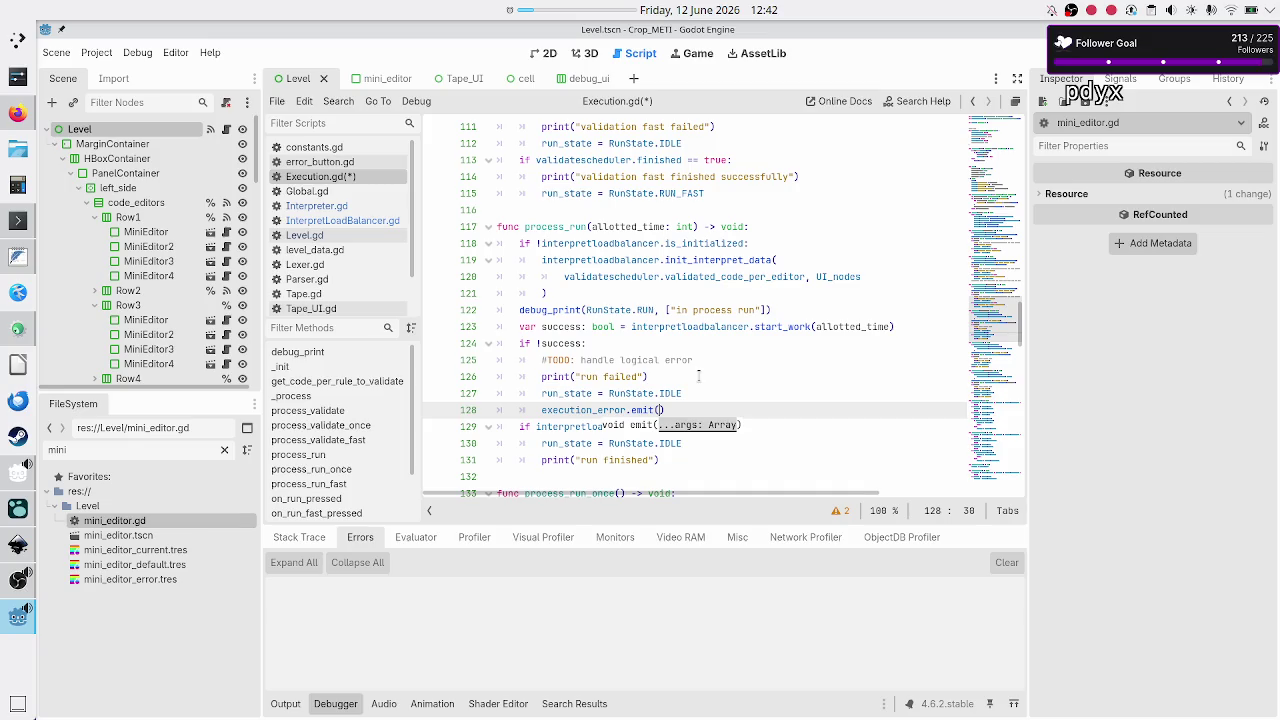
# - Compare with the errors array declaration in Lexer.gd, then return to Execution.gd
pyautogui.scroll(15, 671, 298)
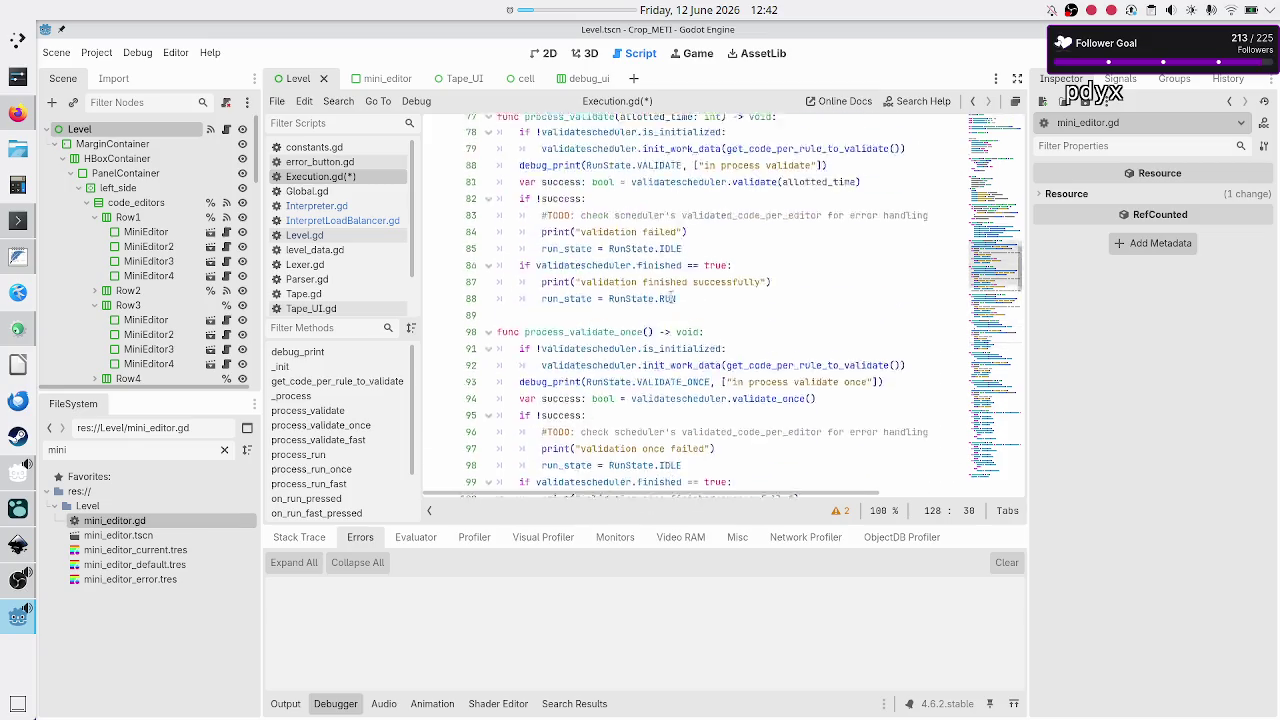
pyautogui.scroll(10, 671, 298)
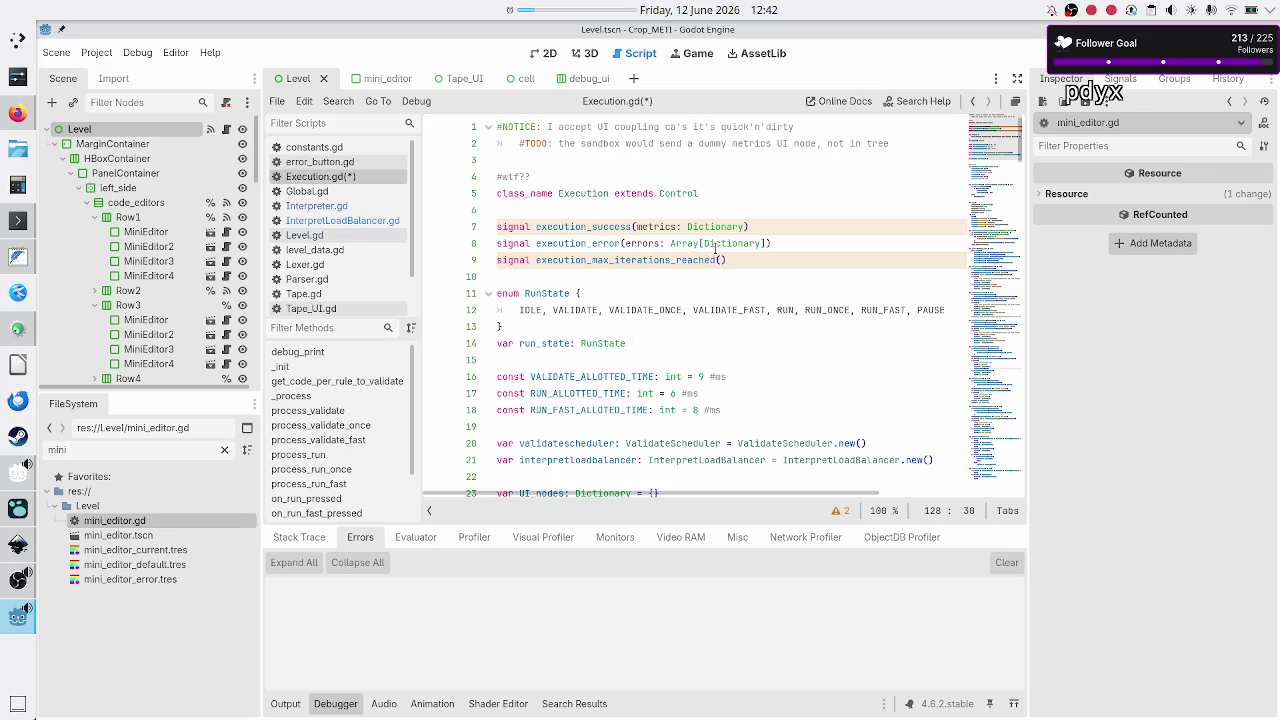
pyautogui.moveTo(721, 246)
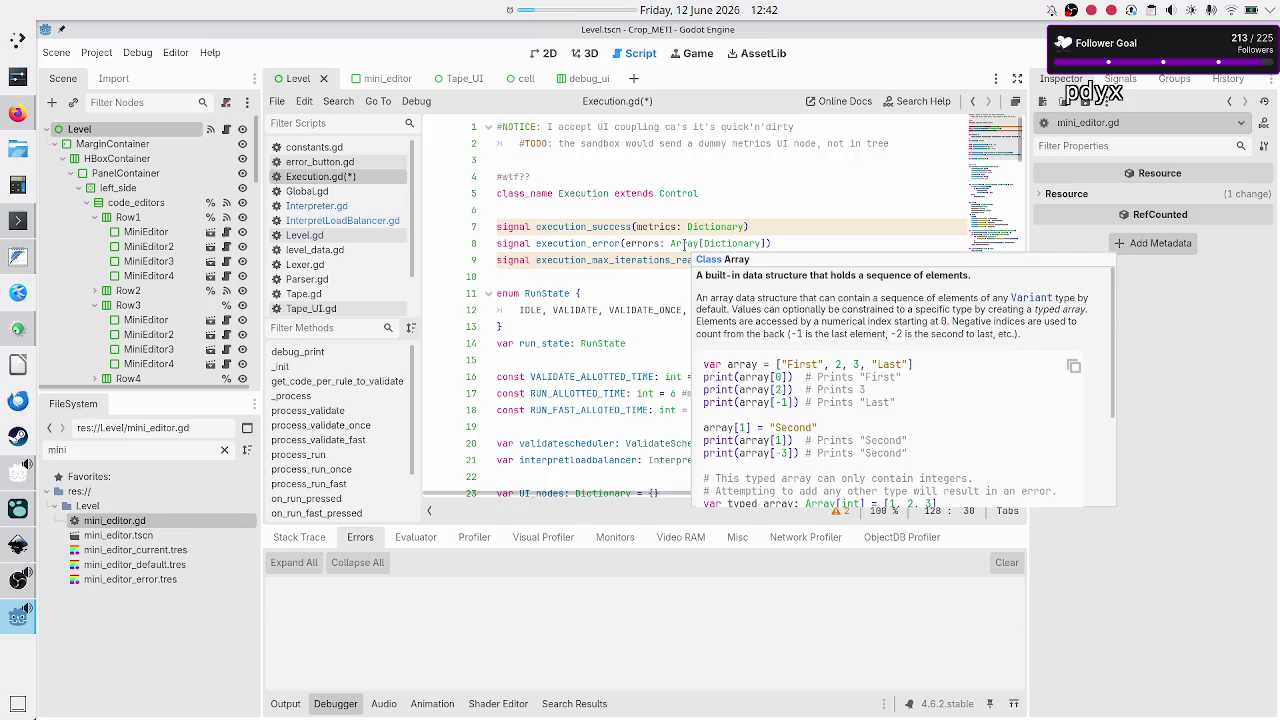
pyautogui.click(341, 265)
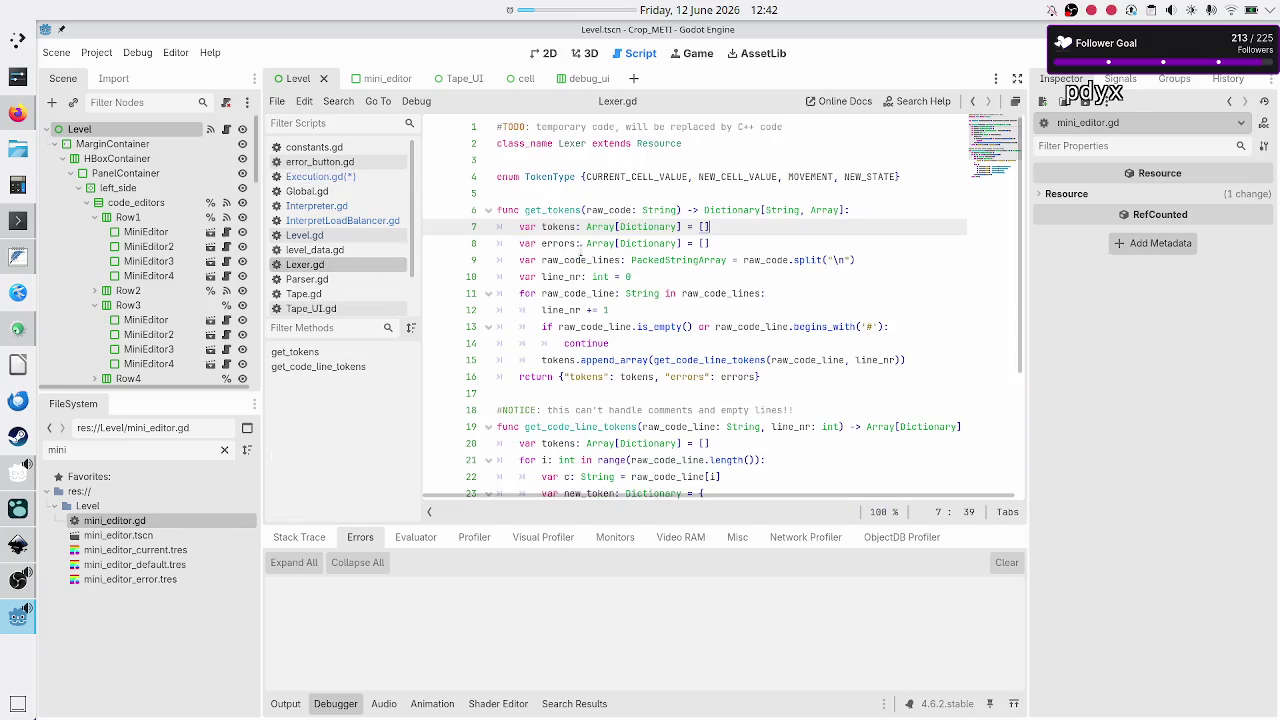
pyautogui.click(603, 244)
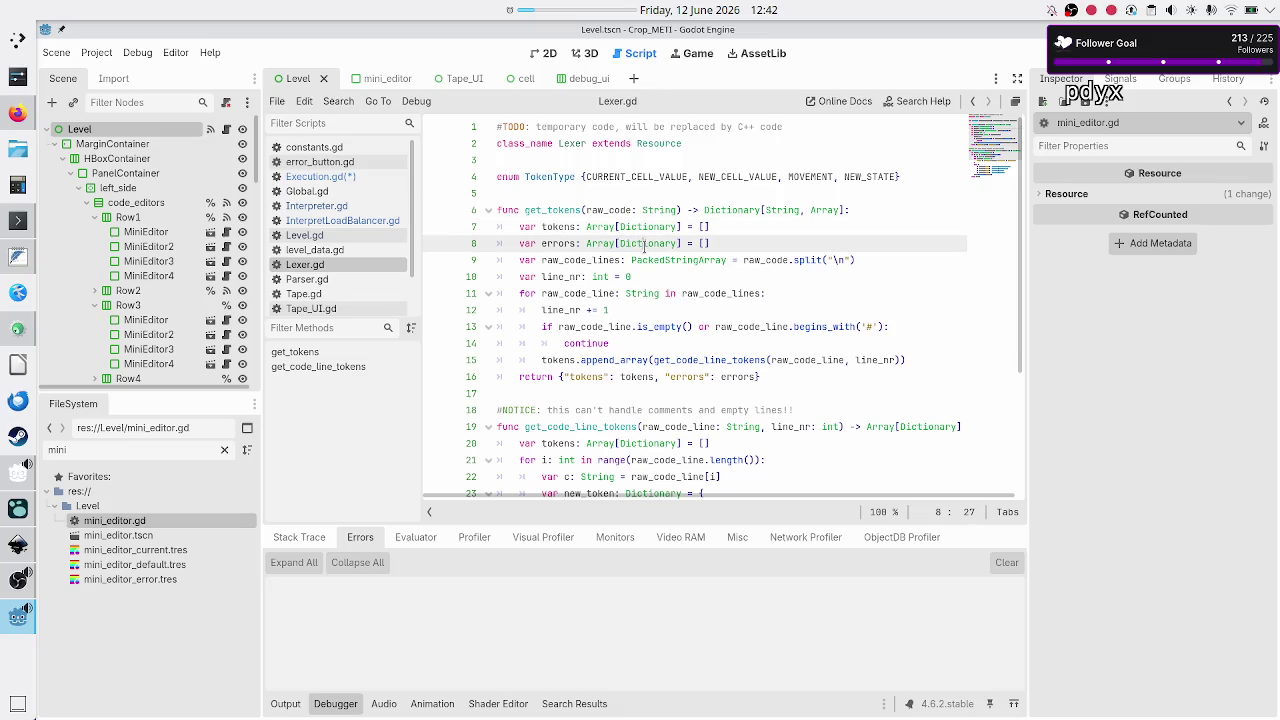
pyautogui.click(358, 177)
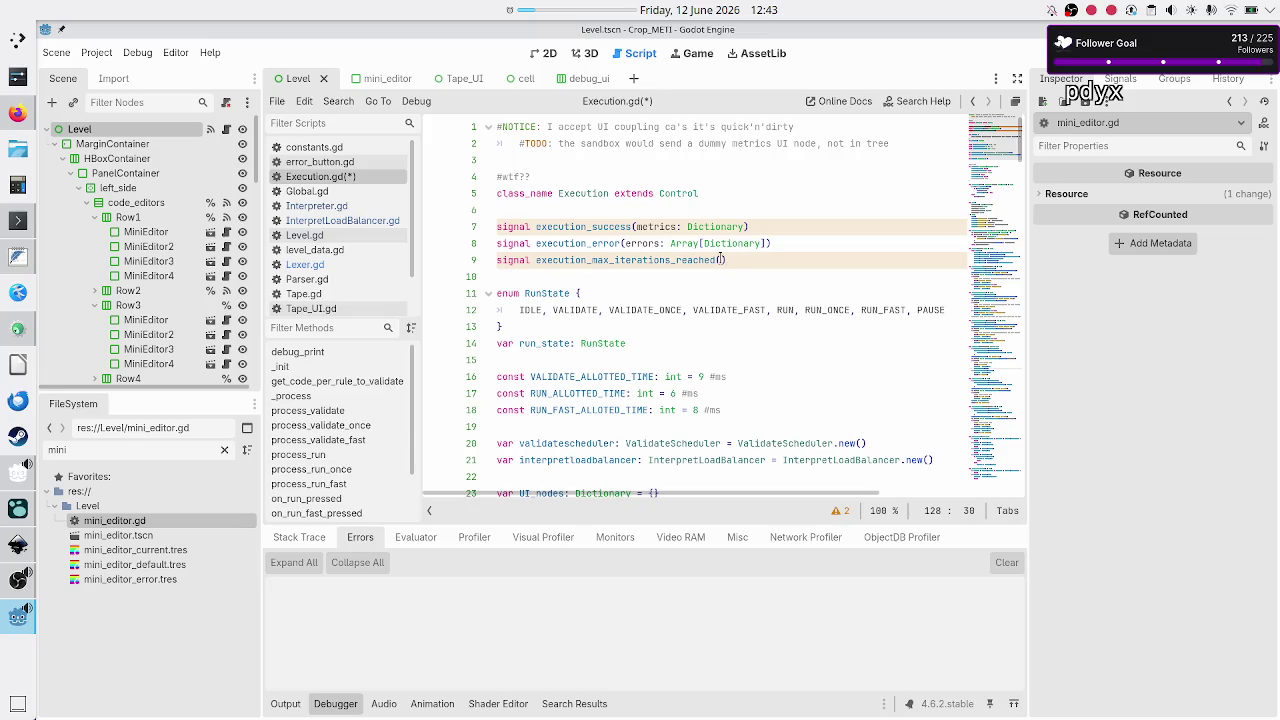
pyautogui.click(690, 243)
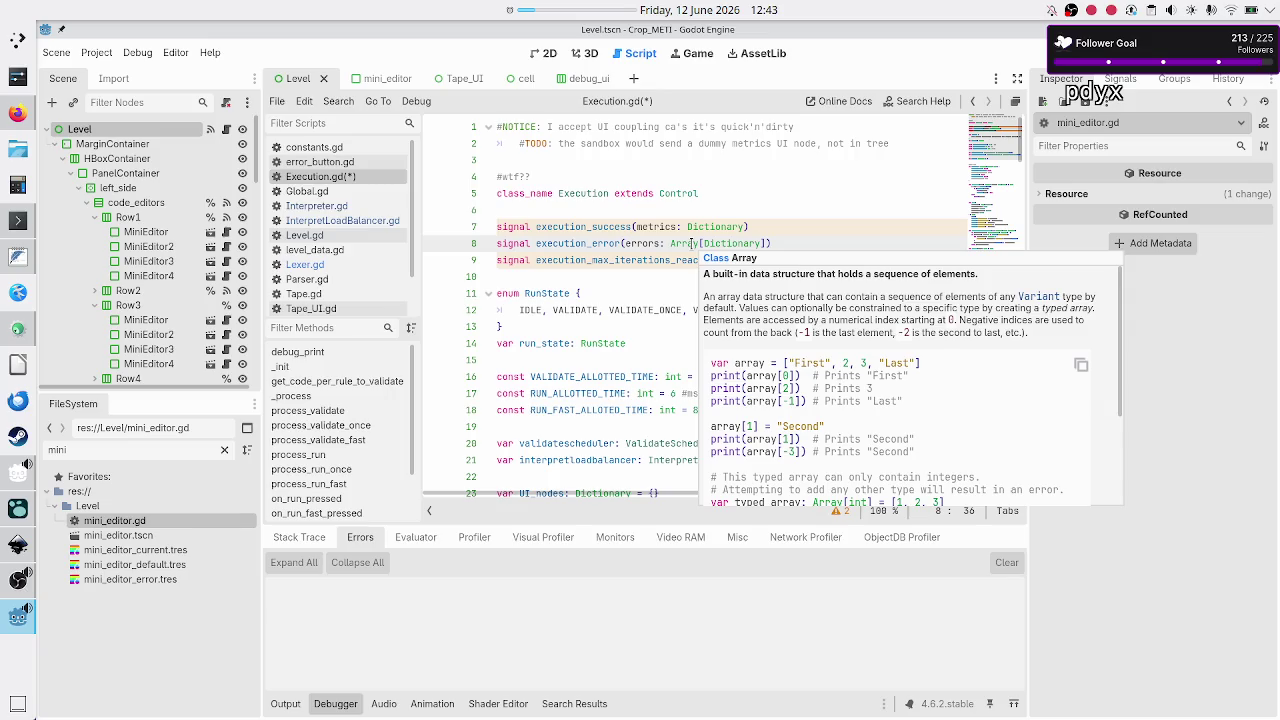
pyautogui.doubleClick(641, 243)
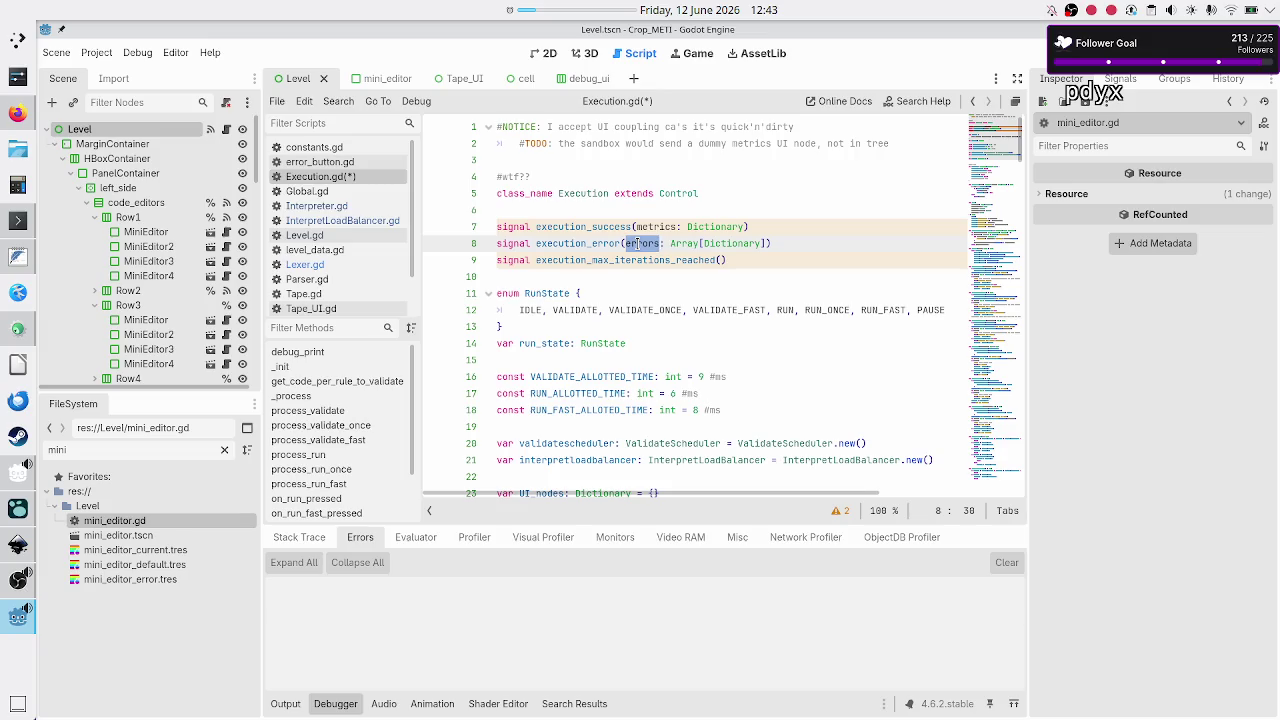
pyautogui.click(669, 243)
pyautogui.moveTo(766, 243); pyautogui.dragTo(626, 244)
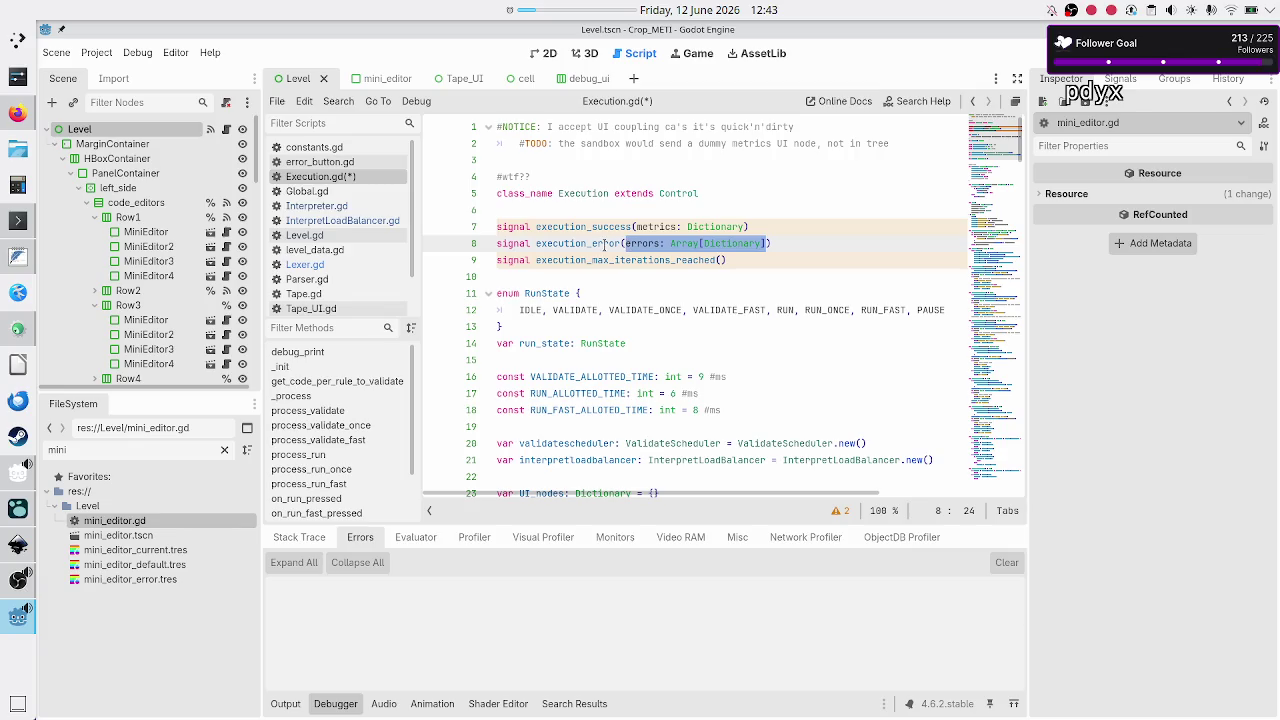
pyautogui.click(604, 244)
pyautogui.scroll(-10, 618, 318)
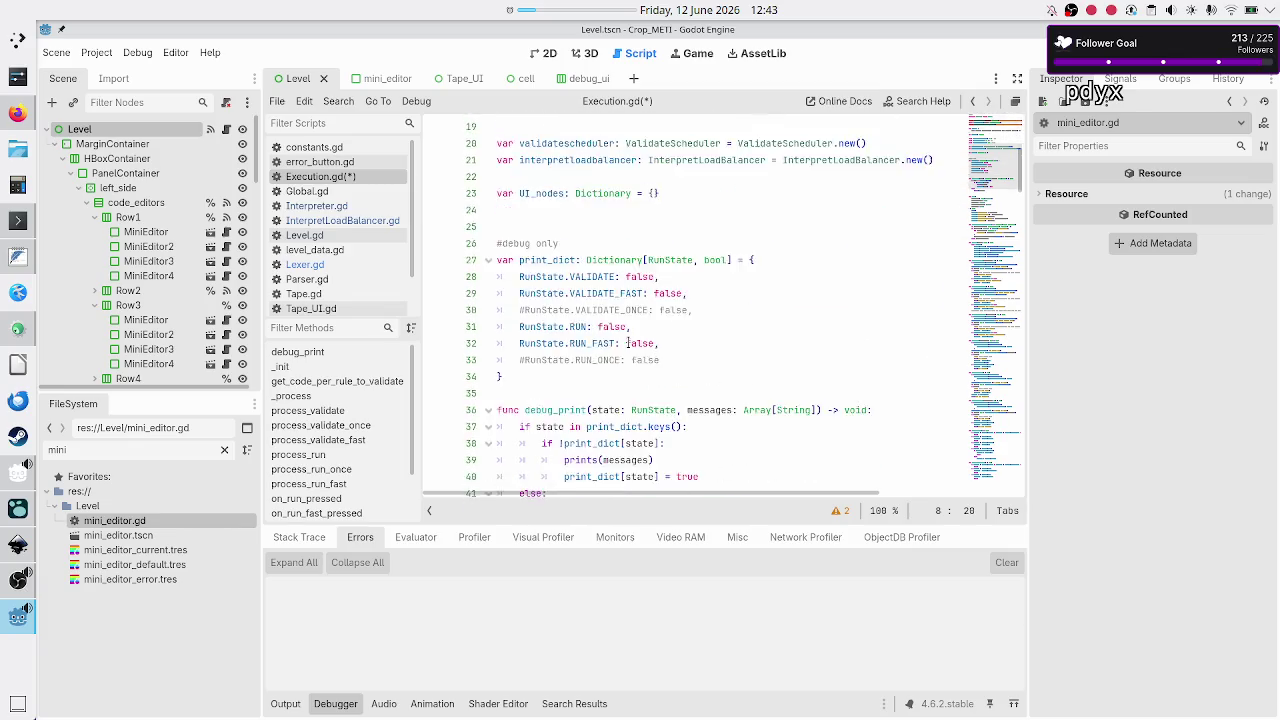
pyautogui.scroll(-15, 628, 343)
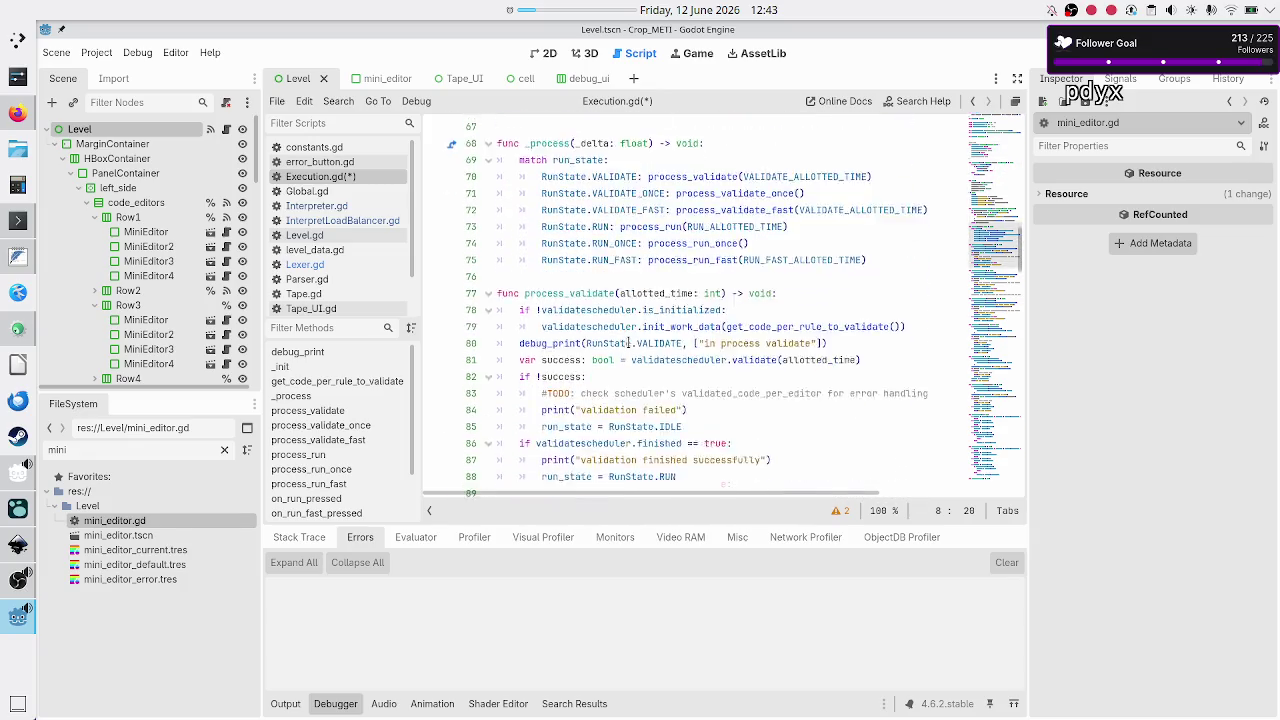
pyautogui.scroll(20, 628, 343)
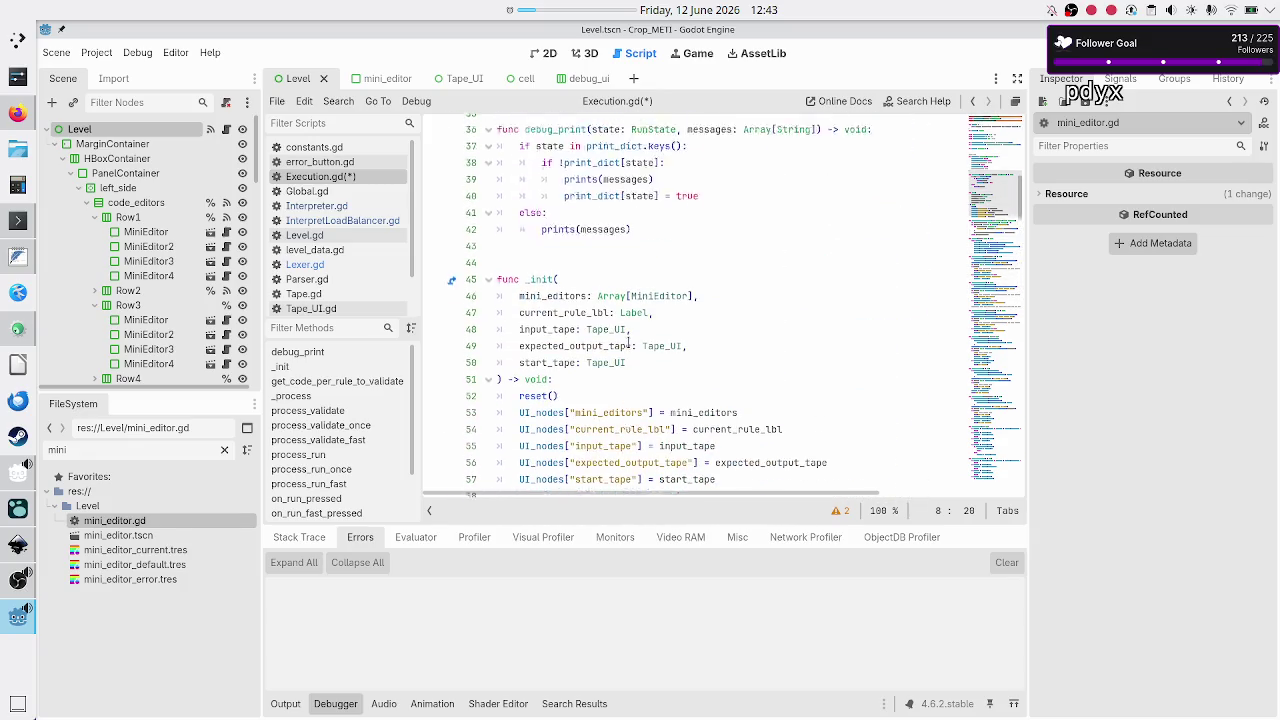
pyautogui.scroll(5, 628, 343)
pyautogui.scroll(-1, 628, 343)
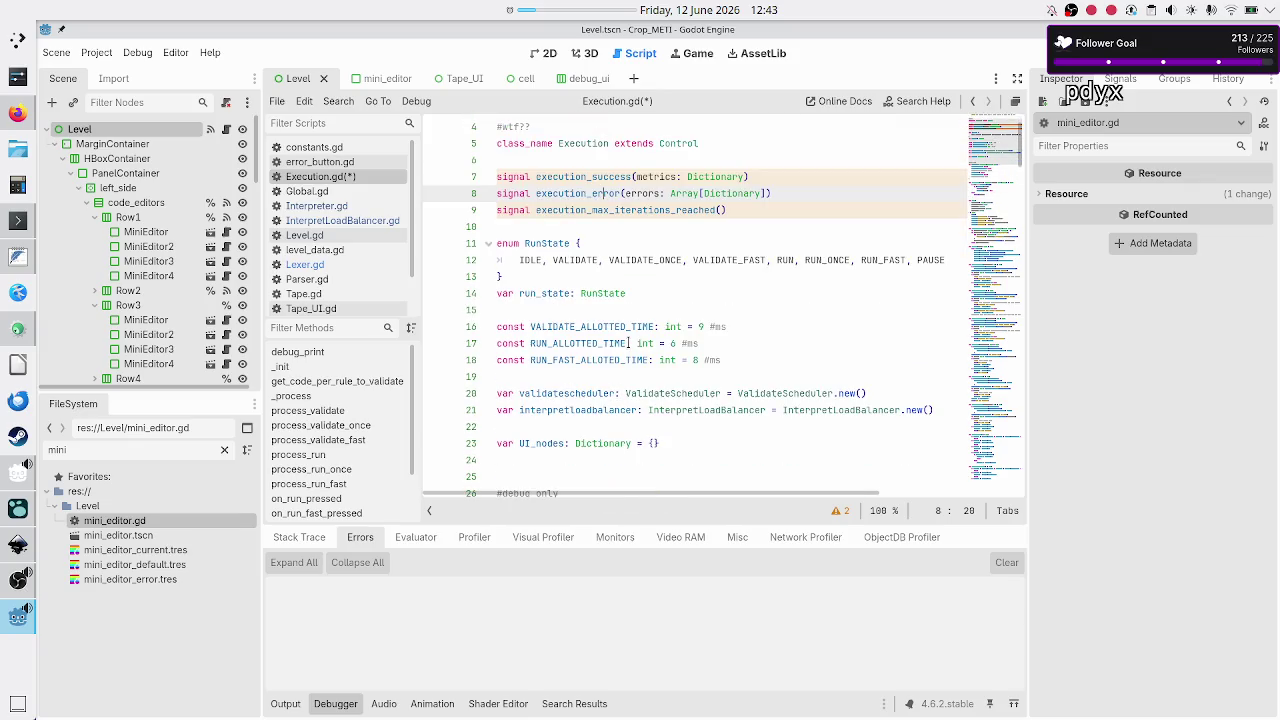
pyautogui.scroll(-9, 678, 254)
pyautogui.scroll(-2, 677, 254)
pyautogui.scroll(-20, 677, 255)
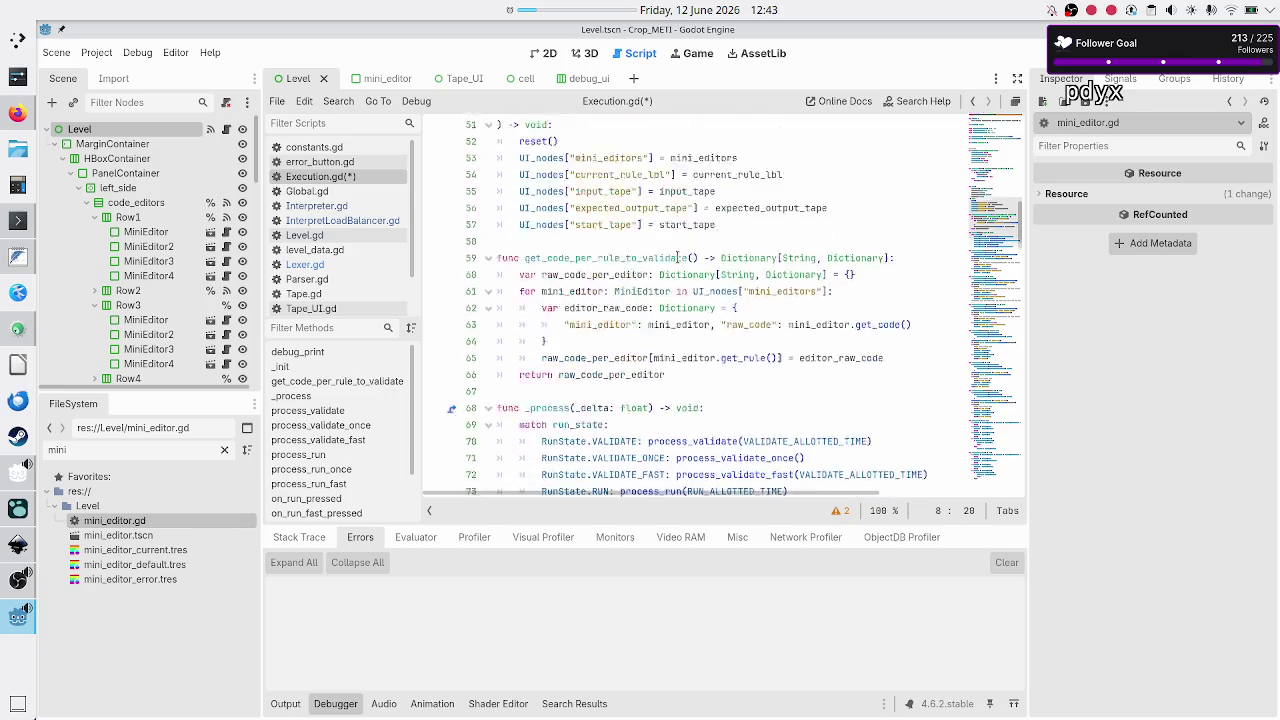
pyautogui.scroll(-9, 677, 257)
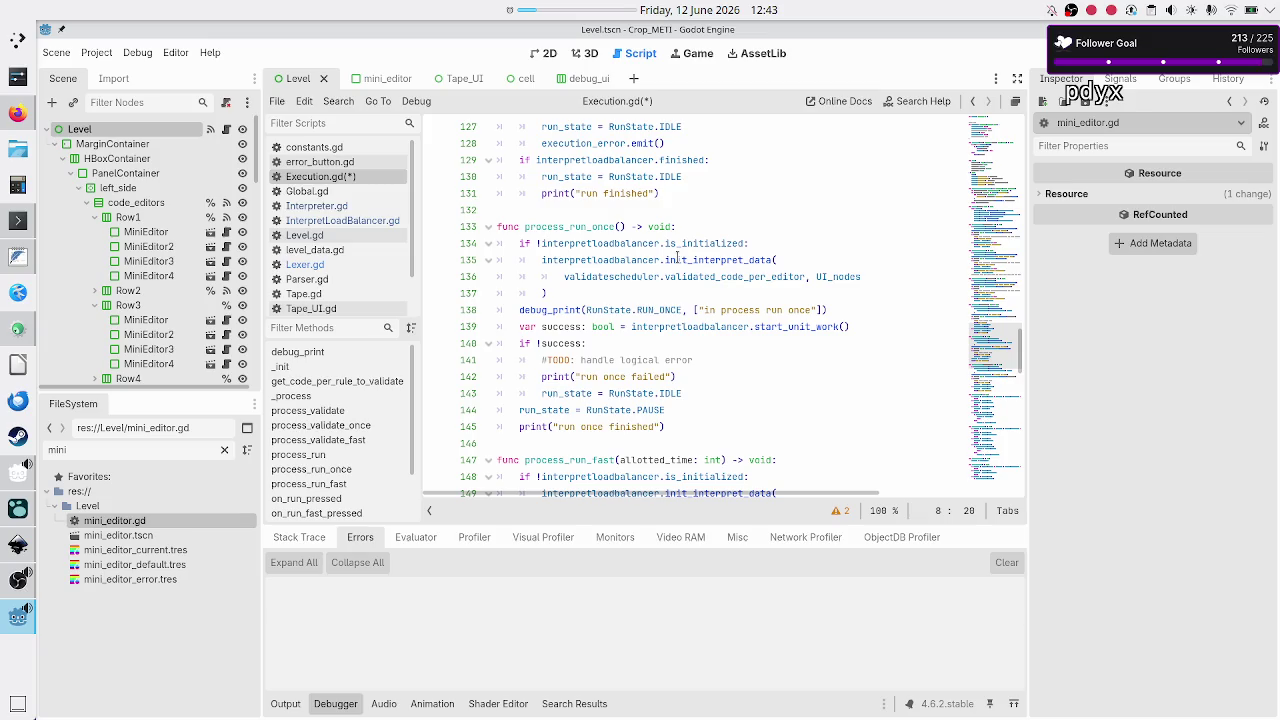
pyautogui.scroll(4, 677, 257)
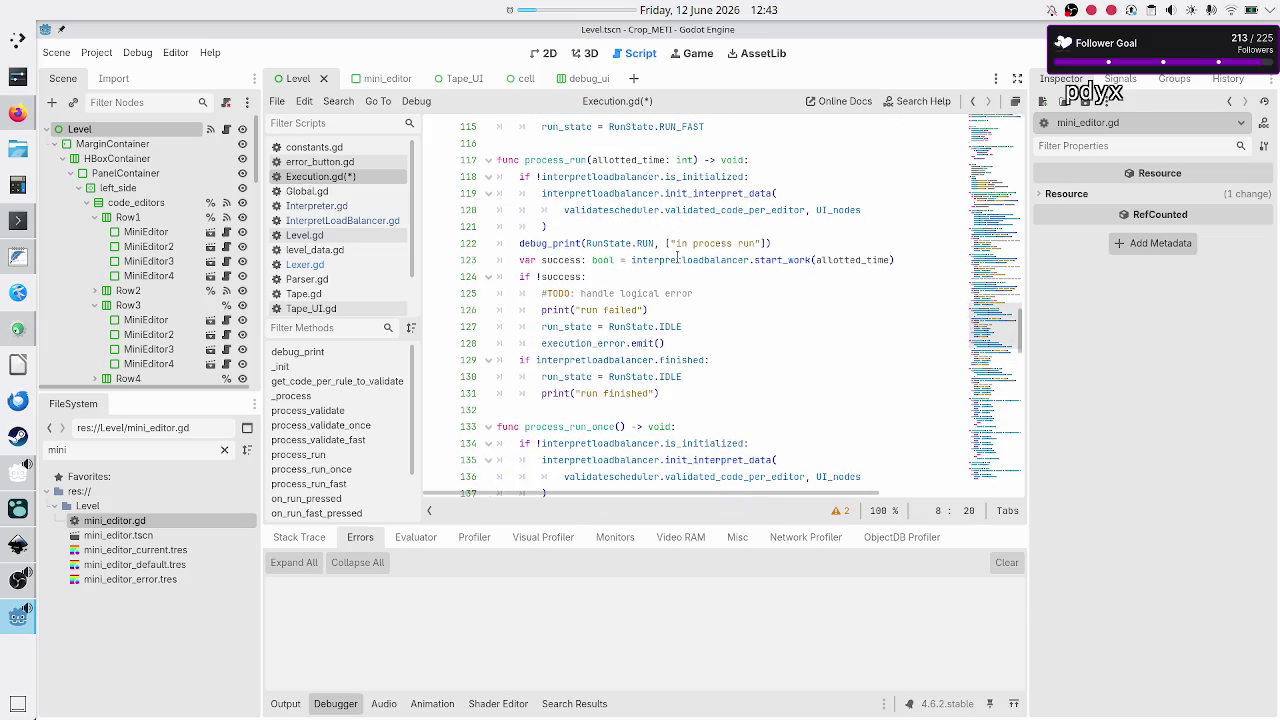
pyautogui.click(681, 344)
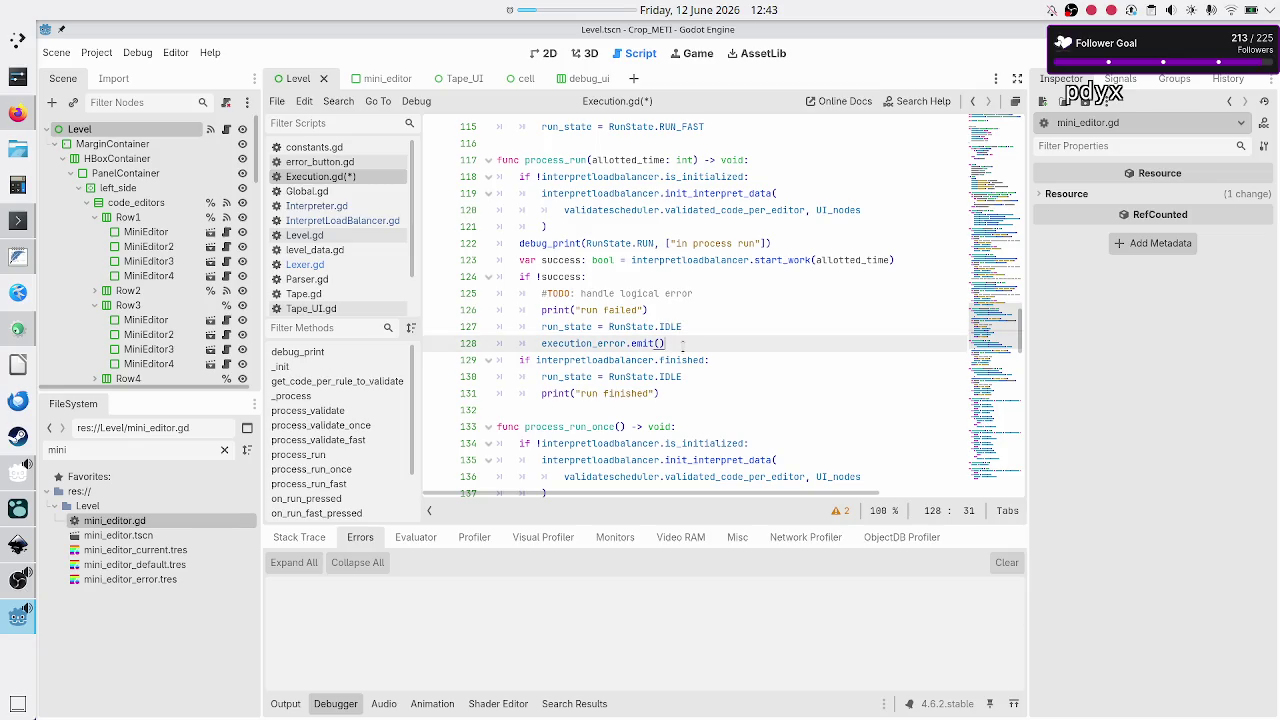
# - Pass an empty array [] to execution_error.emit()
pyautogui.press('Left')
pyautogui.write('[]')
pyautogui.press('Right')
pyautogui.press('Right')
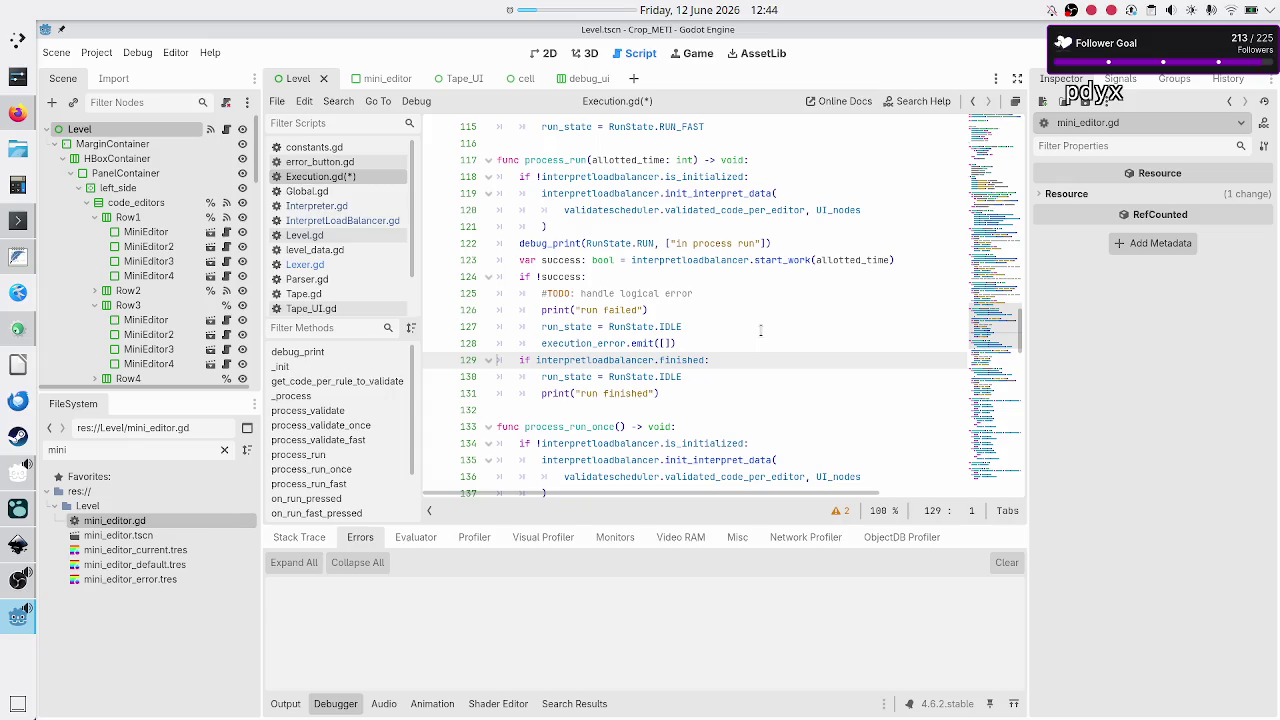
# - Add execution_success.emit() on a new line after print("run finished")
pyautogui.press('Down')
pyautogui.press('Down')
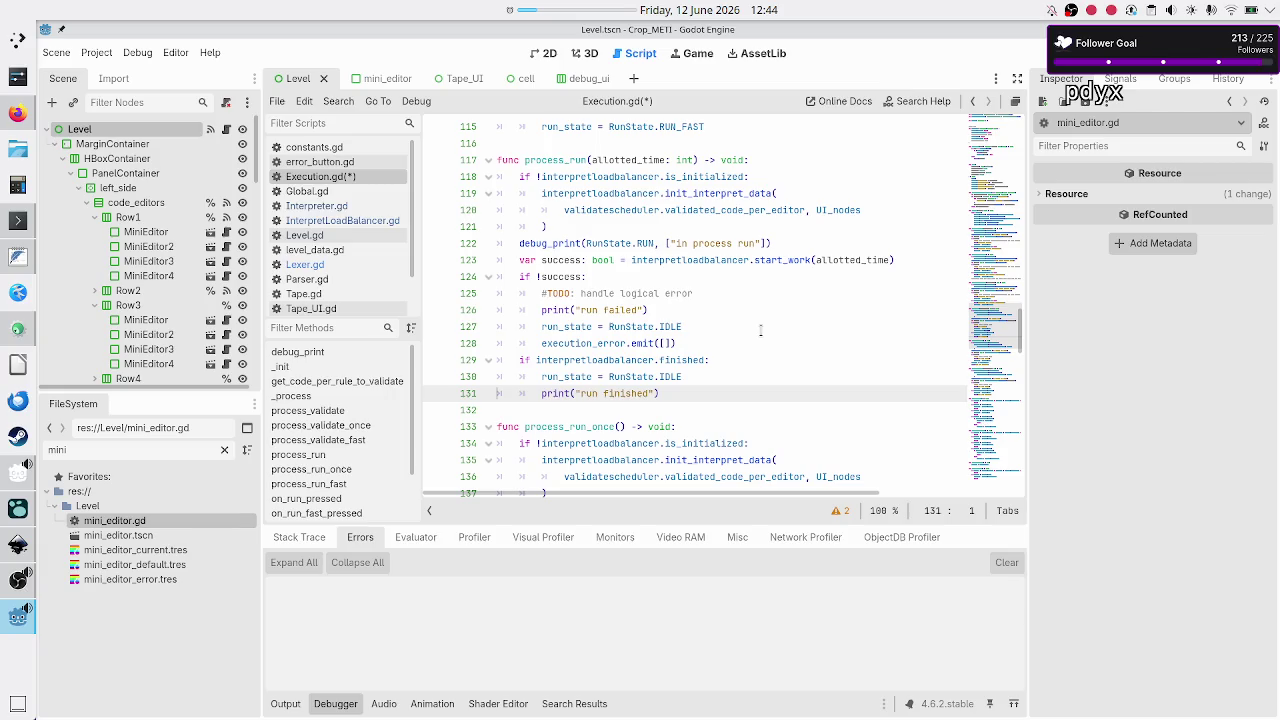
pyautogui.press('End')
pyautogui.press('Return')
pyautogui.write('exec')
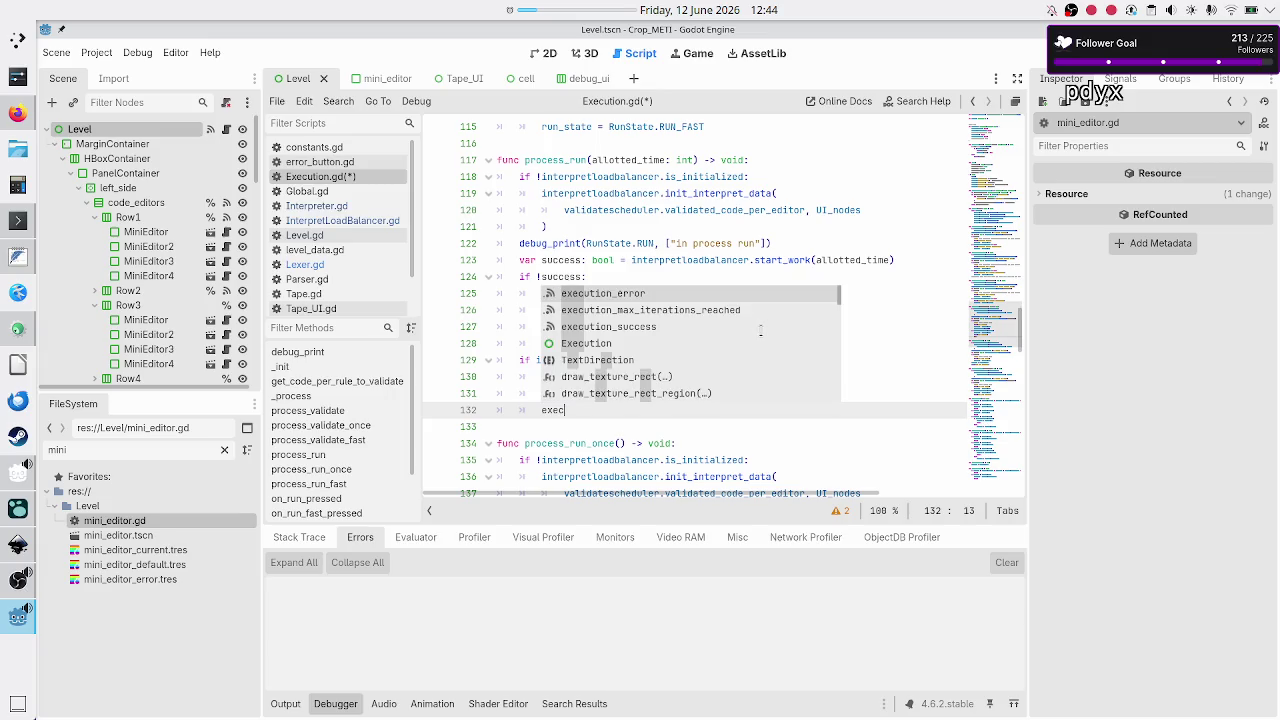
pyautogui.press('Down')
pyautogui.press('Down')
pyautogui.press('Return')
pyautogui.write('.emit(')
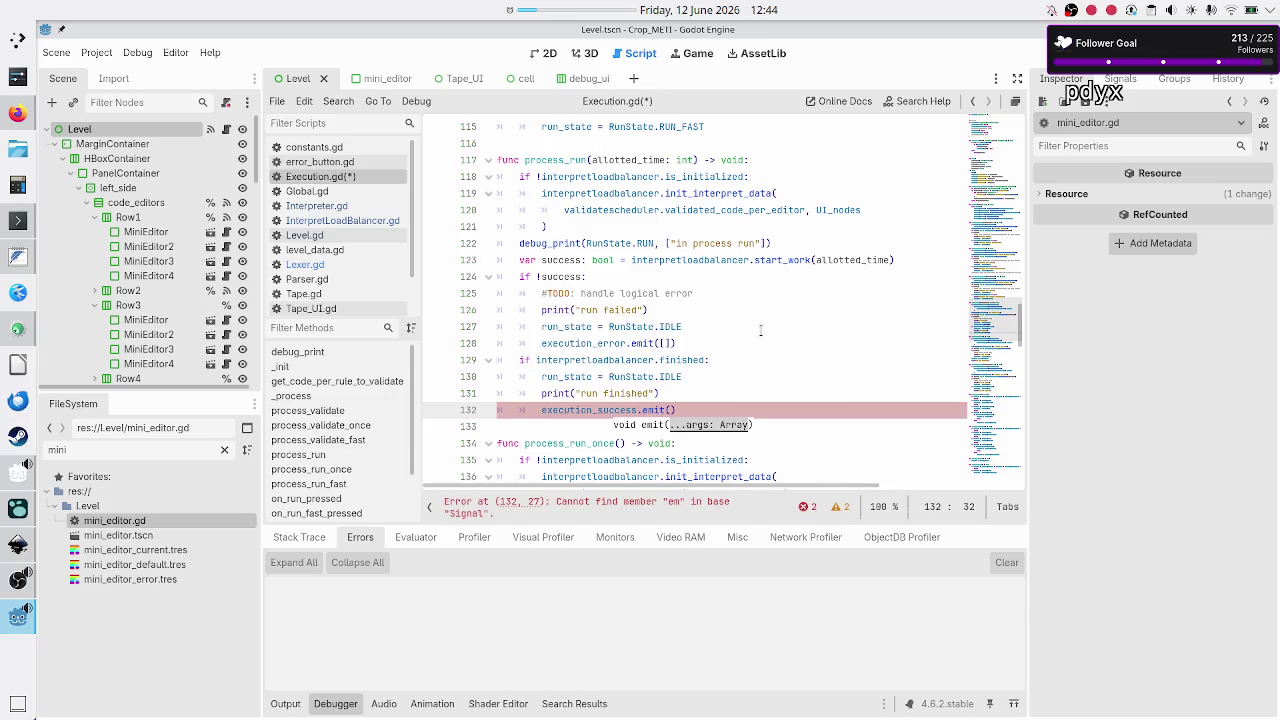
pyautogui.press('Return')
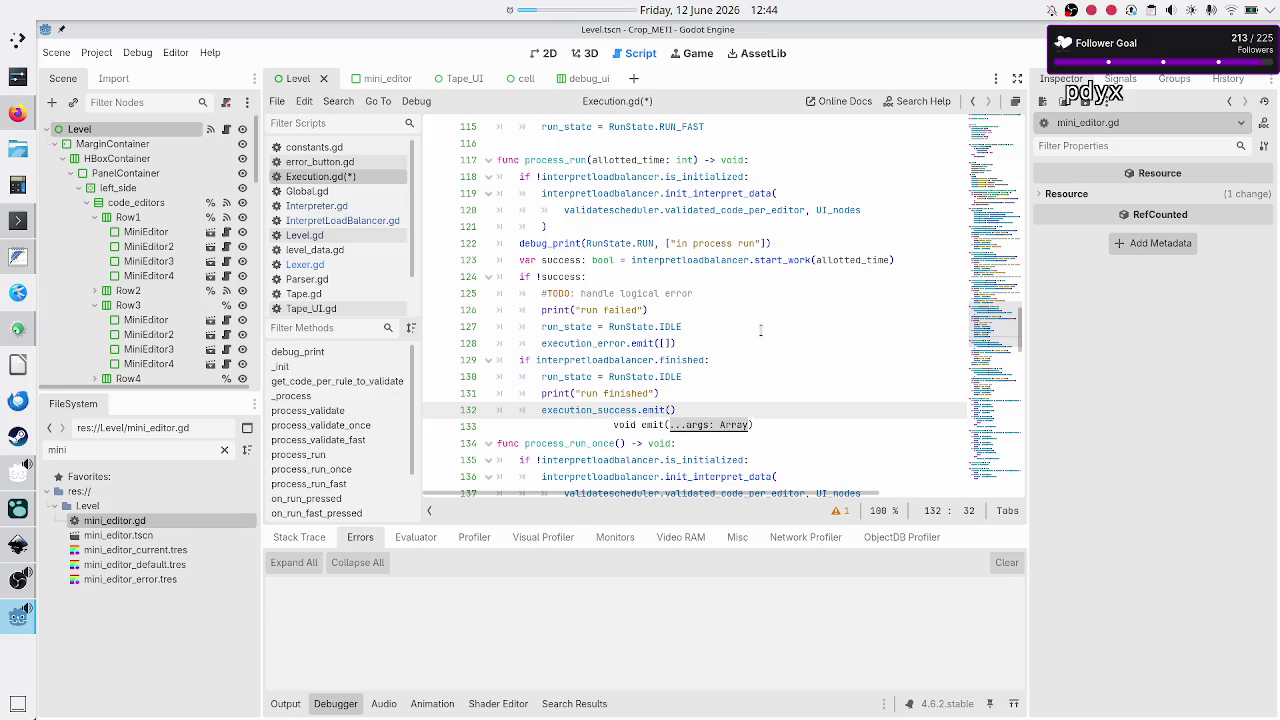
pyautogui.scroll(20, 714, 283)
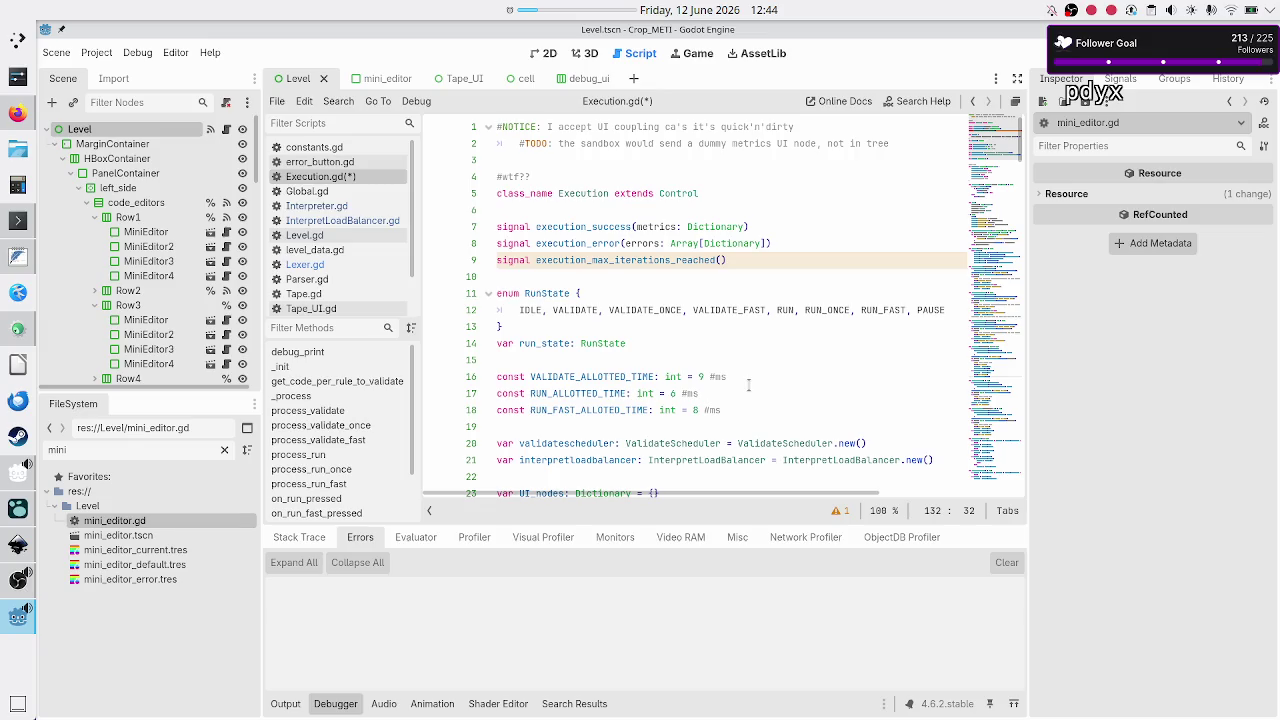
# - Bring up Interpreter.gd, briefly viewing the InterpretLoadBalancer script on the way
pyautogui.hotkey('alt', 'Left')
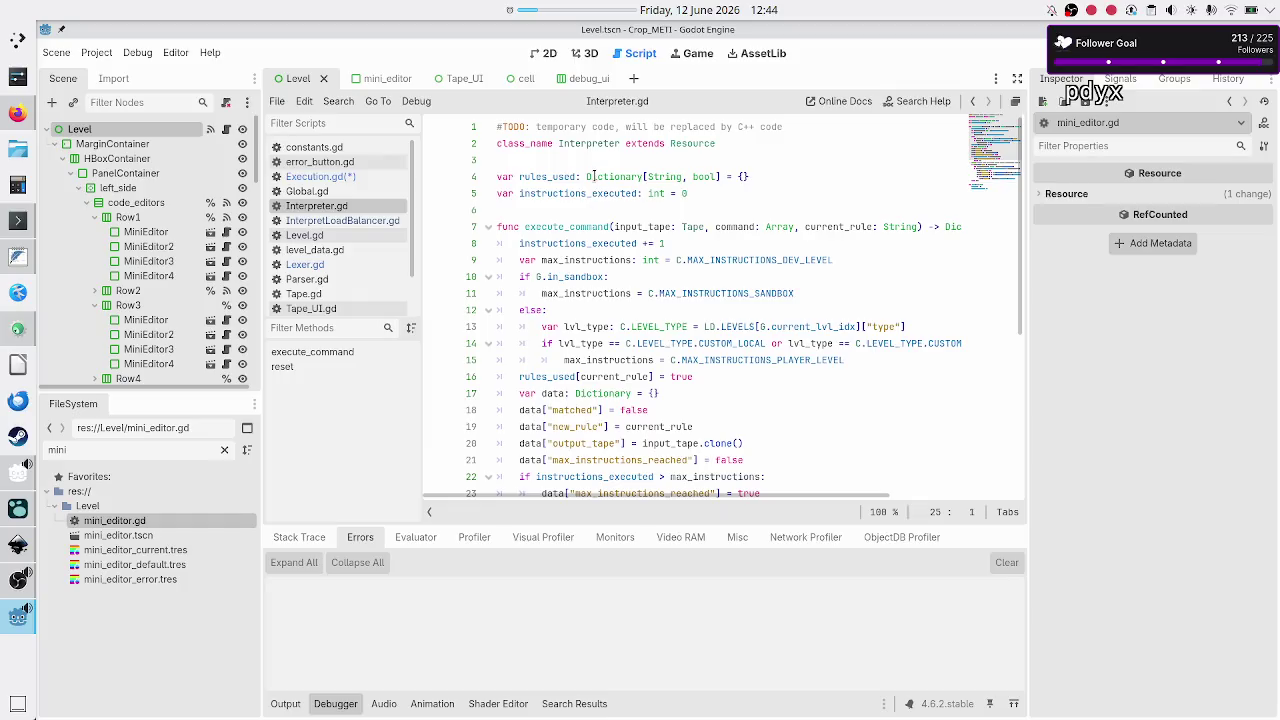
pyautogui.moveTo(593, 177)
pyautogui.click(368, 221)
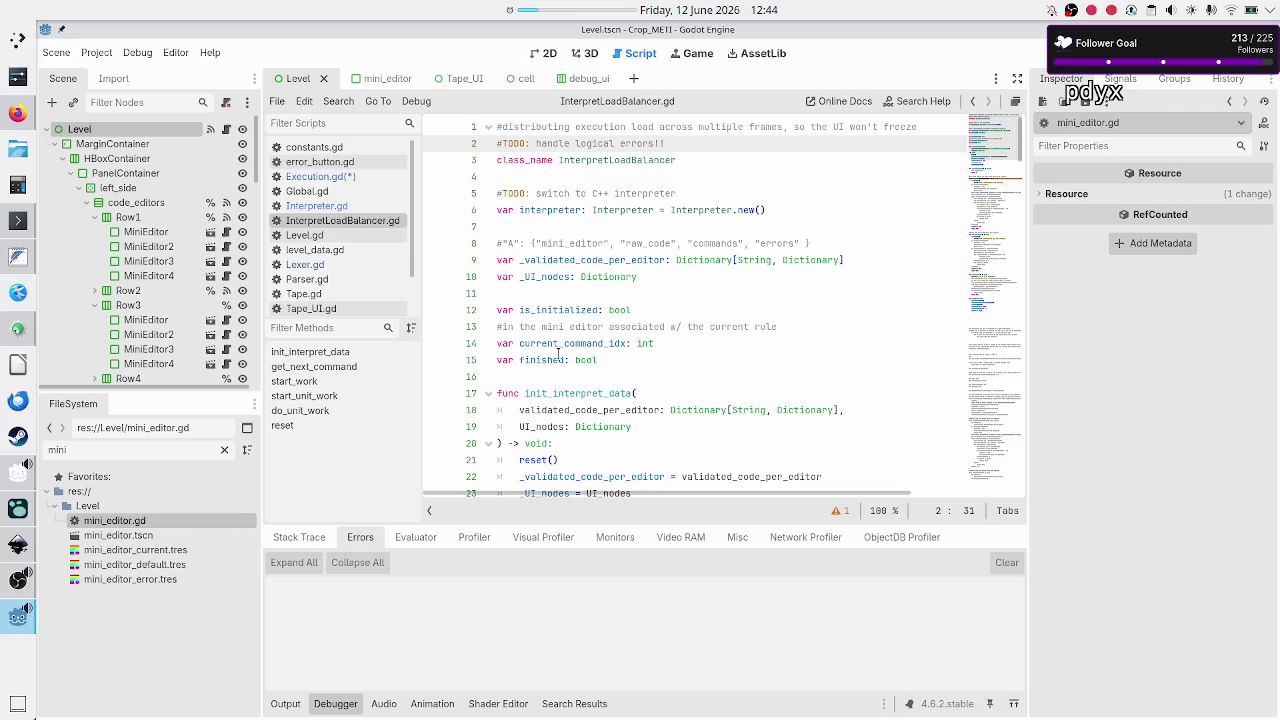
pyautogui.scroll(-2, 557, 355)
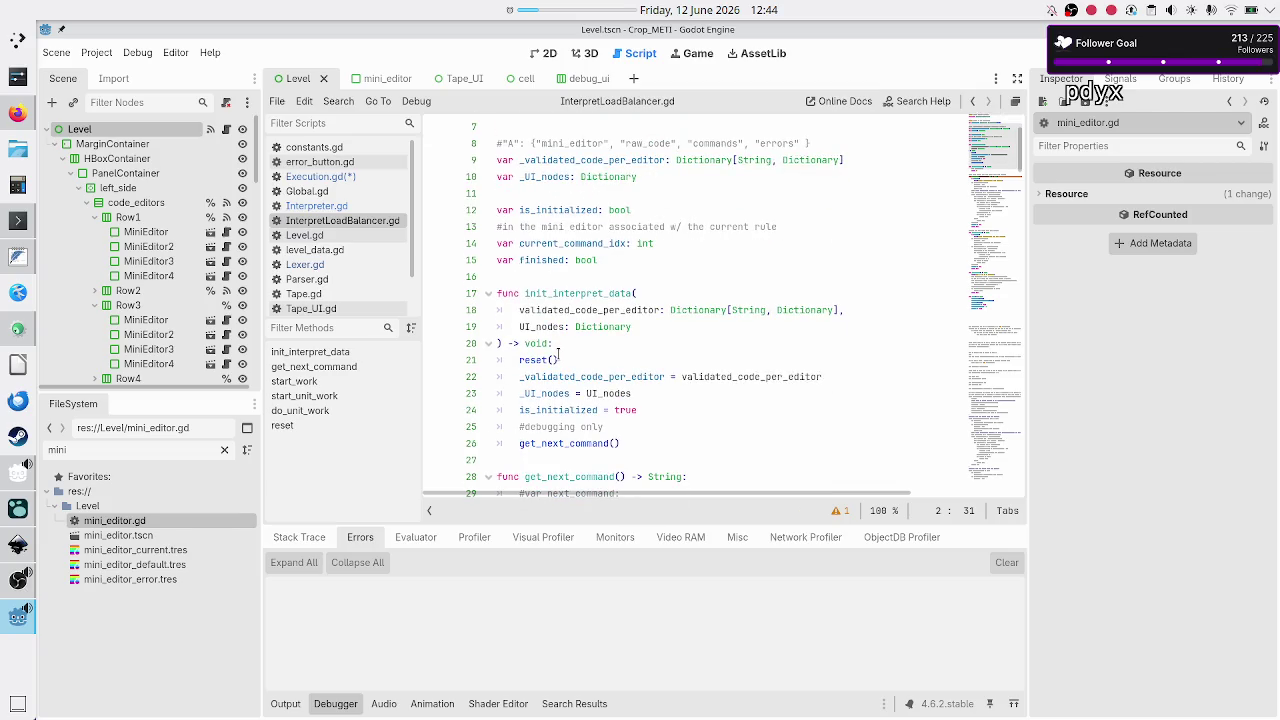
pyautogui.scroll(2, 557, 355)
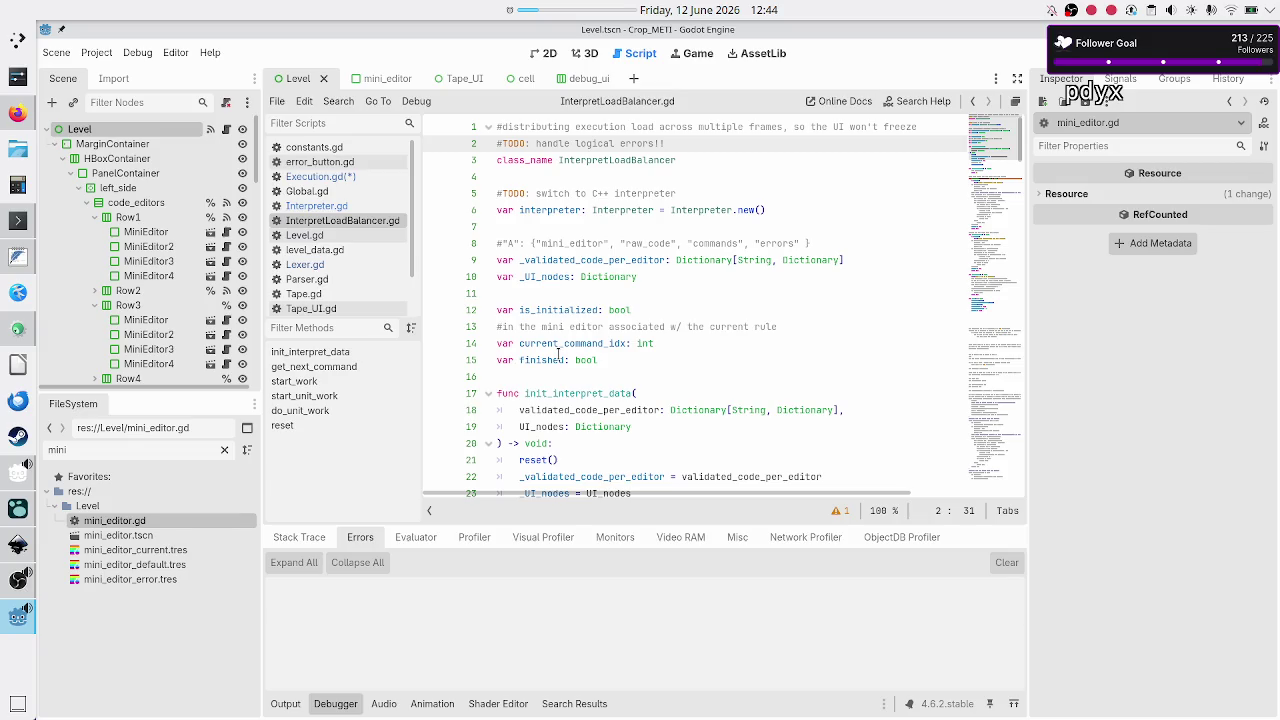
pyautogui.click(357, 207)
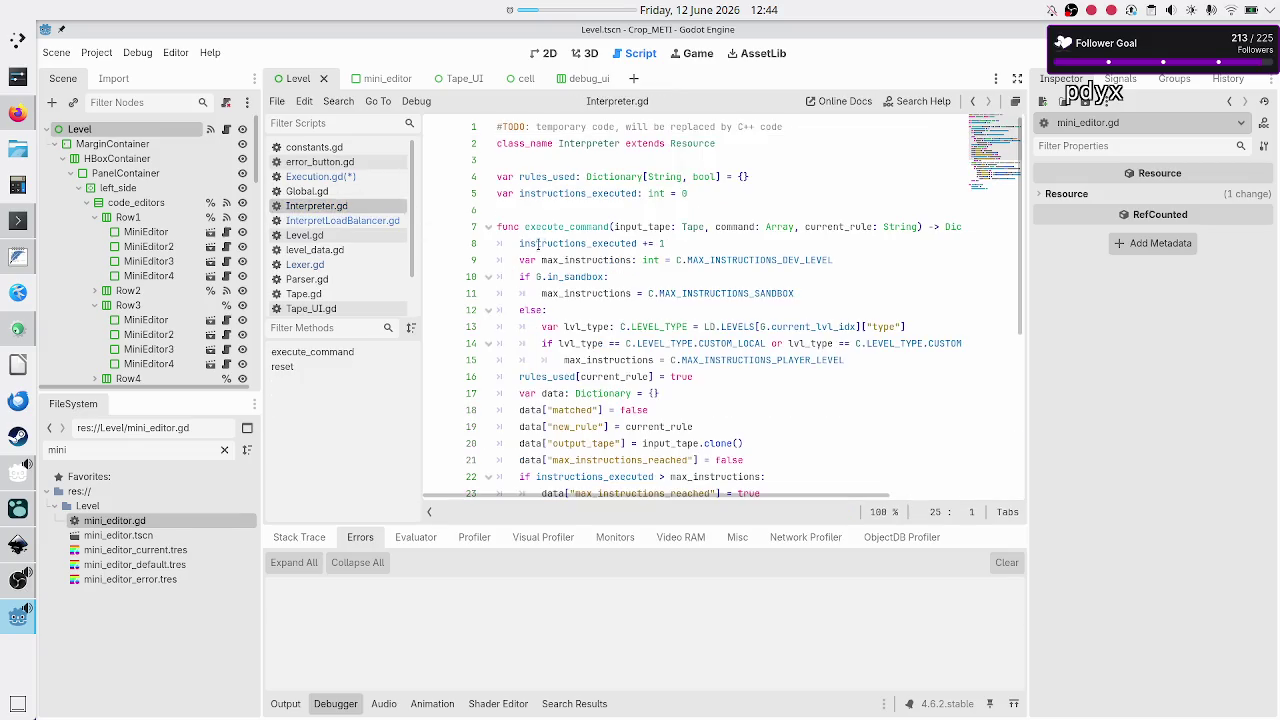
# - Add an empty line after execute_command's return data
pyautogui.scroll(-6, 539, 298)
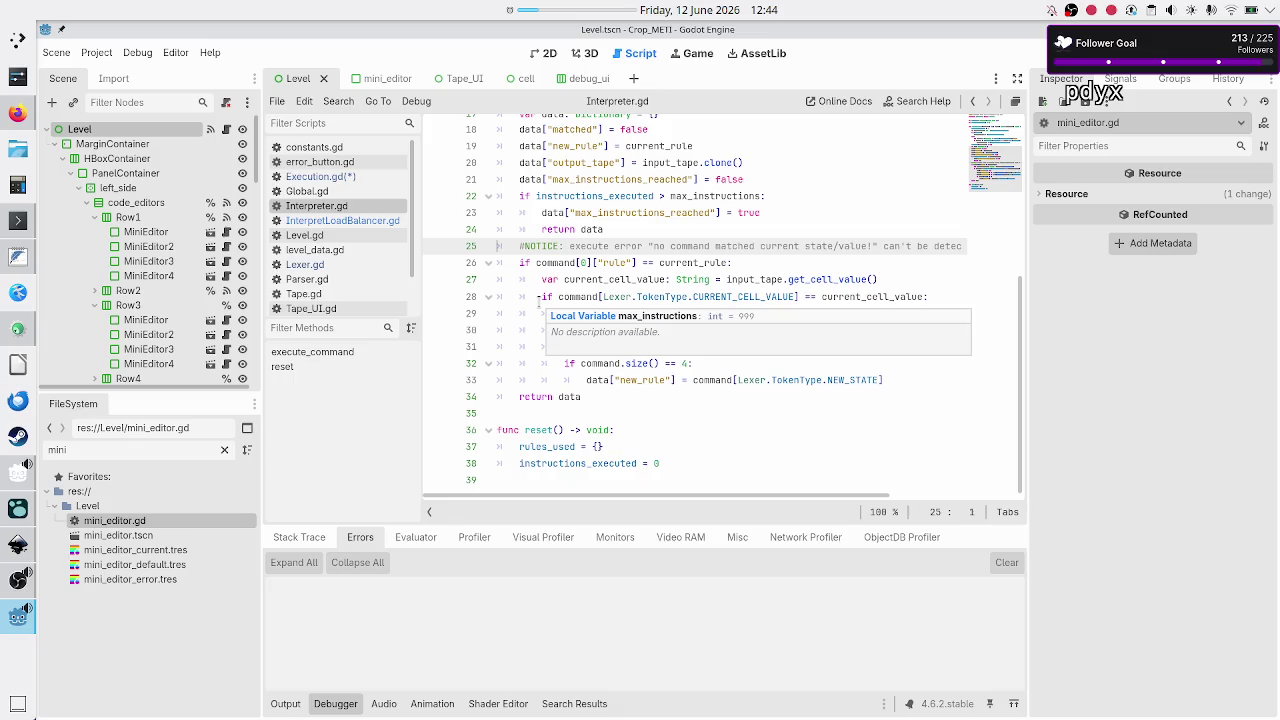
pyautogui.scroll(5, 540, 300)
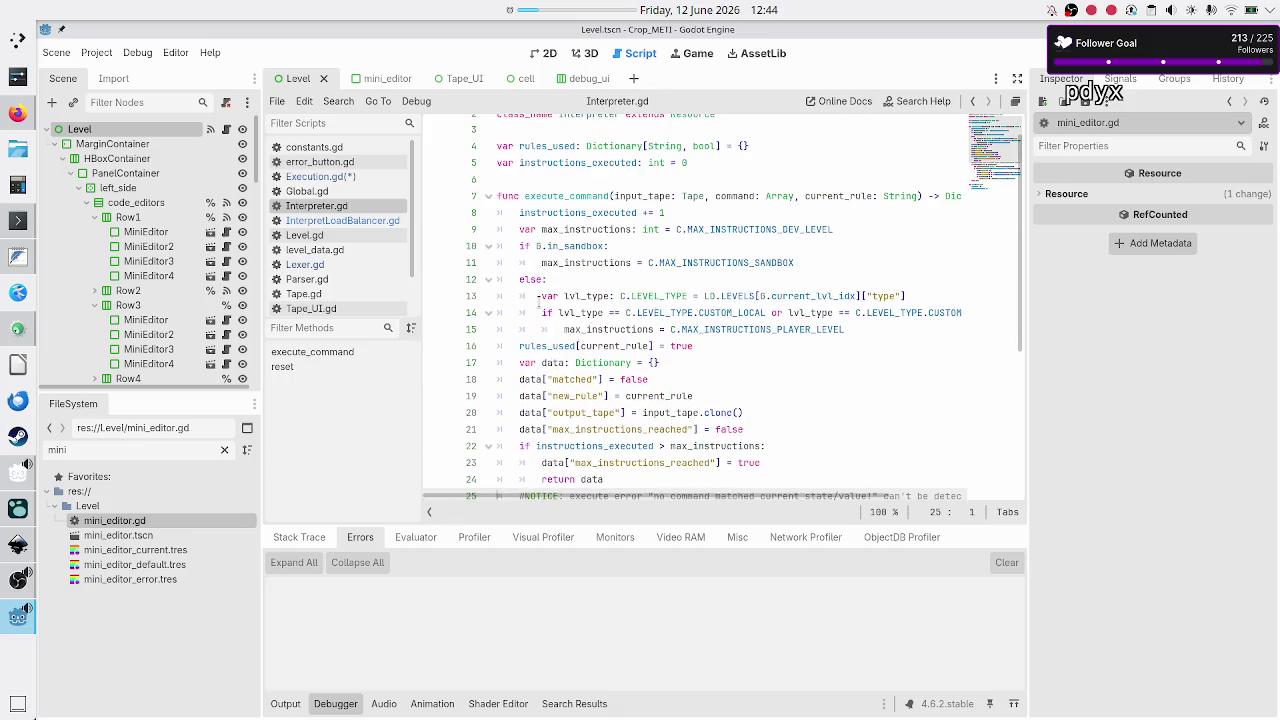
pyautogui.scroll(-5, 537, 302)
pyautogui.click(516, 413)
pyautogui.press('Return')
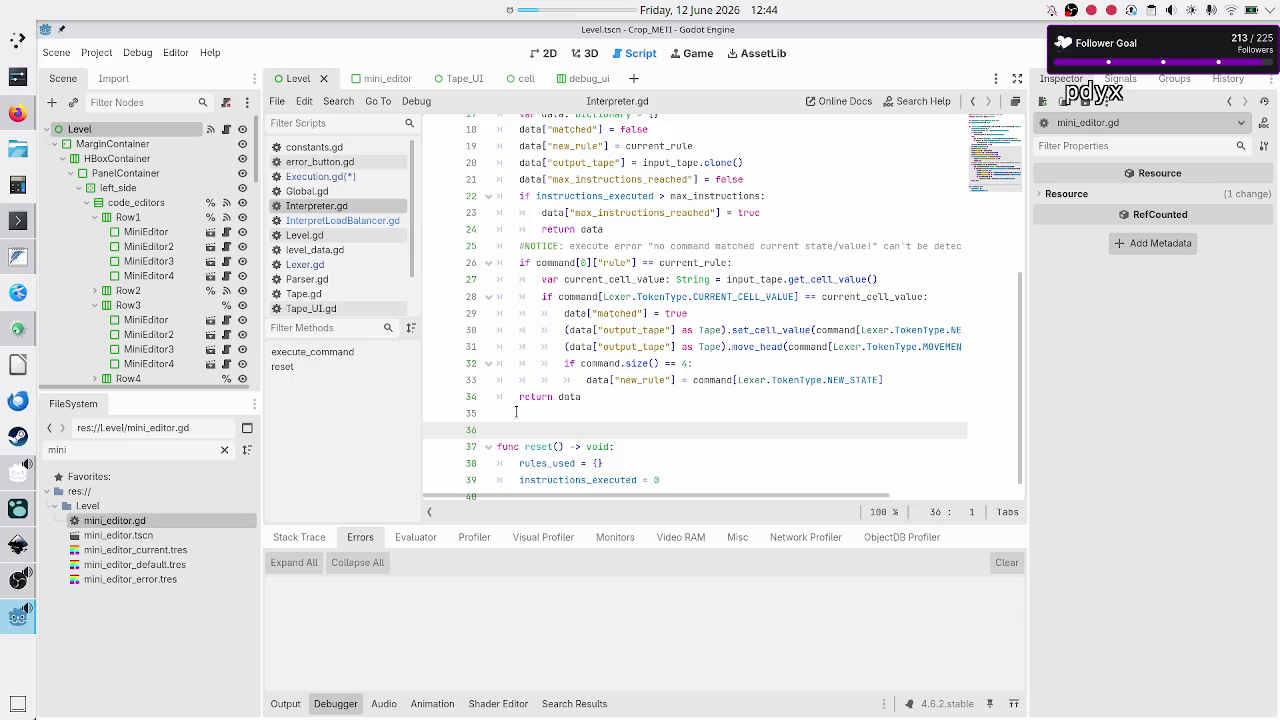
# - Declare func get_metrics() -> Dictionary on line 36, then check rules_used's Dictionary type
pyautogui.write('fun')
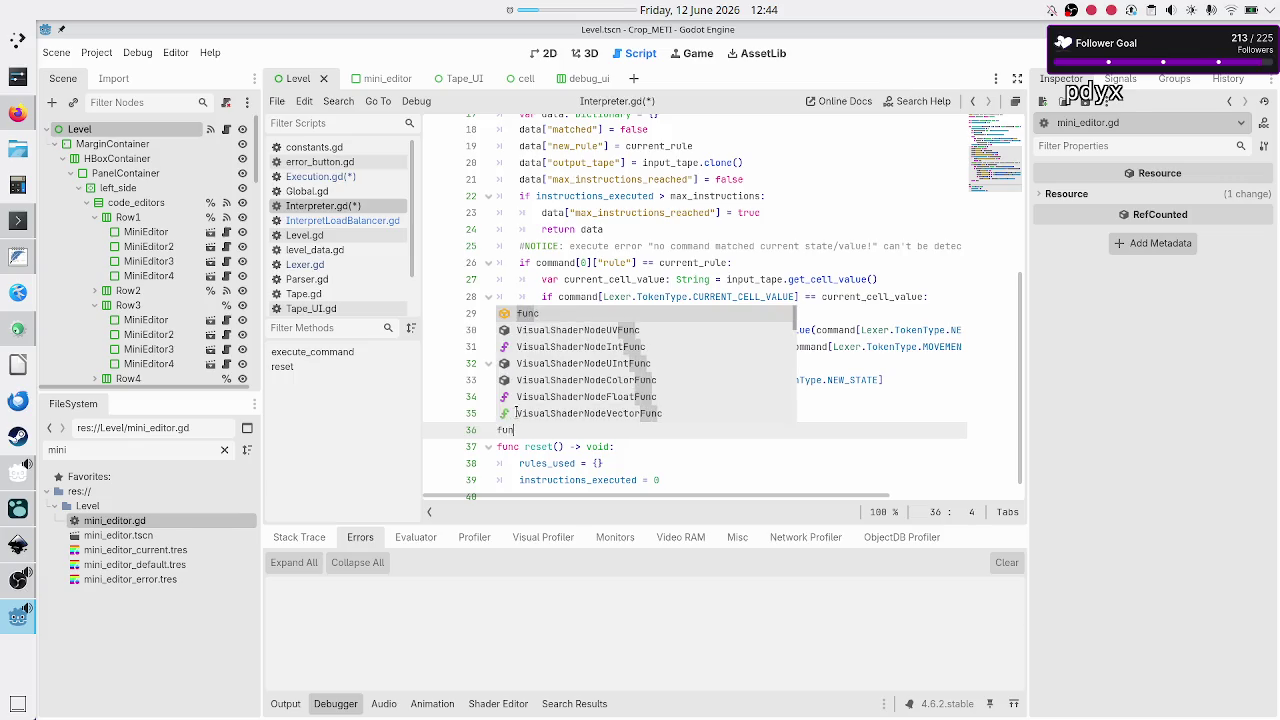
pyautogui.write('c get_')
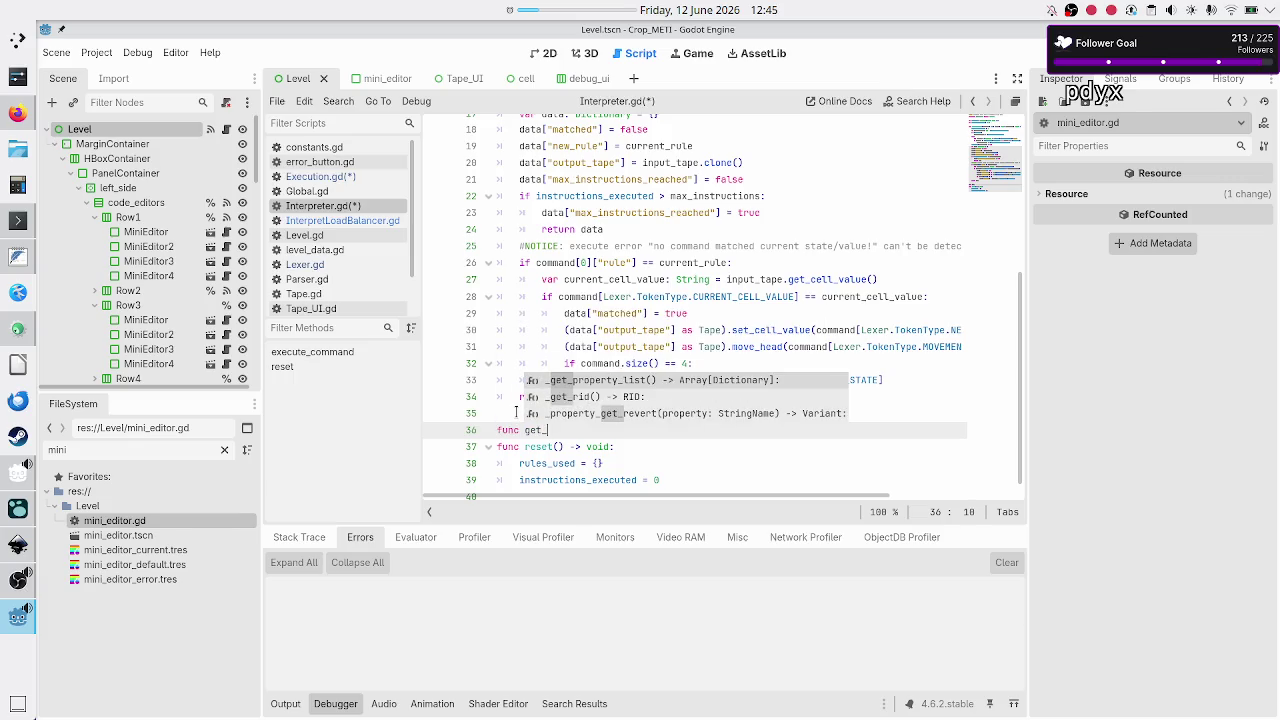
pyautogui.write('metrics')
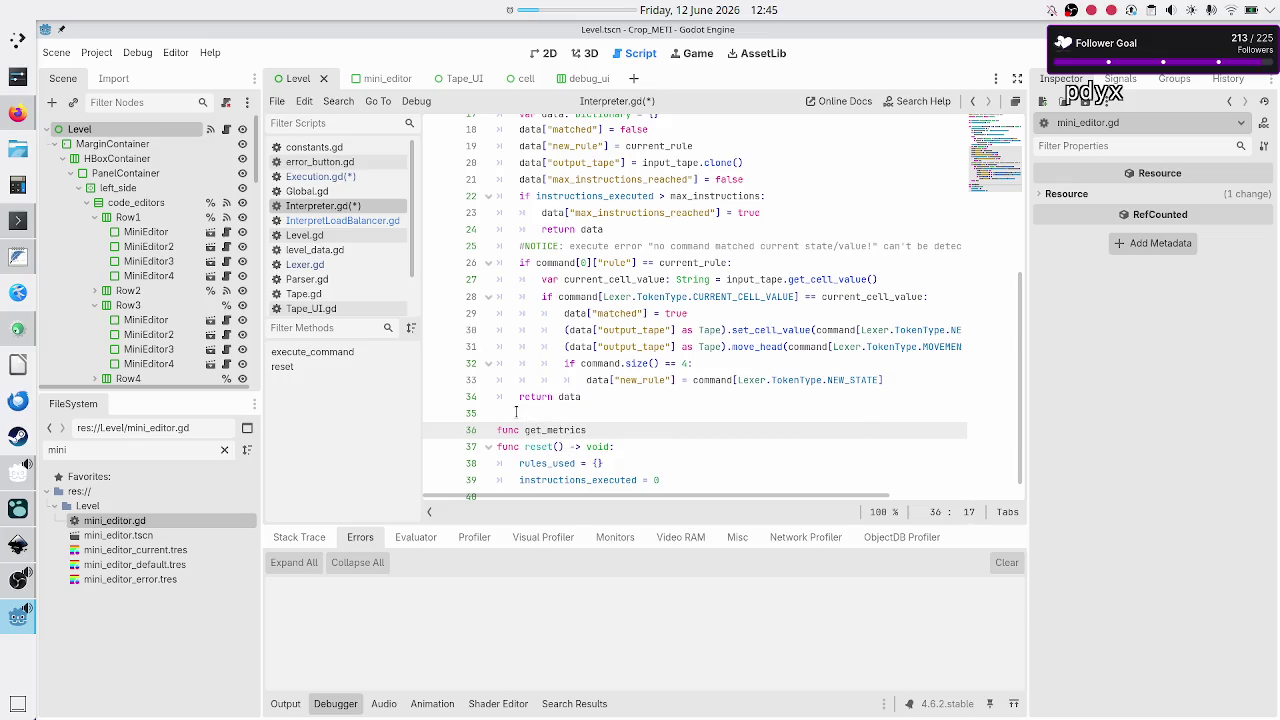
pyautogui.write('() -> ')
pyautogui.write('Dict')
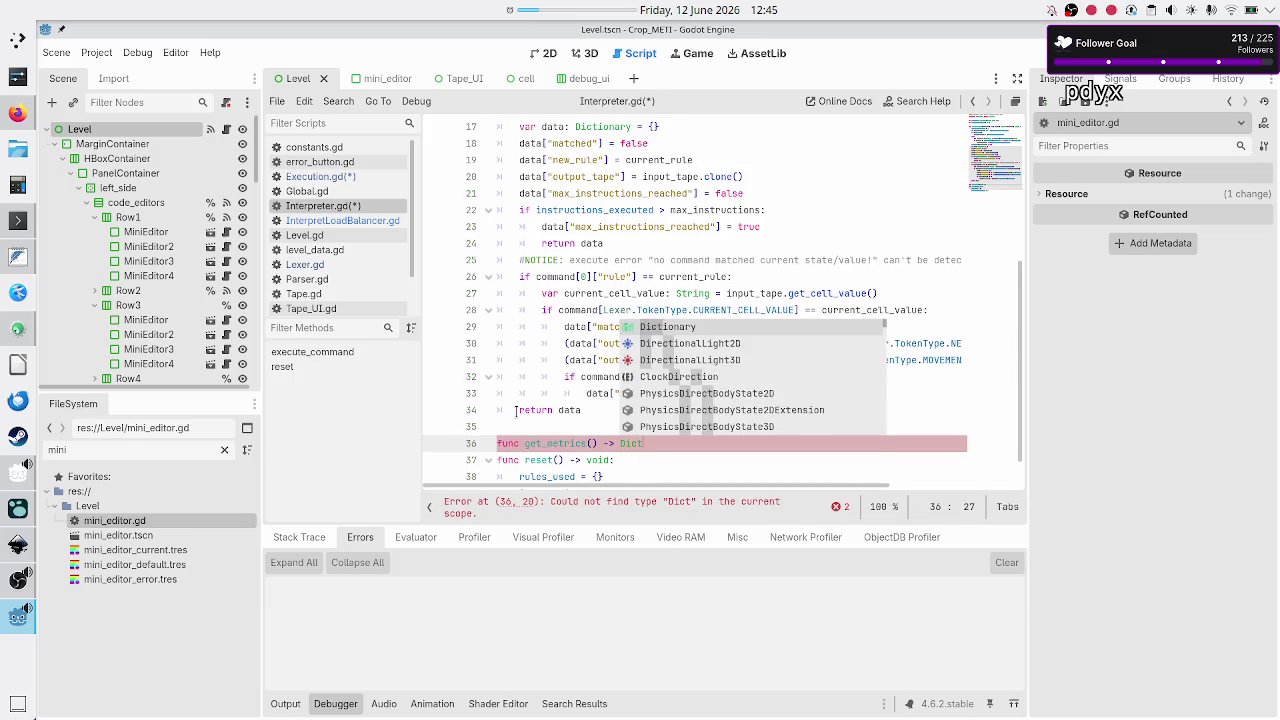
pyautogui.press('Return')
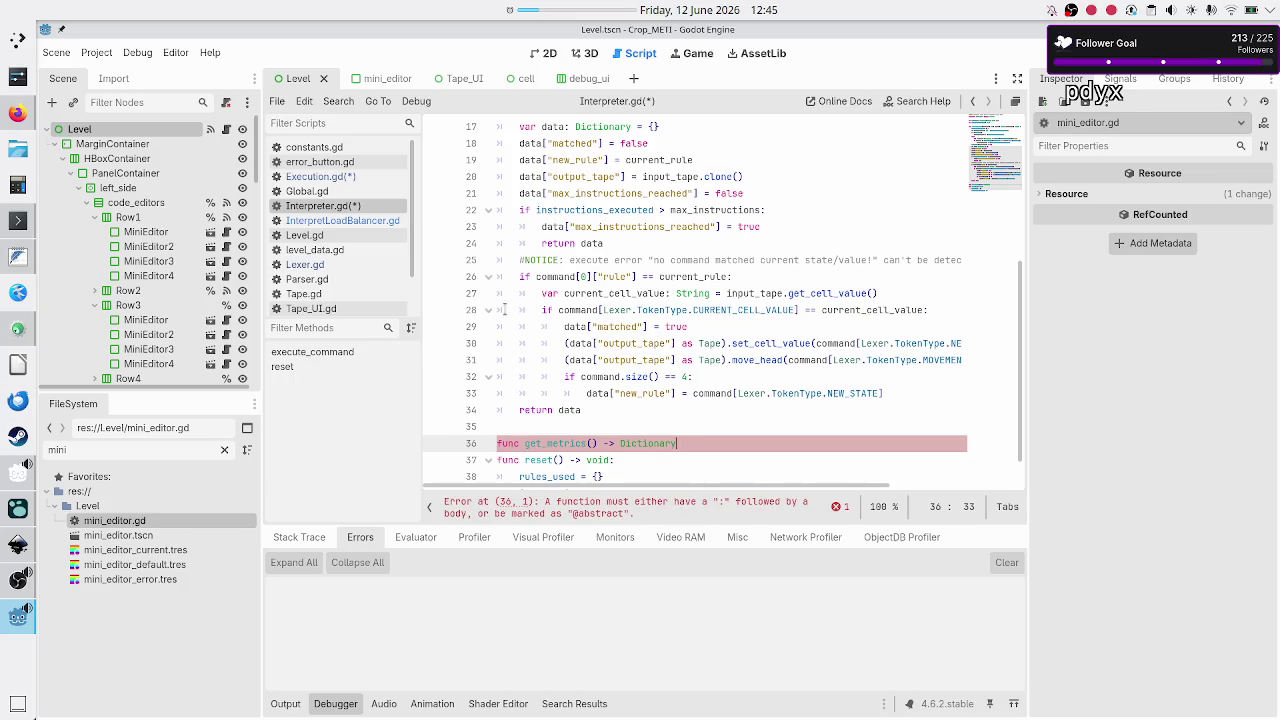
pyautogui.scroll(5, 505, 310)
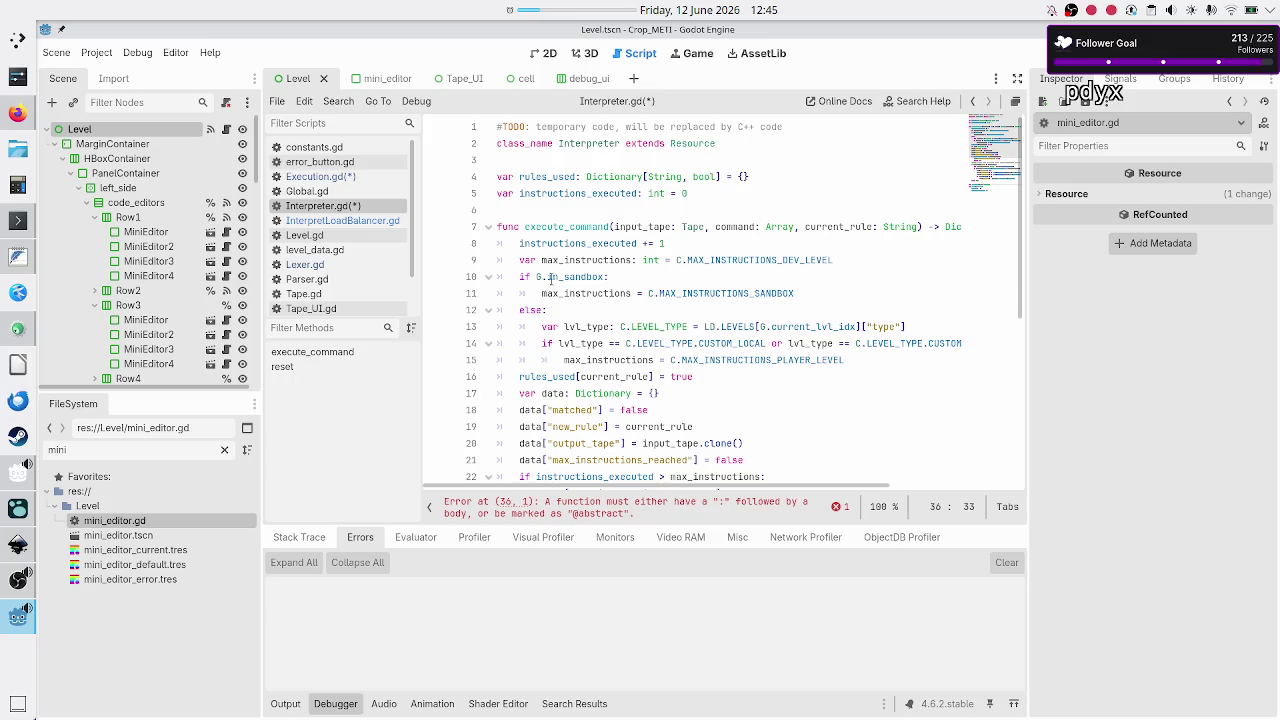
pyautogui.moveTo(653, 192)
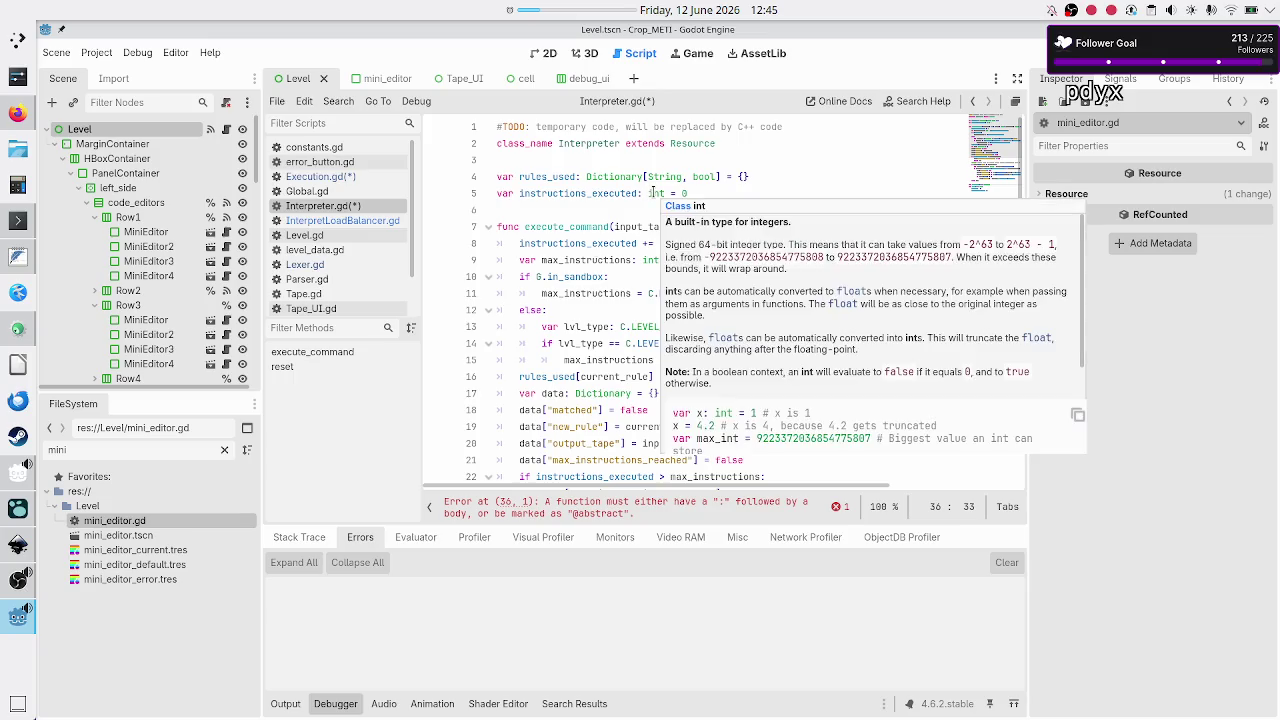
pyautogui.doubleClick(612, 176)
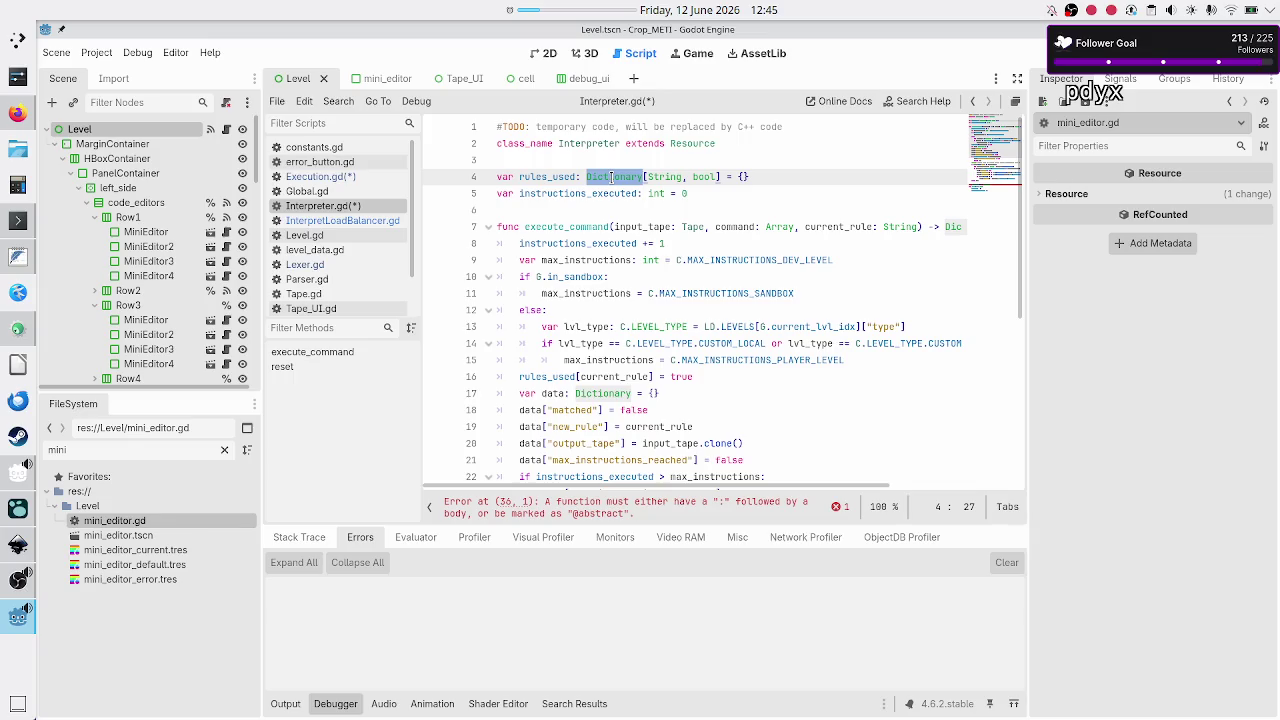
pyautogui.moveTo(752, 176); pyautogui.dragTo(497, 178)
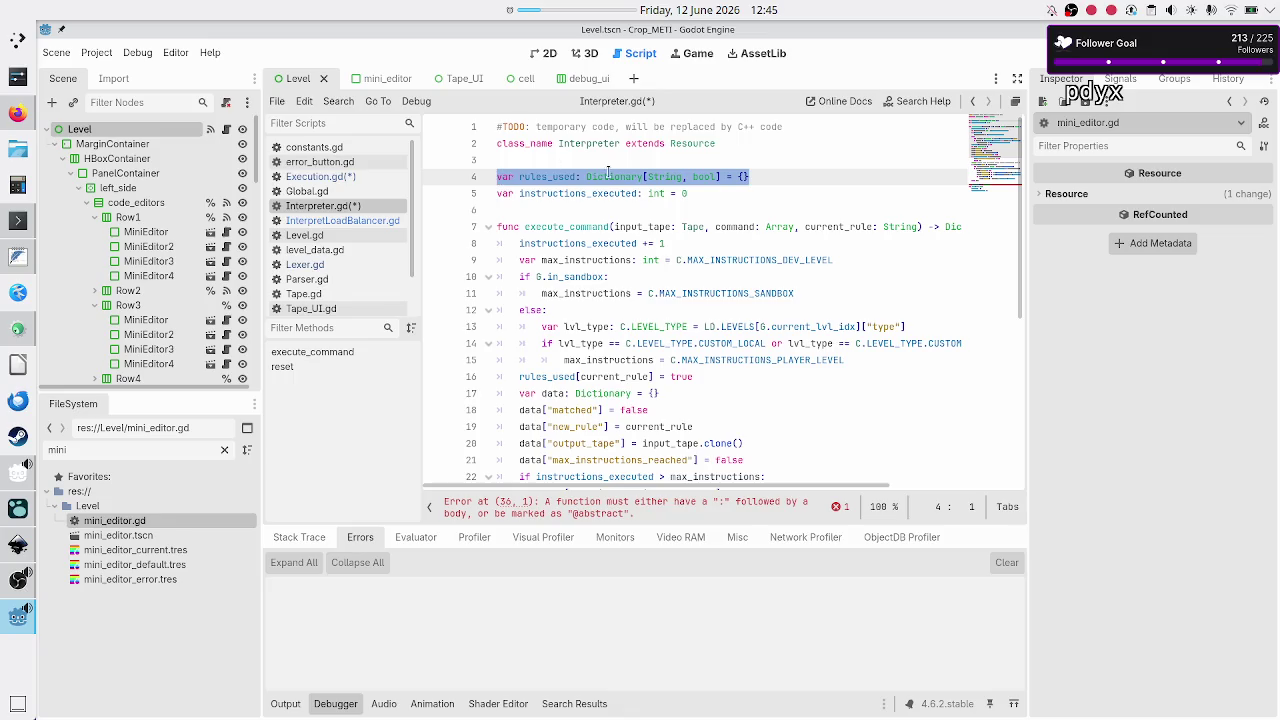
pyautogui.doubleClick(665, 177)
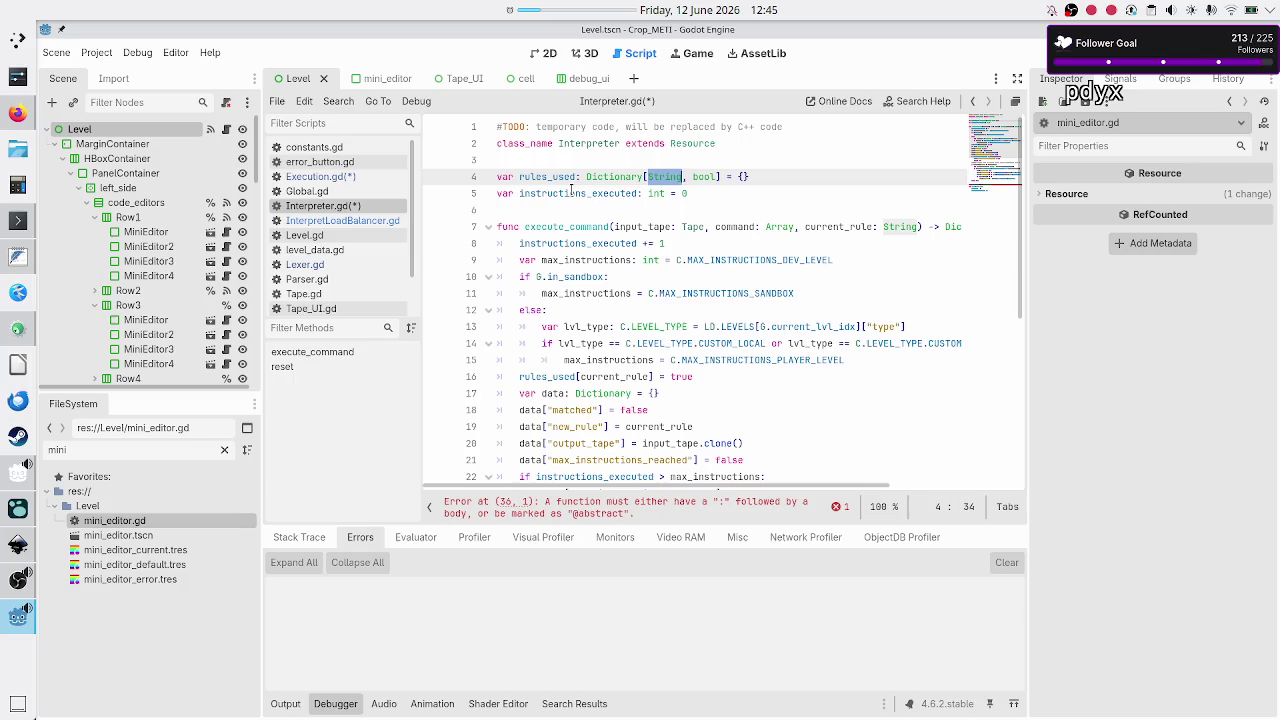
pyautogui.scroll(-6, 640, 218)
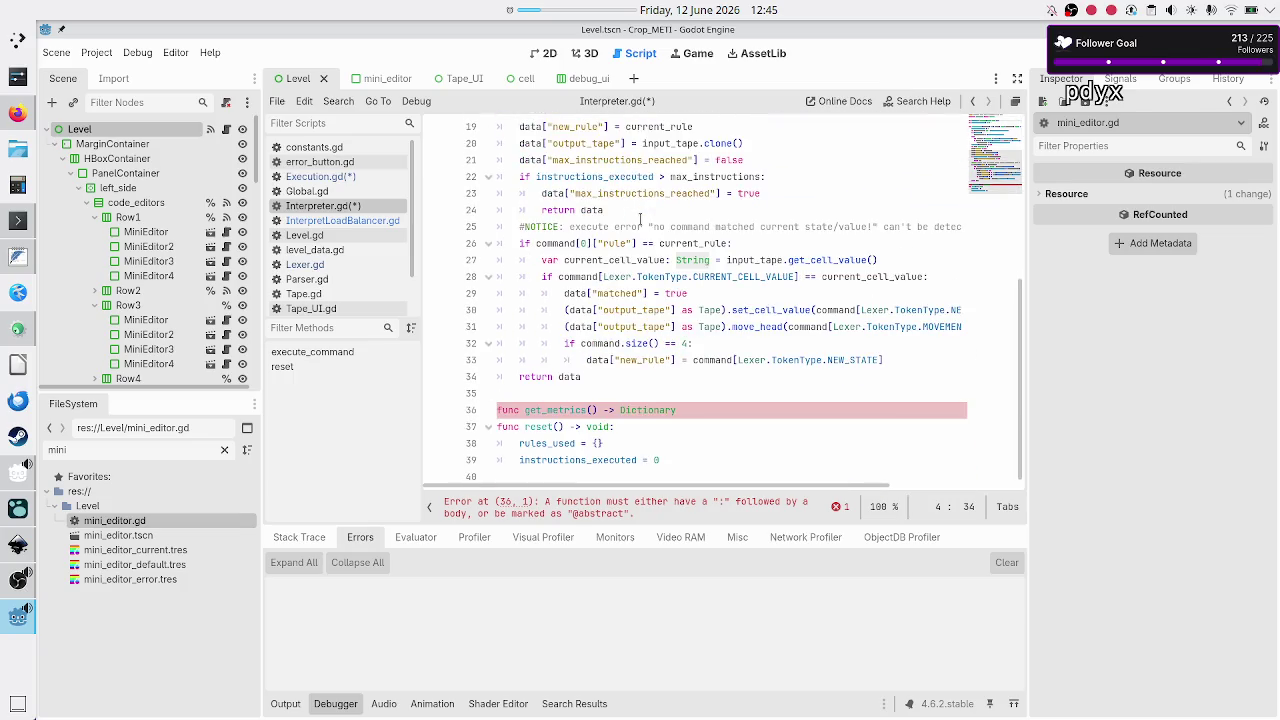
# - Make get_metrics() return Dictionary[String, int] and open an empty function body
pyautogui.click(695, 409)
pyautogui.write('[String, ')
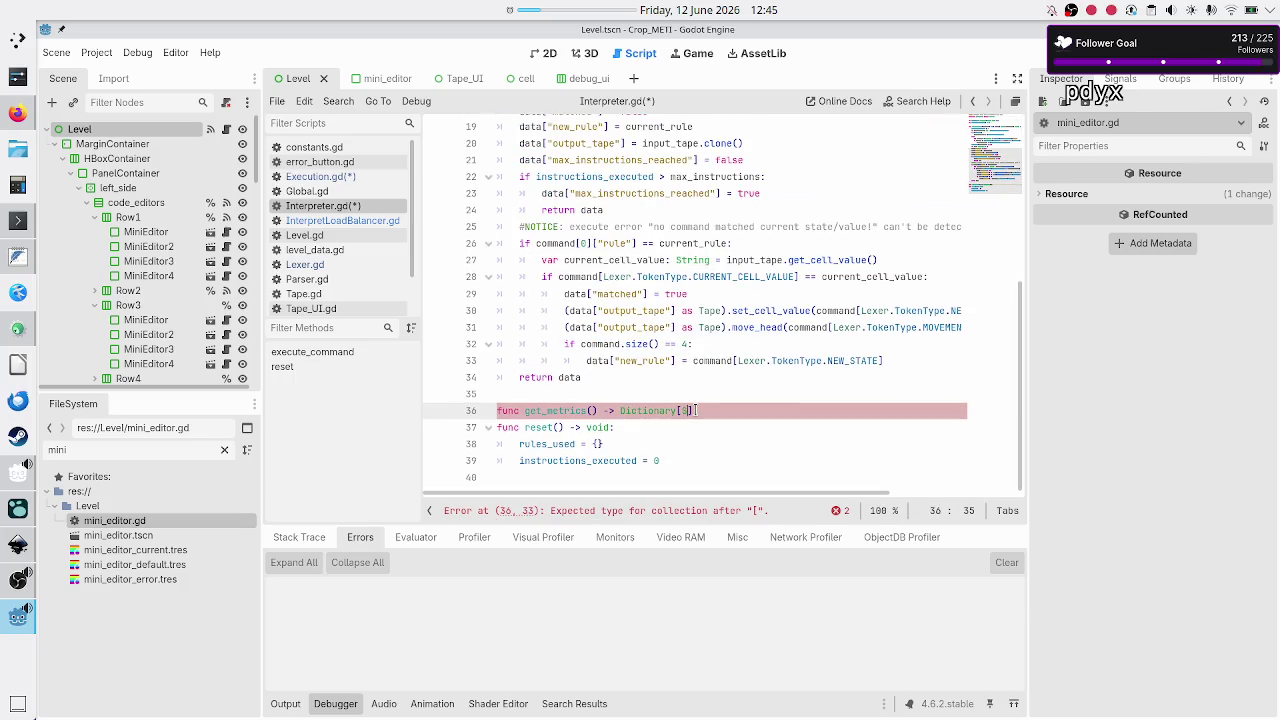
pyautogui.write('int]')
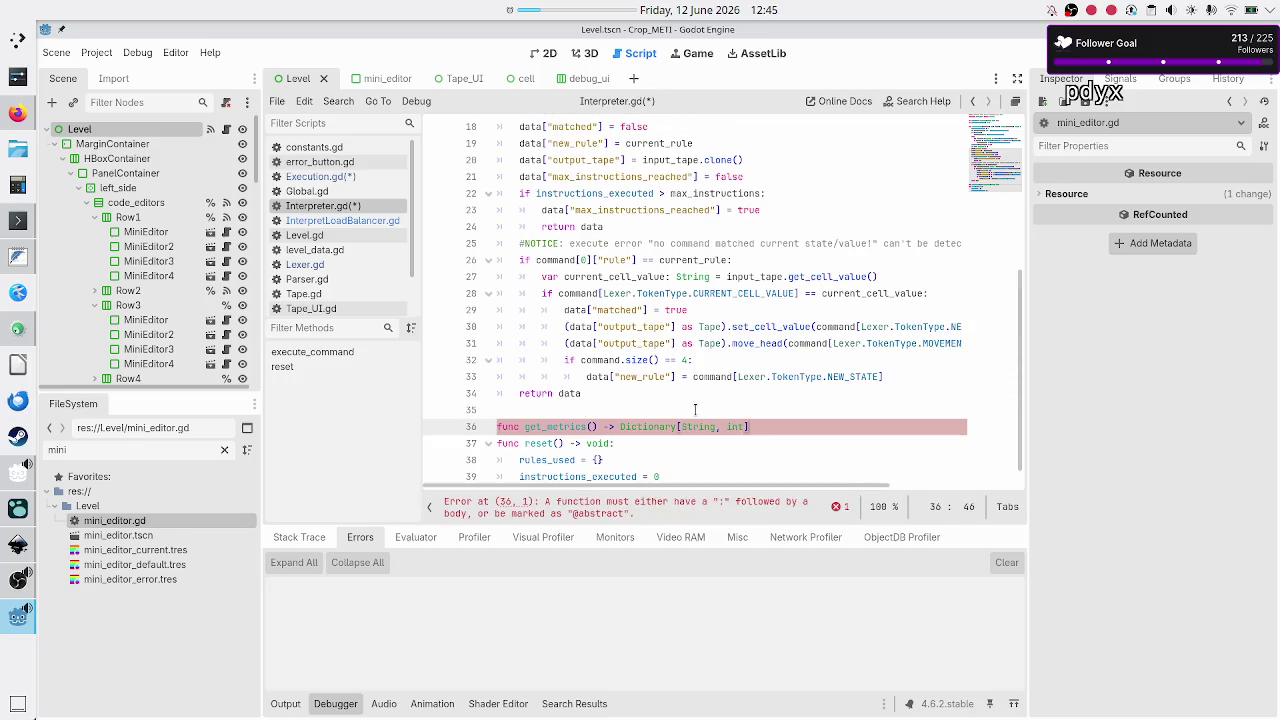
pyautogui.write(':')
pyautogui.press('Return')
pyautogui.write('pass')
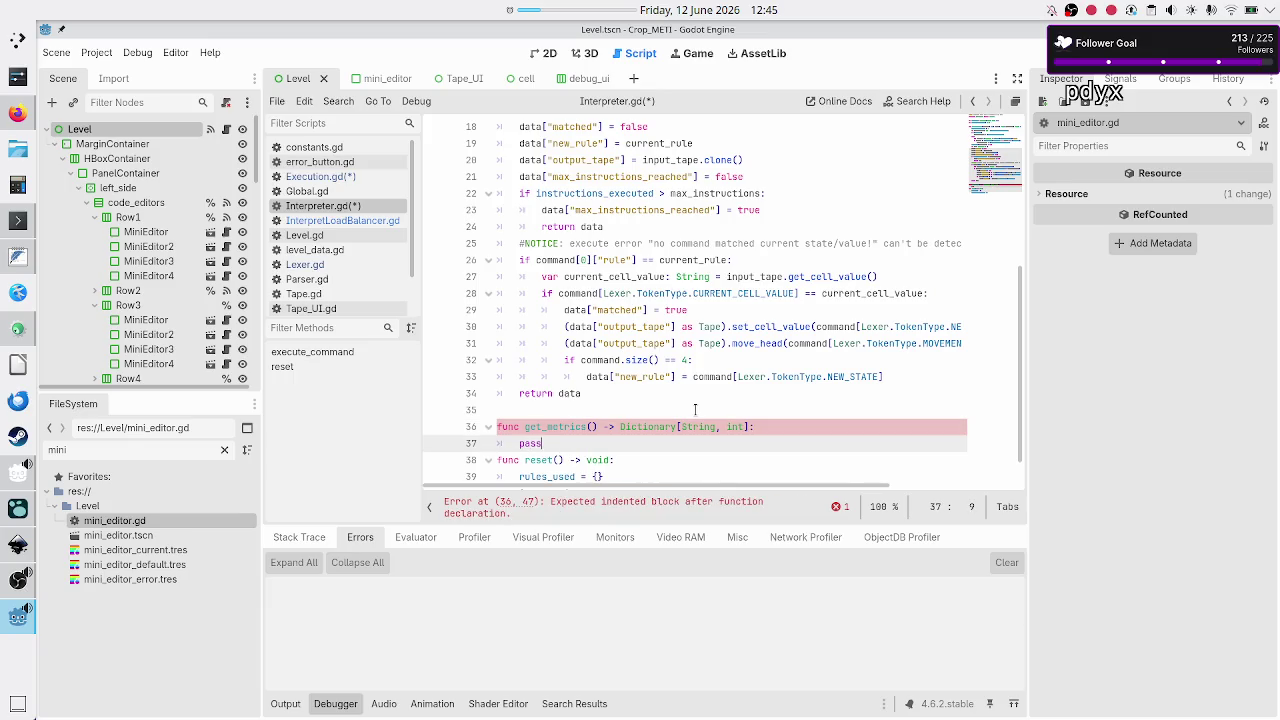
pyautogui.press('Return')
pyautogui.press('Up')
pyautogui.press('BackSpace')
pyautogui.press('BackSpace')
pyautogui.press('BackSpace')
# - Declare var metrics with the same Dictionary[String, int] type copied from the signature
pyautogui.write('var metrics: D')
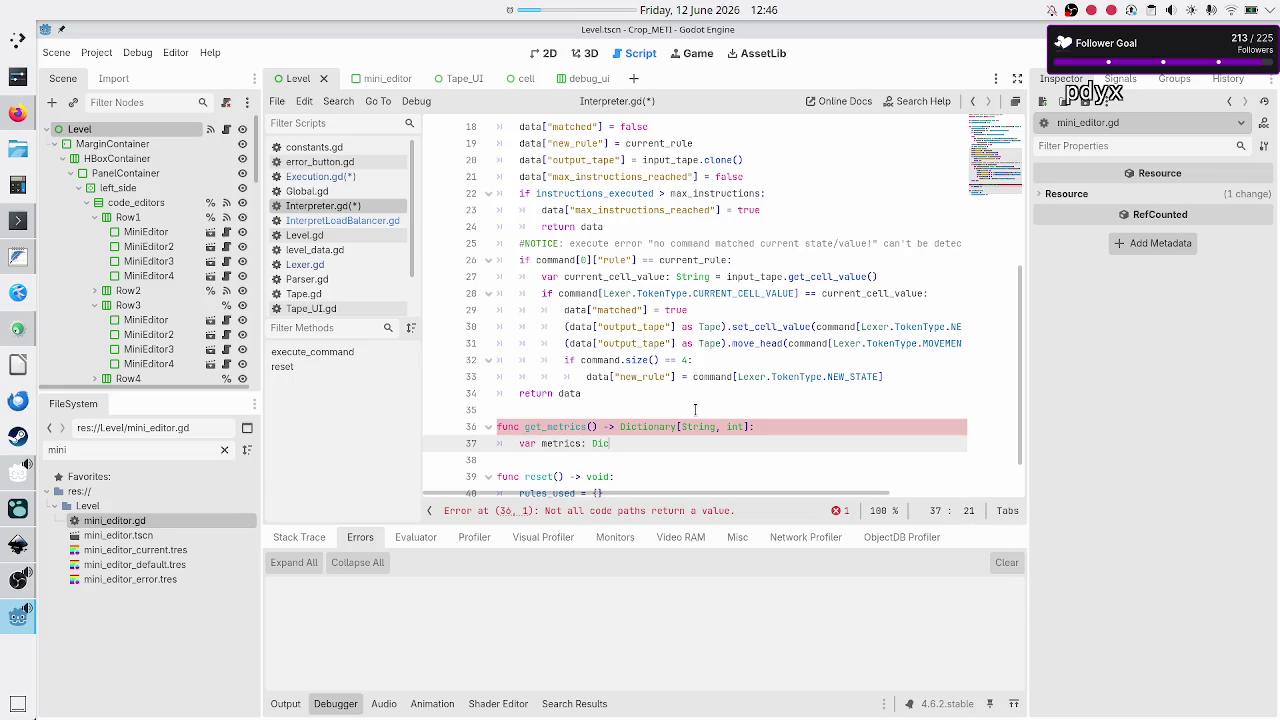
pyautogui.press('BackSpace')
pyautogui.press('Up')
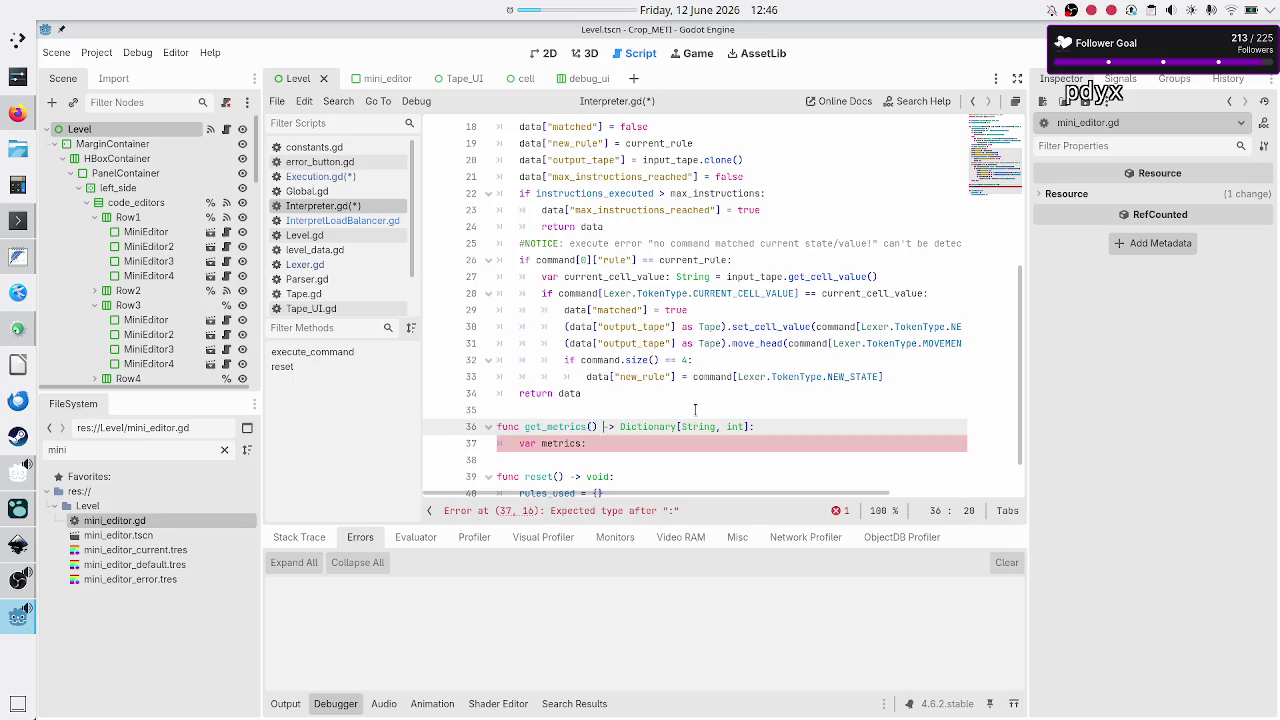
pyautogui.hotkey('shift', 'Right')
pyautogui.hotkey('shift', 'Right')
pyautogui.hotkey('shift', 'Right')
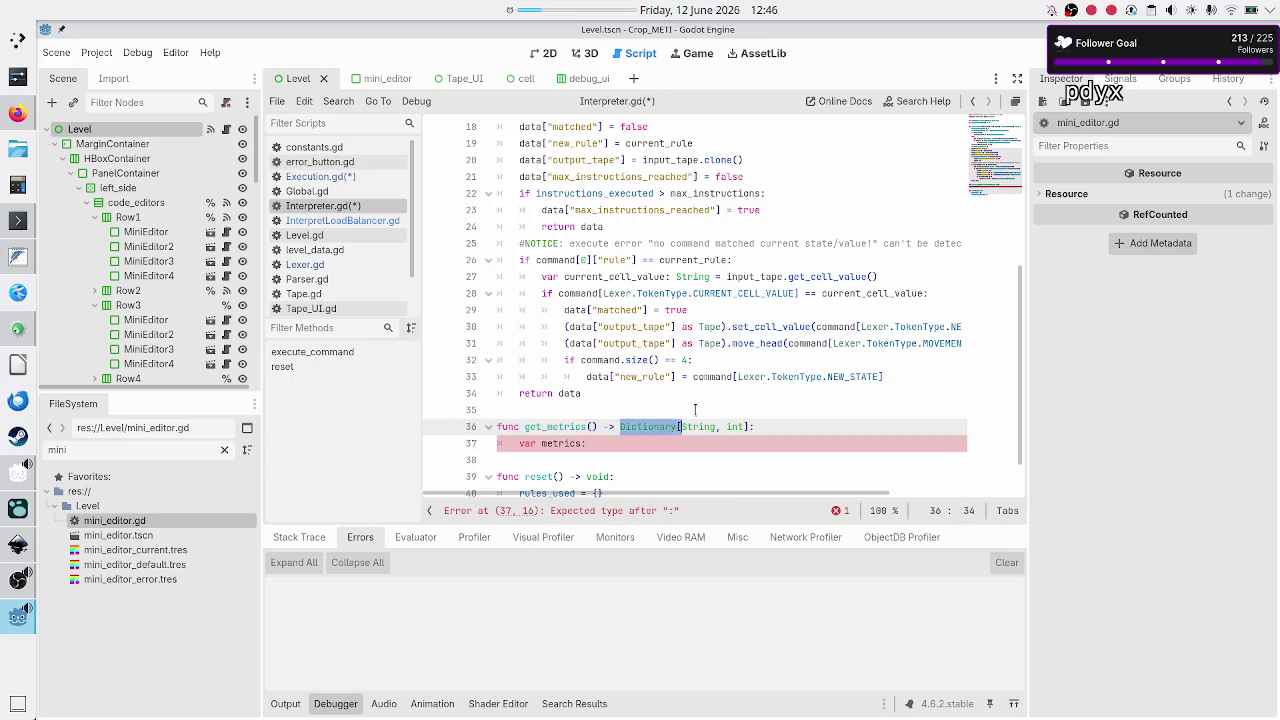
pyautogui.hotkey('ctrl', 'c')
pyautogui.press('Down')
pyautogui.hotkey('ctrl', 'v')
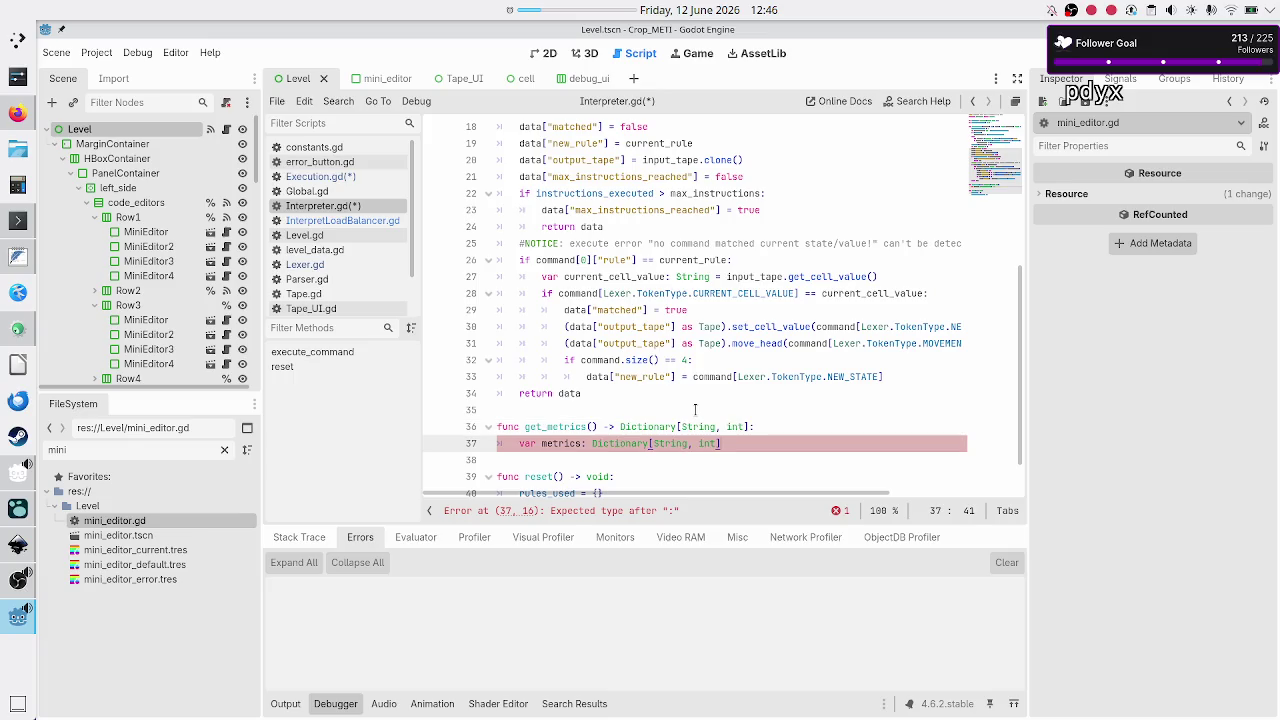
# - Add return metrics and open an empty line above it
pyautogui.press('Return')
pyautogui.write('re')
pyautogui.press('BackSpace')
pyautogui.write('tturn')
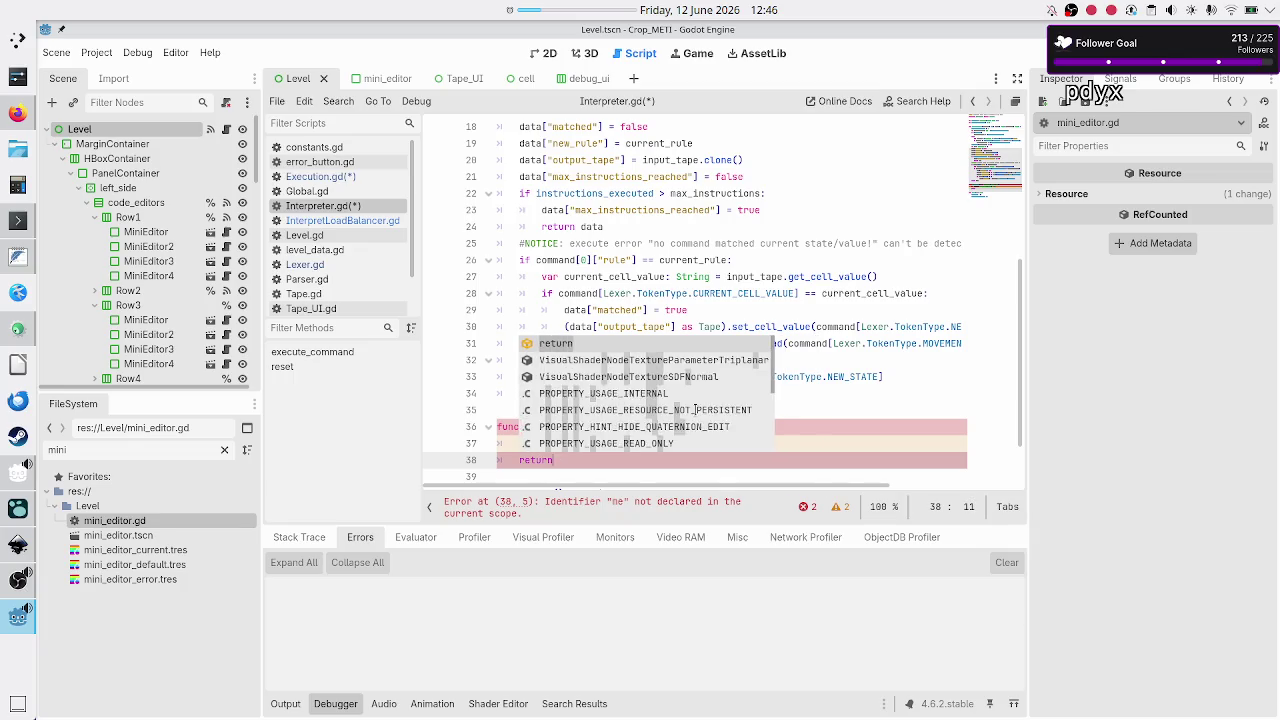
pyautogui.write(' metrics')
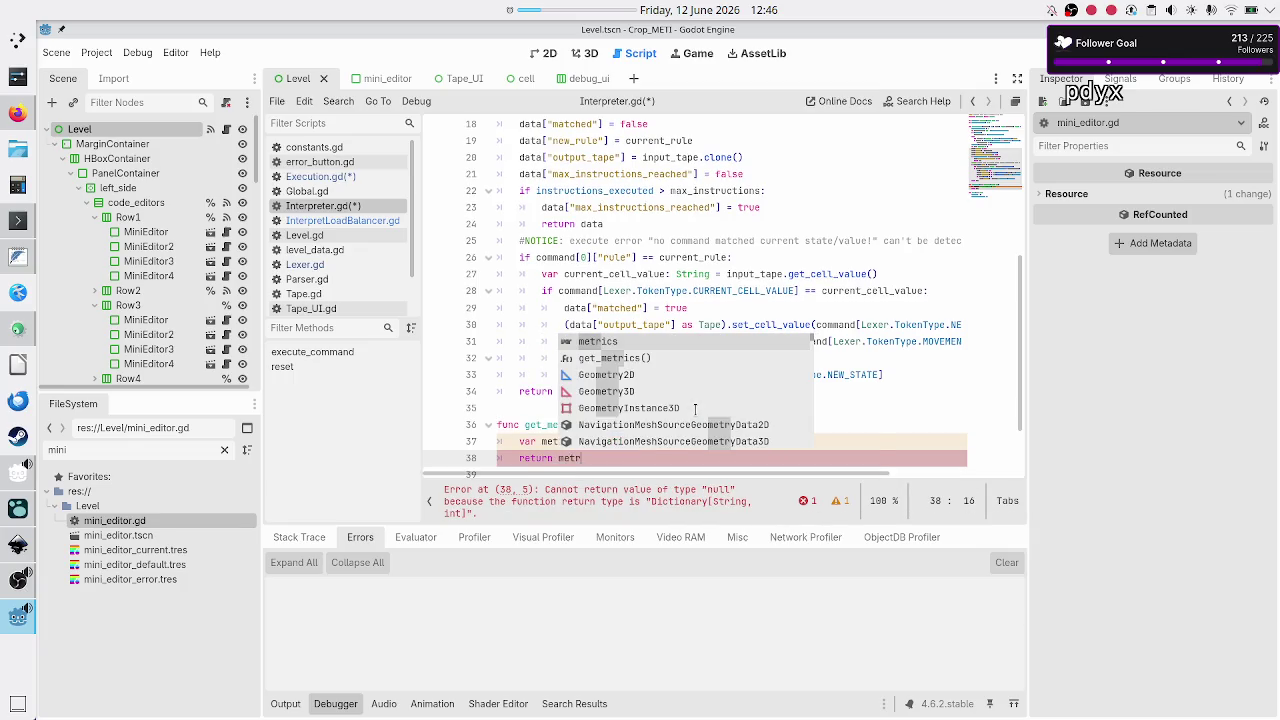
pyautogui.scroll(6, 646, 327)
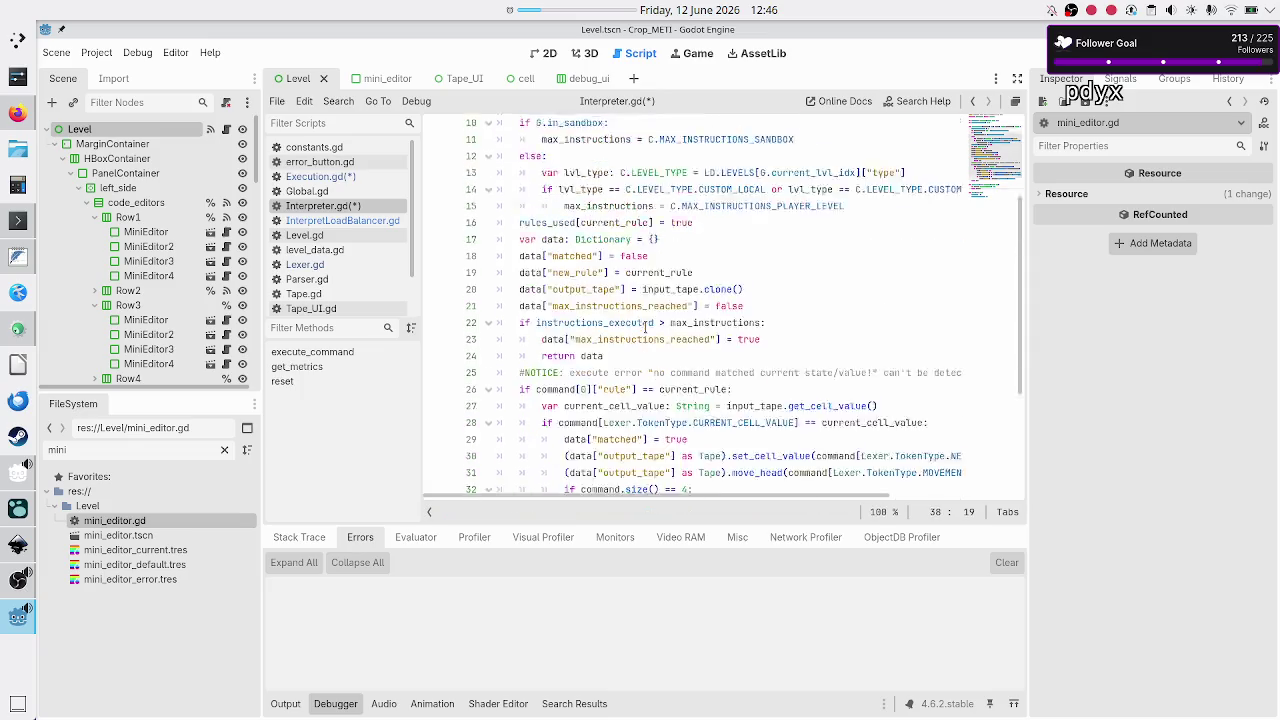
pyautogui.scroll(-6, 644, 327)
pyautogui.press('Home')
pyautogui.press('Return')
pyautogui.press('Up')
# - Start a metrics[""] entry on line 38
pyautogui.write('metr')
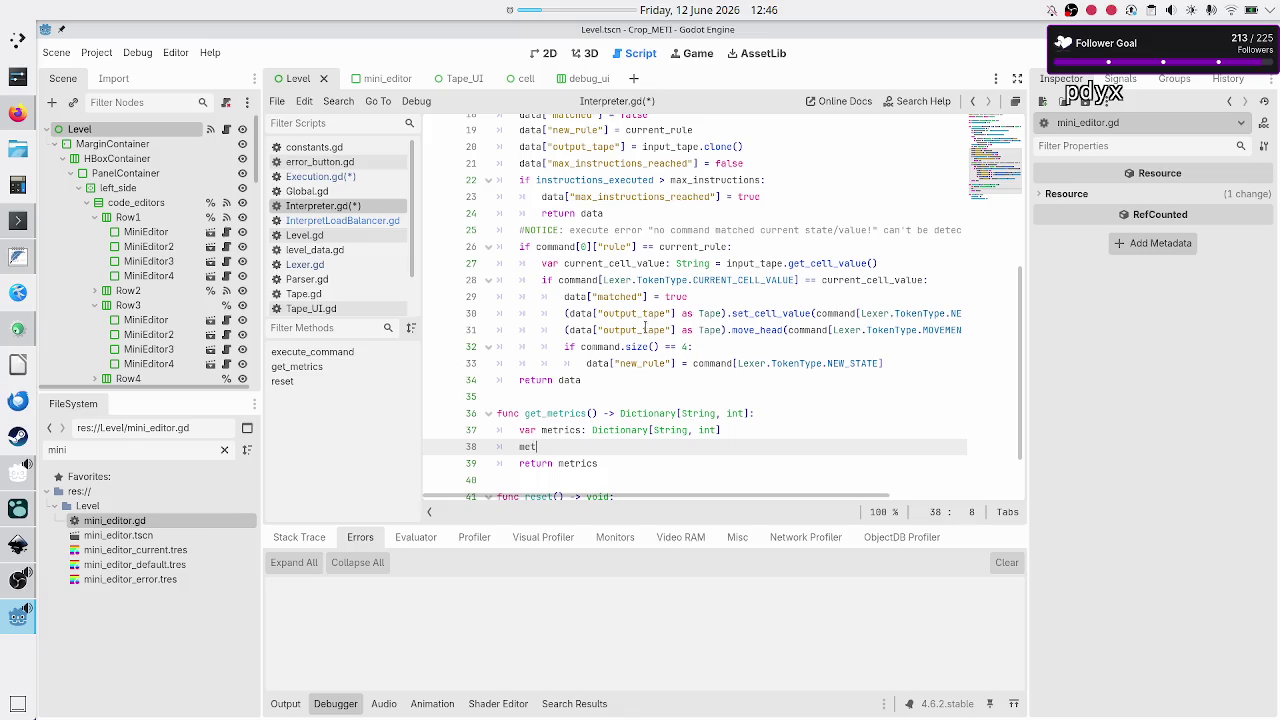
pyautogui.press('Return')
pyautogui.write('["')
# - Complete it as metrics["instructions_executed"] = instructions_executed, copying the name from line 5
pyautogui.scroll(3, 628, 231)
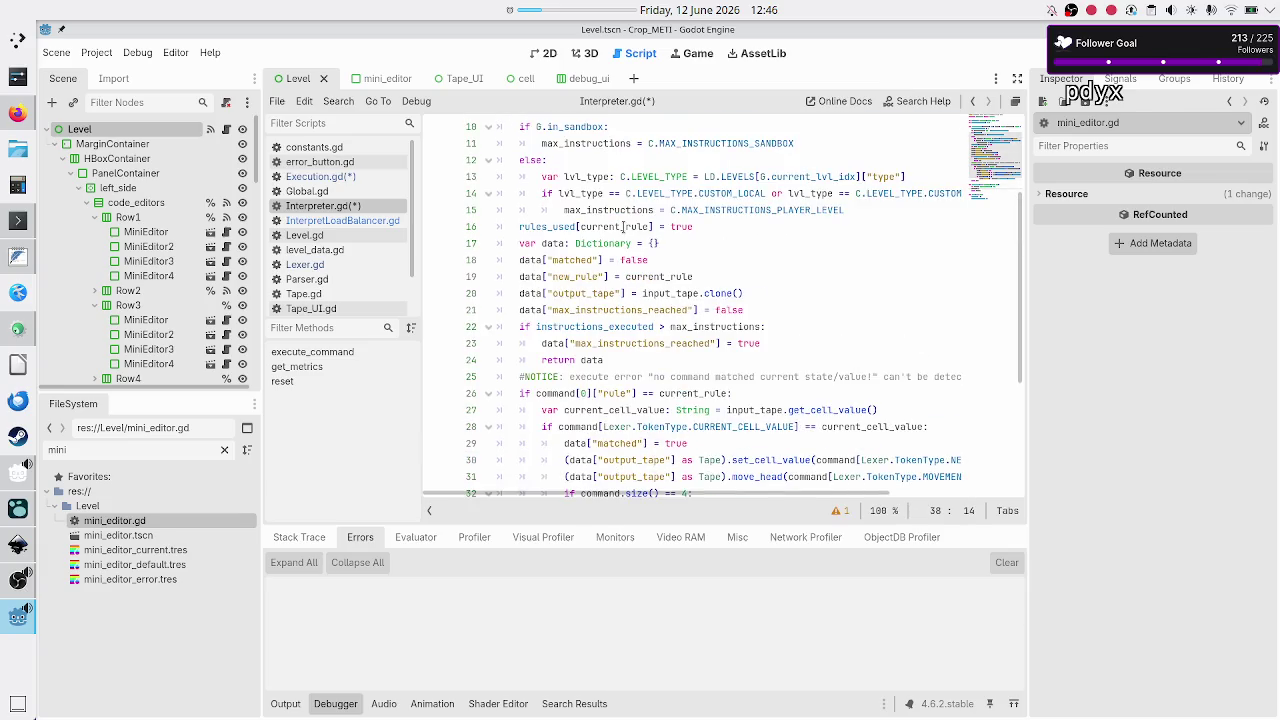
pyautogui.scroll(3, 623, 226)
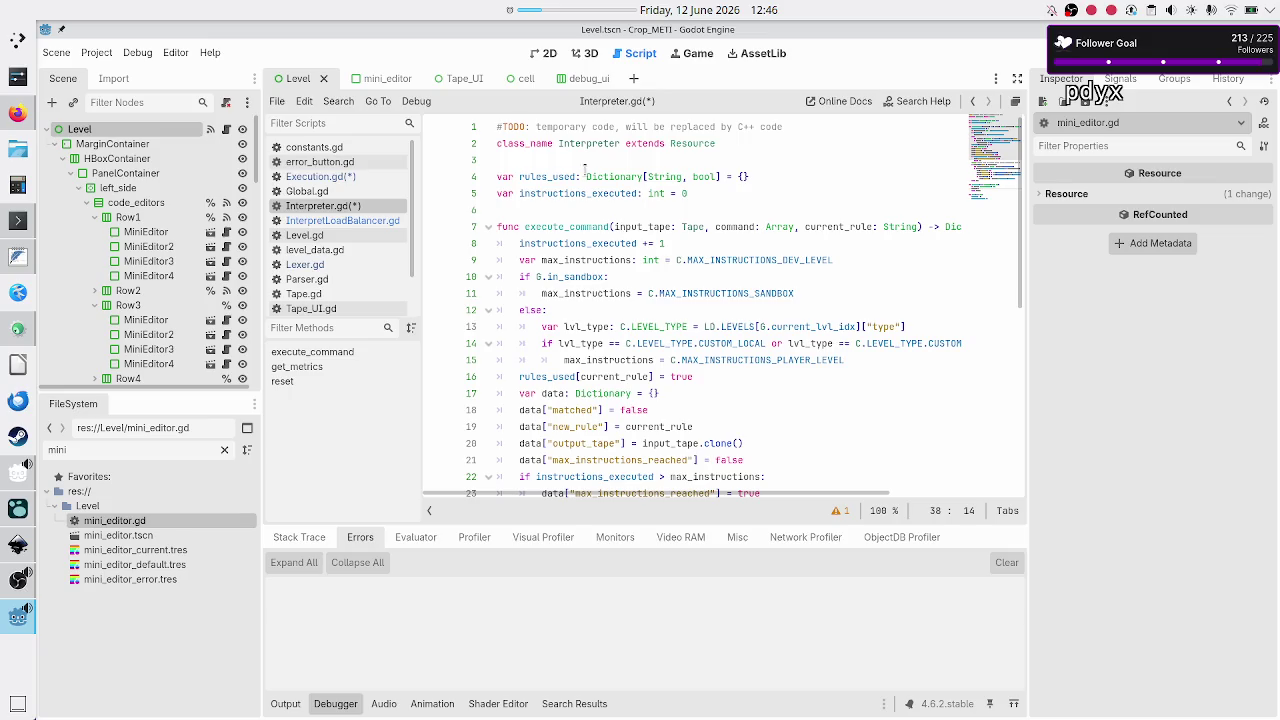
pyautogui.doubleClick(575, 192)
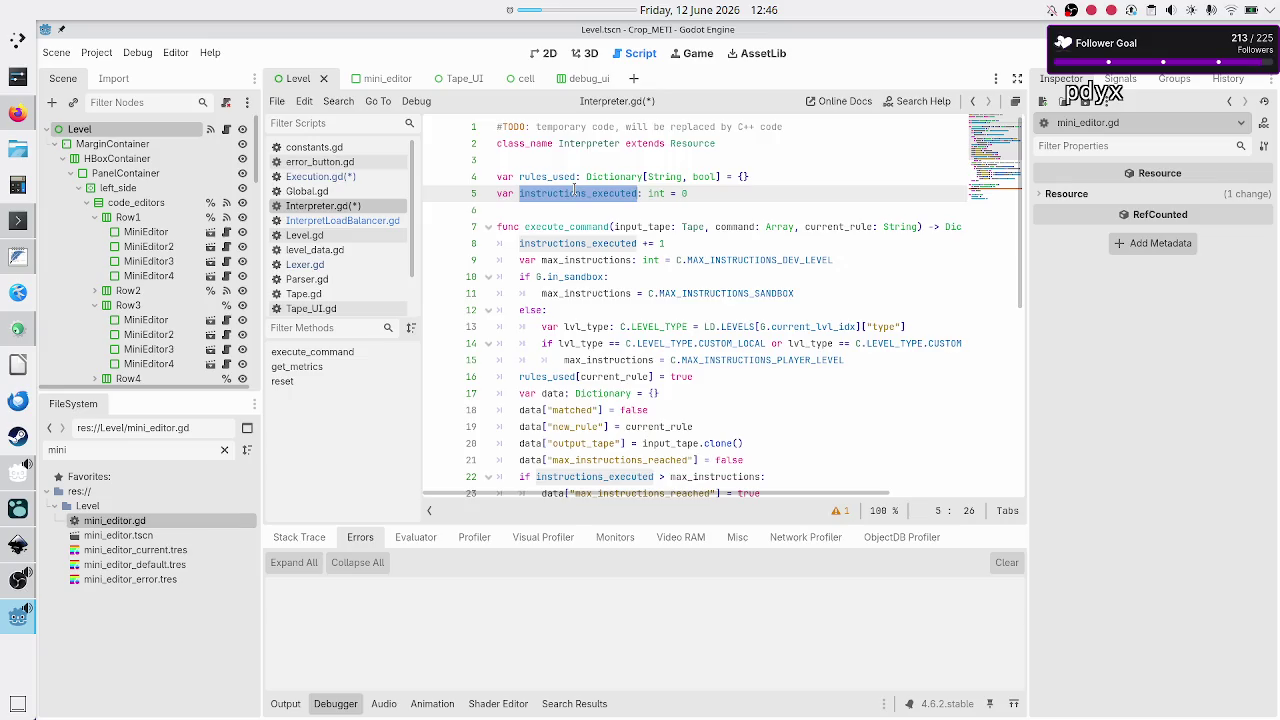
pyautogui.scroll(-7, 575, 192)
pyautogui.click(579, 377)
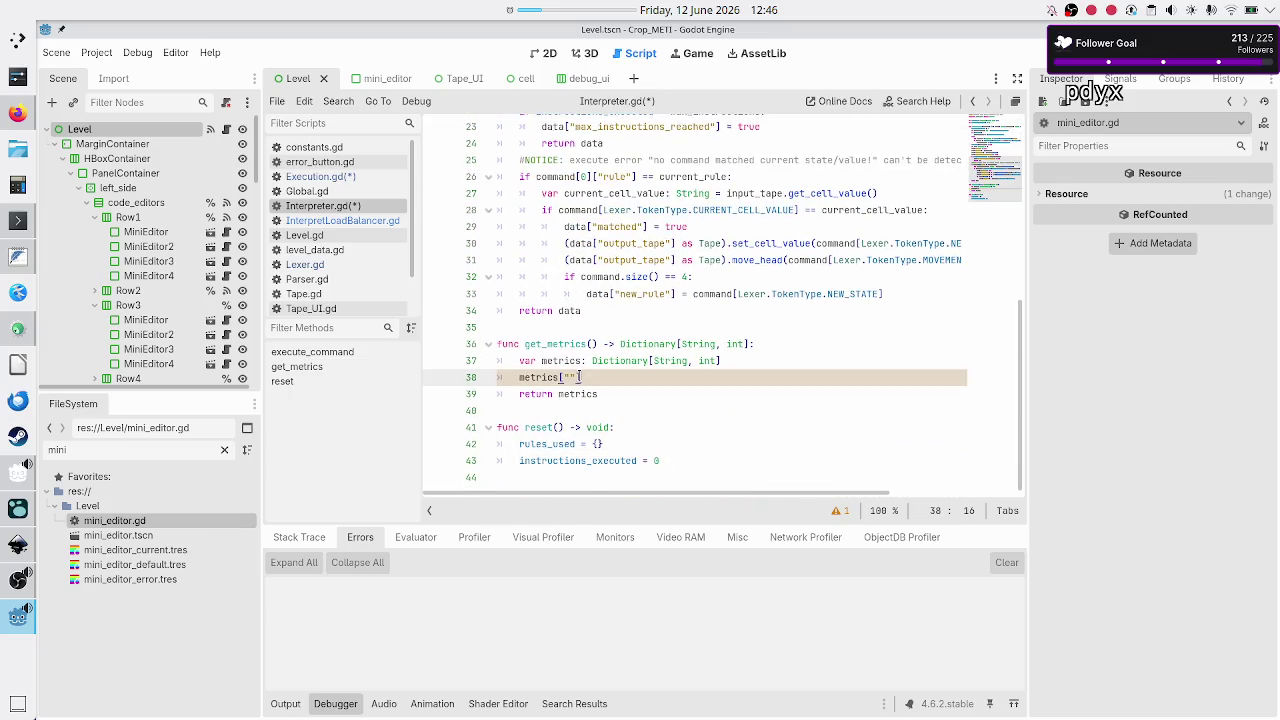
pyautogui.hotkey('ctrl', 'v')
pyautogui.write(']')
pyautogui.write(' =')
pyautogui.hotkey('ctrl', 'v')
pyautogui.press('Escape')
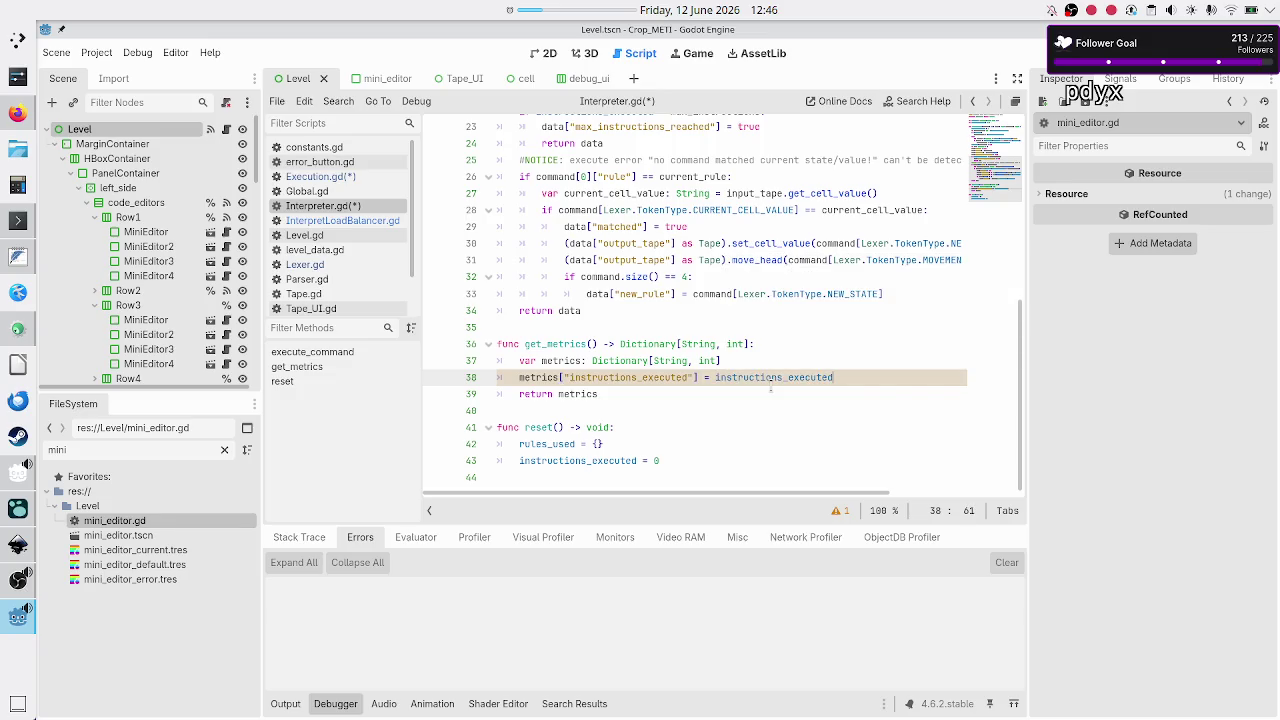
pyautogui.scroll(1, 770, 383)
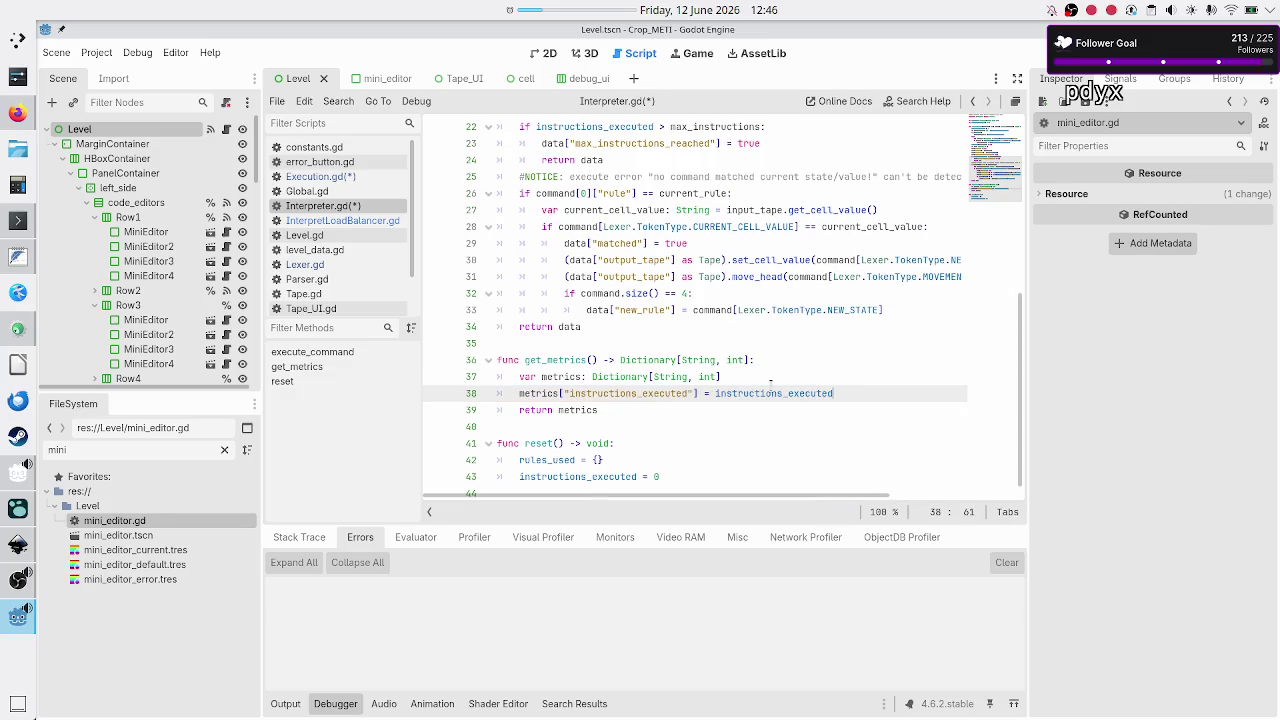
pyautogui.scroll(7, 715, 293)
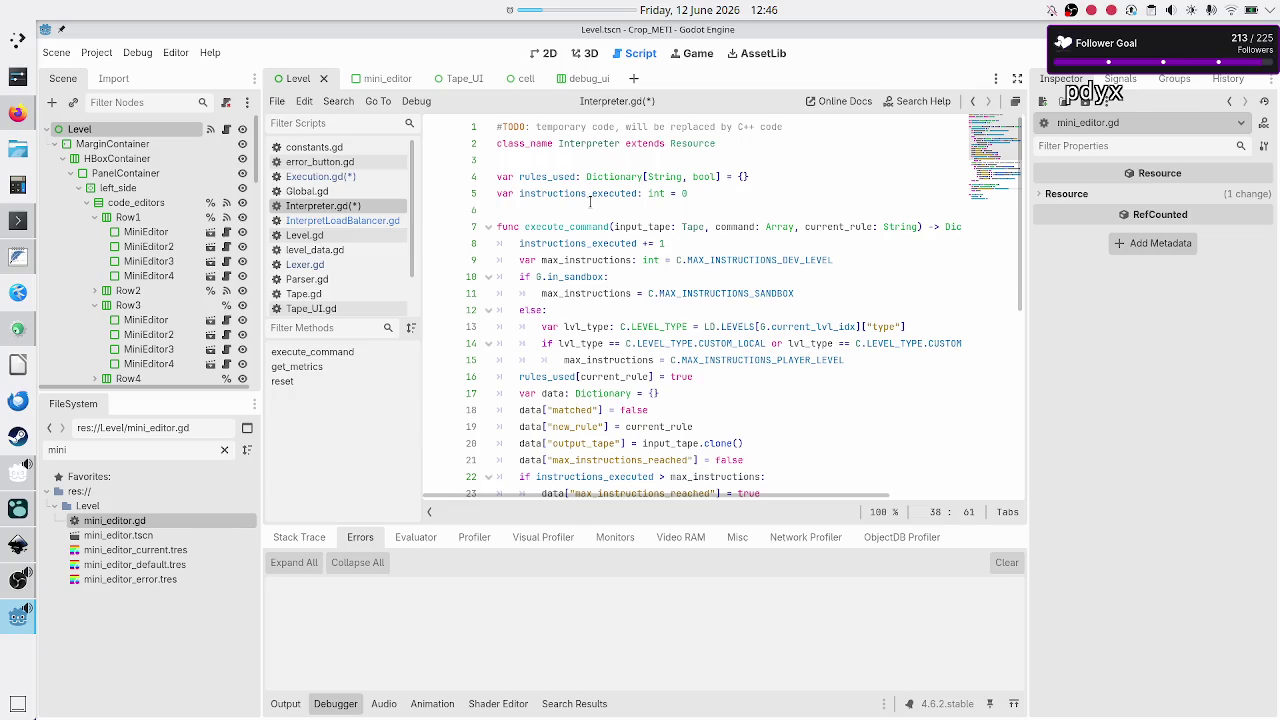
pyautogui.scroll(-7, 590, 202)
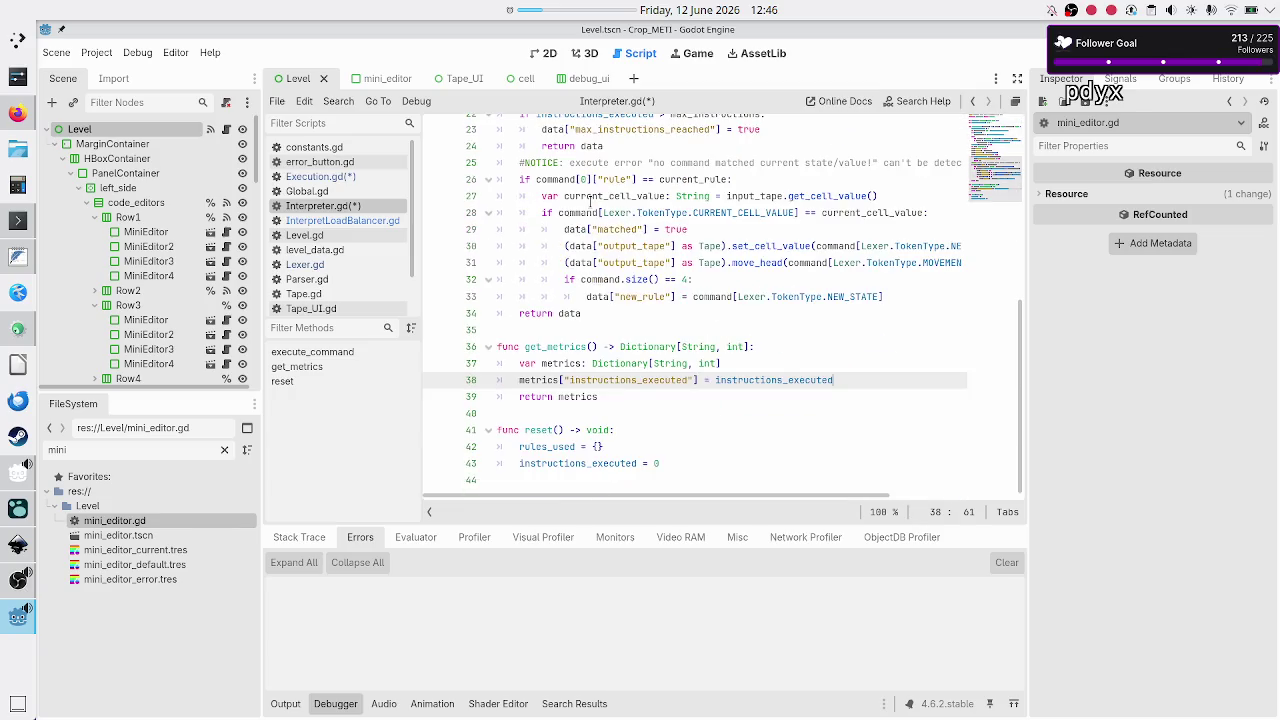
pyautogui.press('Return')
# - Declare var total_rules_used: int = 0 in get_metrics(), rechecking rules_used's type on line 4
pyautogui.write('var ')
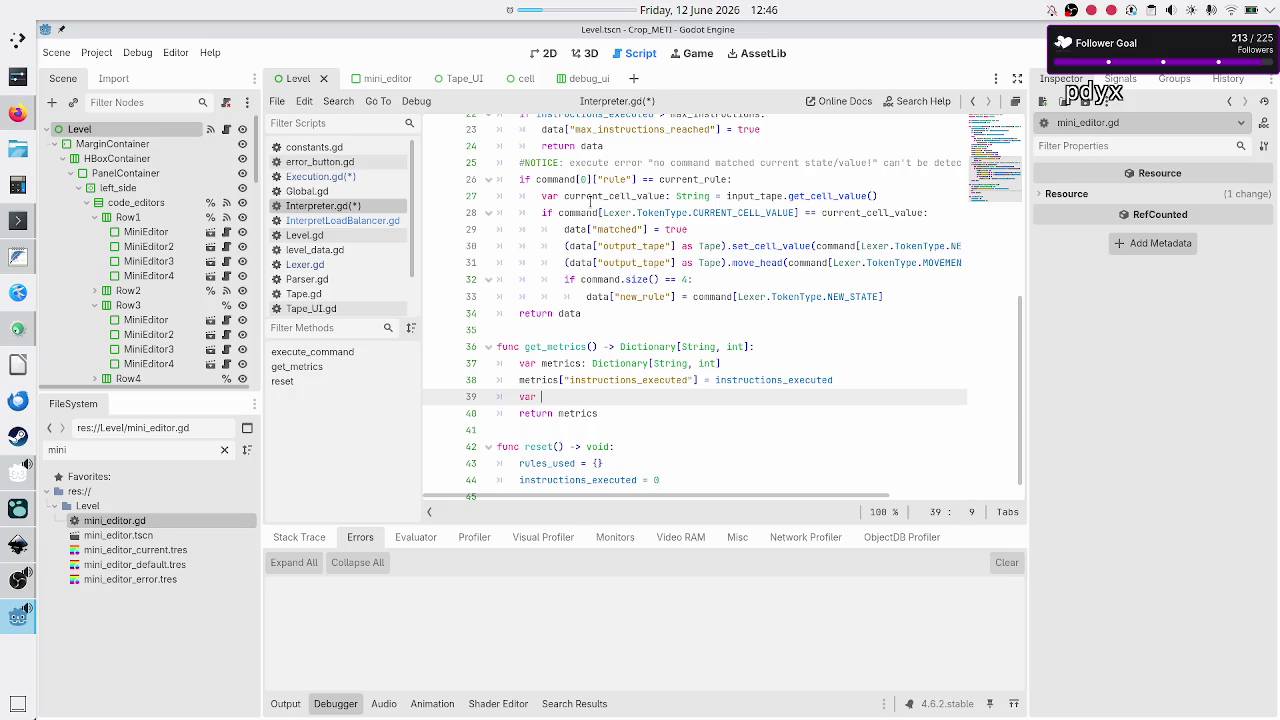
pyautogui.write('total')
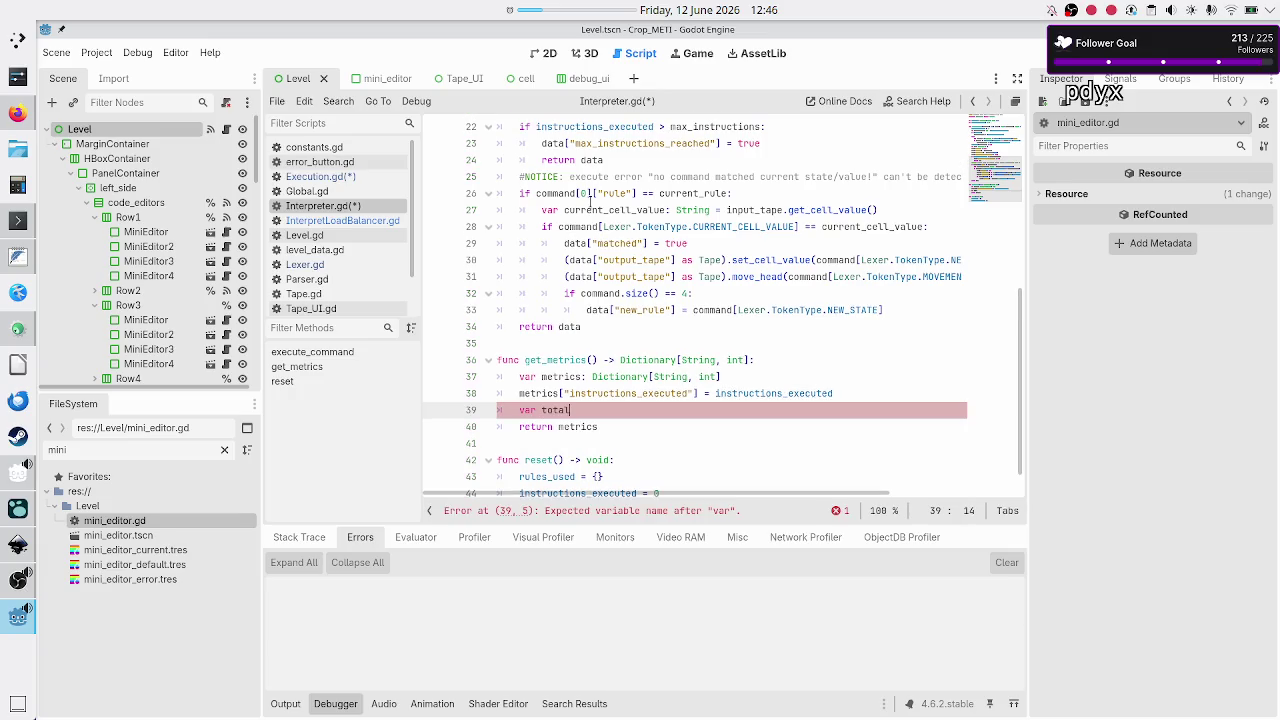
pyautogui.write('_rules_')
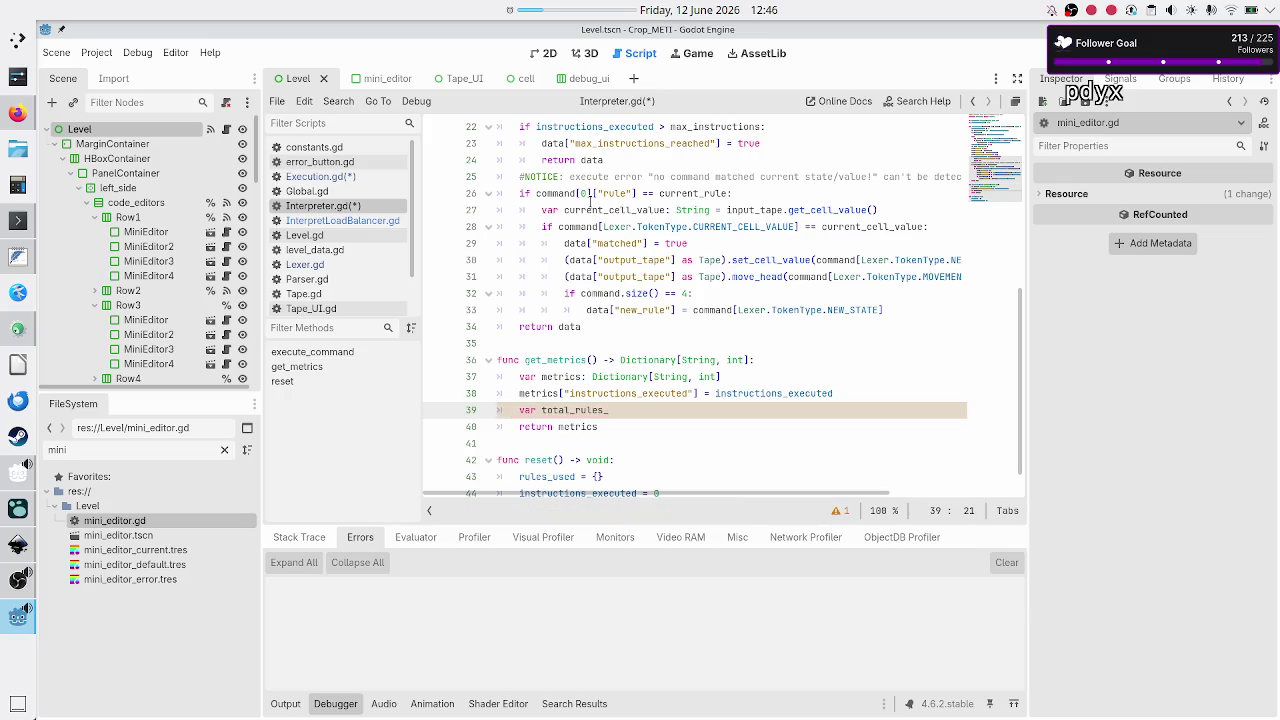
pyautogui.write('used:')
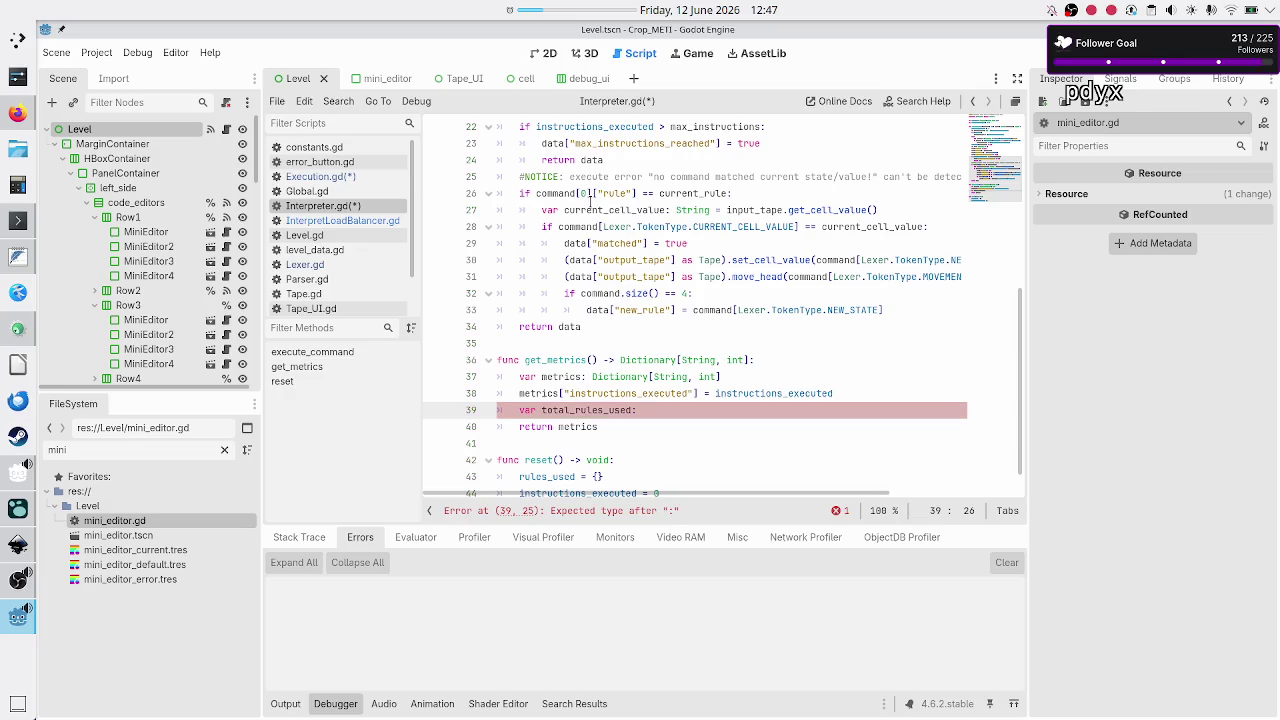
pyautogui.write(' int = 0')
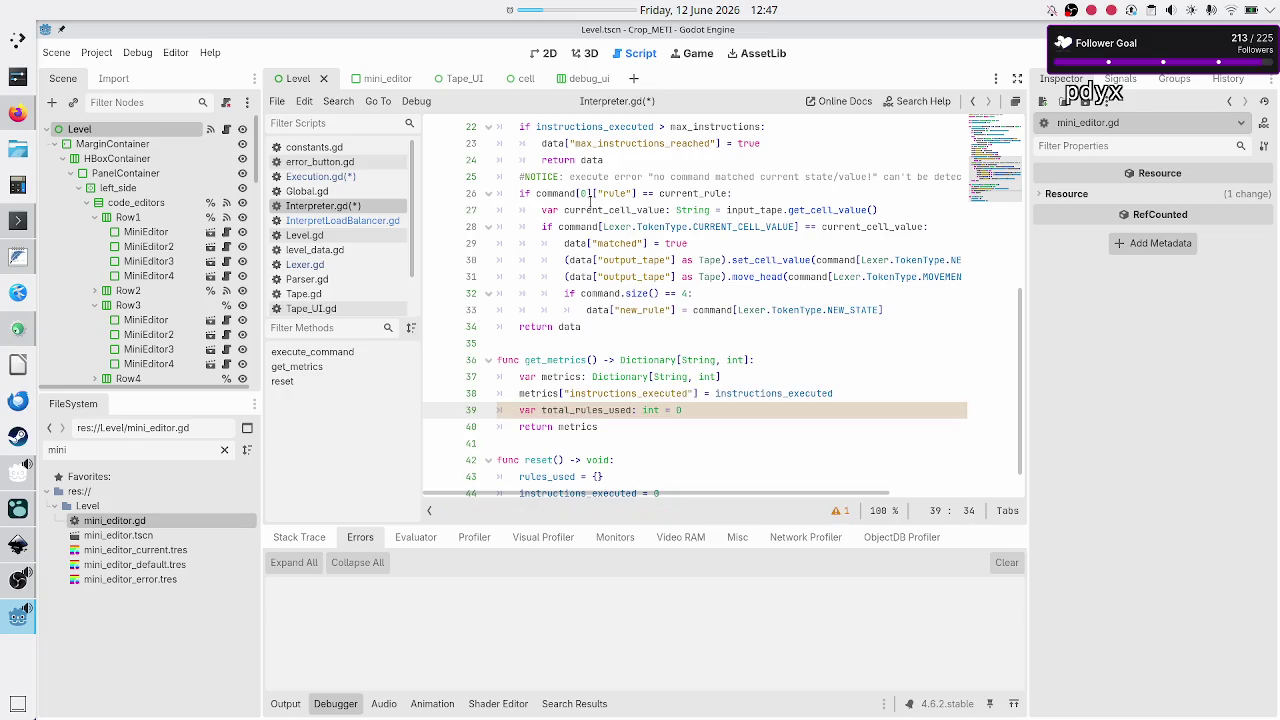
pyautogui.press('Return')
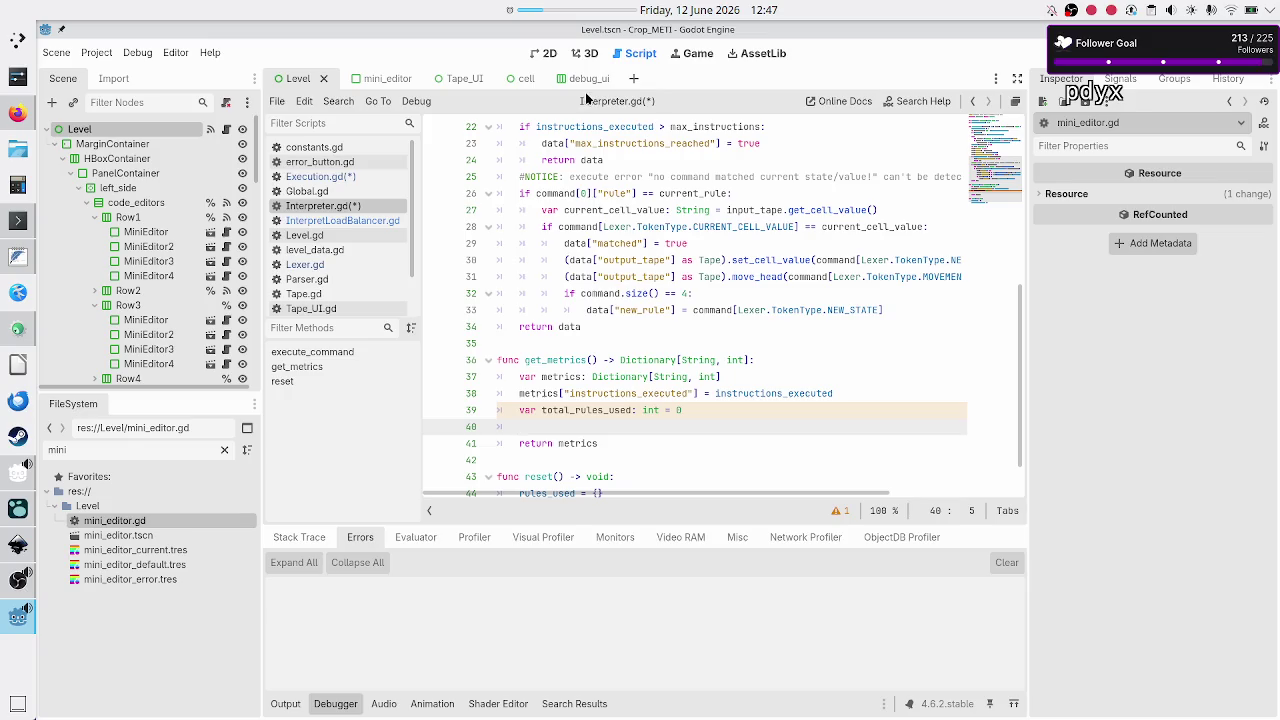
pyautogui.scroll(7, 588, 195)
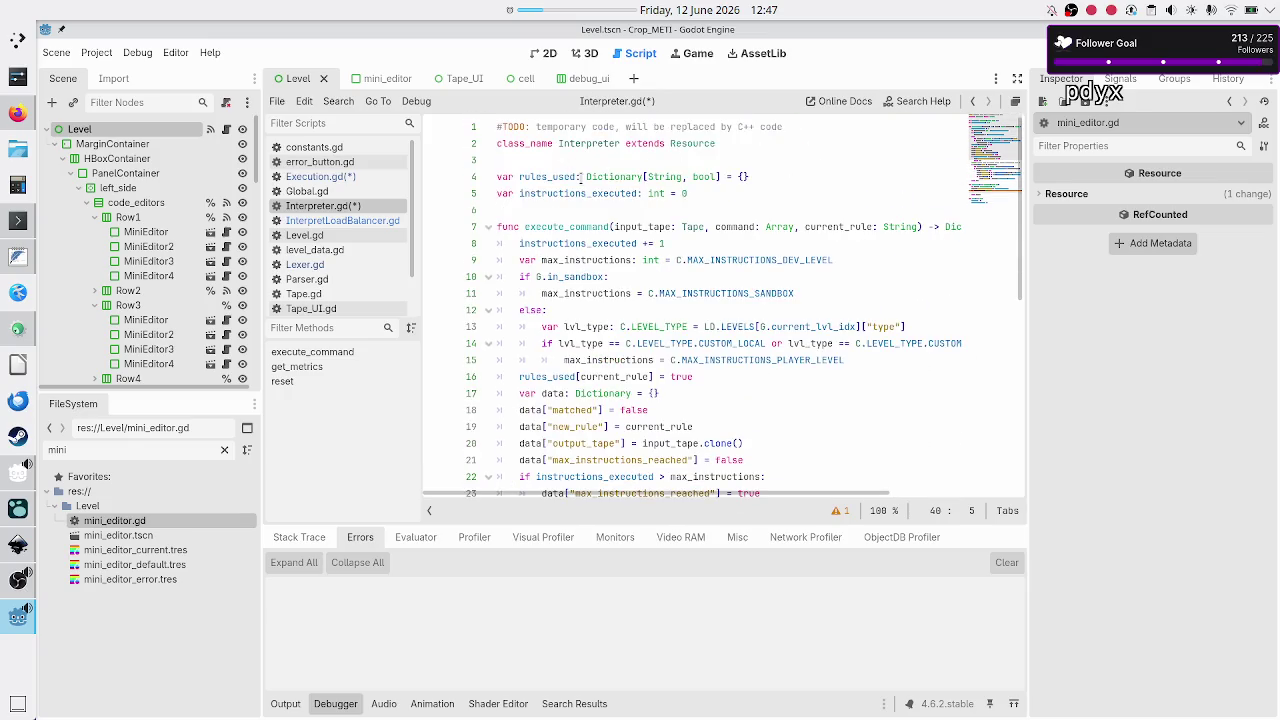
pyautogui.doubleClick(627, 174)
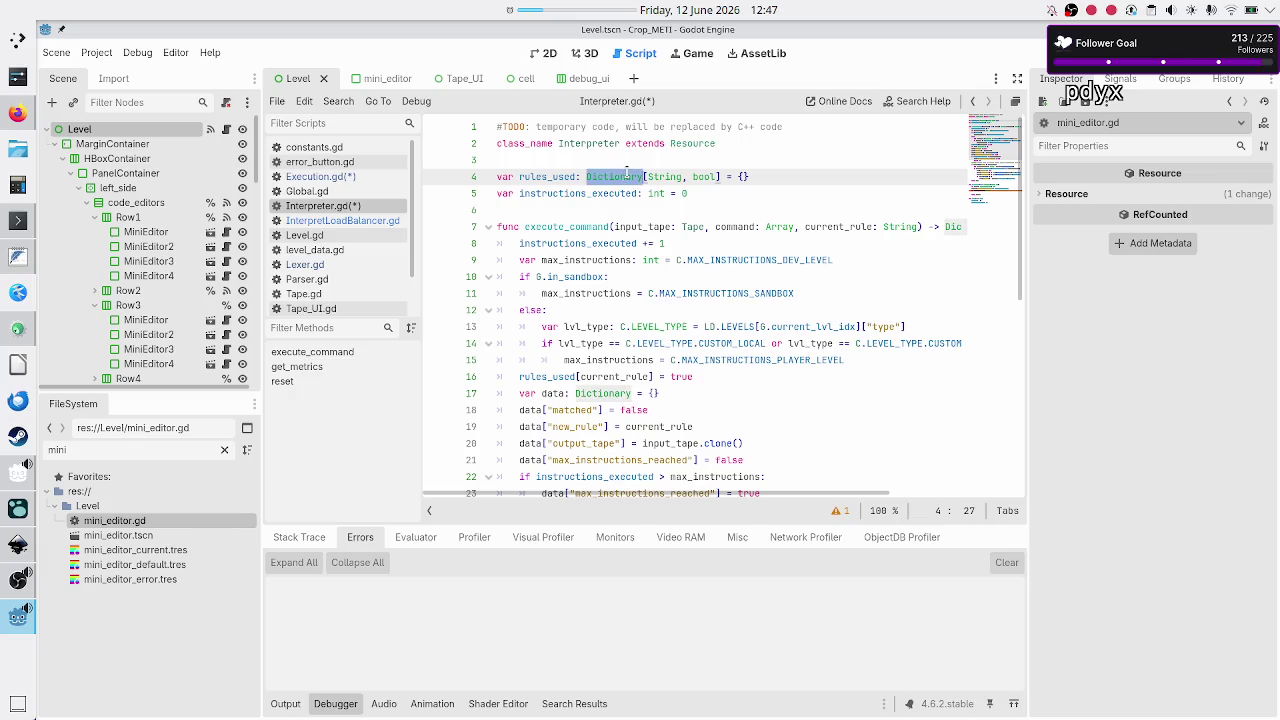
pyautogui.scroll(-8, 604, 274)
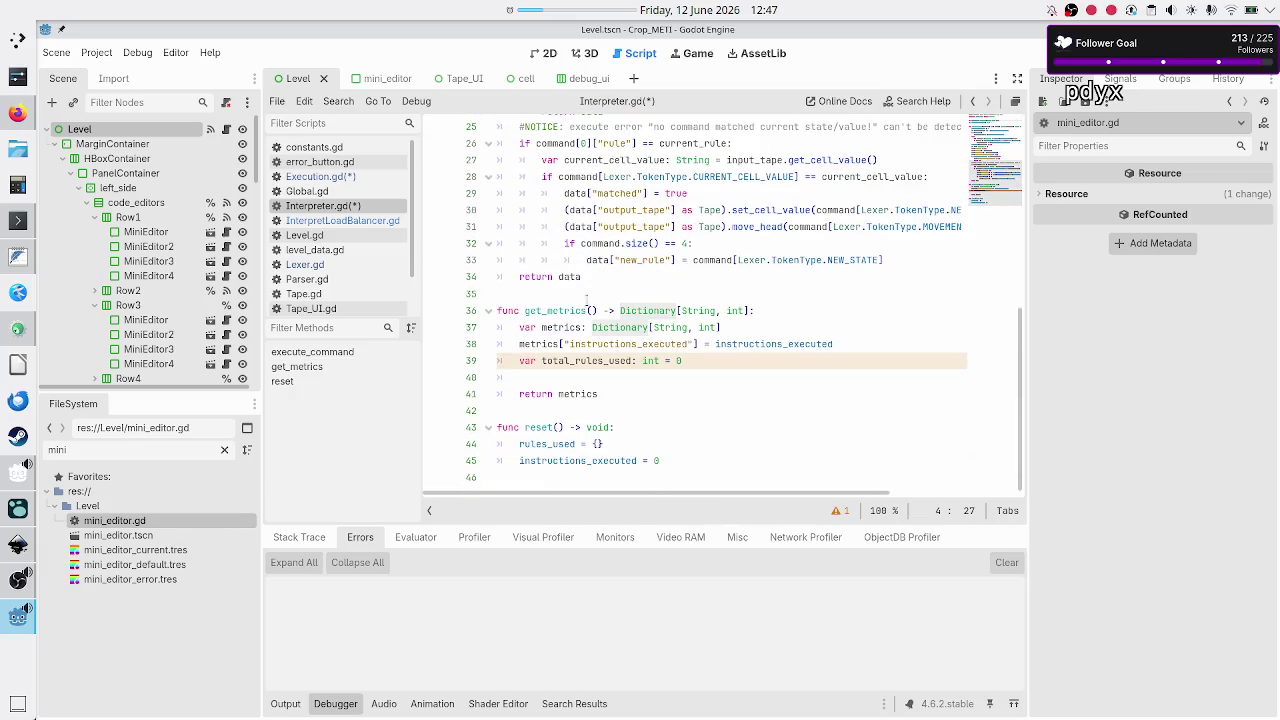
pyautogui.click(567, 384)
# - Begin a for loop on line 40 after reviewing rules_used's String-keyed declaration and usage
pyautogui.write('for')
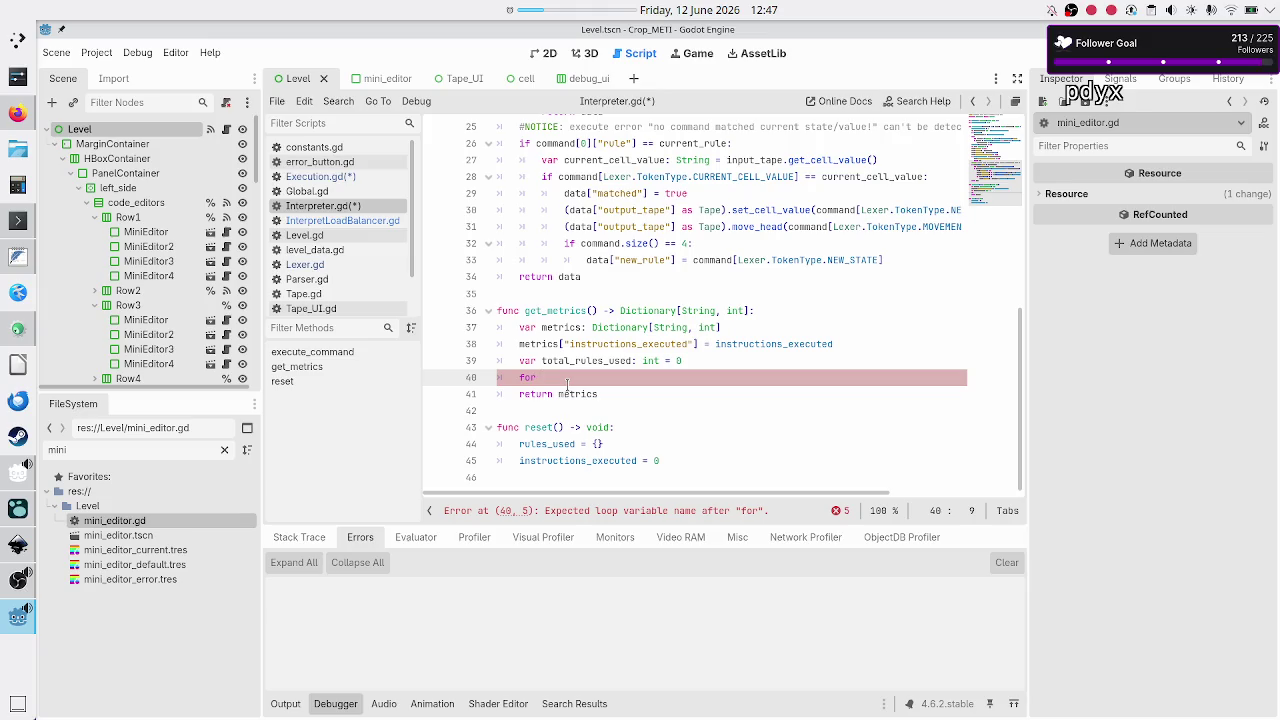
pyautogui.scroll(8, 599, 320)
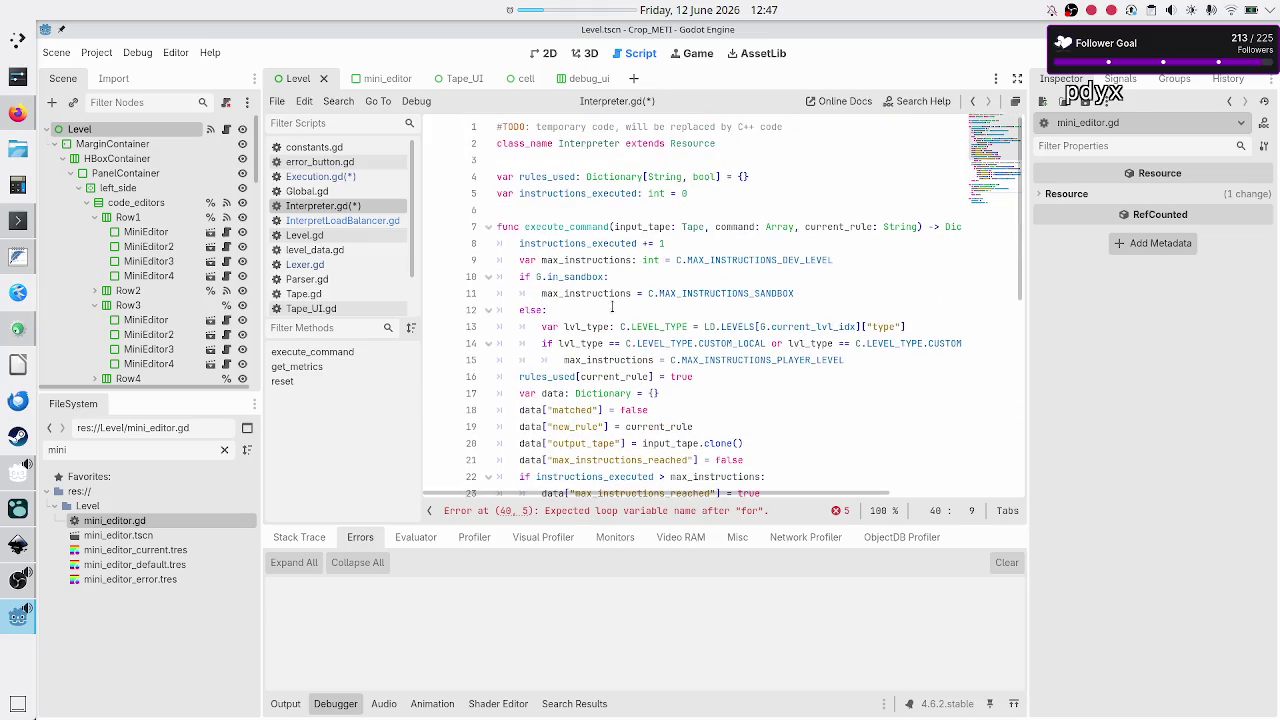
pyautogui.doubleClick(660, 176)
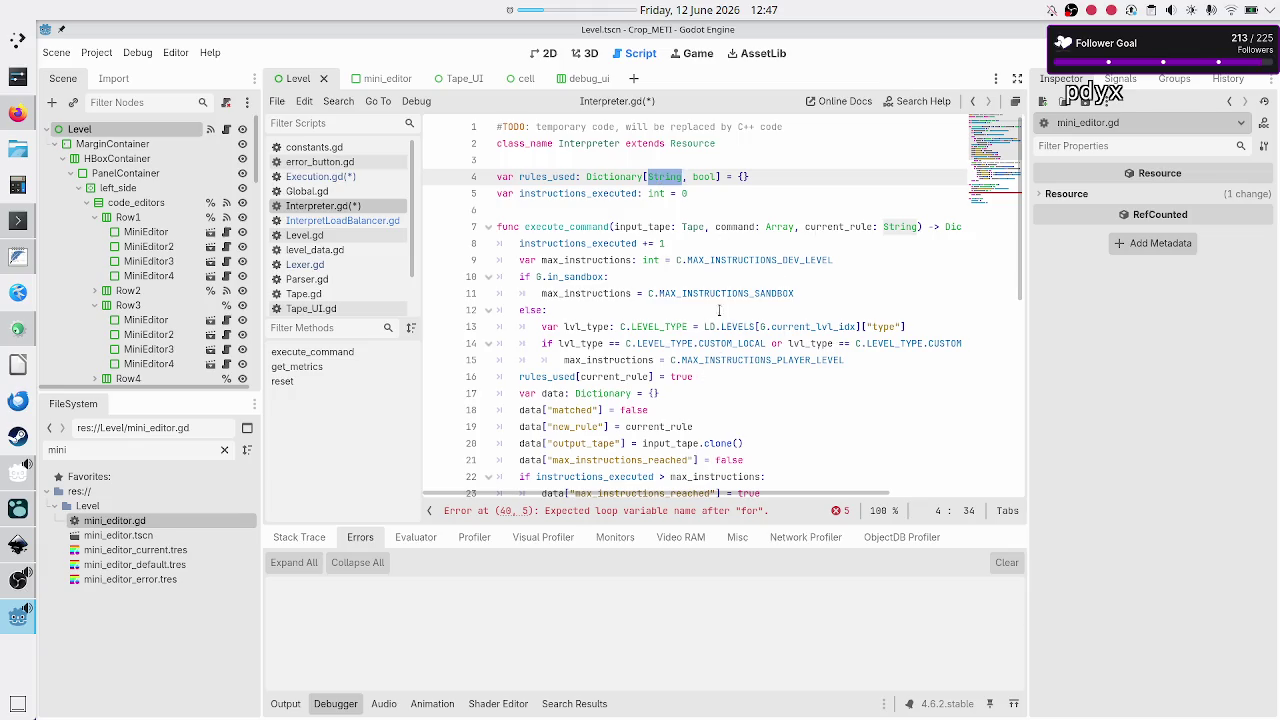
pyautogui.doubleClick(617, 376)
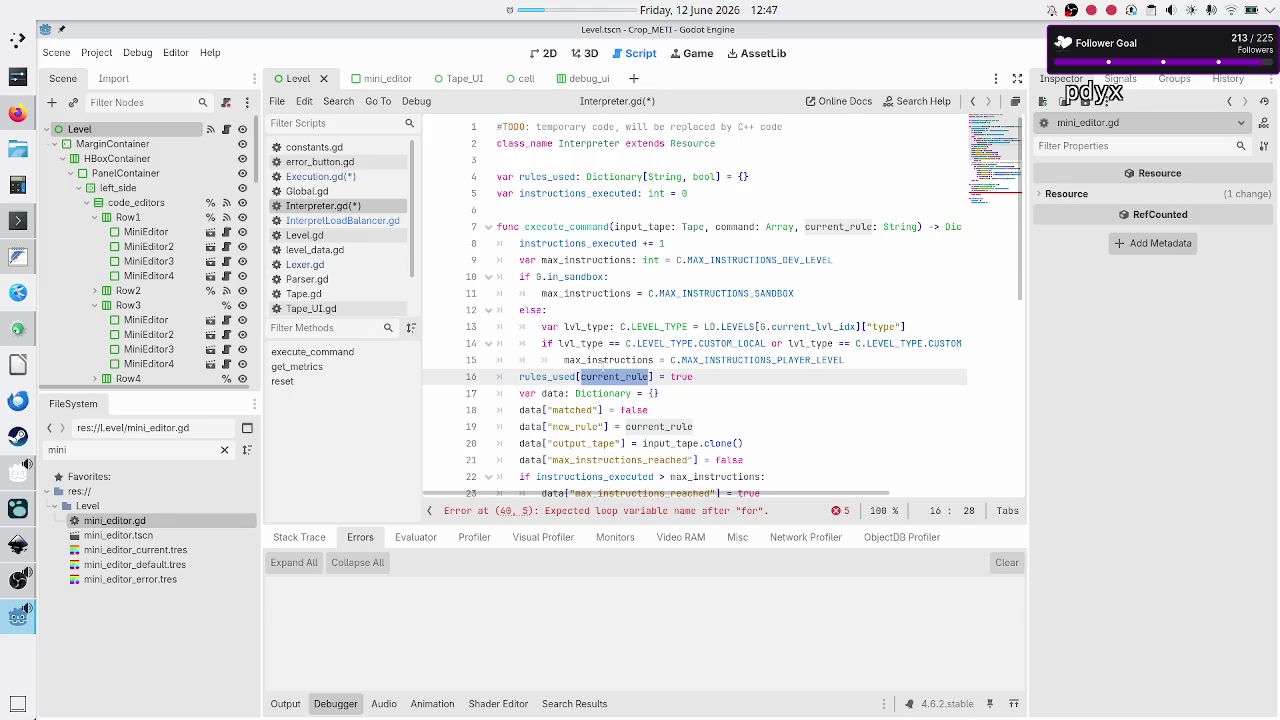
pyautogui.click(603, 362)
pyautogui.scroll(-1, 627, 352)
pyautogui.scroll(-5, 627, 352)
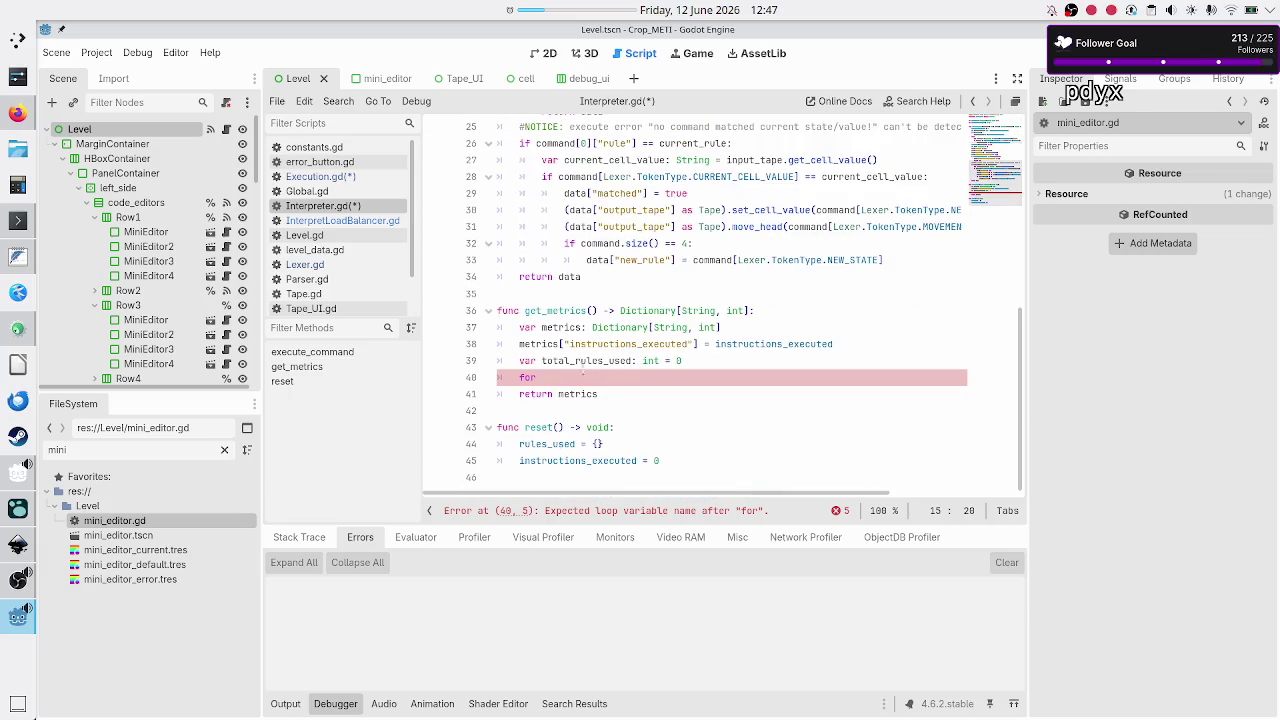
pyautogui.scroll(5, 574, 370)
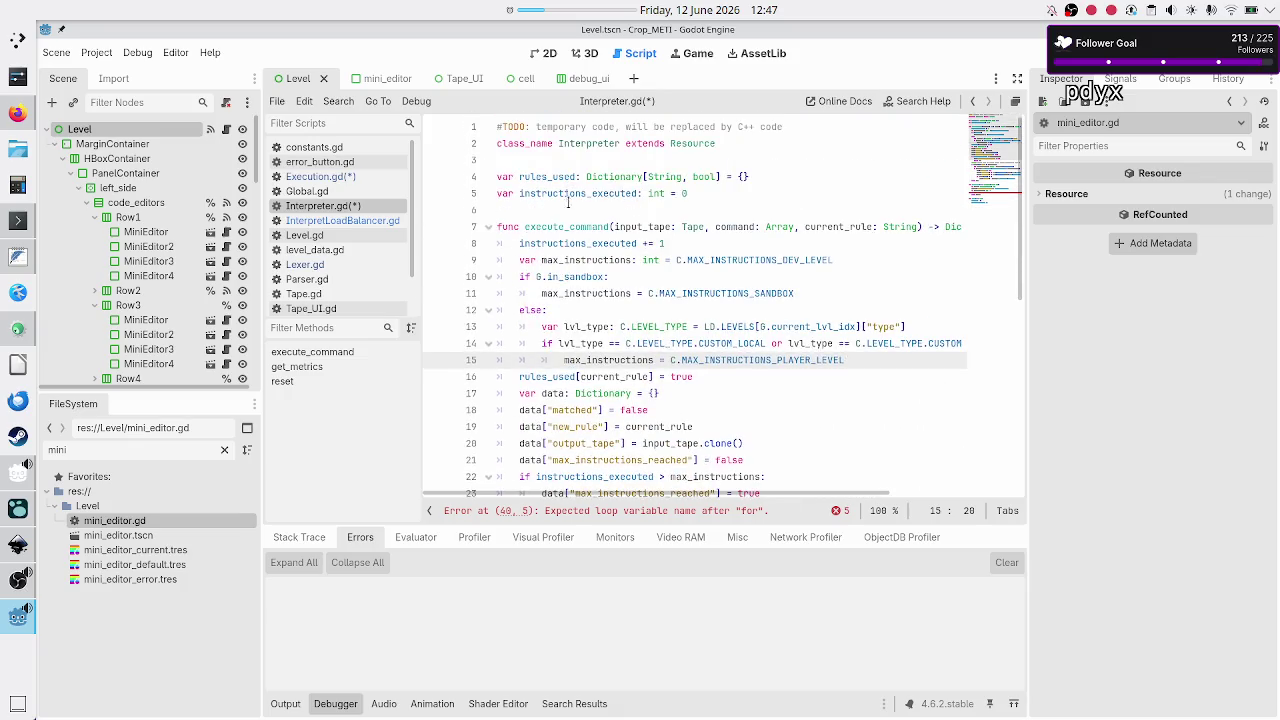
pyautogui.doubleClick(550, 176)
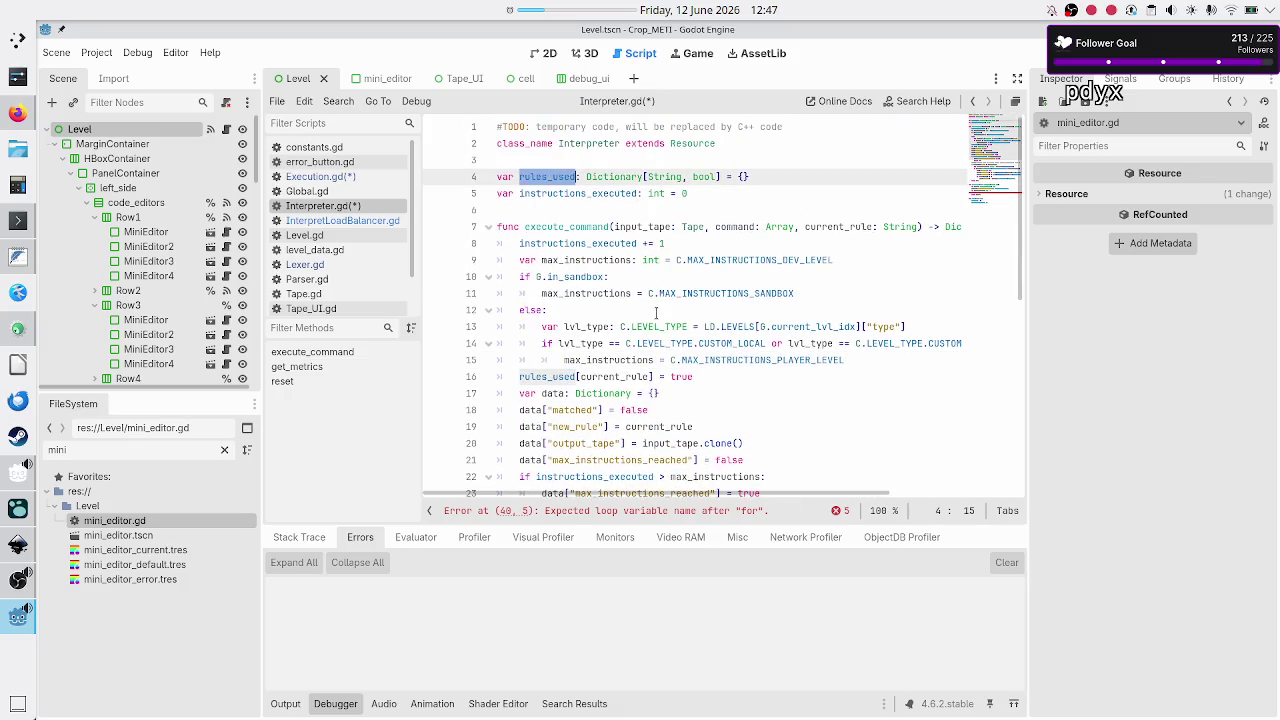
pyautogui.scroll(-3, 637, 368)
pyautogui.scroll(-2, 636, 370)
pyautogui.click(586, 379)
# - Continue the loop as 'for rule: String in rules_used' and consult the Dictionary help page
pyautogui.write('r')
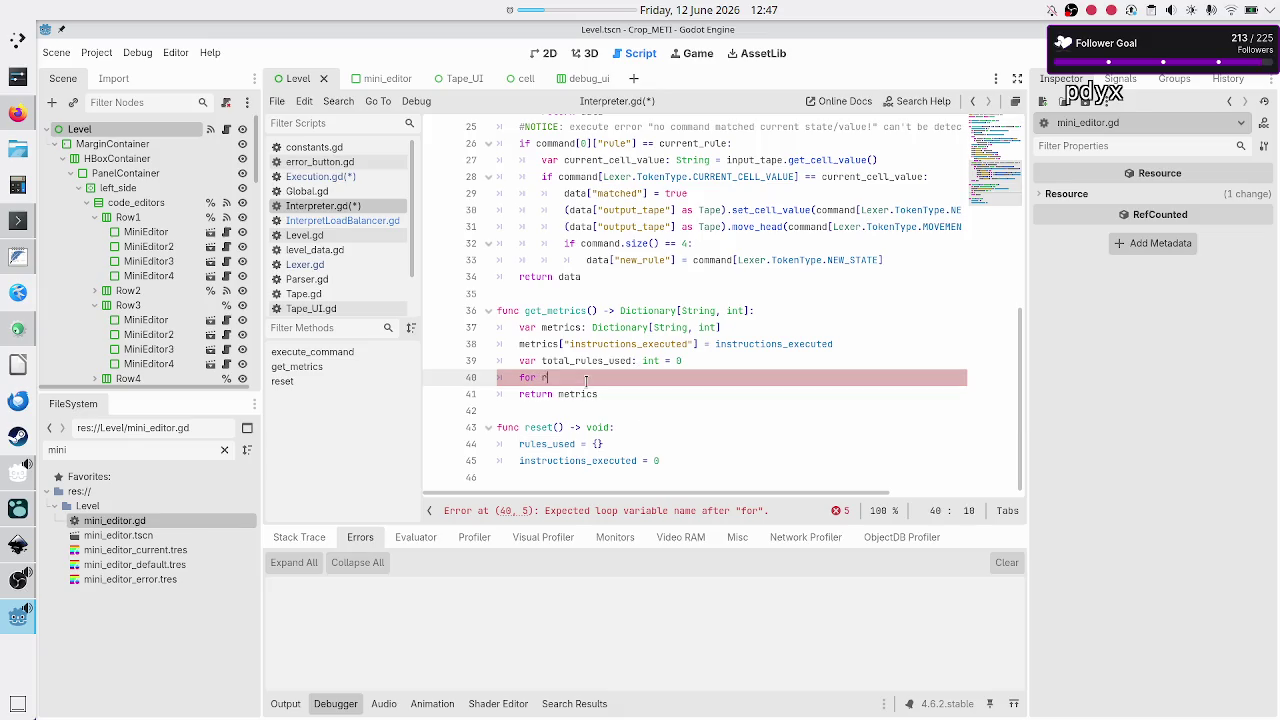
pyautogui.write('ule: Sti')
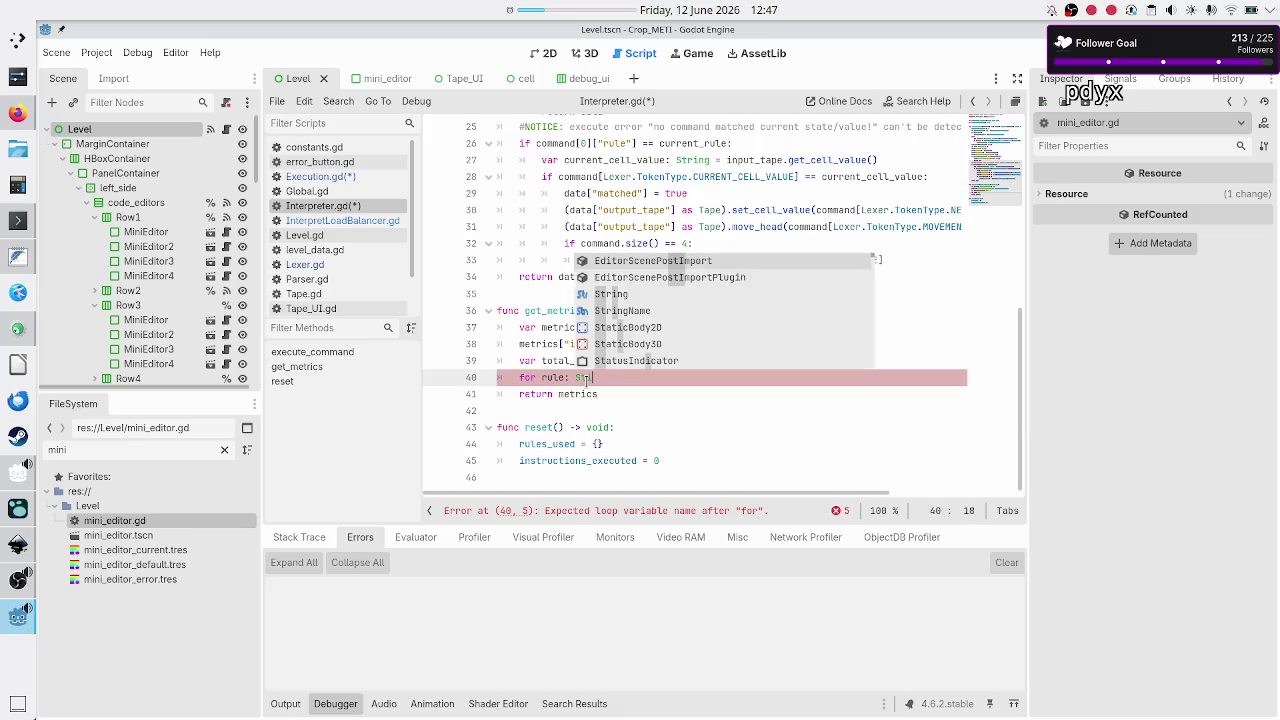
pyautogui.press('BackSpace')
pyautogui.write('ring')
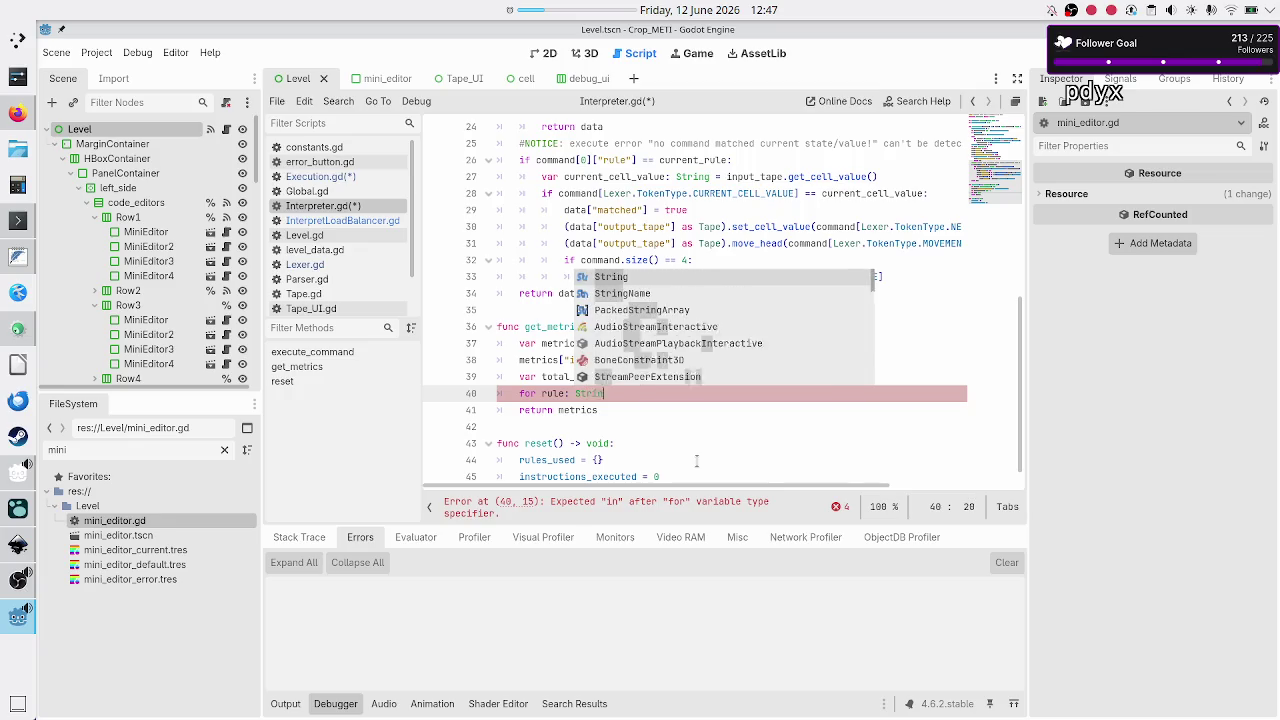
pyautogui.press('Escape')
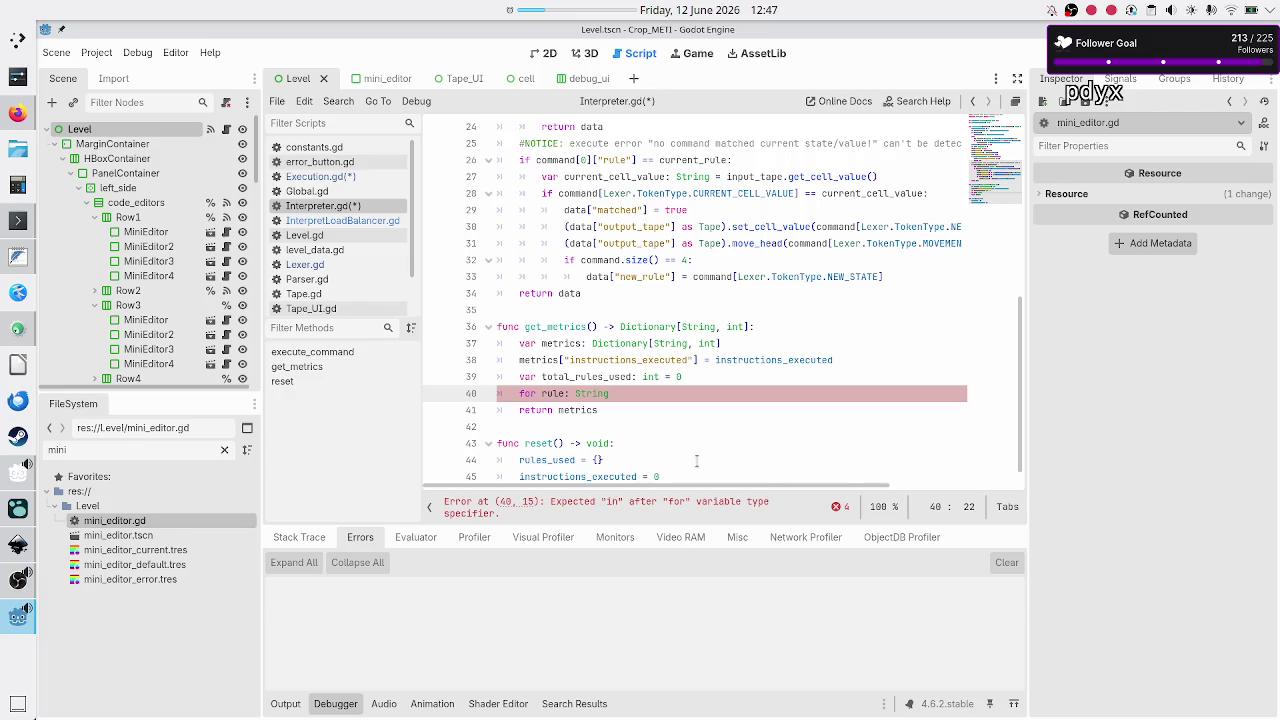
pyautogui.write('in rules_')
pyautogui.press('Return')
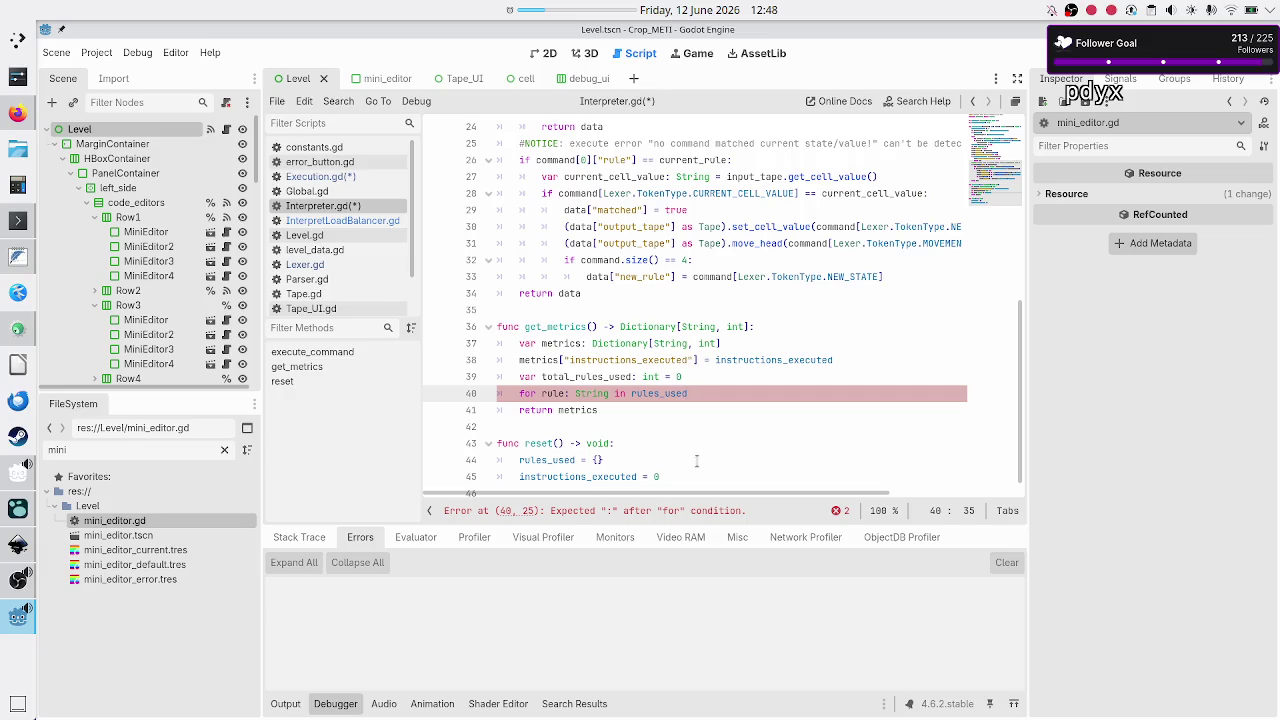
pyautogui.write('.ke')
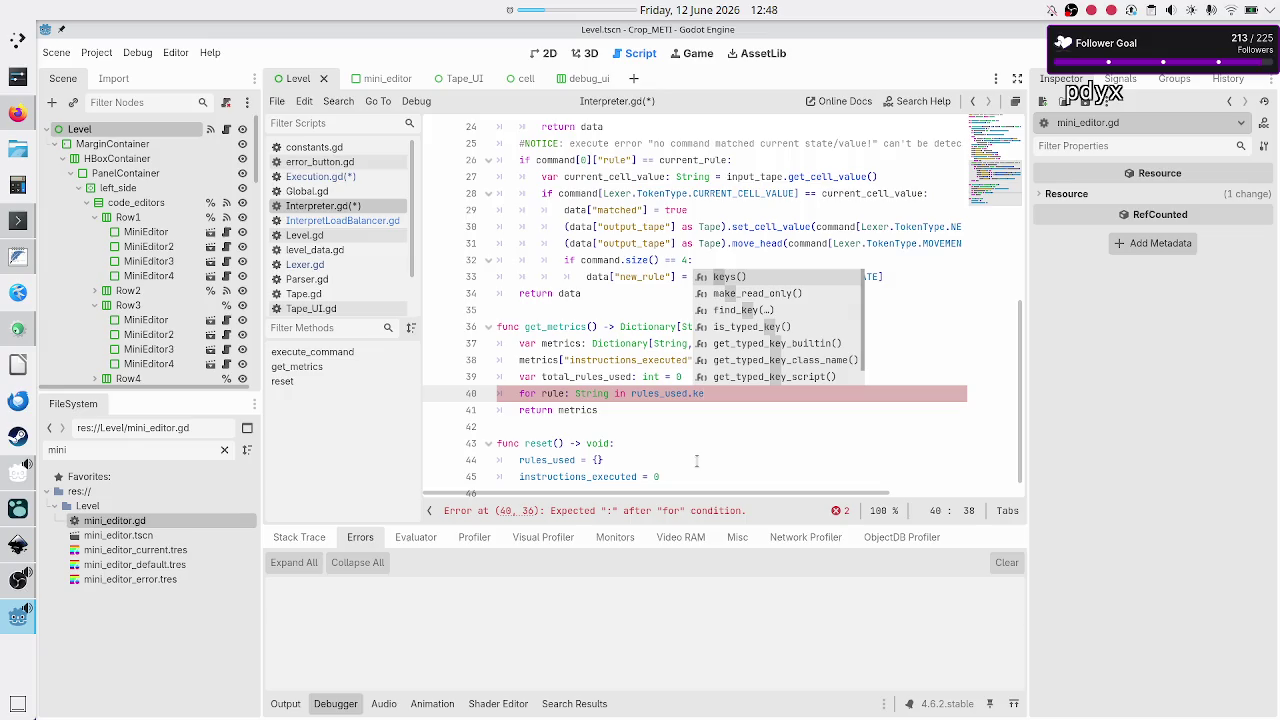
pyautogui.press('BackSpace')
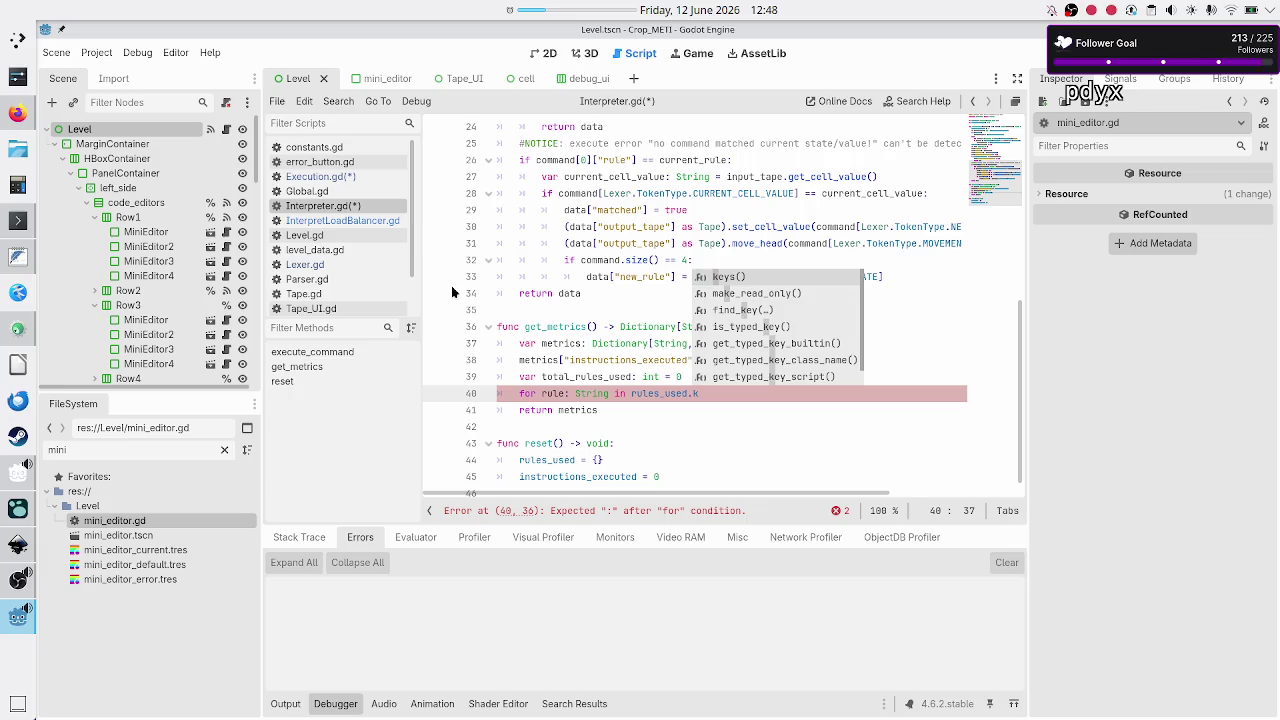
pyautogui.scroll(-2, 353, 277)
pyautogui.click(332, 309)
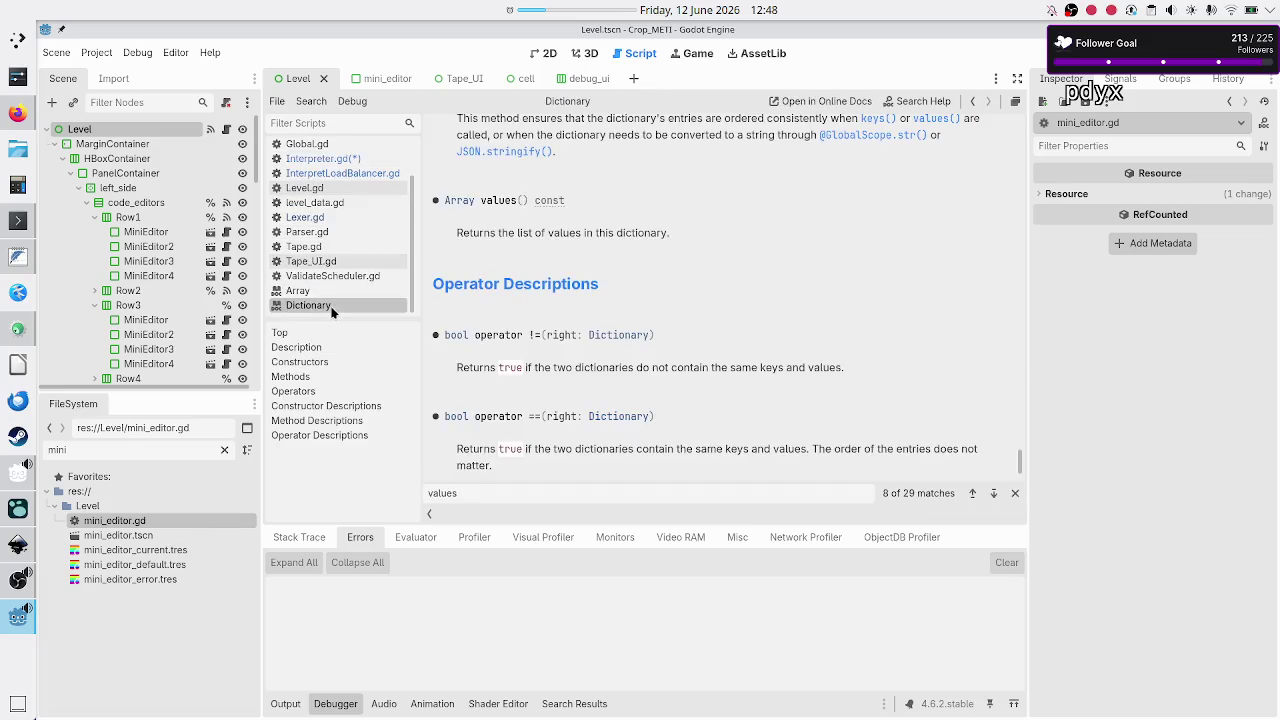
pyautogui.scroll(10, 651, 257)
pyautogui.scroll(15, 651, 257)
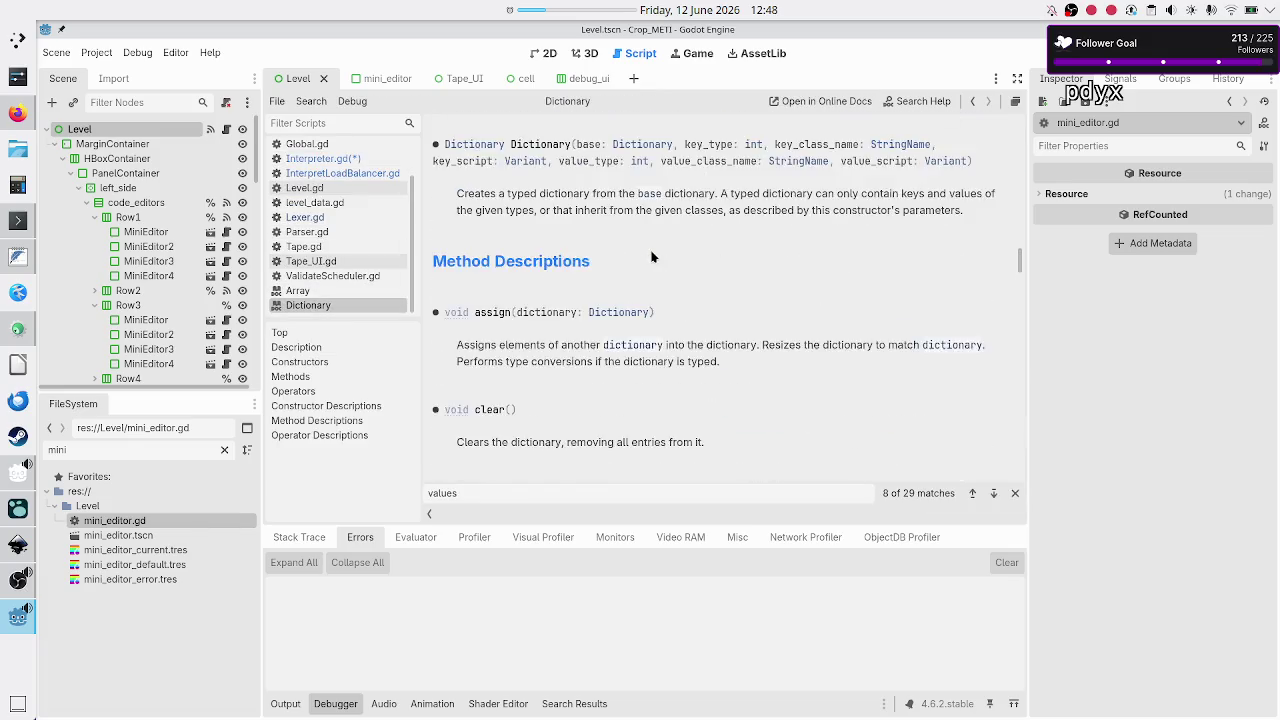
pyautogui.scroll(-3, 651, 257)
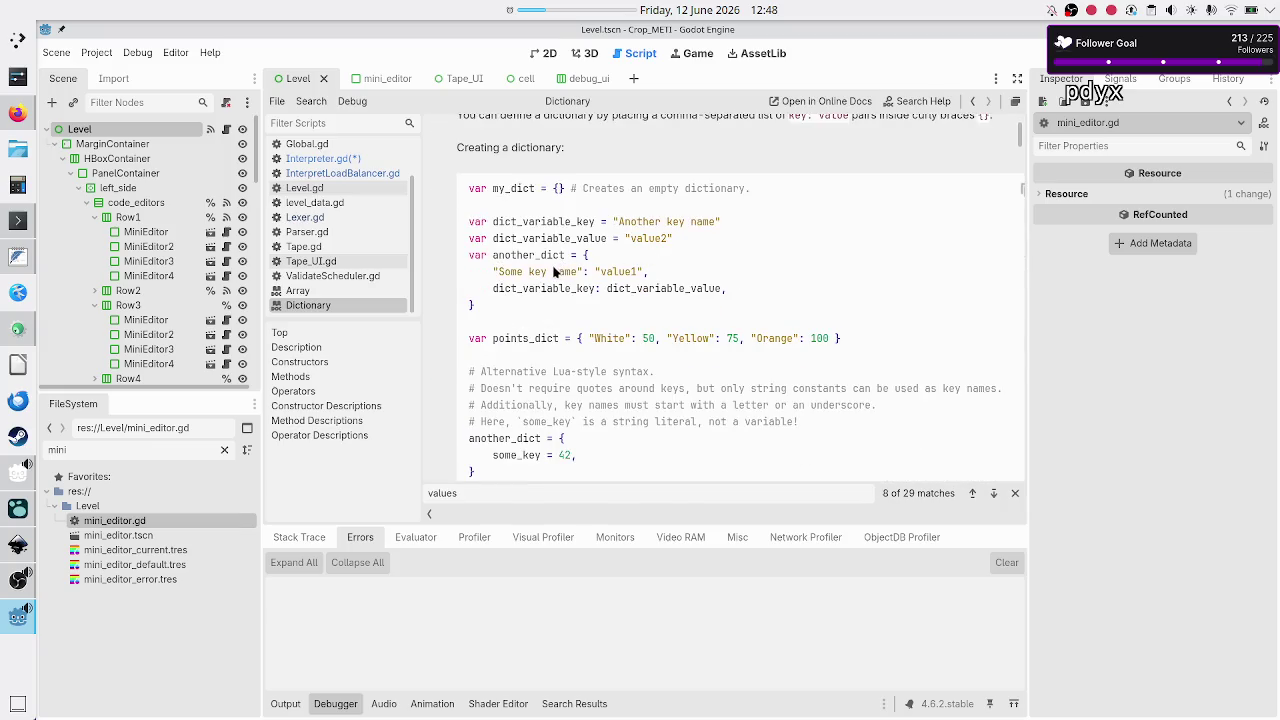
pyautogui.scroll(-1, 537, 317)
pyautogui.scroll(-6, 537, 317)
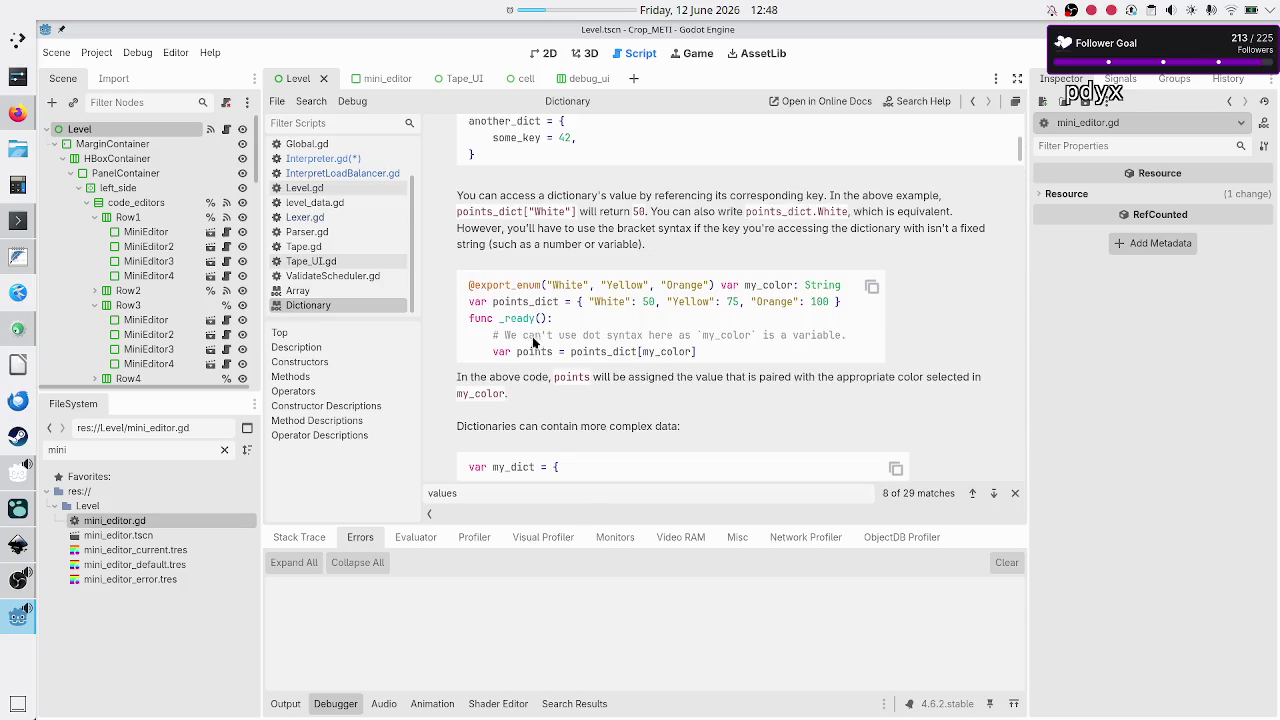
pyautogui.scroll(-4, 535, 357)
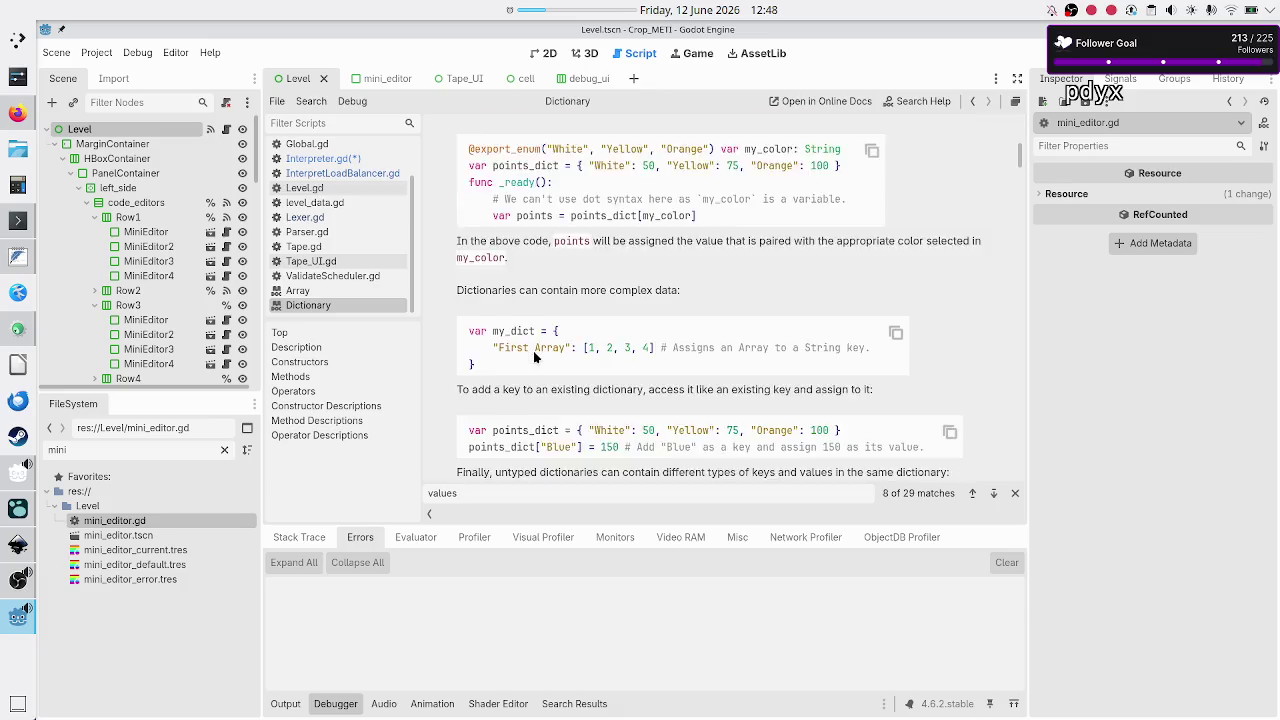
pyautogui.scroll(-4, 533, 350)
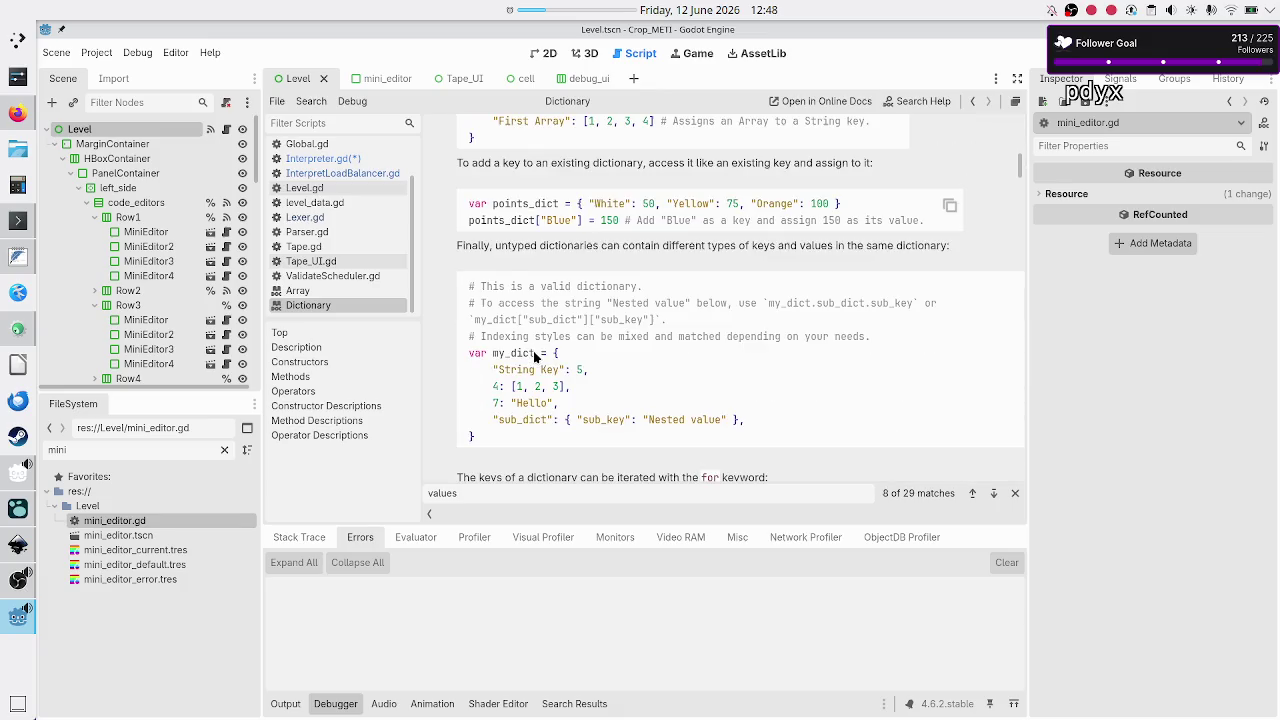
pyautogui.scroll(-4, 535, 357)
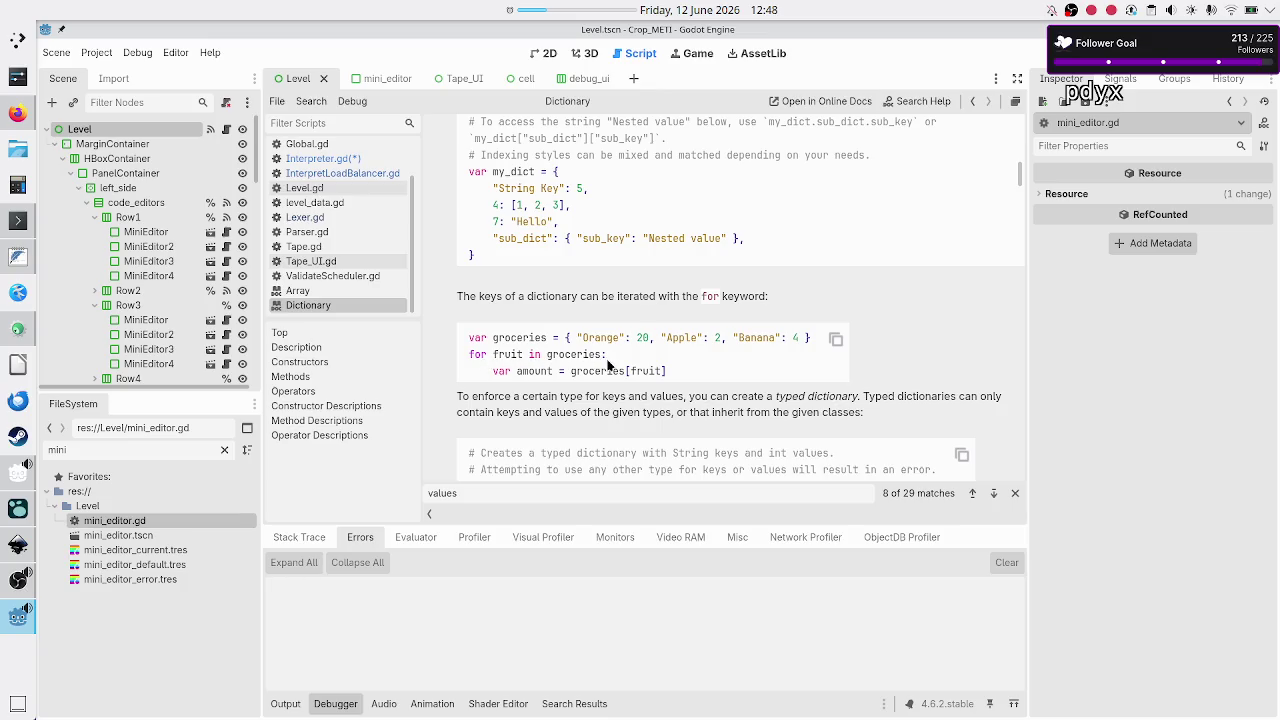
pyautogui.doubleClick(503, 358)
pyautogui.click(597, 373)
pyautogui.doubleClick(597, 373)
pyautogui.doubleClick(649, 376)
pyautogui.click(357, 162)
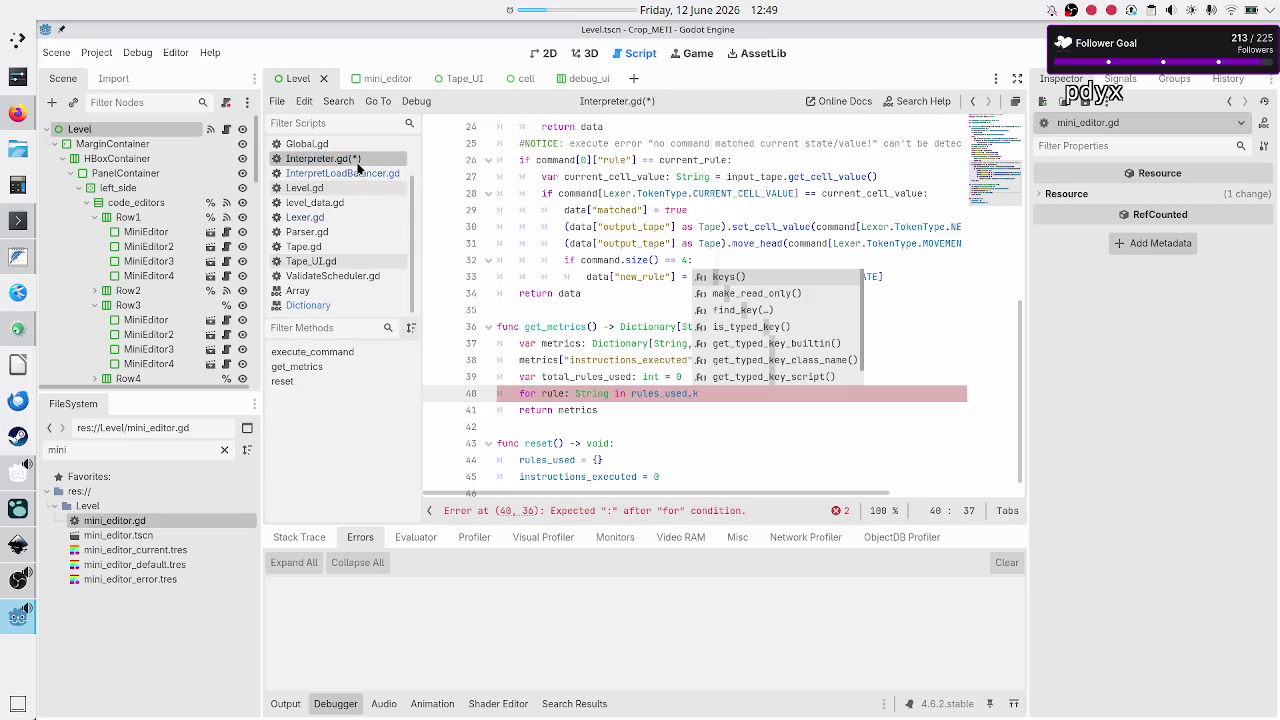
# - Add a colon to the for loop, try and erase an if line, then return to the Dictionary help
pyautogui.press('BackSpace')
pyautogui.press('BackSpace')
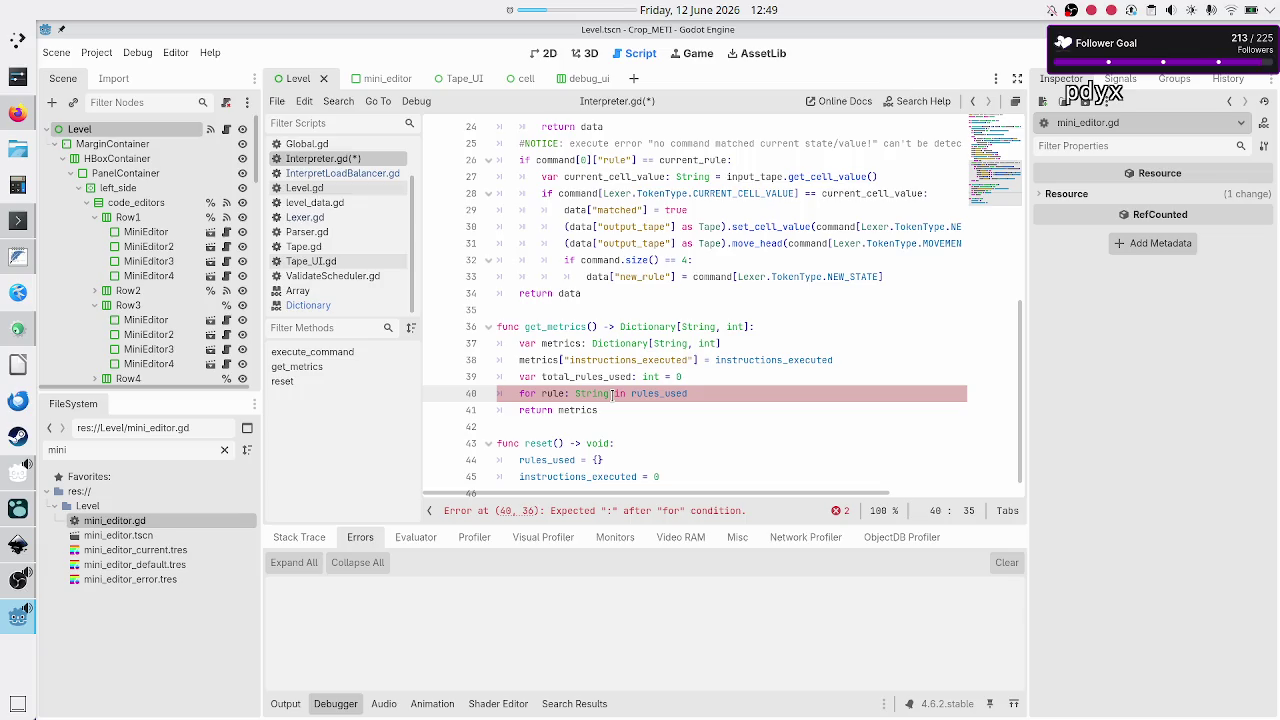
pyautogui.write(':')
pyautogui.press('Return')
pyautogui.write('if')
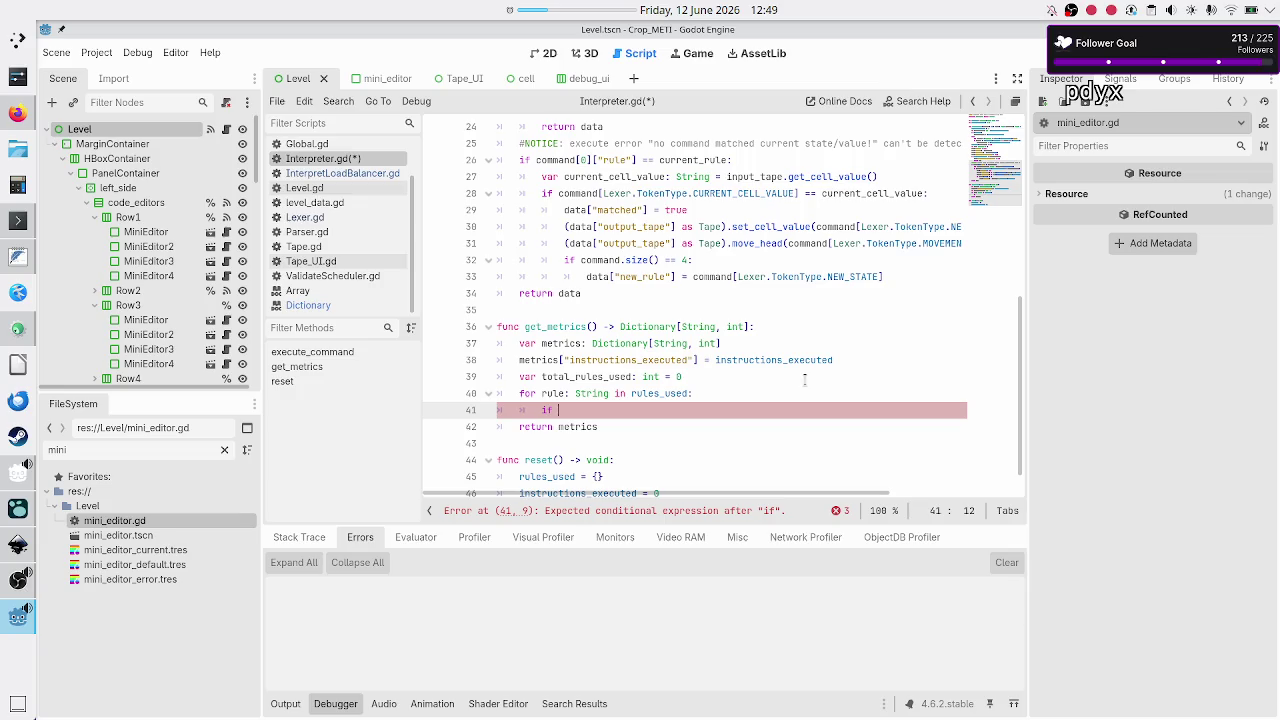
pyautogui.press('BackSpace')
pyautogui.press('BackSpace')
pyautogui.press('BackSpace')
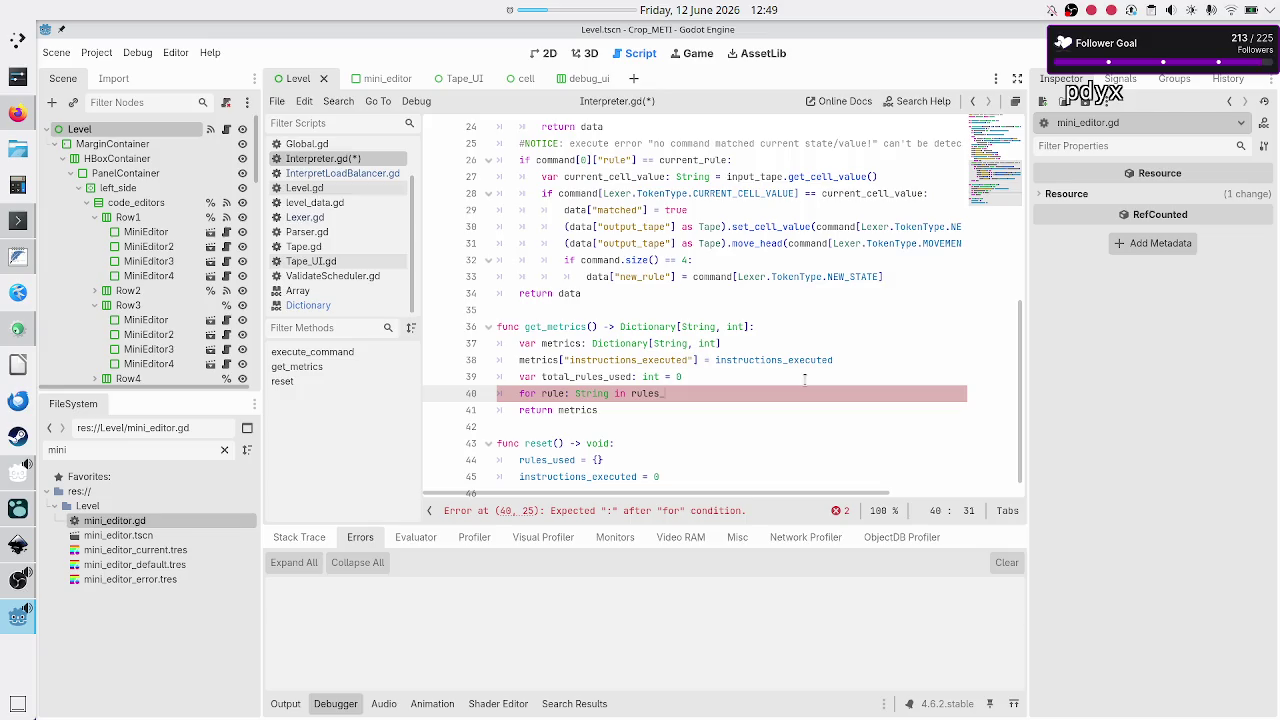
pyautogui.click(320, 305)
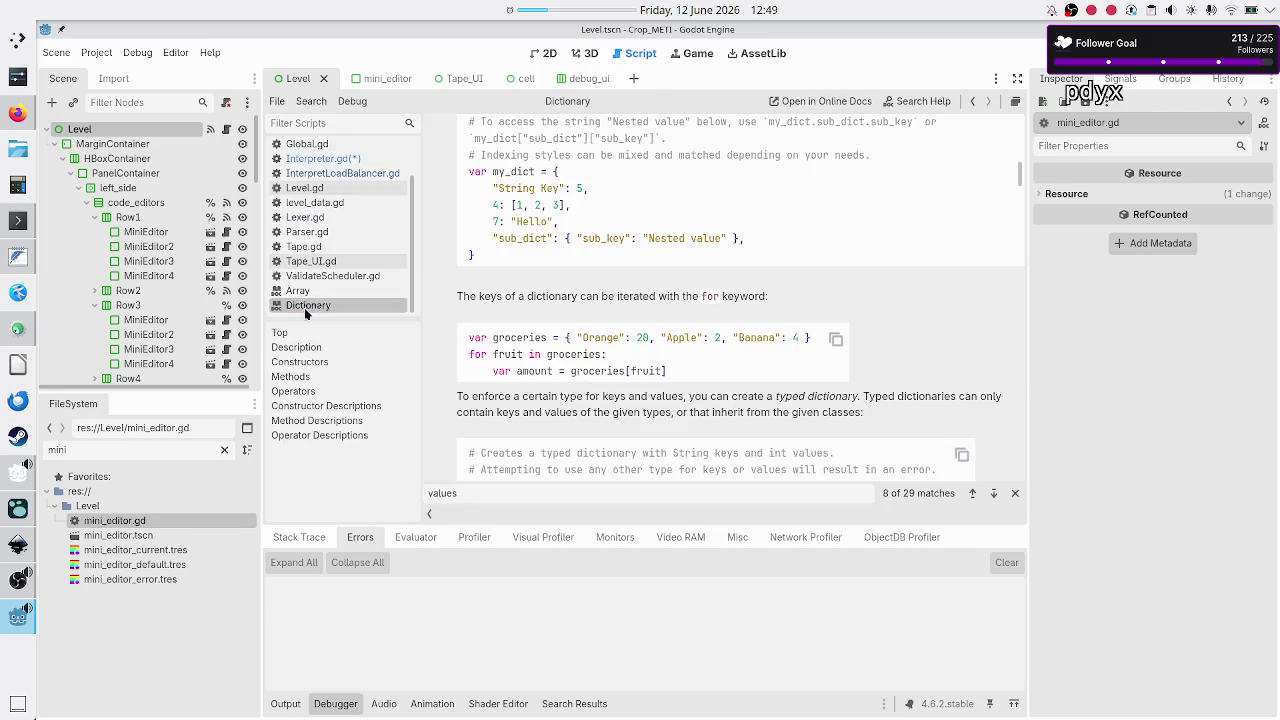
# - Search the Dictionary docs for 'reduce', find no match, and return to Interpreter.gd
pyautogui.hotkey('ctrl', 'f')
pyautogui.write('reduce')
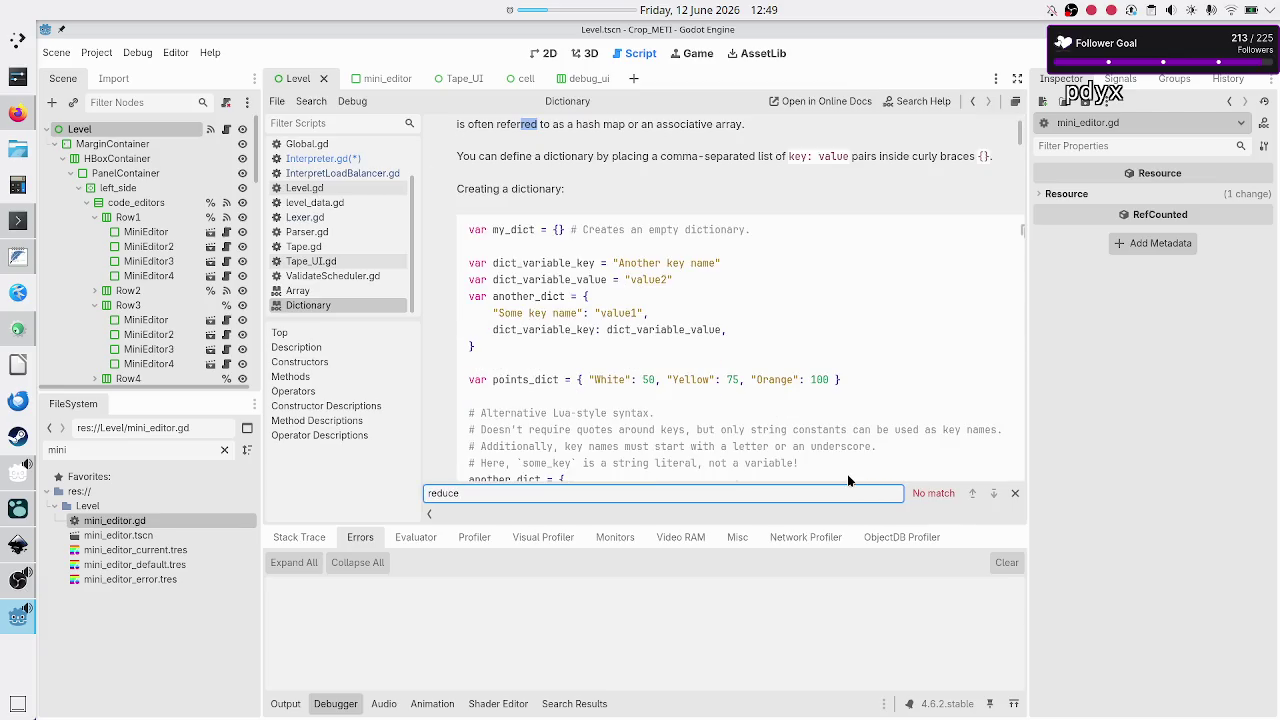
pyautogui.hotkey('ctrl', 'a')
pyautogui.write('reduce')
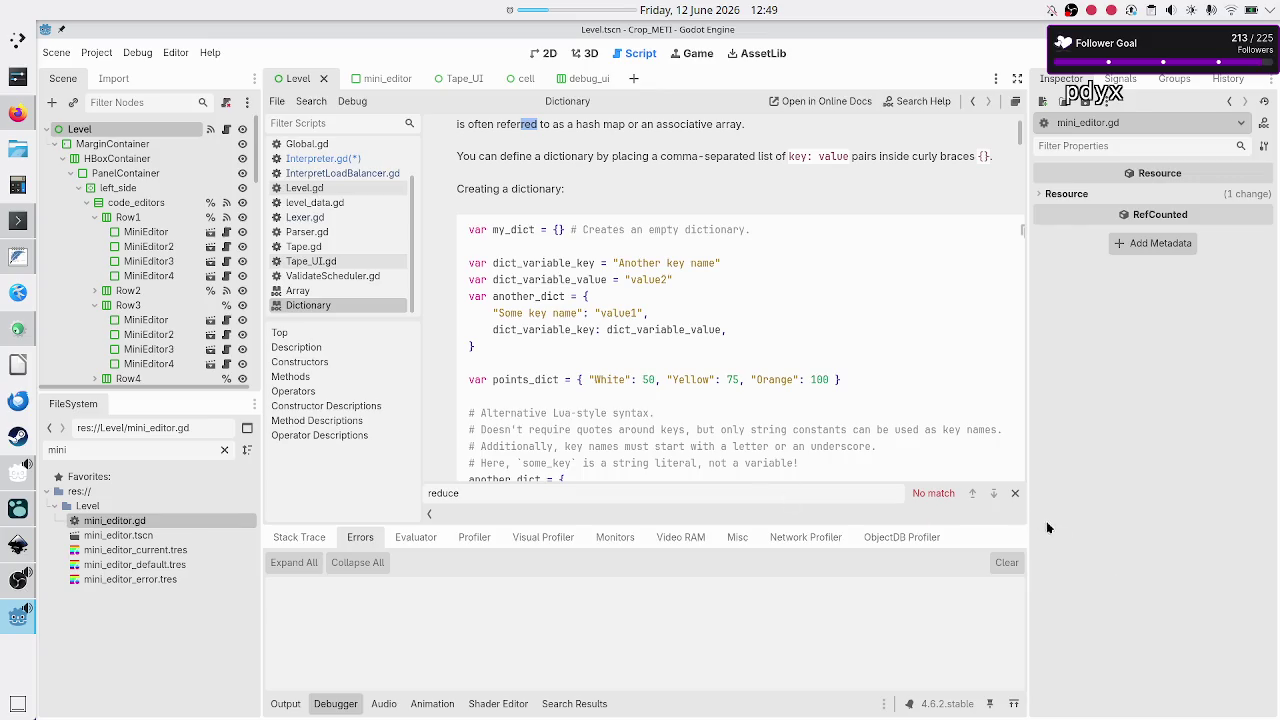
pyautogui.click(1013, 495)
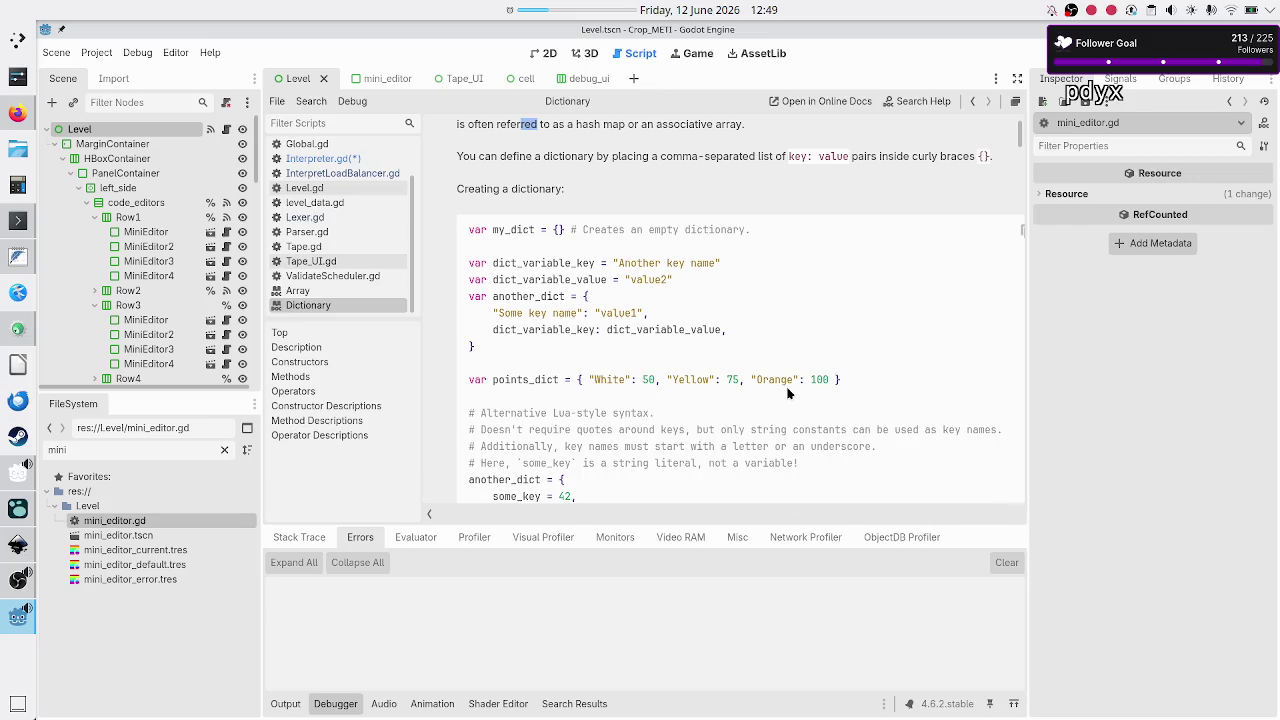
pyautogui.click(361, 163)
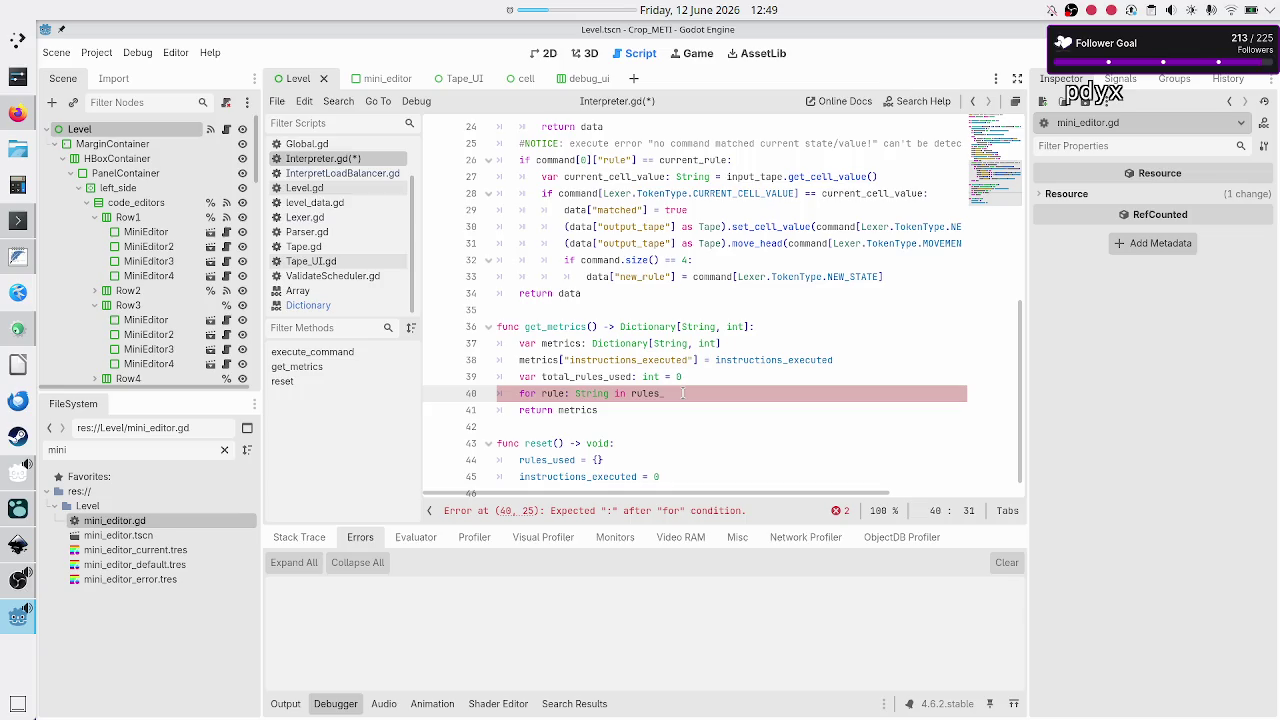
# - Replace the unfinished for loop with rules_used.values().reduce() and look up reduce() in the Array docs
pyautogui.hotkey('shift', 'Home')
pyautogui.hotkey('shift', 'Home')
pyautogui.press('BackSpace')
pyautogui.press('BackSpace')
pyautogui.press('Return')
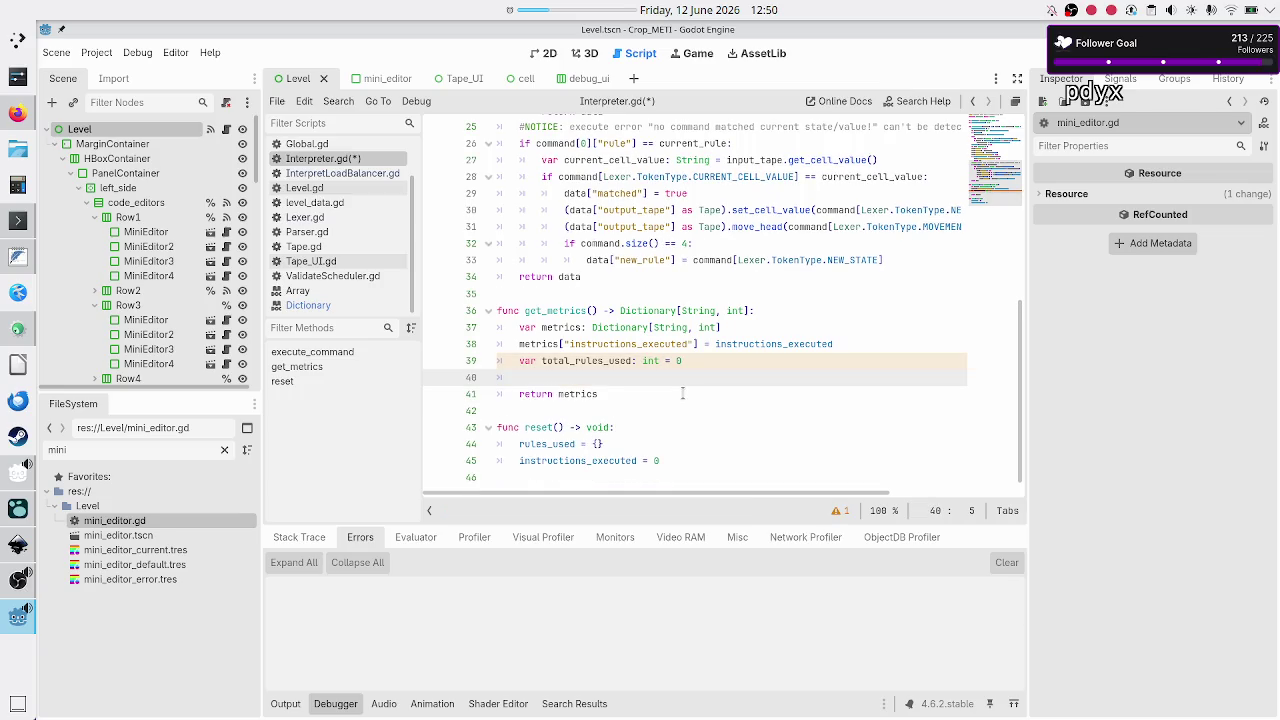
pyautogui.write('rules_us')
pyautogui.press('Return')
pyautogui.write('val')
pyautogui.press('Return')
pyautogui.write('.red')
pyautogui.press('Return')
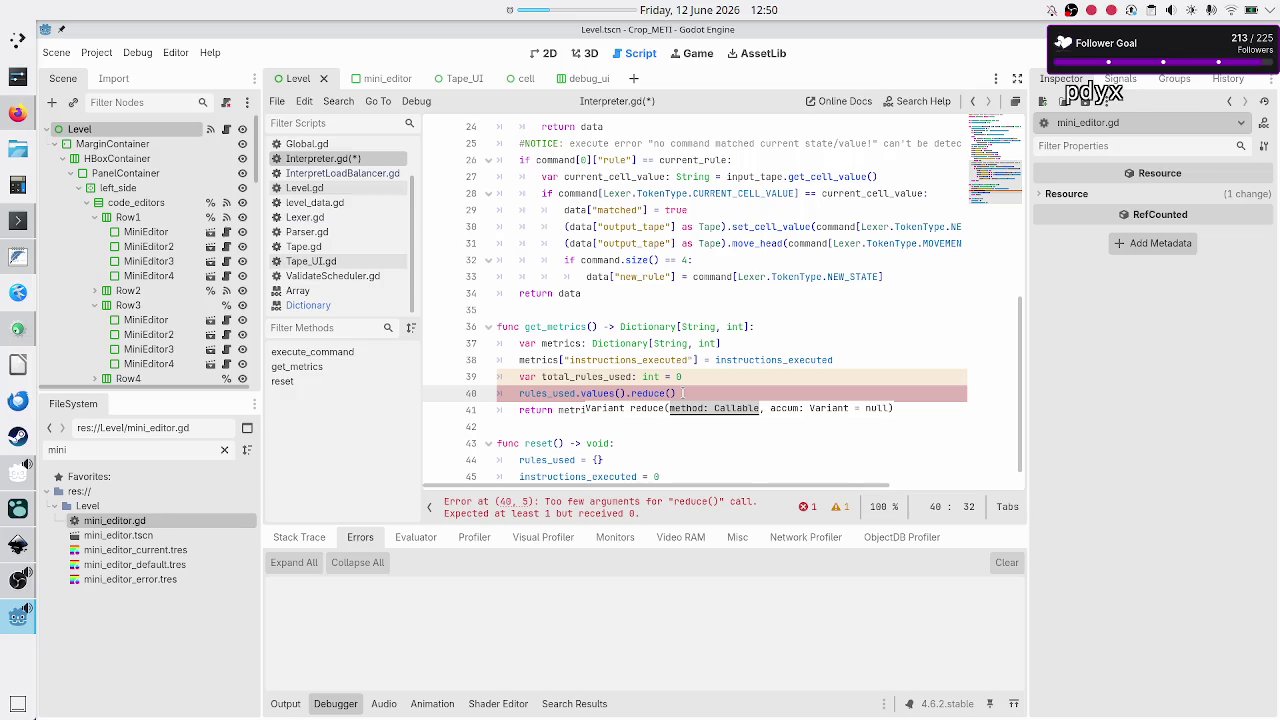
pyautogui.click(297, 290)
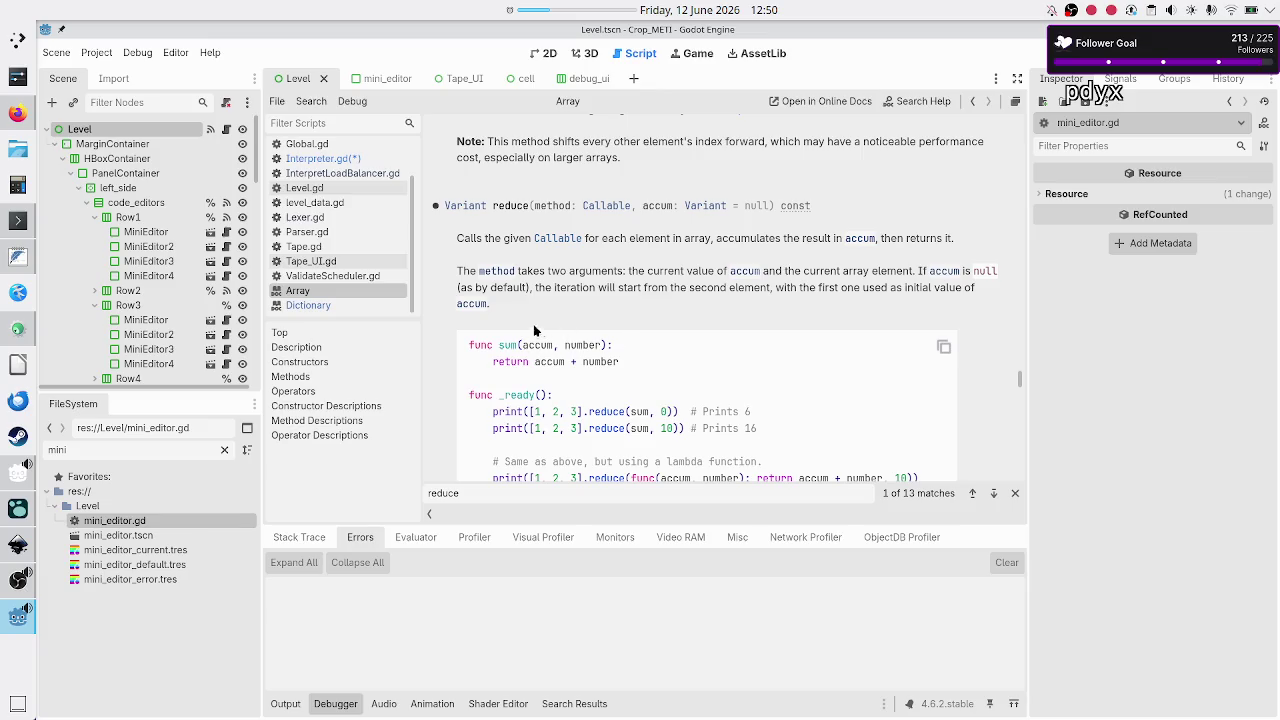
# - Highlight the sum name and the summing lambda in the Array reduce() example to study them
pyautogui.moveTo(499, 346); pyautogui.dragTo(519, 345)
pyautogui.click(577, 378)
pyautogui.scroll(-3, 577, 378)
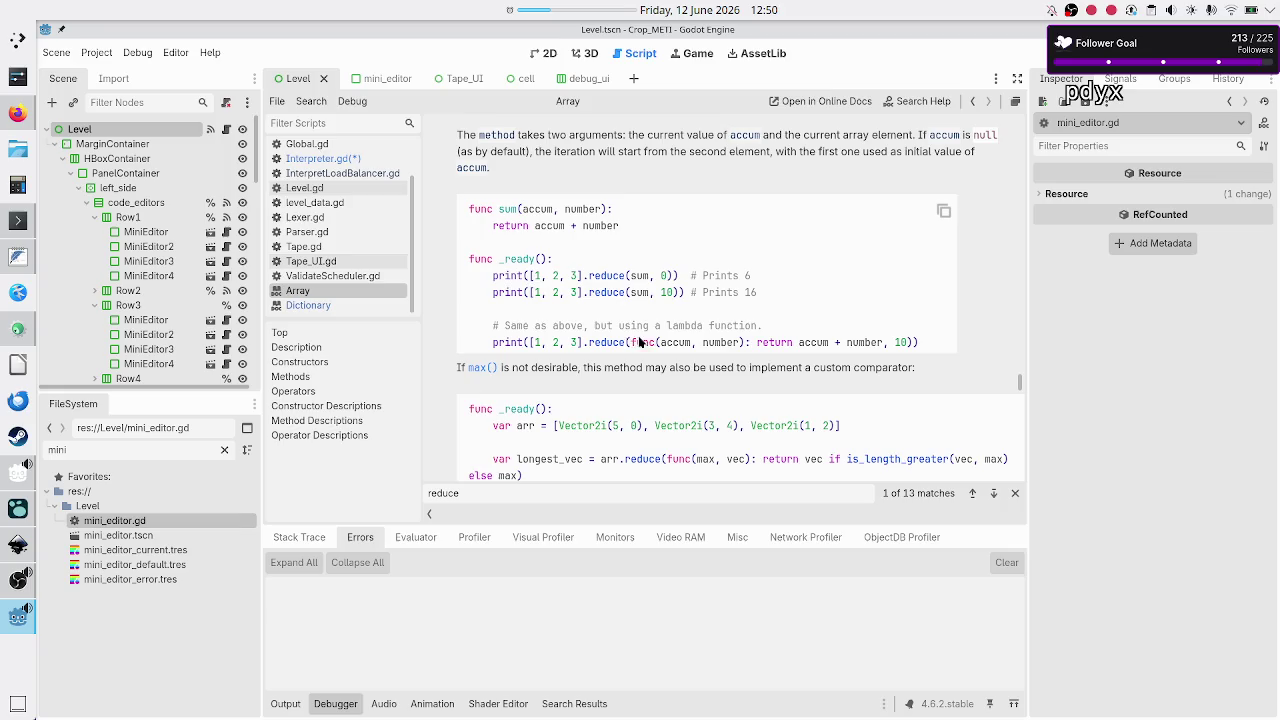
pyautogui.moveTo(631, 345); pyautogui.dragTo(847, 350)
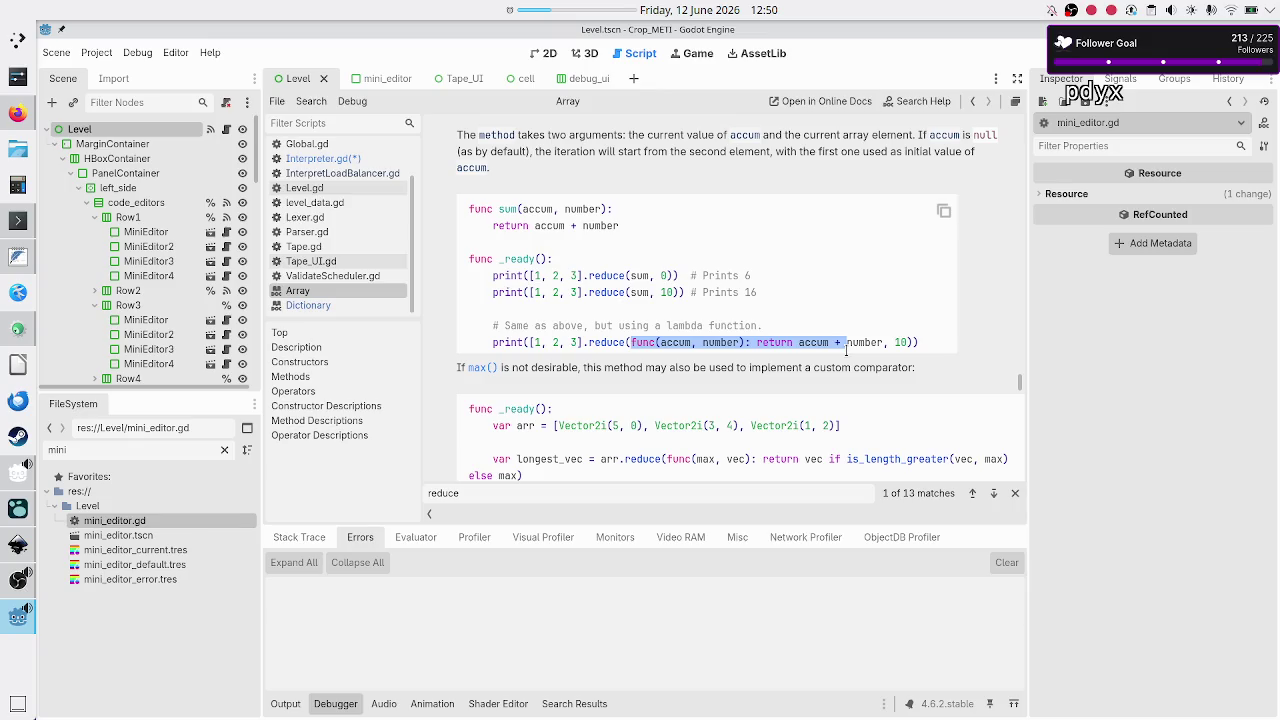
pyautogui.moveTo(846, 347); pyautogui.dragTo(885, 343)
pyautogui.click(835, 260)
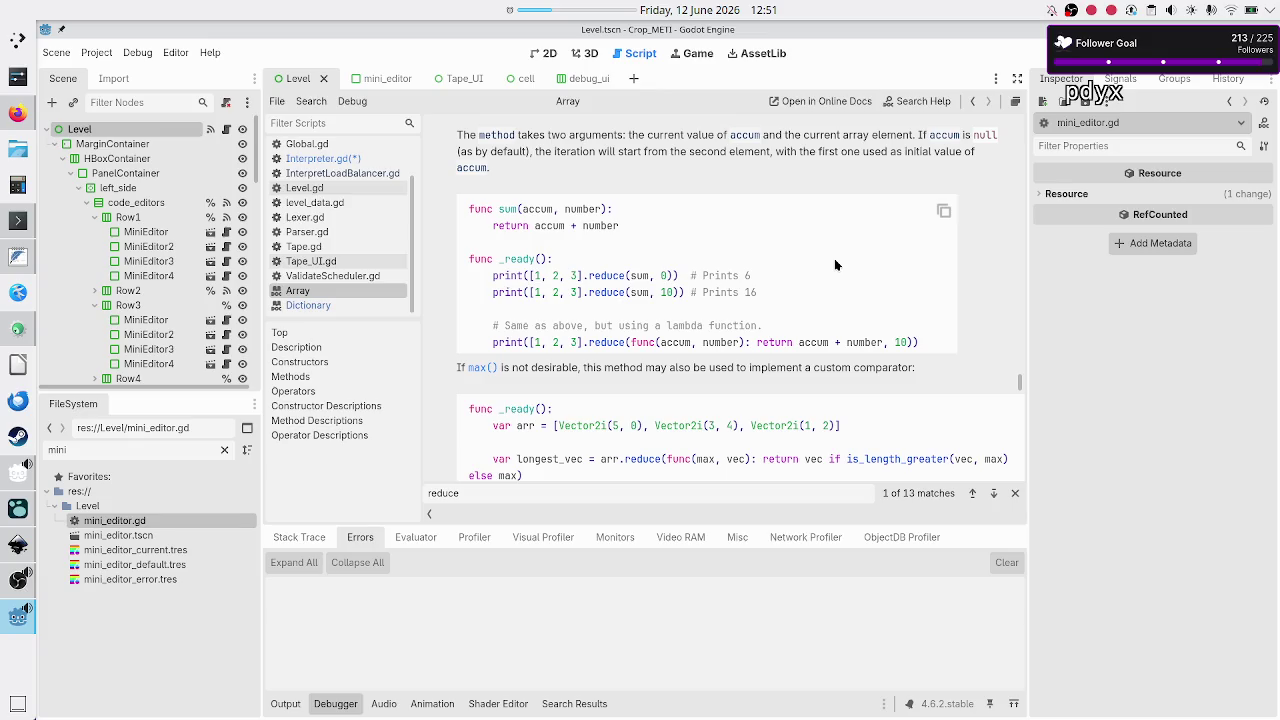
# - Find reduce in the Array methods list and reopen its description and examples
pyautogui.hotkey('ctrl', 'f')
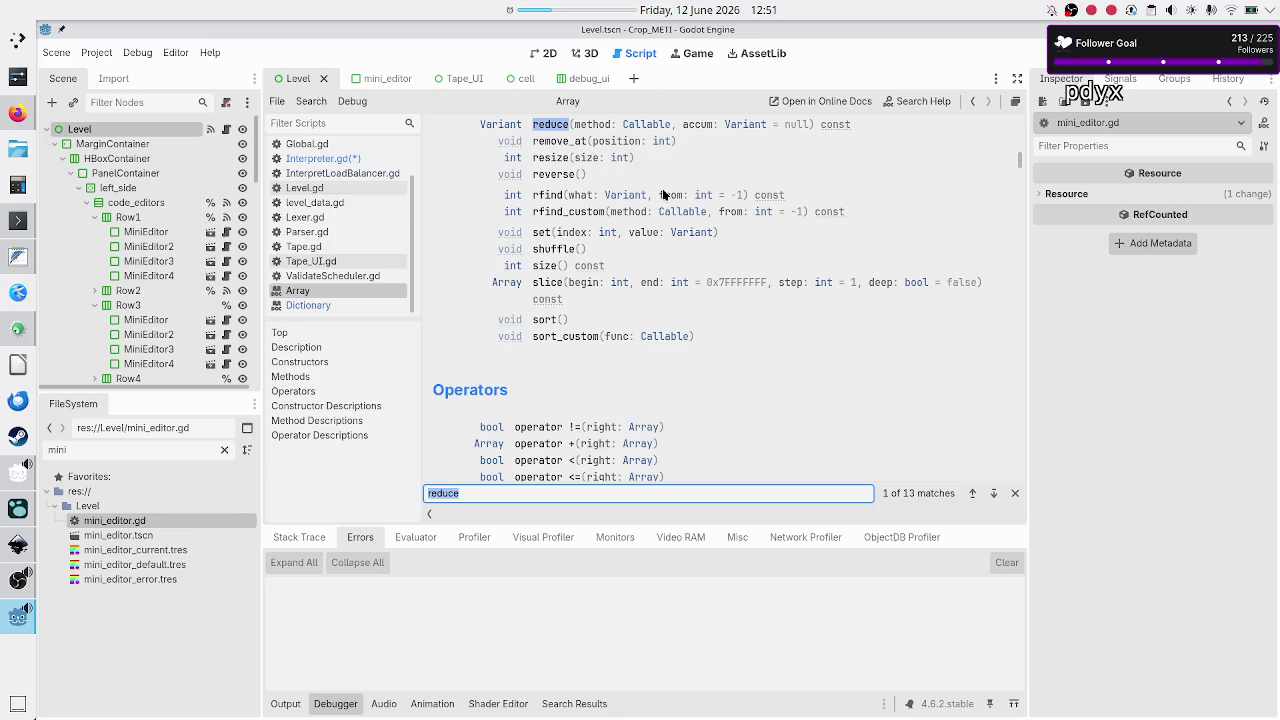
pyautogui.scroll(3, 662, 195)
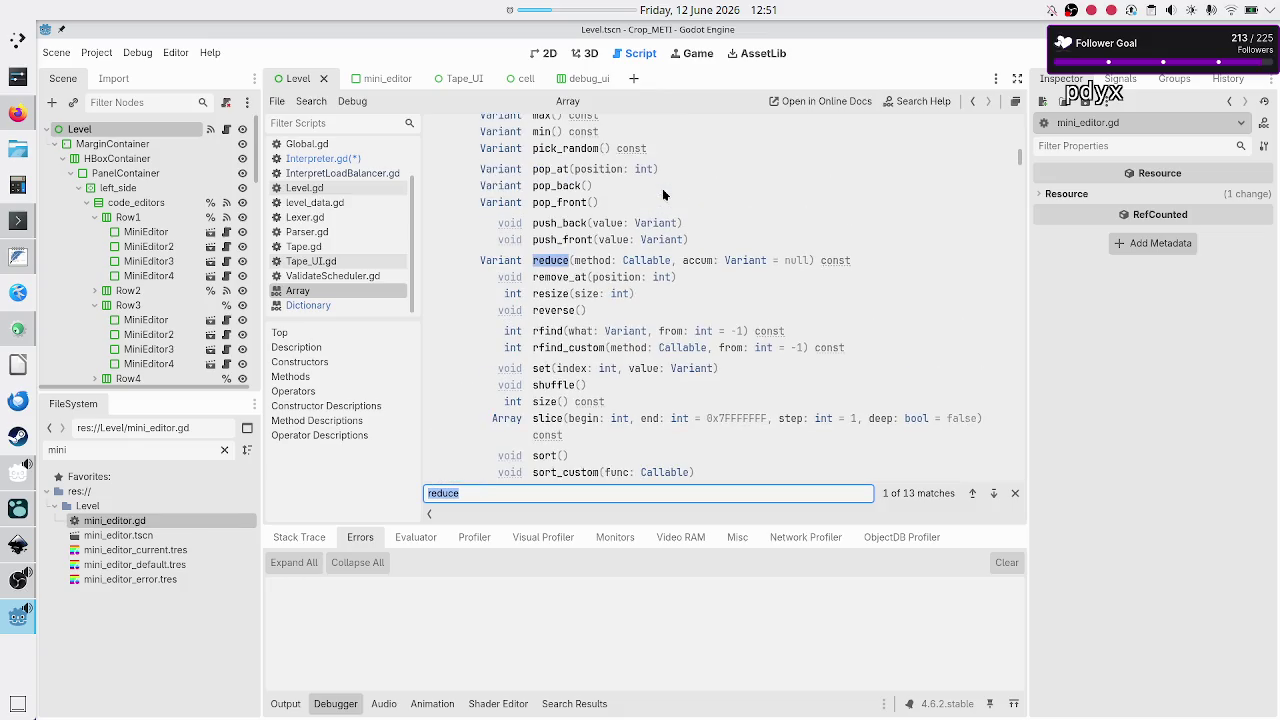
pyautogui.scroll(2, 662, 190)
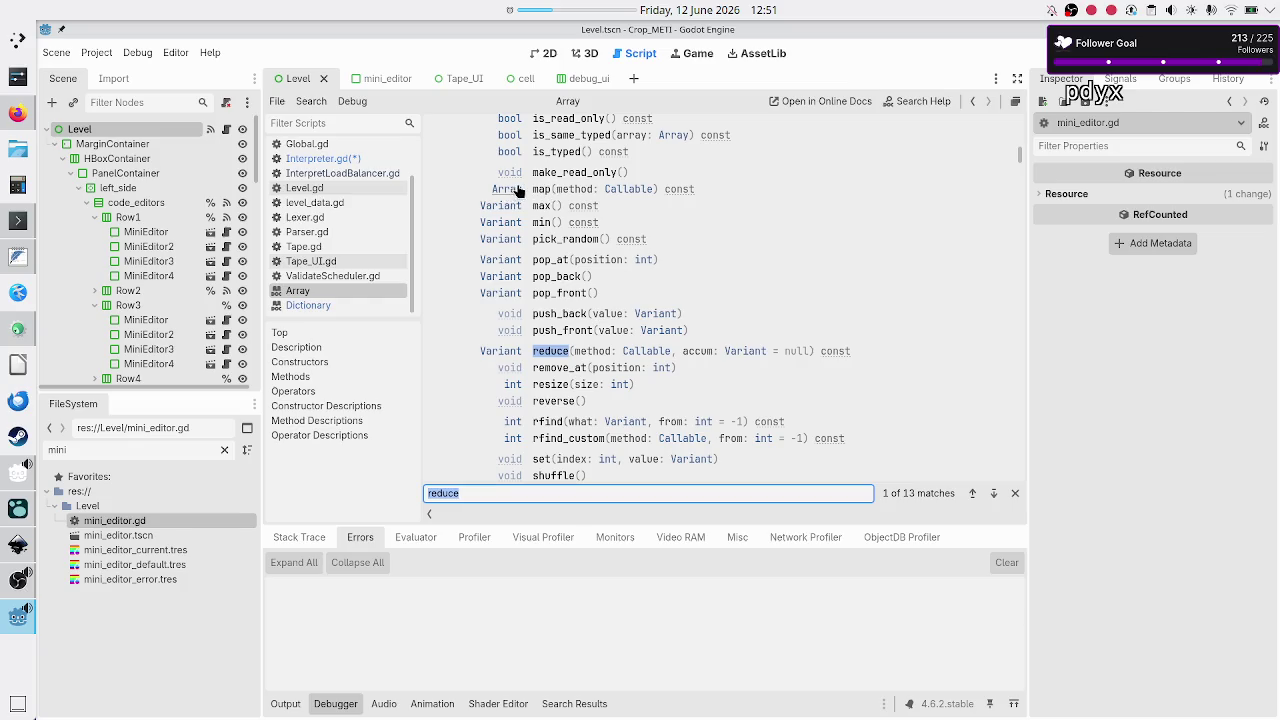
pyautogui.scroll(-7, 661, 294)
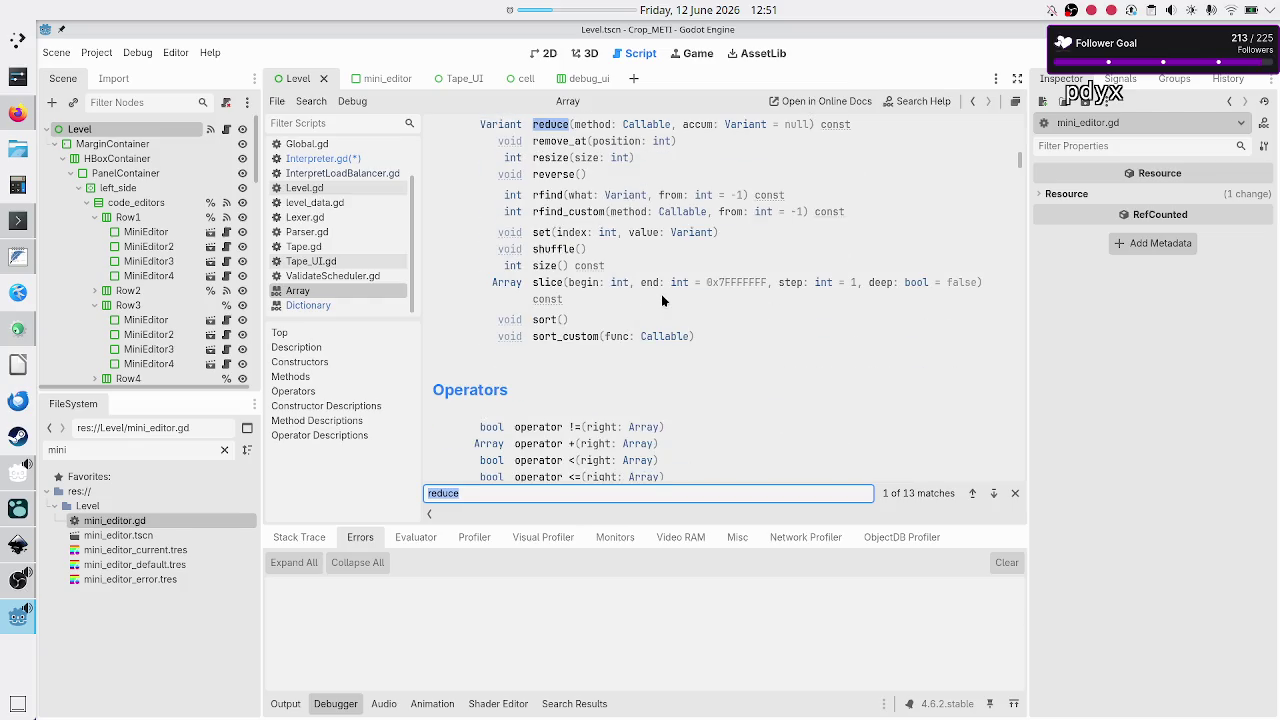
pyautogui.scroll(4, 661, 294)
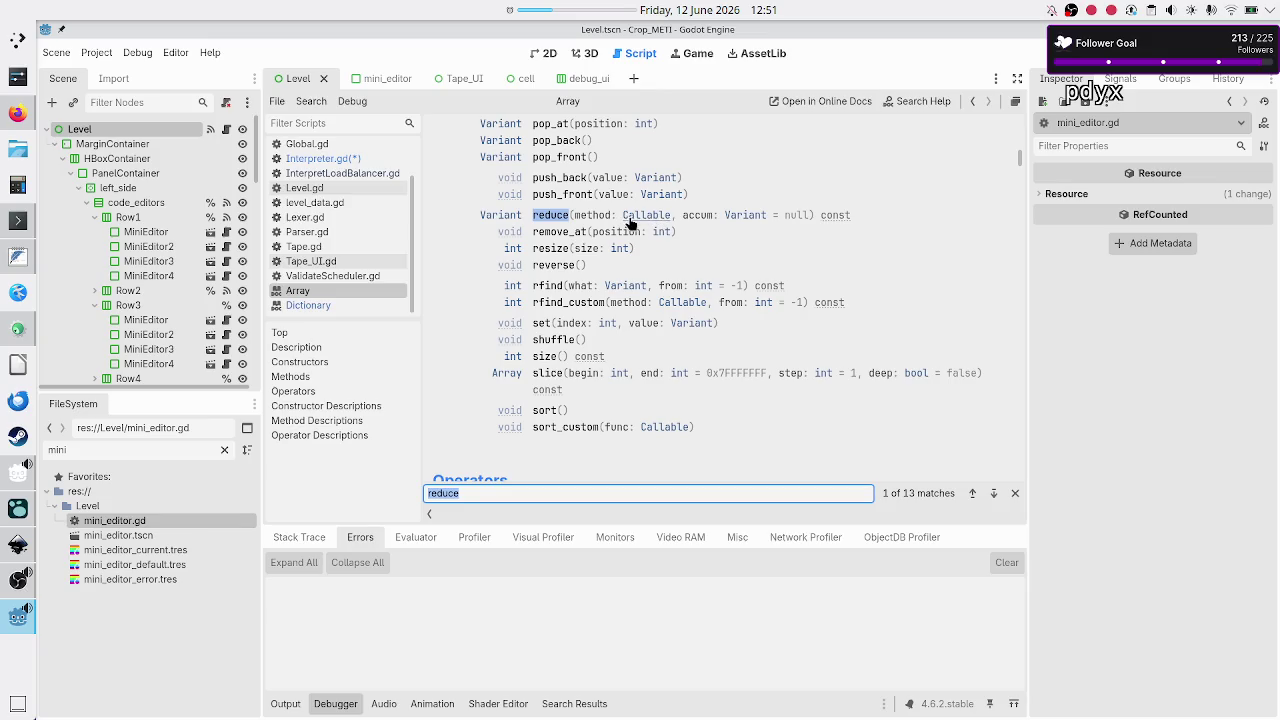
pyautogui.scroll(10, 659, 219)
pyautogui.scroll(10, 630, 224)
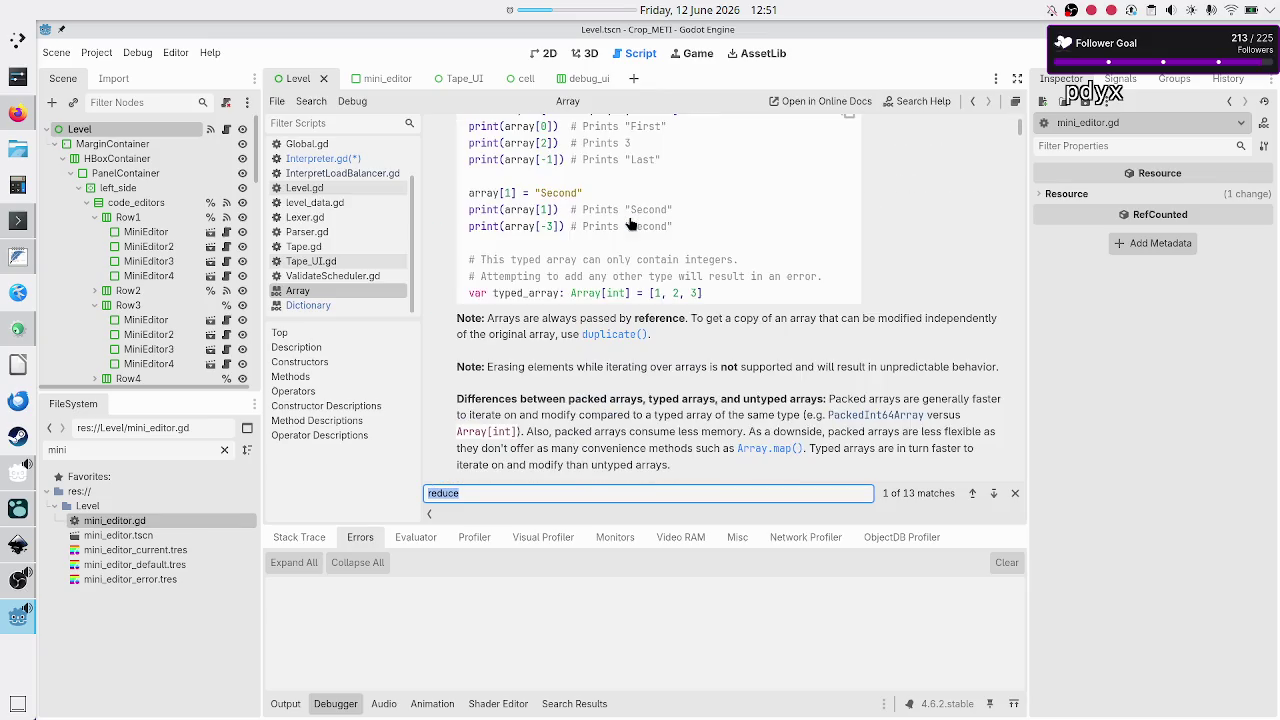
pyautogui.scroll(4, 630, 224)
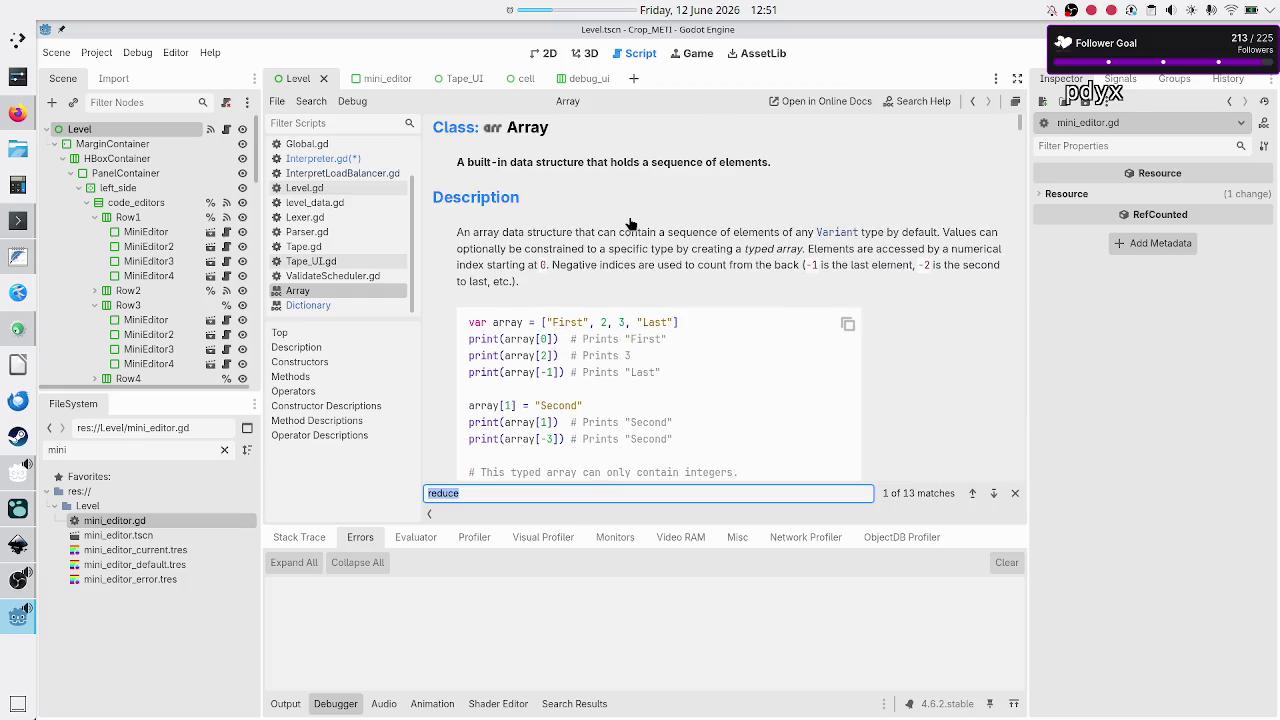
pyautogui.scroll(-10, 630, 224)
pyautogui.scroll(-10, 630, 224)
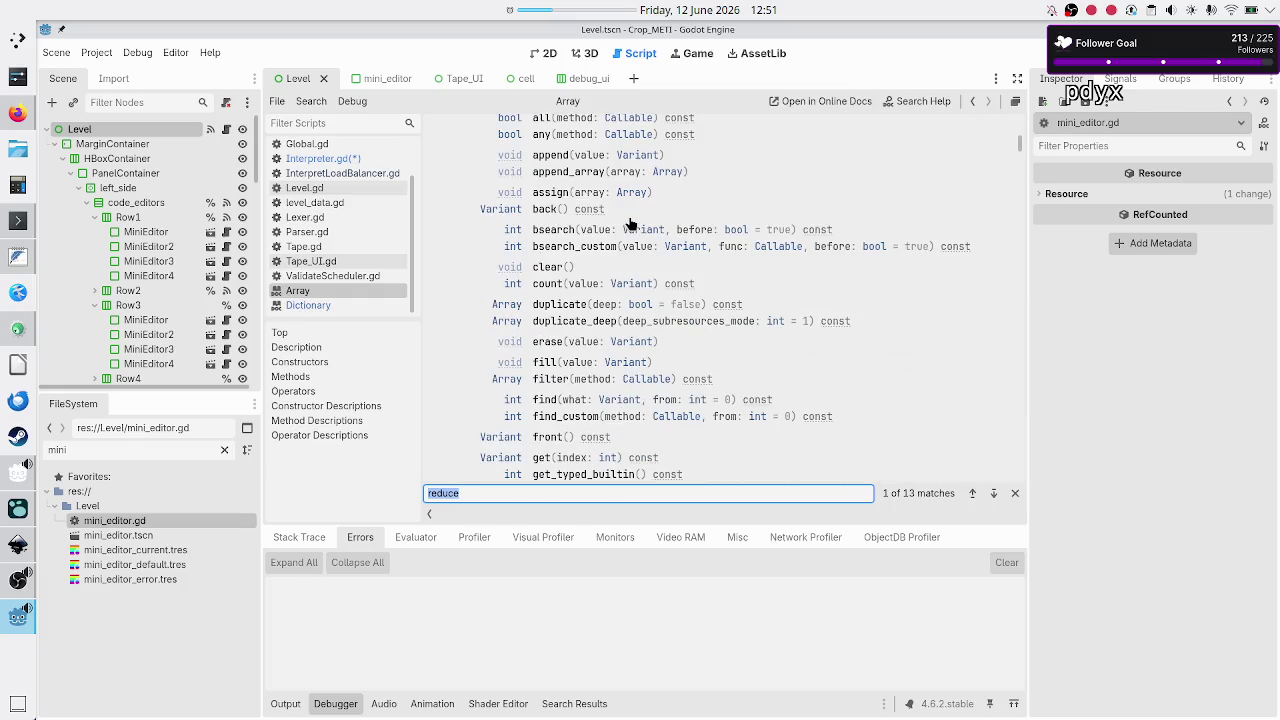
pyautogui.scroll(-5, 630, 224)
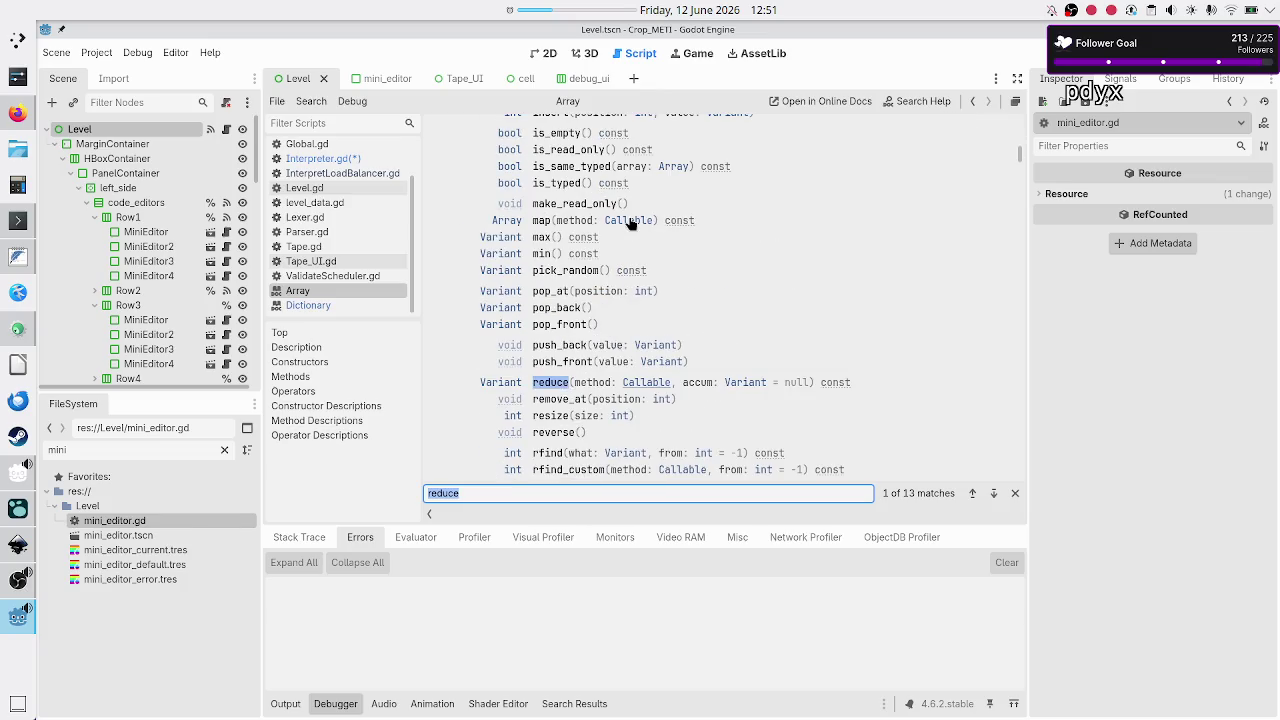
pyautogui.click(550, 385)
pyautogui.scroll(-3, 565, 338)
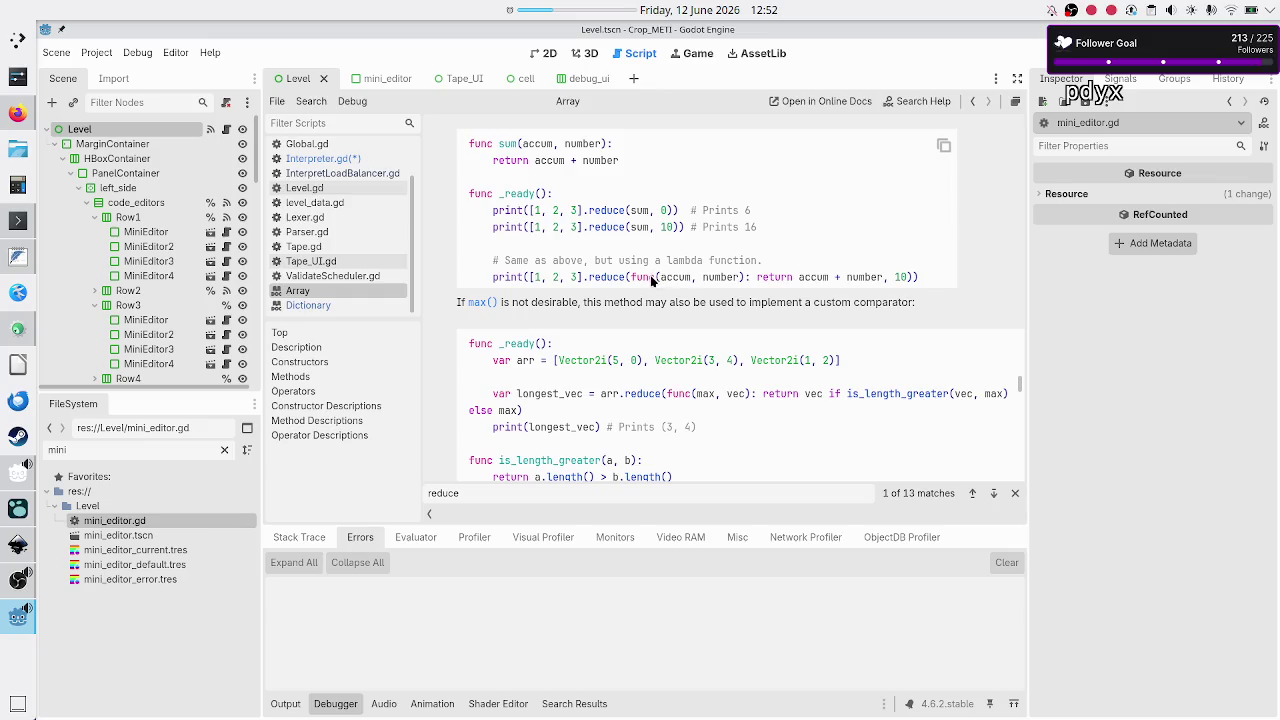
# - Return to Interpreter.gd, then bring Firefox's Duck.ai chat to the front
pyautogui.click(368, 159)
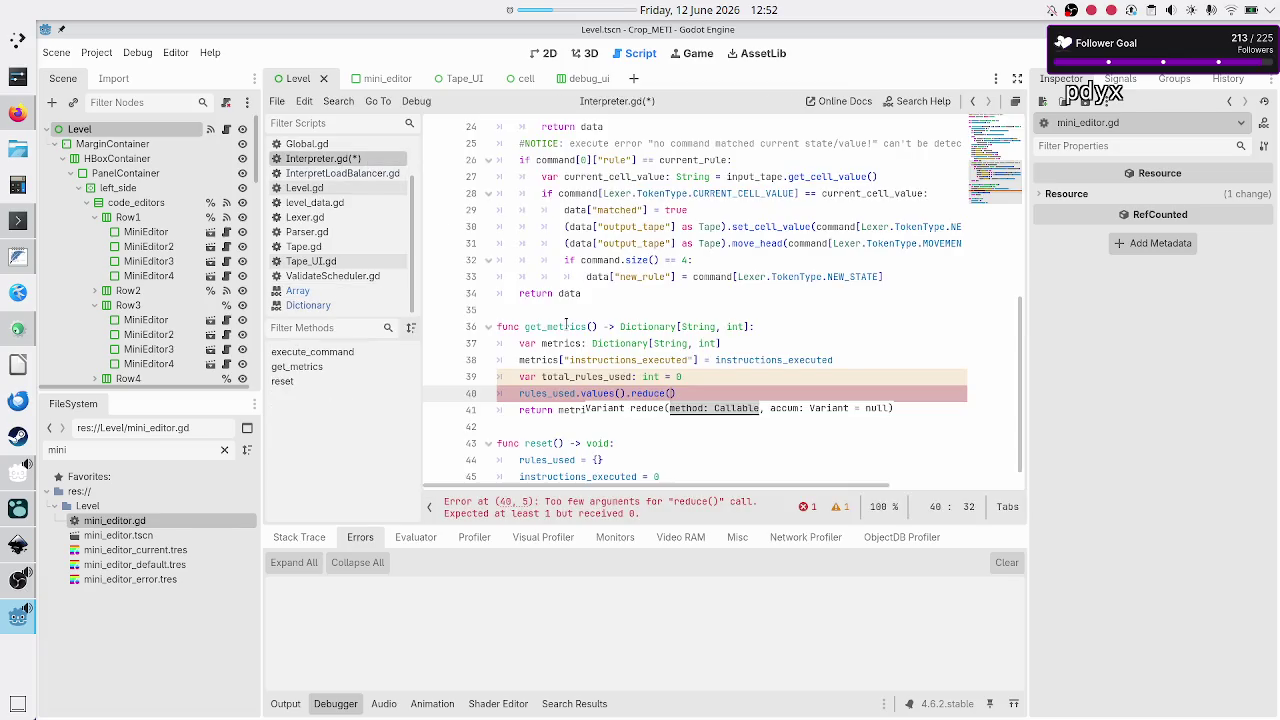
pyautogui.moveTo(591, 409)
pyautogui.click(14, 124)
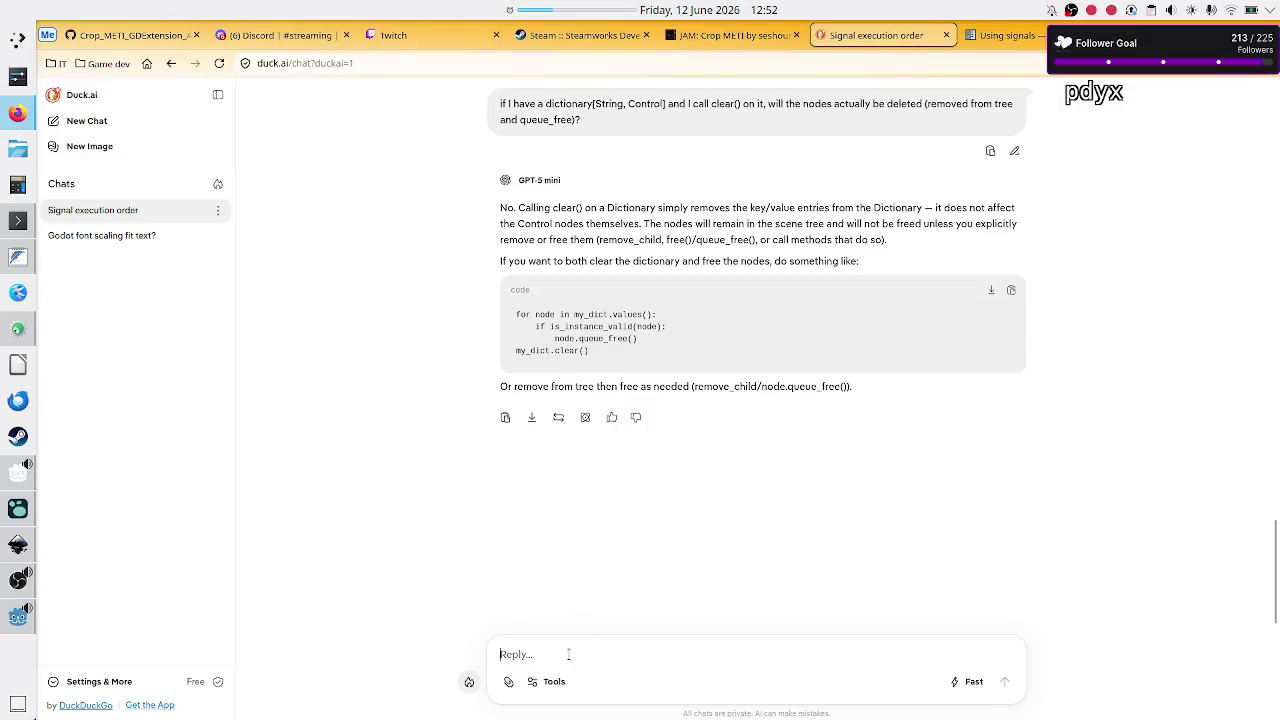
# - Ask Duck.ai whether GDScript booleans convert to 0 or 1 when summed, then return to Godot
pyautogui.write('is godot bo')
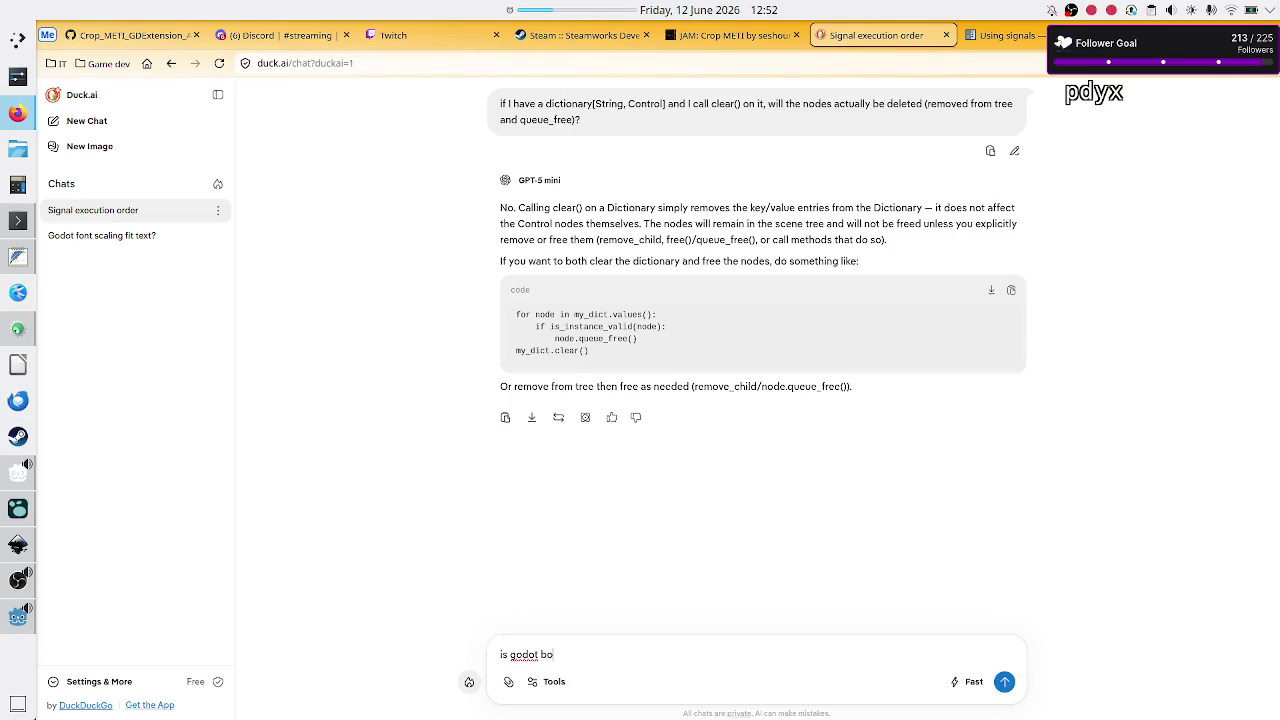
pyautogui.write('olean automati')
pyautogui.write('cally conver')
pyautogui.write('ted to ')
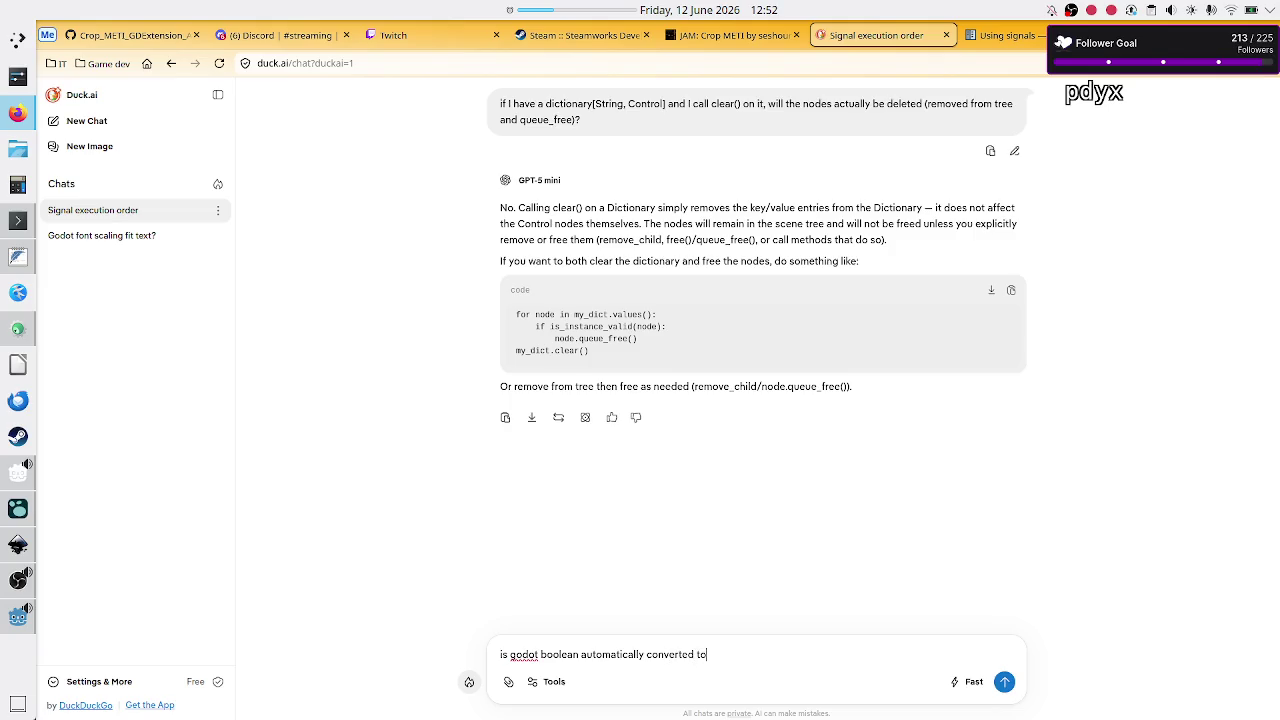
pyautogui.write('0')
pyautogui.write(' or 1 integer')
pyautogui.write(' if I want t')
pyautogui.write('o sum them?')
pyautogui.press('Return')
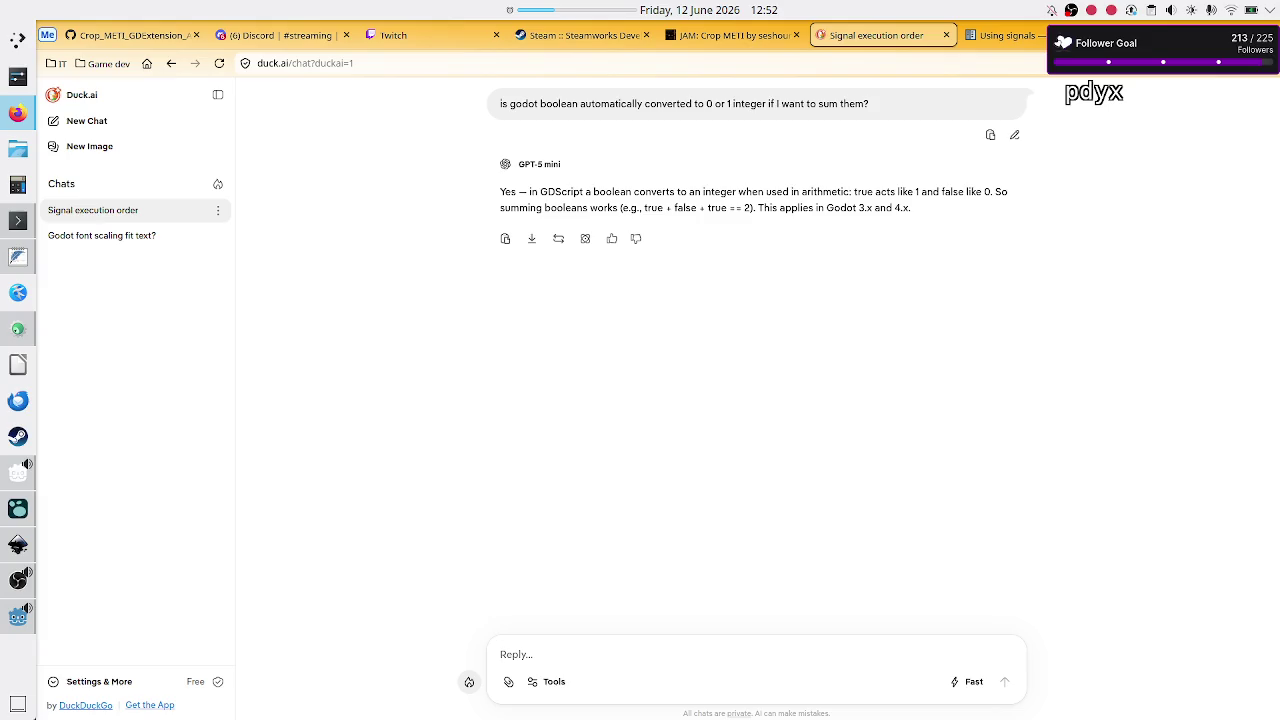
pyautogui.hotkey('alt', 'Tab')
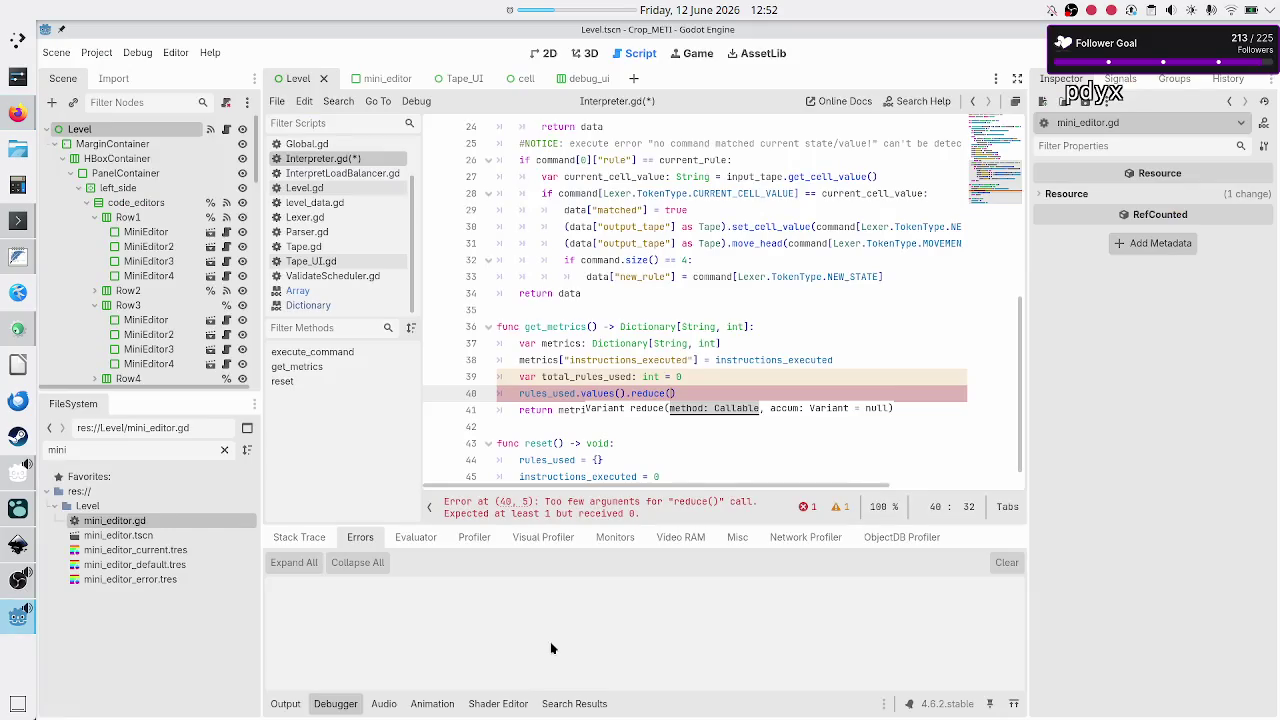
# - Give reduce() initial value 0, join it onto the total_rules_used line, and split its arguments across lines
pyautogui.write(', ')
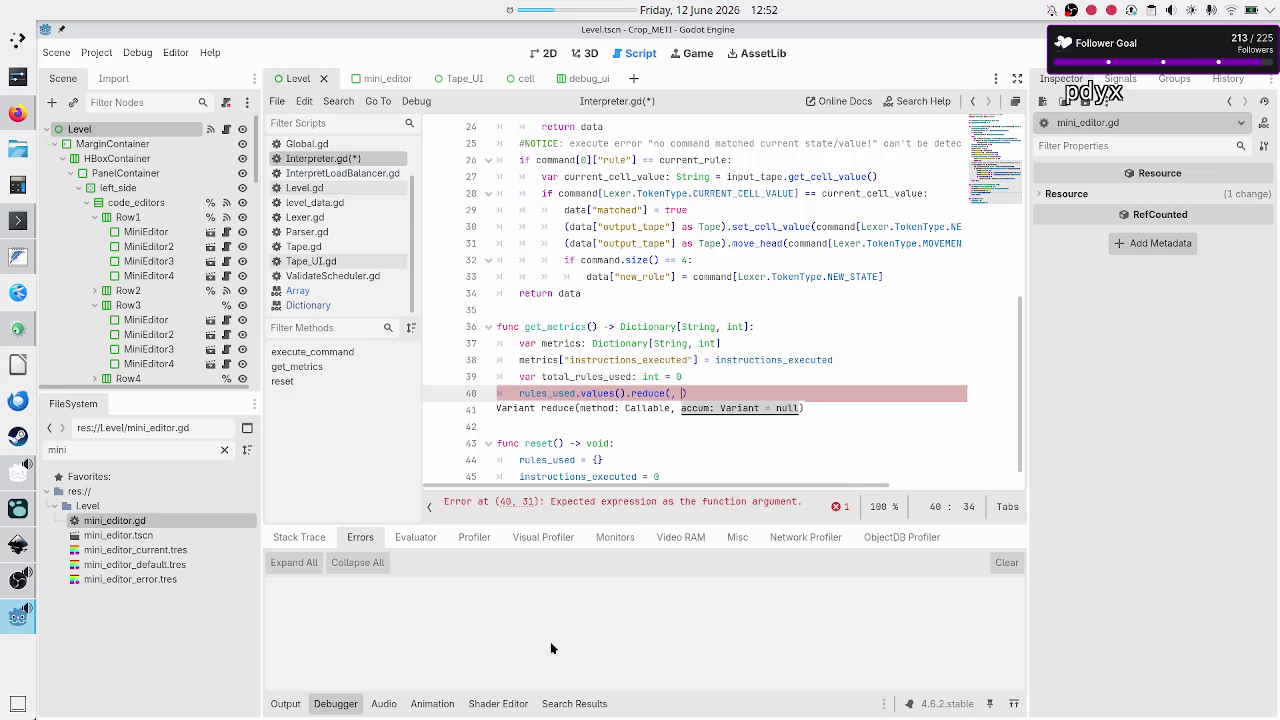
pyautogui.write('0')
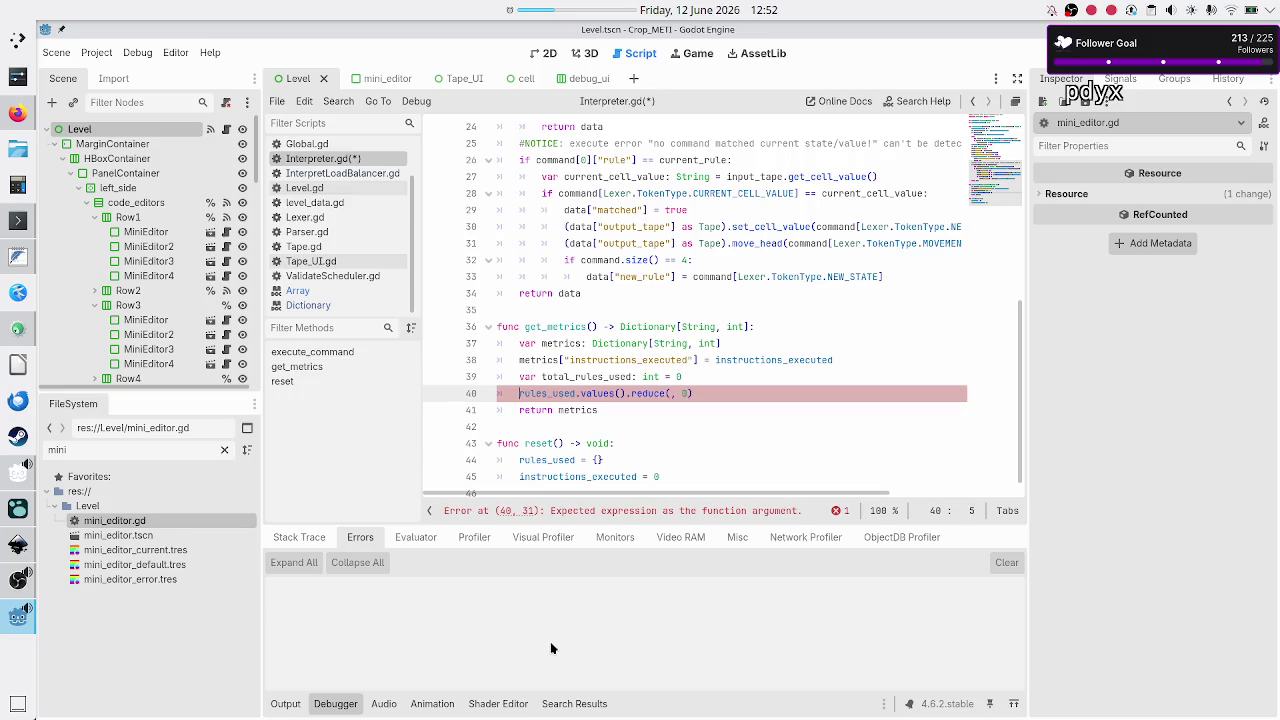
pyautogui.press('BackSpace')
pyautogui.press('BackSpace')
pyautogui.press('BackSpace')
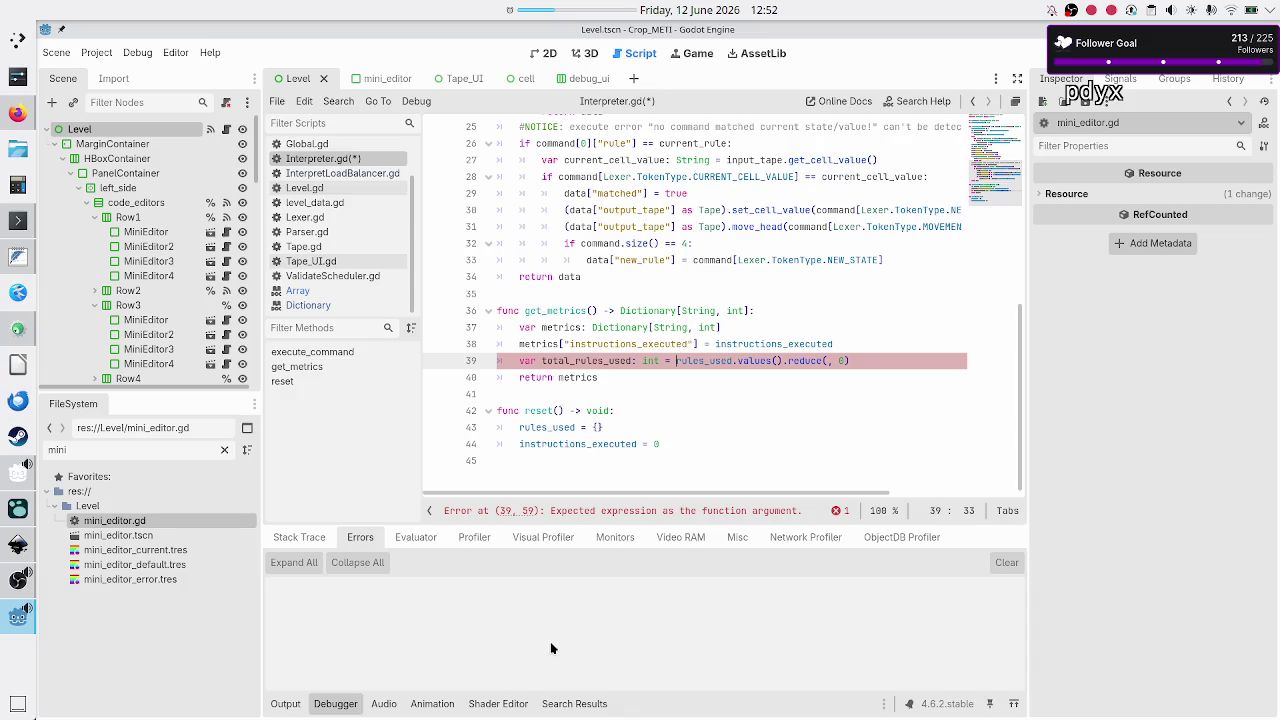
pyautogui.hotkey('ctrl', 'Right')
pyautogui.hotkey('ctrl', 'Right')
pyautogui.hotkey('ctrl', 'Right')
pyautogui.press('Return')
pyautogui.press('Right')
pyautogui.press('Right')
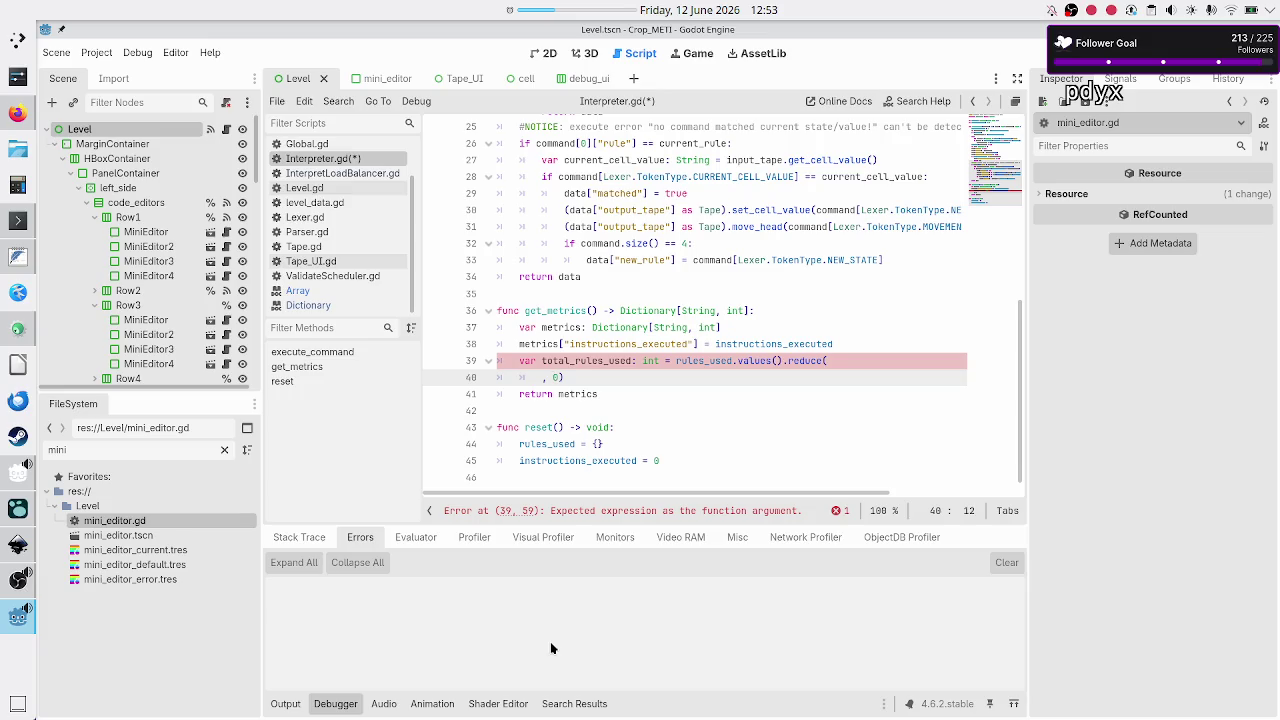
pyautogui.press('Return')
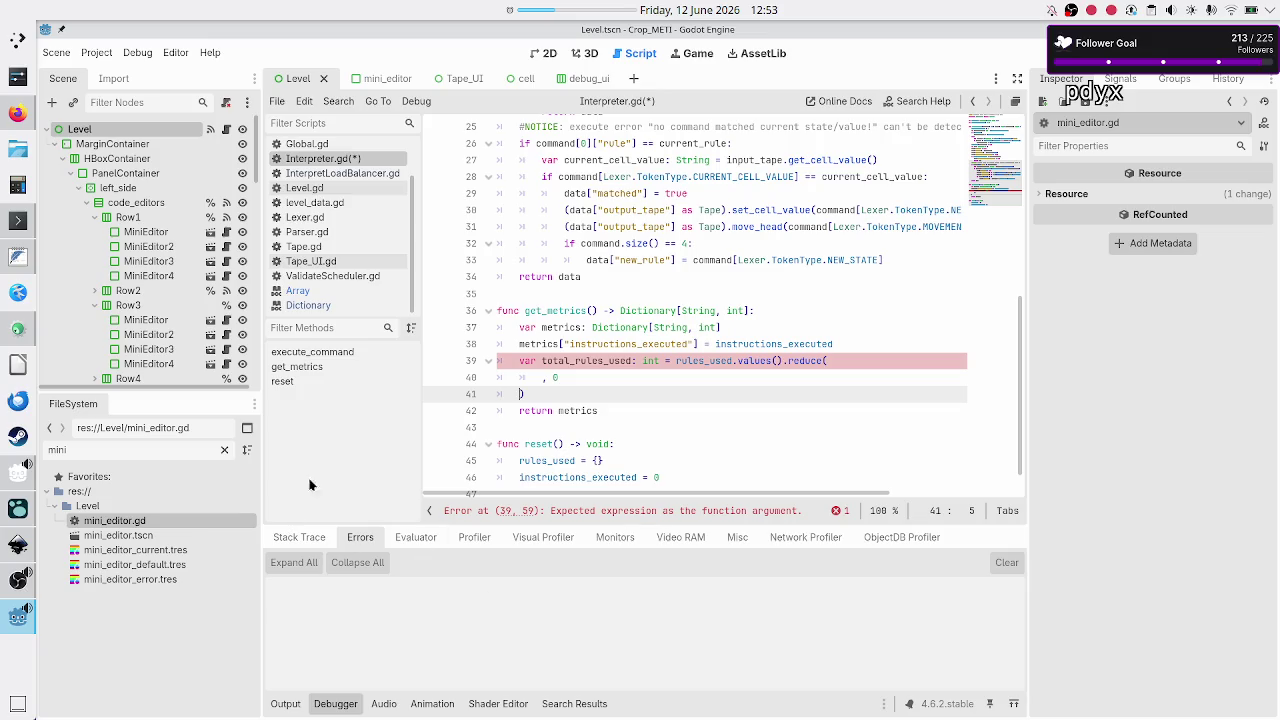
pyautogui.click(297, 292)
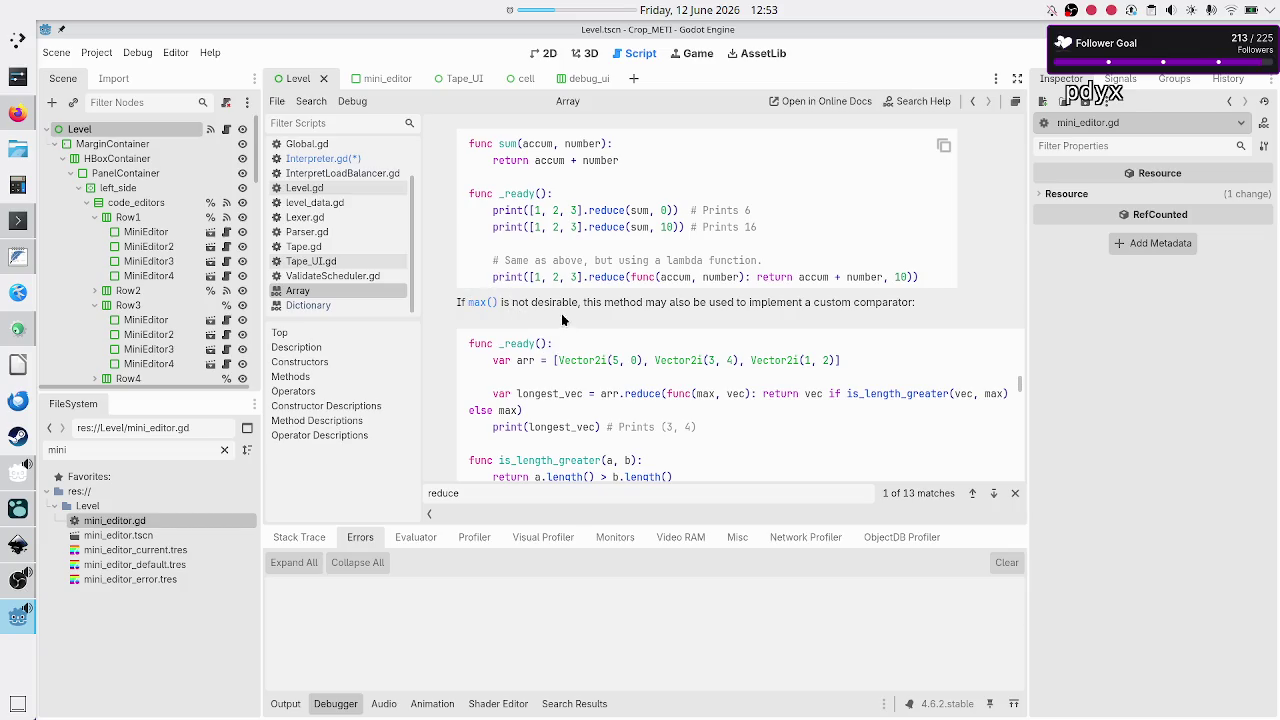
# - Paste the example lambda func(accum, number): return accum + number into reduce(), followed by 0
pyautogui.doubleClick(635, 280)
pyautogui.click(629, 280)
pyautogui.moveTo(629, 280); pyautogui.dragTo(884, 275)
pyautogui.hotkey('ctrl', 'c')
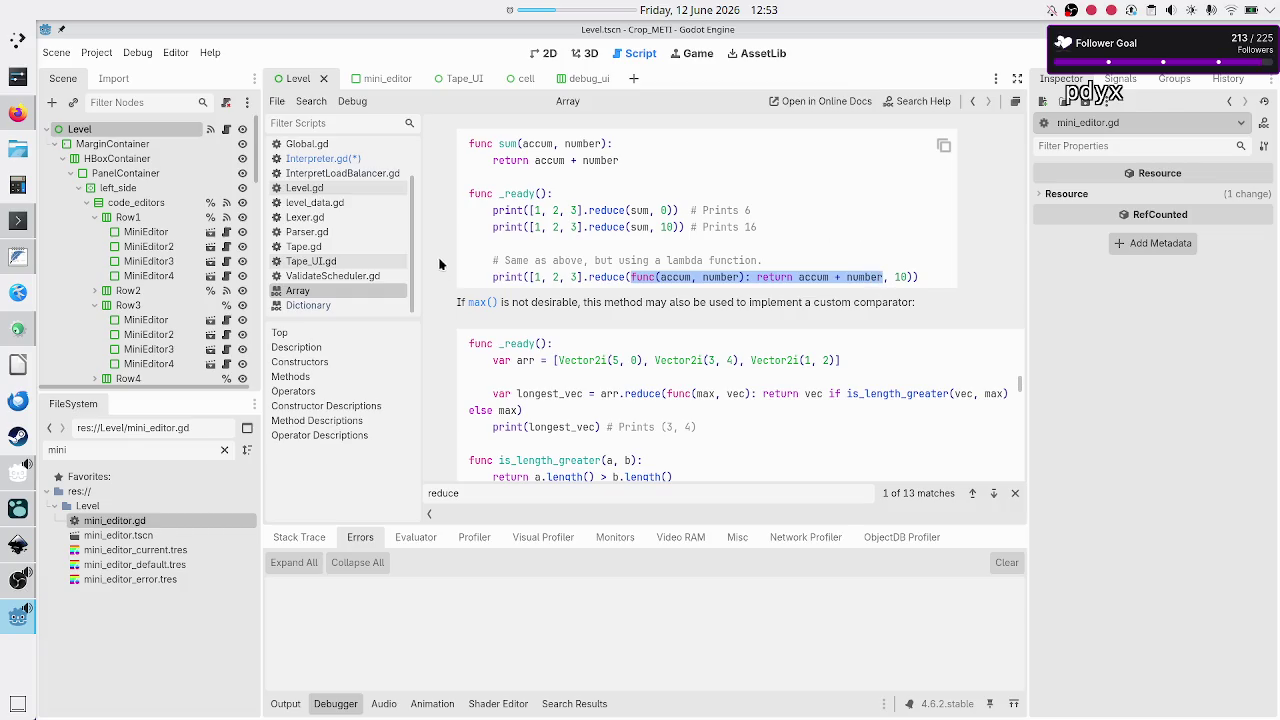
pyautogui.click(330, 158)
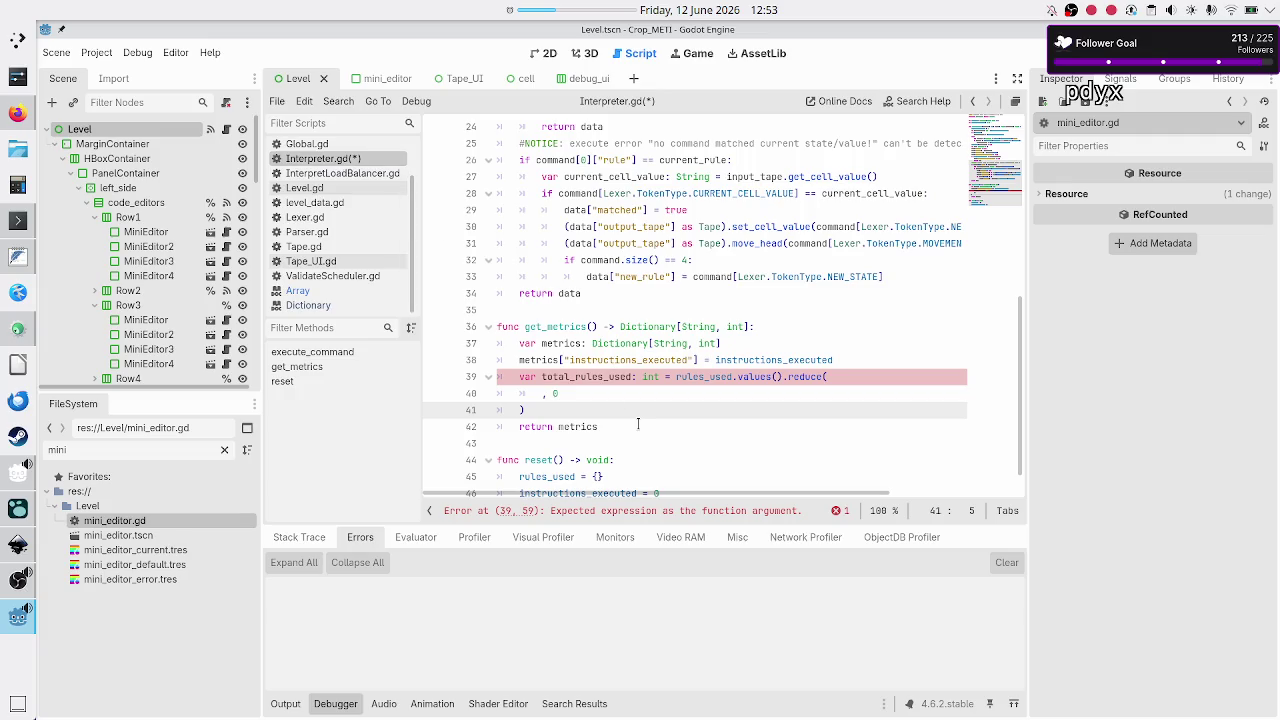
pyautogui.press('Up')
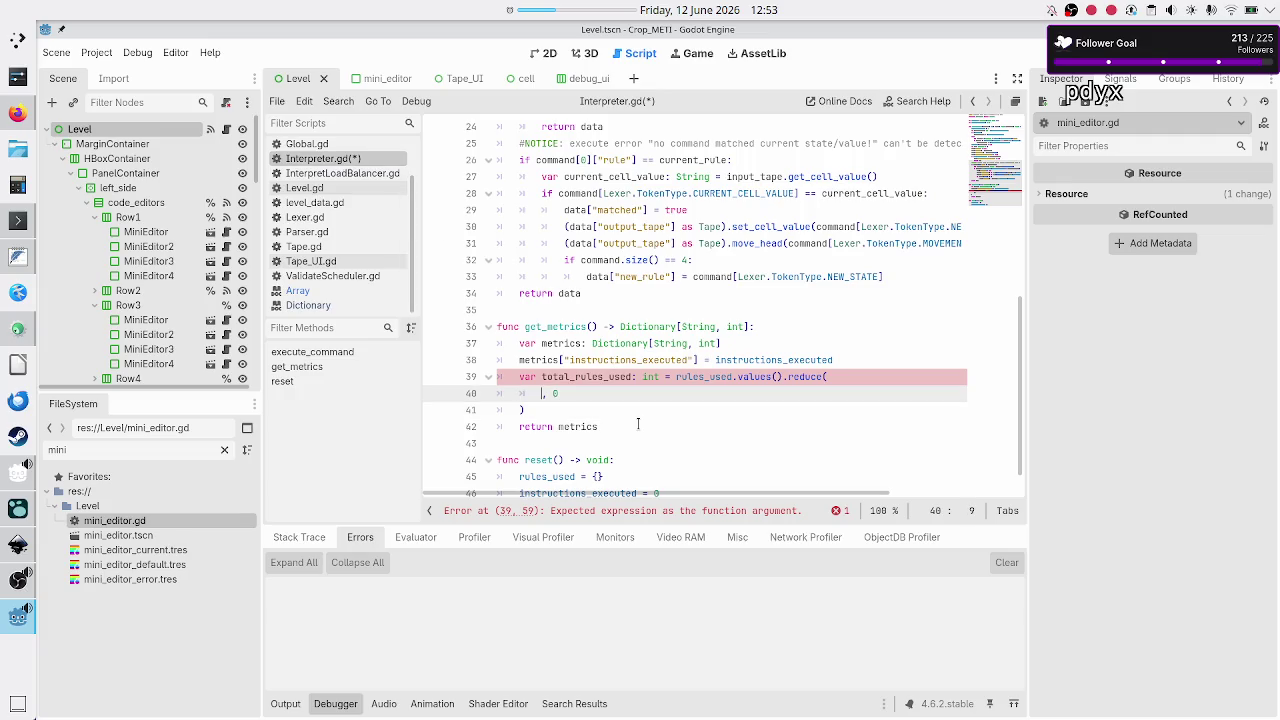
pyautogui.press('BackSpace')
pyautogui.press('BackSpace')
pyautogui.press('BackSpace')
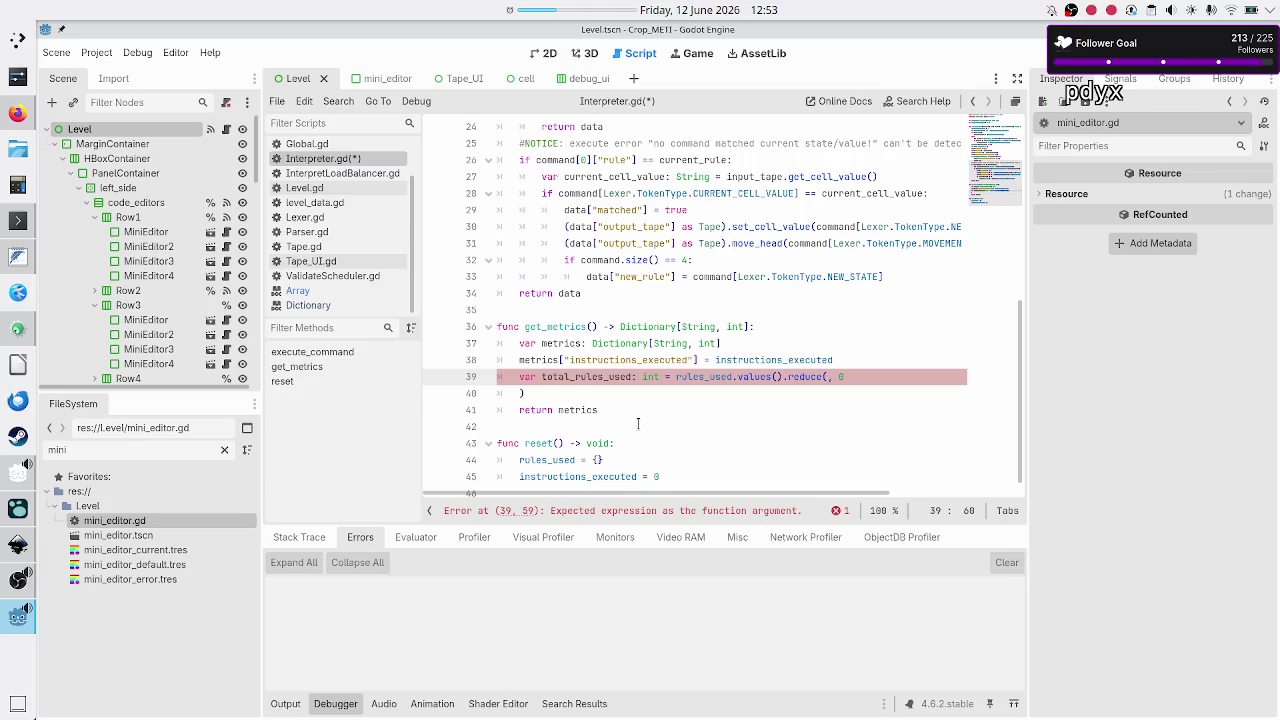
pyautogui.hotkey('ctrl', 'v')
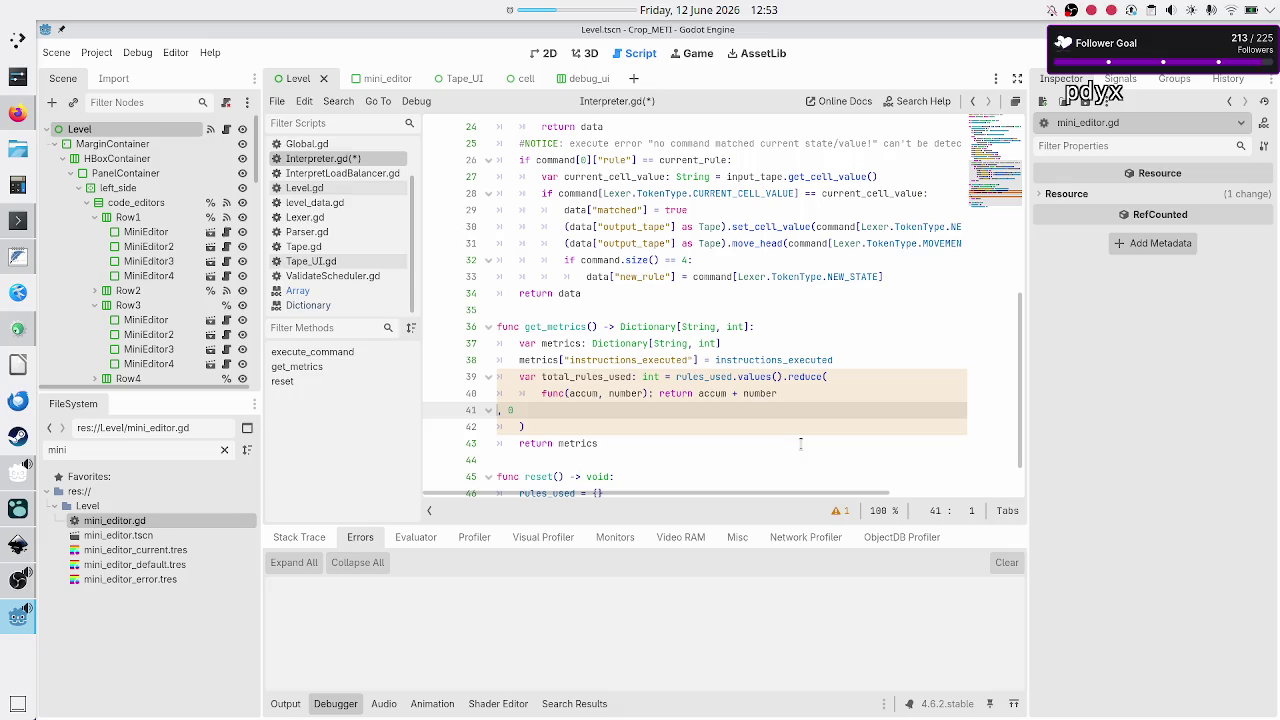
pyautogui.press('BackSpace')
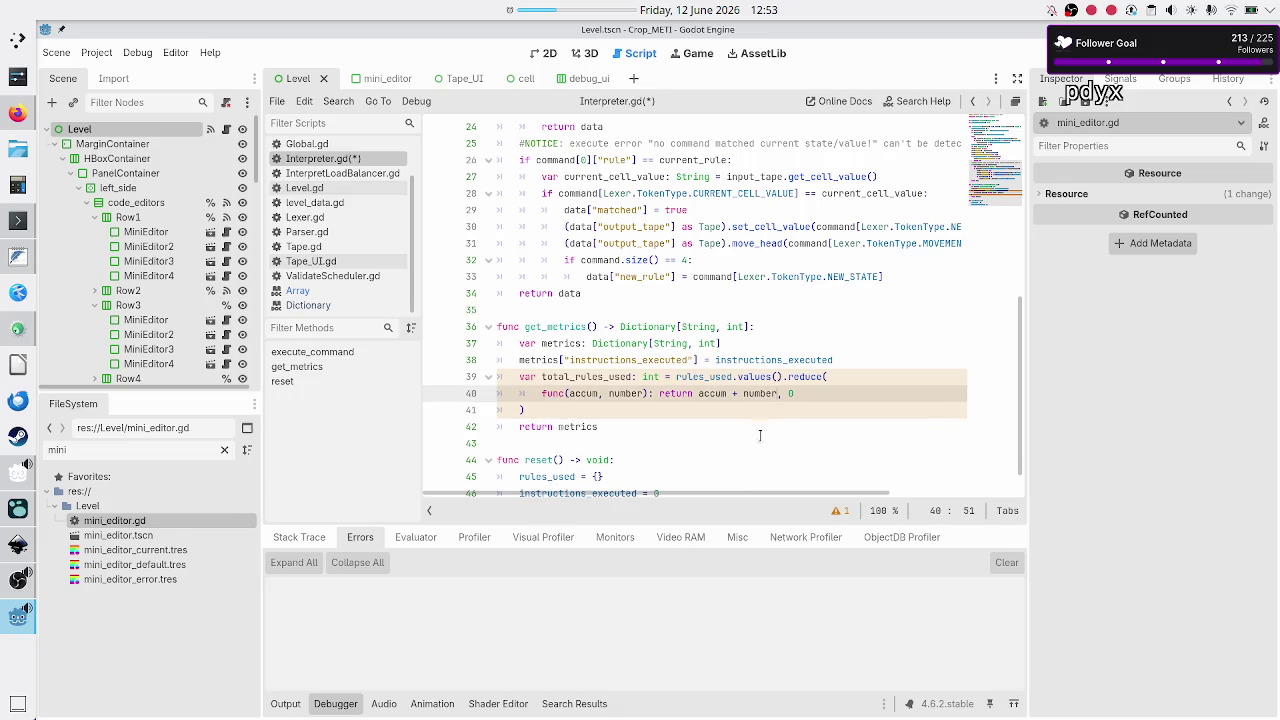
# - Change the lambda parameters to 'accum: int, used: bool'
pyautogui.press('Left')
pyautogui.press('Left')
pyautogui.press('Left')
pyautogui.press('BackSpace')
pyautogui.press('BackSpace')
pyautogui.press('BackSpace')
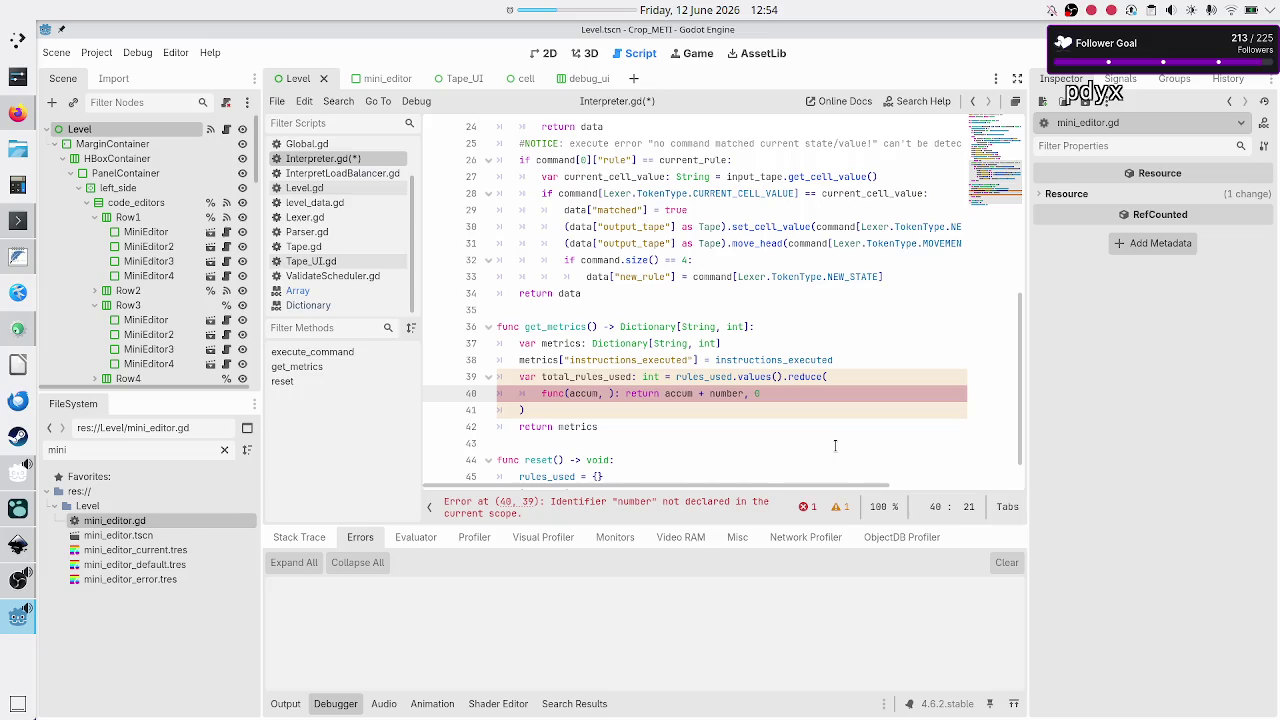
pyautogui.write('used:')
pyautogui.write(' bool')
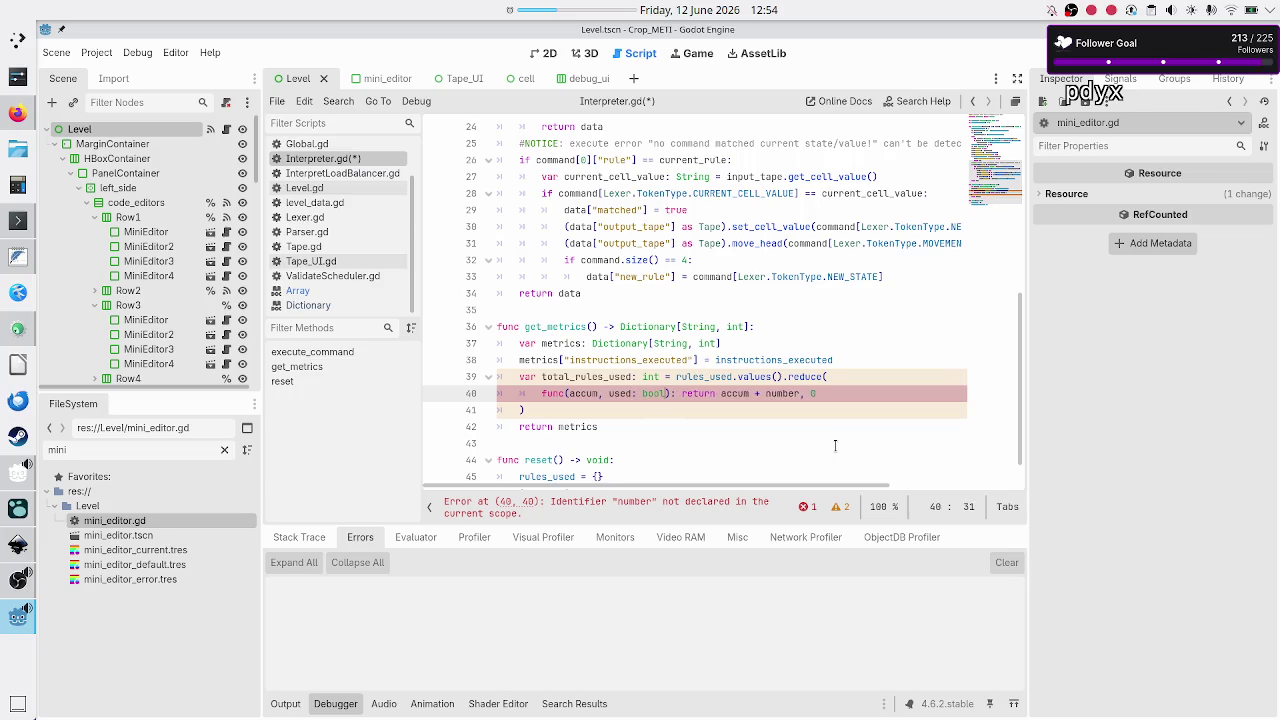
pyautogui.press('Left')
pyautogui.press('Left')
pyautogui.press('Left')
pyautogui.write(':')
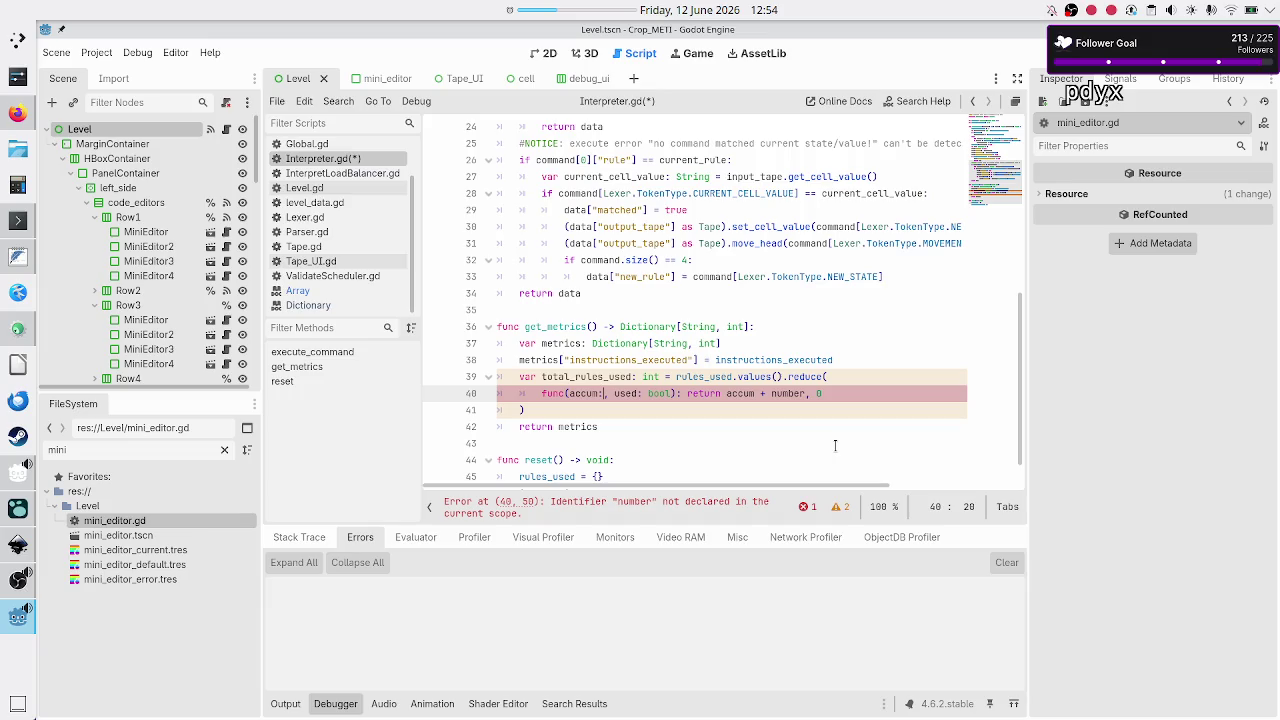
pyautogui.write('int')
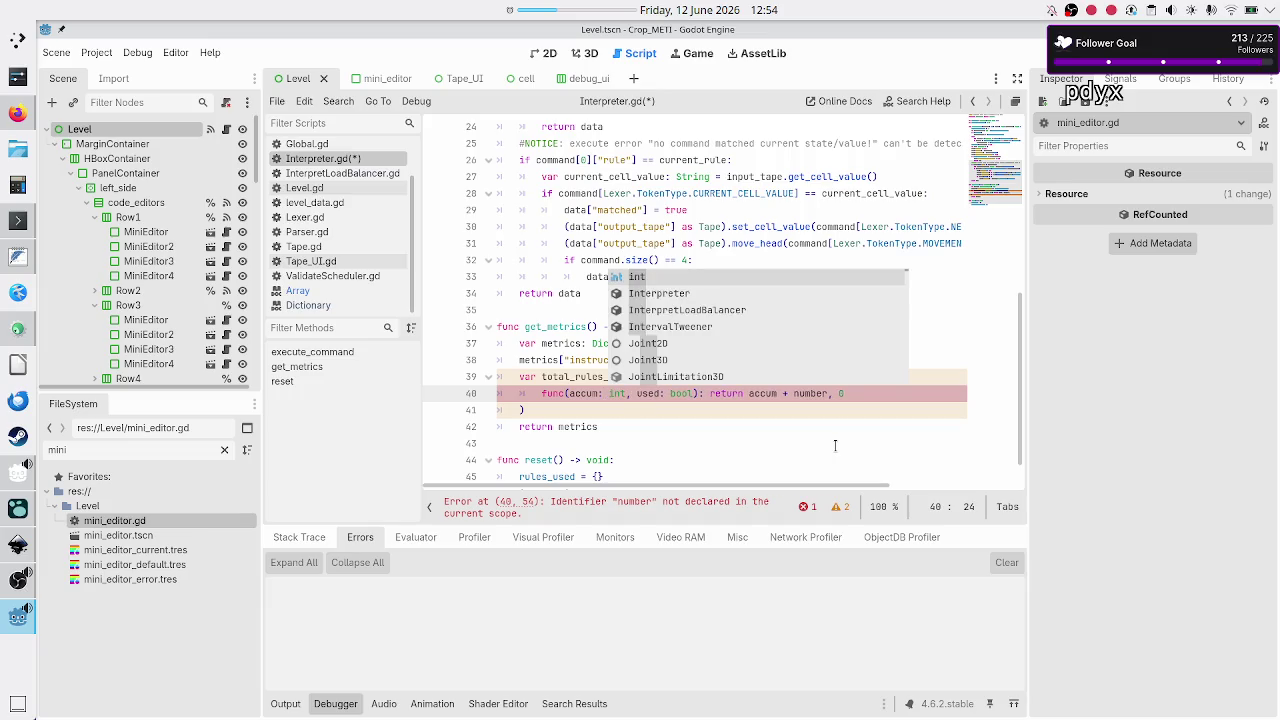
pyautogui.click(835, 446)
# - Replace number with used in the lambda's return expression, giving accum + used
pyautogui.press('Up')
pyautogui.press('Up')
pyautogui.press('Up')
pyautogui.hotkey('ctrl', 'Right')
pyautogui.hotkey('ctrl', 'Right')
pyautogui.hotkey('ctrl', 'Right')
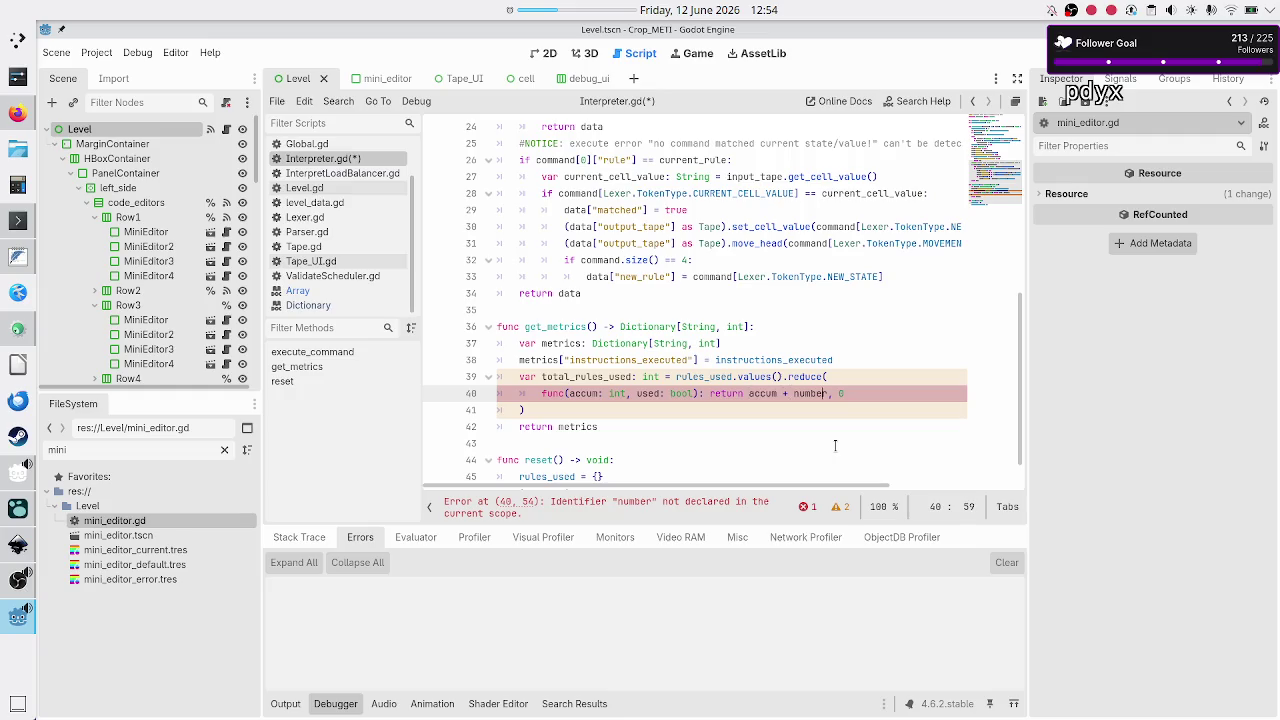
pyautogui.press('BackSpace')
pyautogui.press('BackSpace')
pyautogui.press('BackSpace')
pyautogui.write('used')
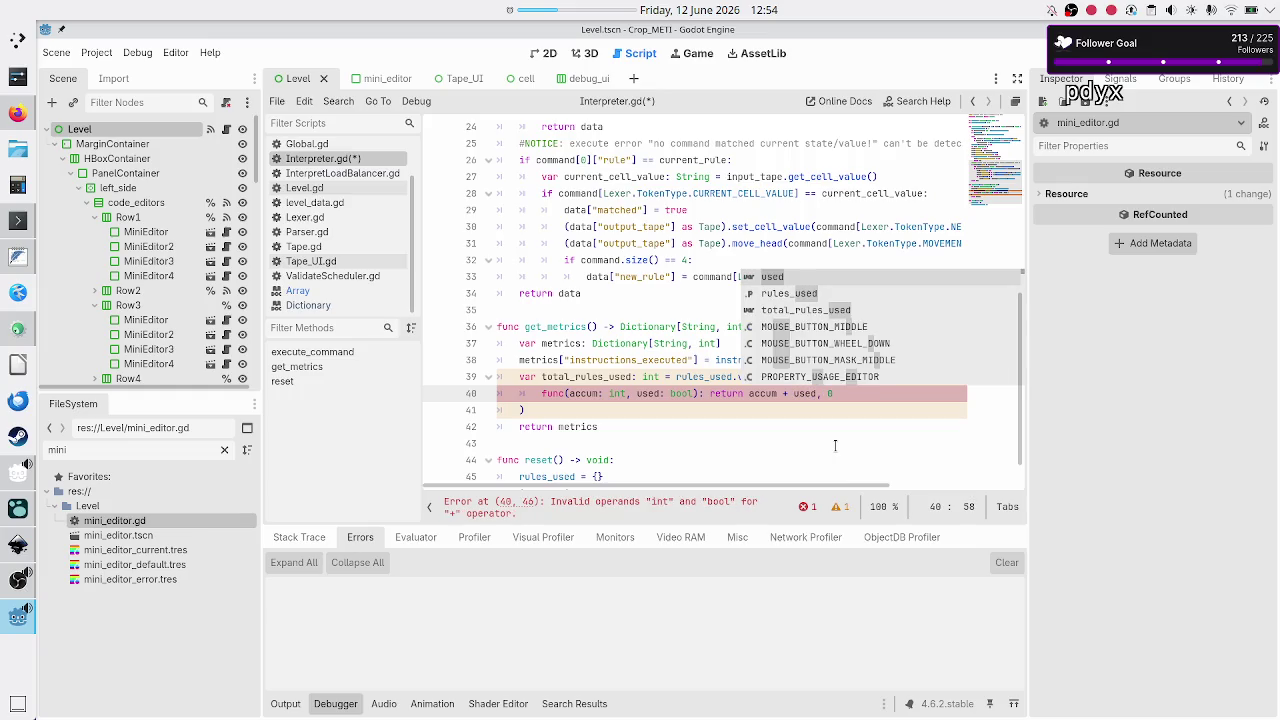
pyautogui.press('Escape')
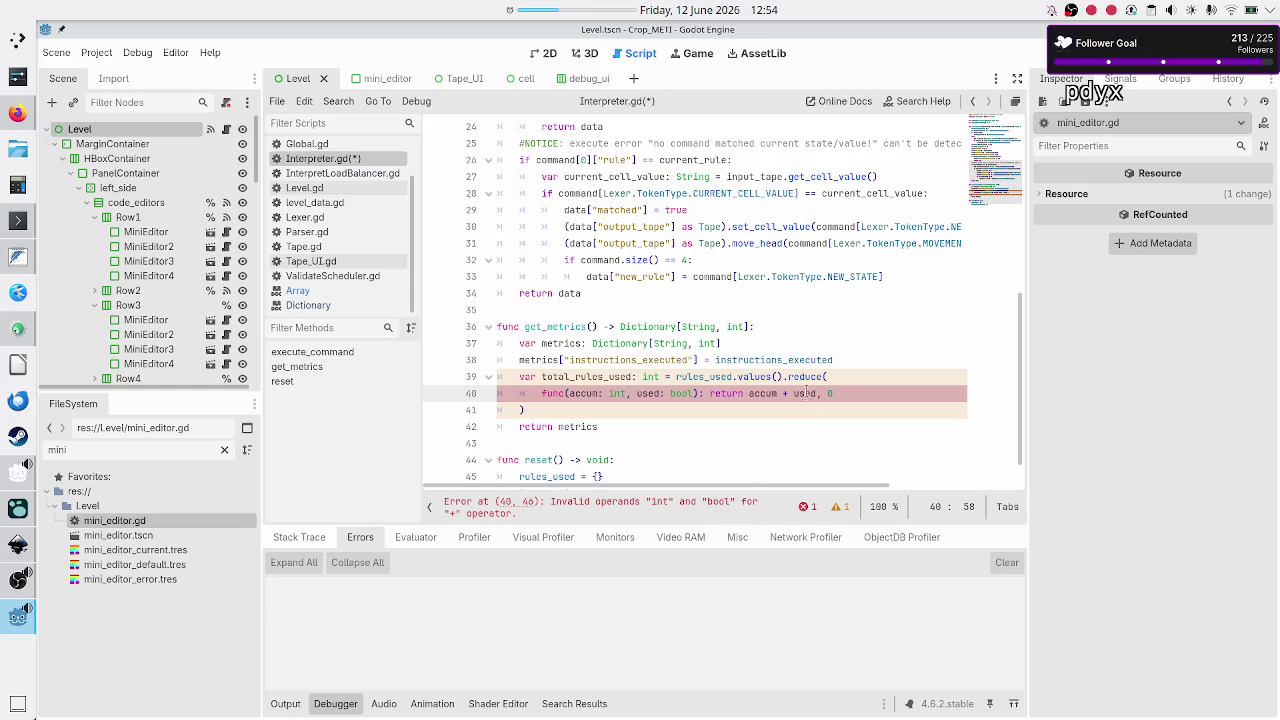
pyautogui.moveTo(806, 392)
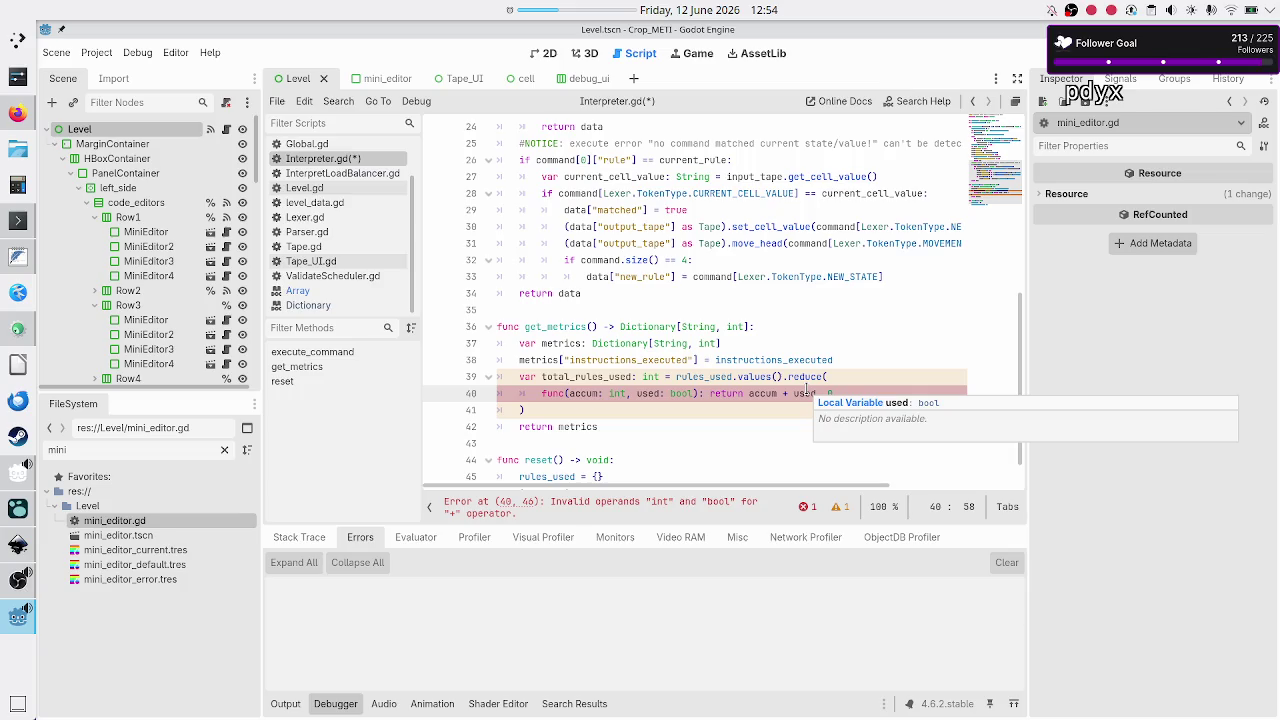
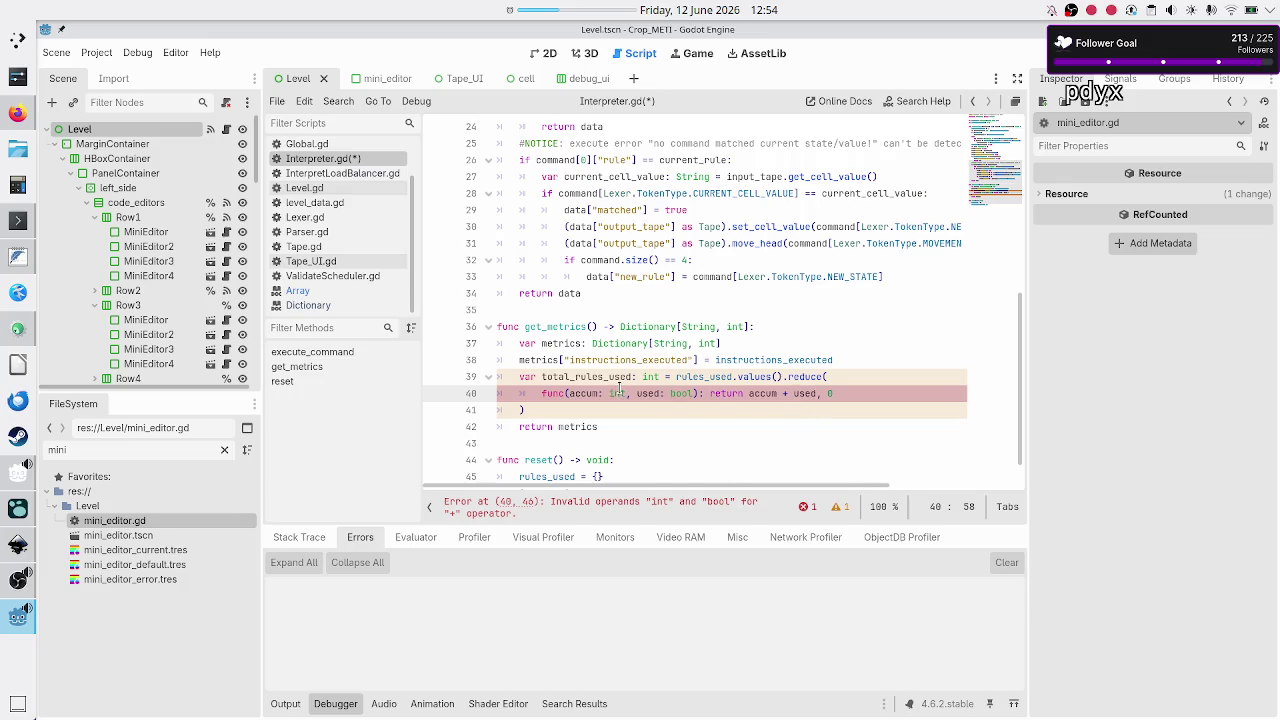
# - Wrap used in int() so line 40's lambda returns accum + int(used)
pyautogui.click(761, 394)
pyautogui.press('Right')
pyautogui.press('Right')
pyautogui.press('Right')
pyautogui.write('int(used')
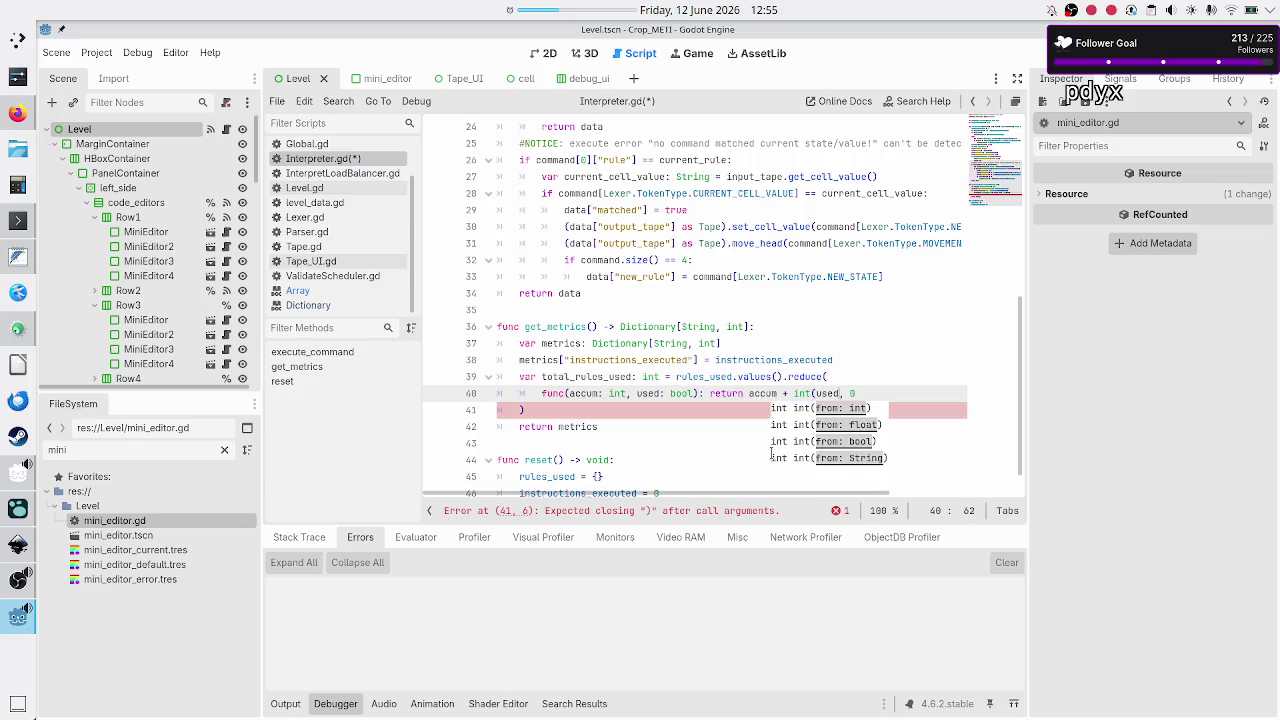
pyautogui.write(')')
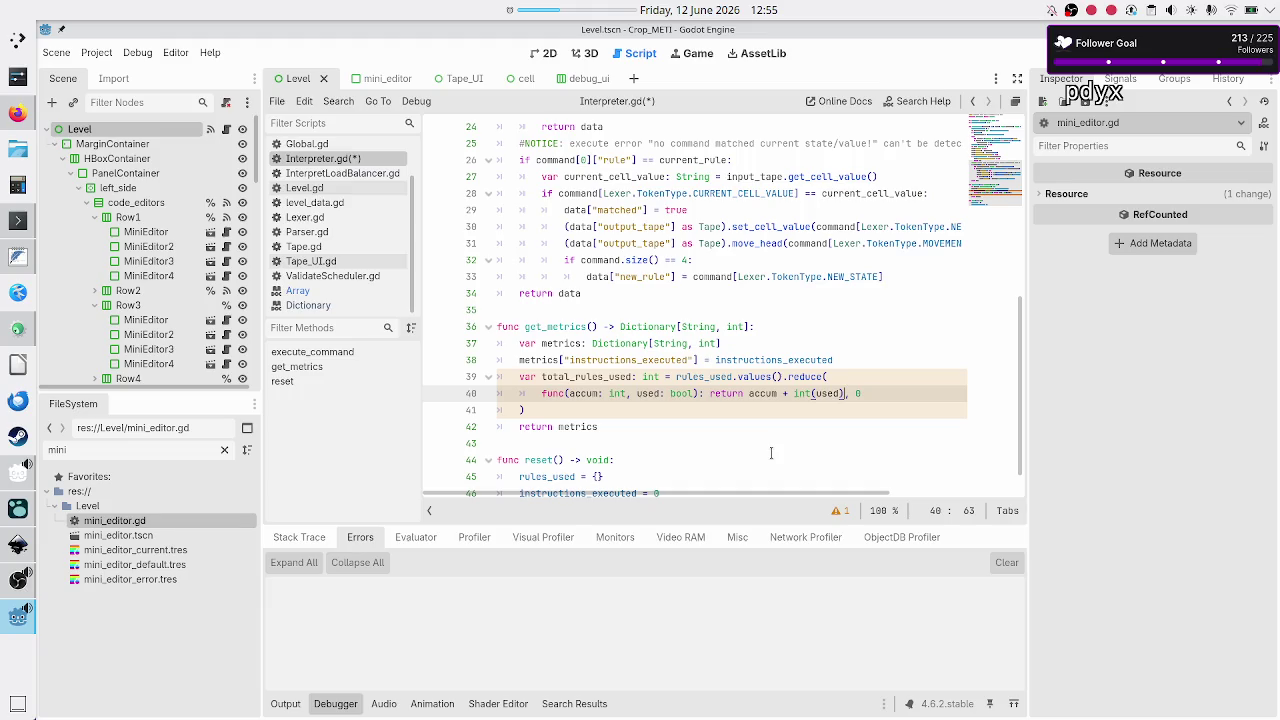
# - Select rules_used.values(), the reduce arguments, used and accum on lines 39–40 to verify the sum
pyautogui.doubleClick(756, 376)
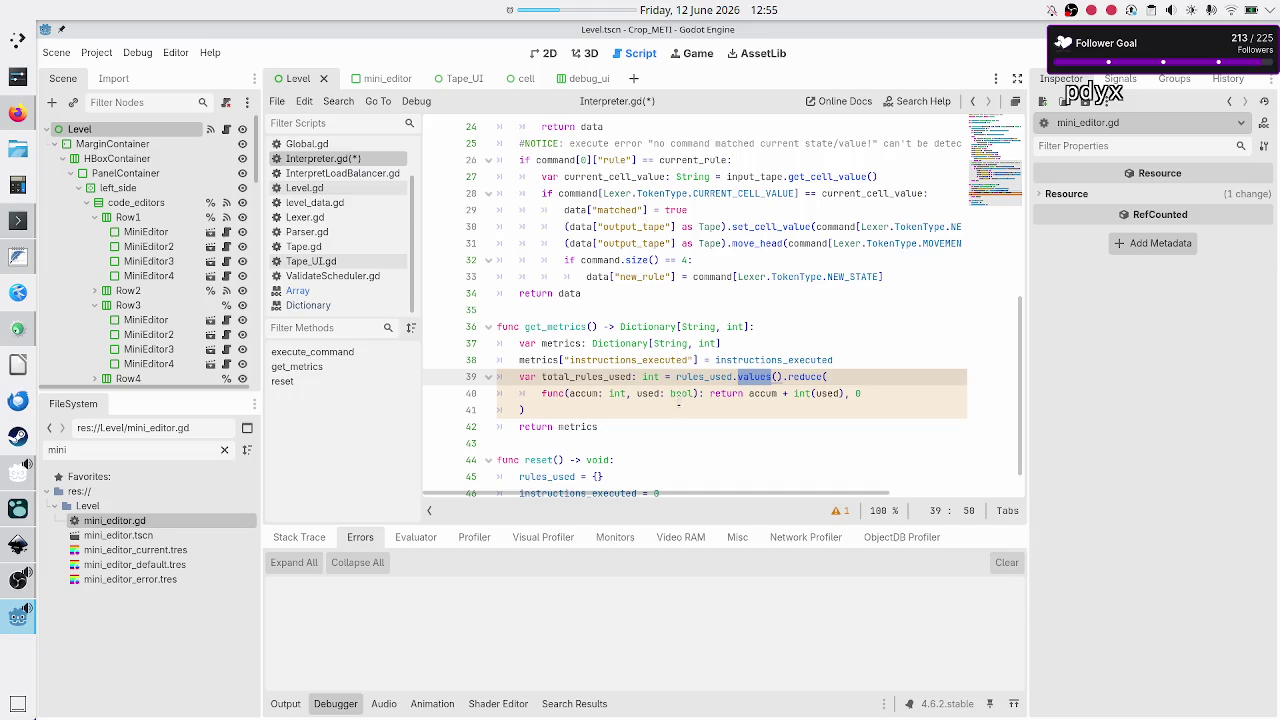
pyautogui.moveTo(685, 393)
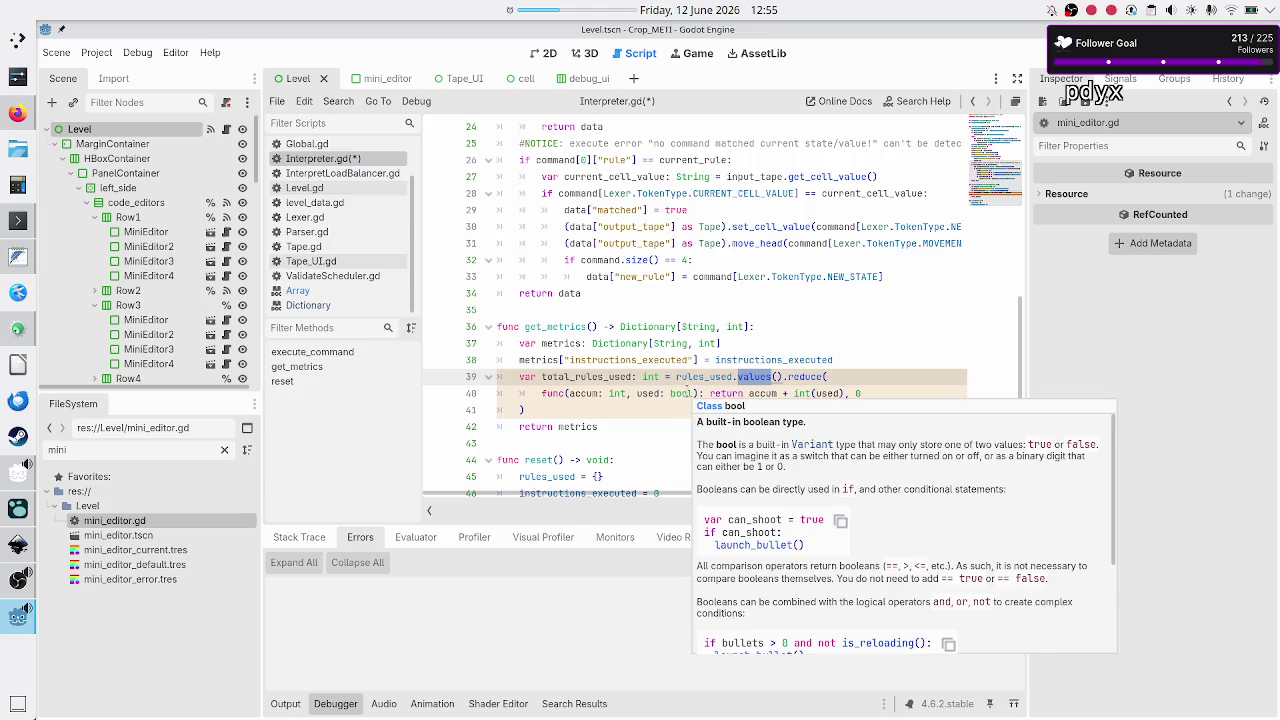
pyautogui.doubleClick(813, 376)
pyautogui.doubleClick(760, 376)
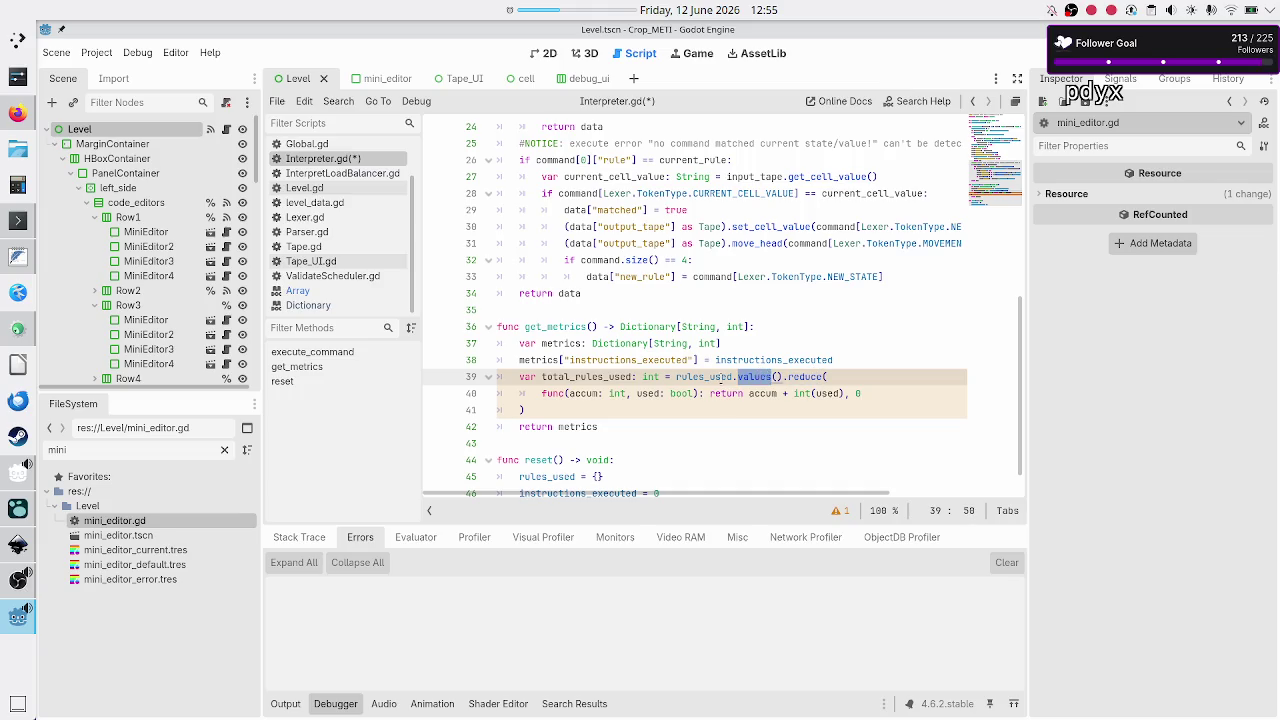
pyautogui.doubleClick(705, 377)
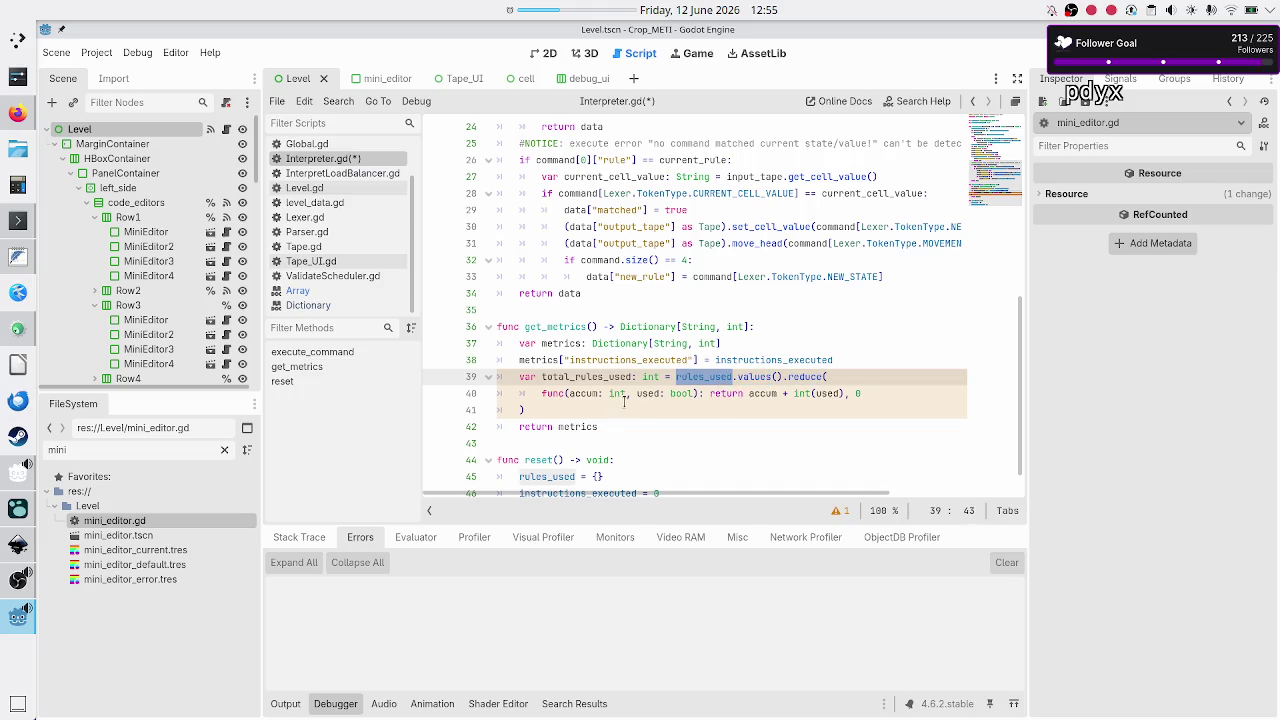
pyautogui.moveTo(748, 393); pyautogui.dragTo(873, 395)
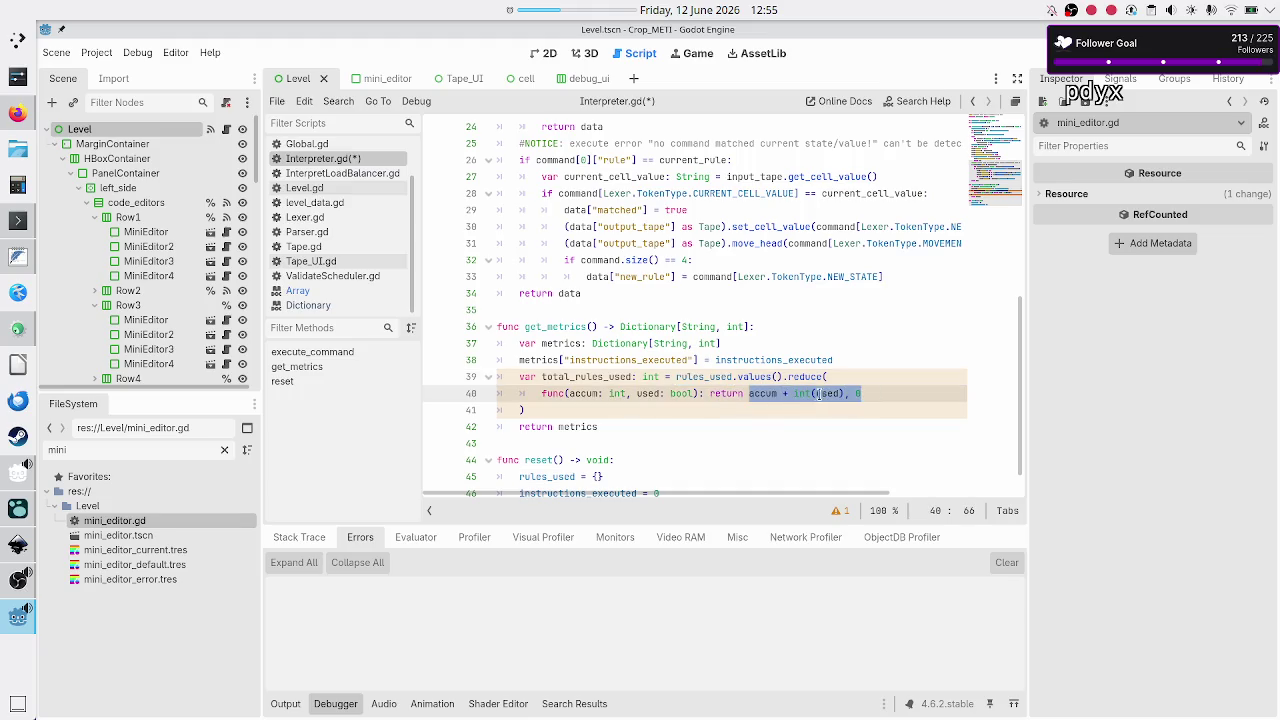
pyautogui.doubleClick(829, 393)
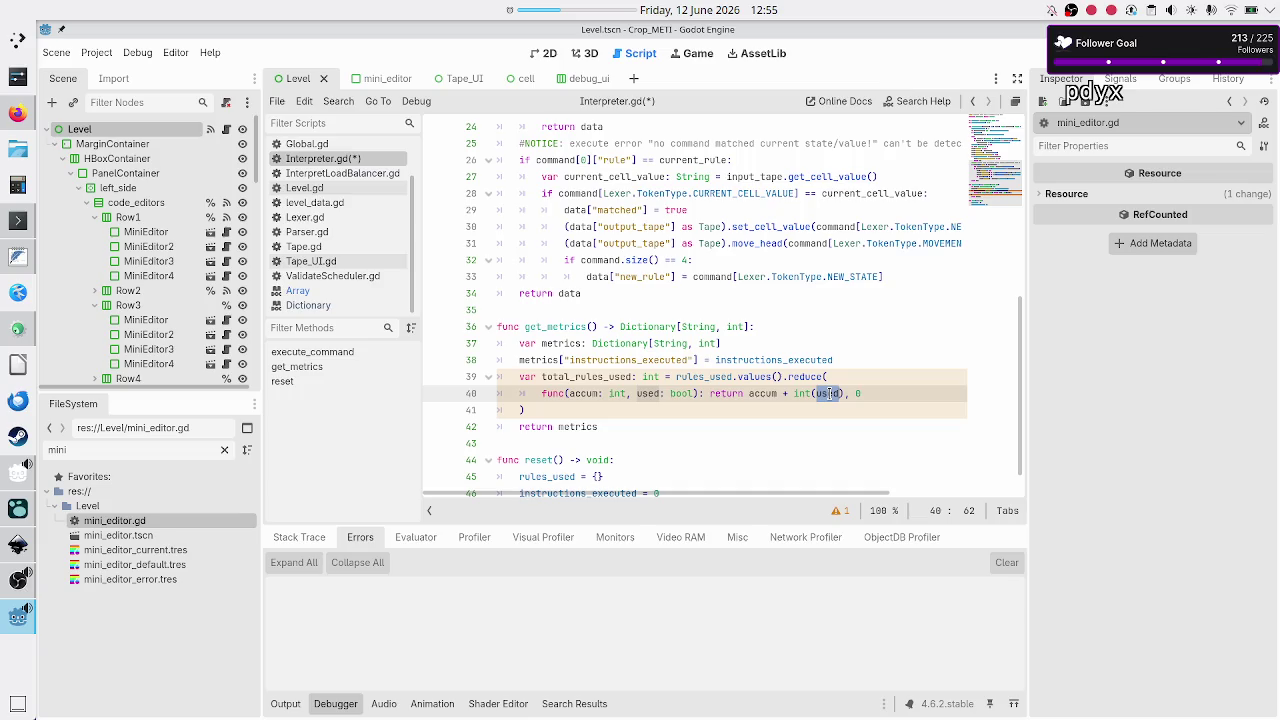
pyautogui.doubleClick(763, 393)
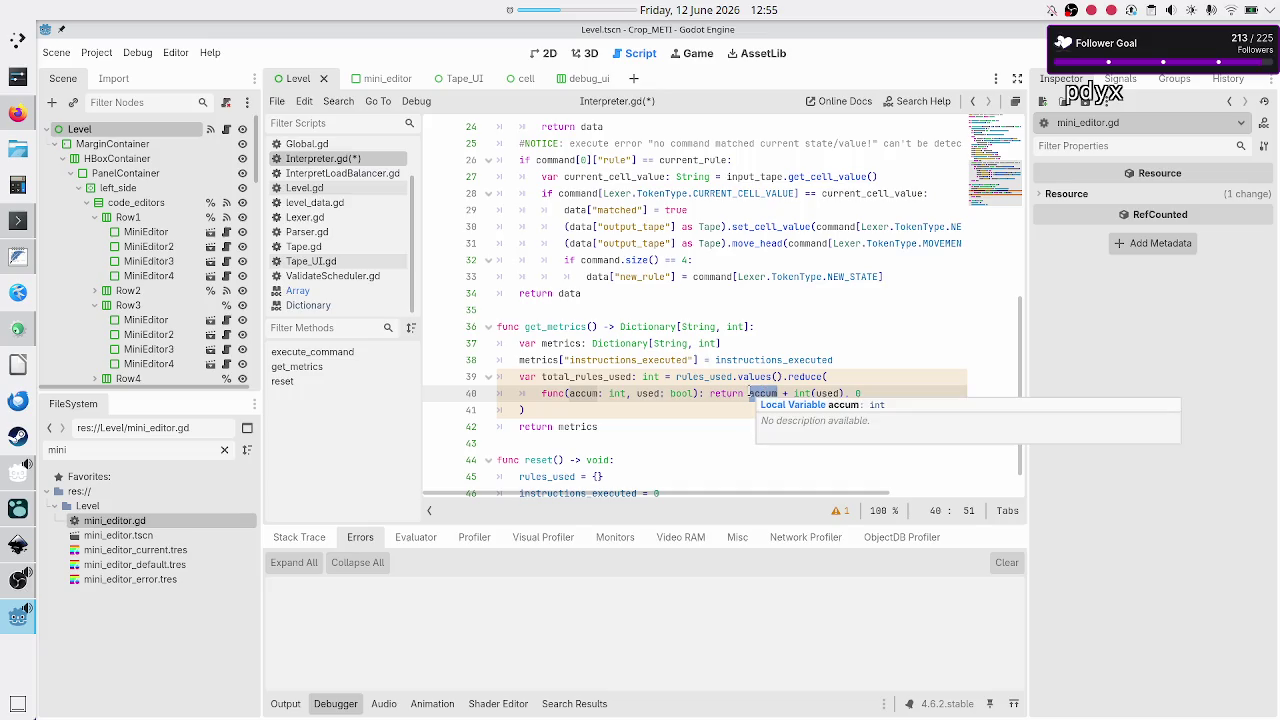
# - Add a new line metrics["total_rules_used"] = total_rules_used after the reduce call
pyautogui.click(873, 393)
pyautogui.press('Down')
pyautogui.press('Return')
pyautogui.write('metrics[')
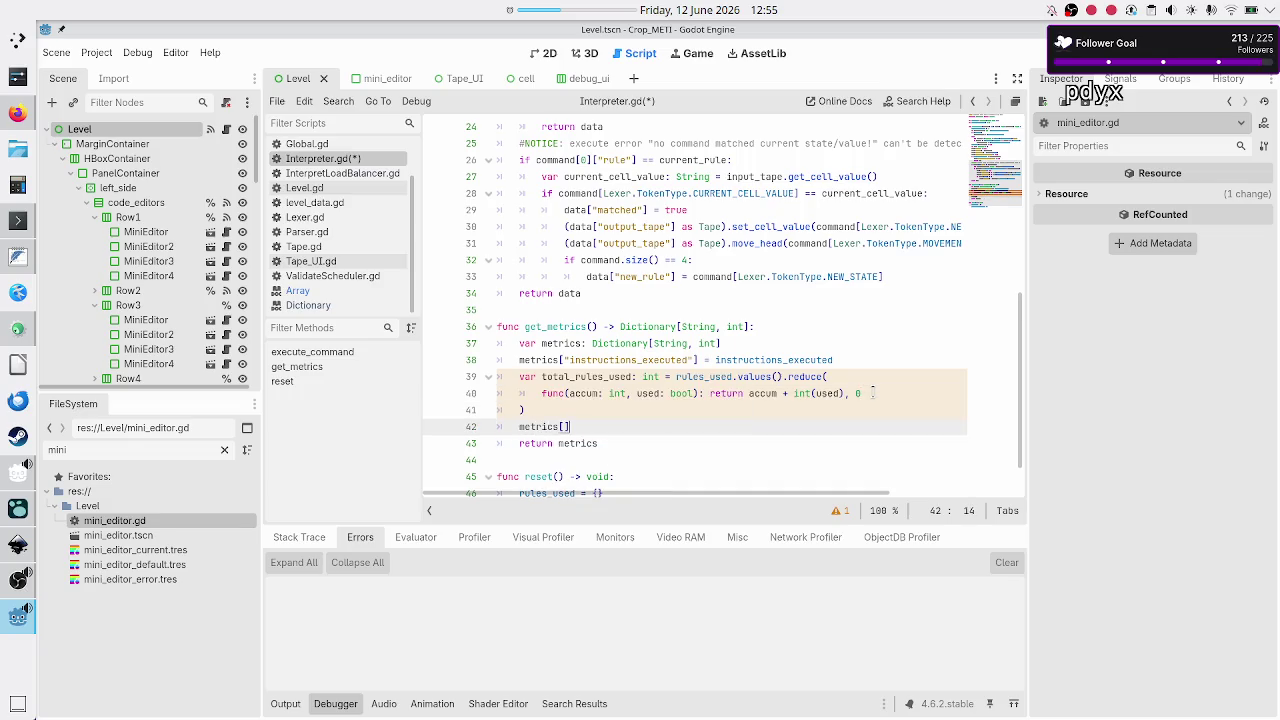
pyautogui.write('""')
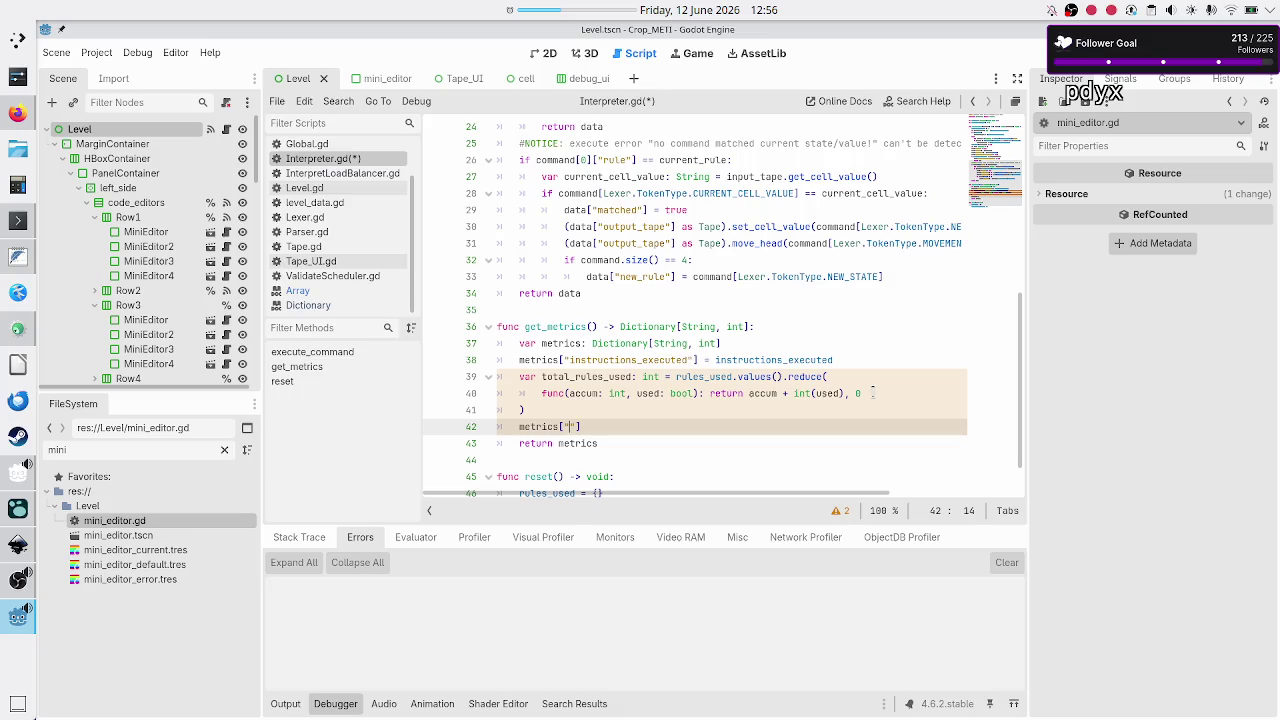
pyautogui.write('total_rules_used"] ')
pyautogui.write('= total_rules_used')
# - Move the reduce expression into metrics["total_rules_used"] and delete the temporary total_rules_used variable
pyautogui.press('Up')
pyautogui.press('Up')
pyautogui.press('Up')
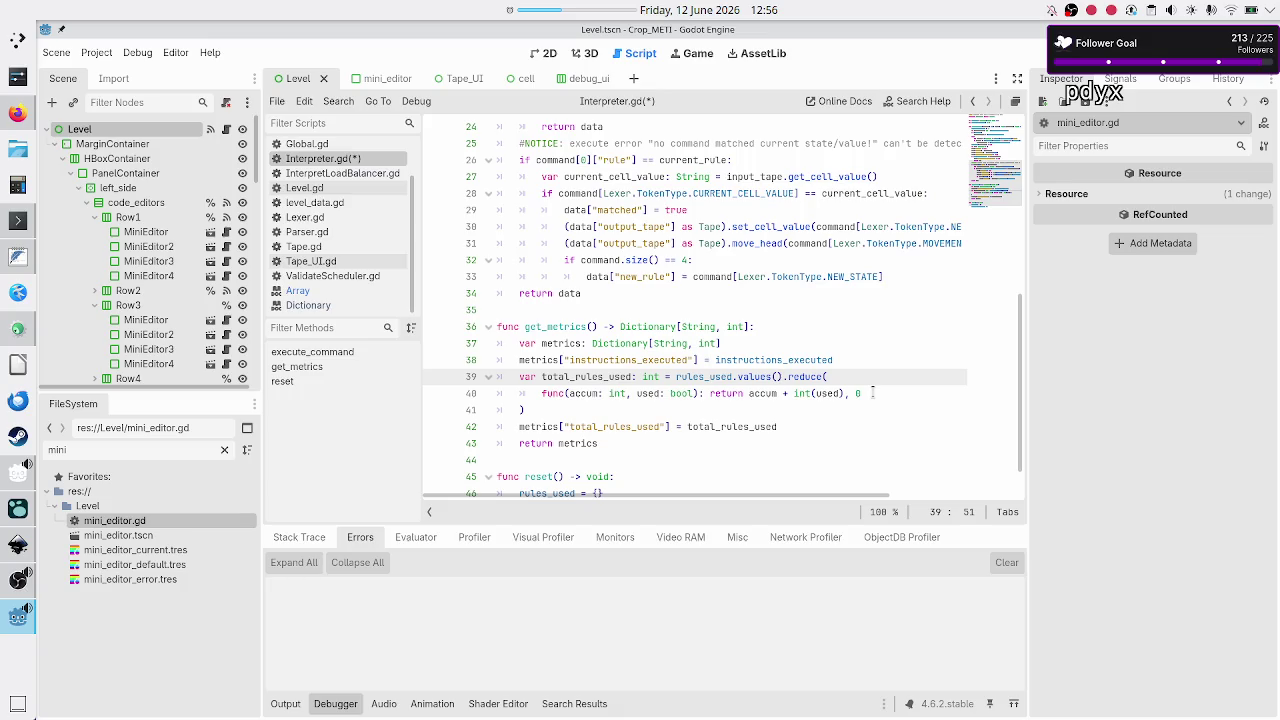
pyautogui.press('Up')
pyautogui.press('Up')
pyautogui.hotkey('ctrl', 'Right')
pyautogui.hotkey('ctrl', 'Right')
pyautogui.hotkey('ctrl', 'Right')
pyautogui.press('Right')
pyautogui.hotkey('shift', 'Down')
pyautogui.hotkey('shift', 'Down')
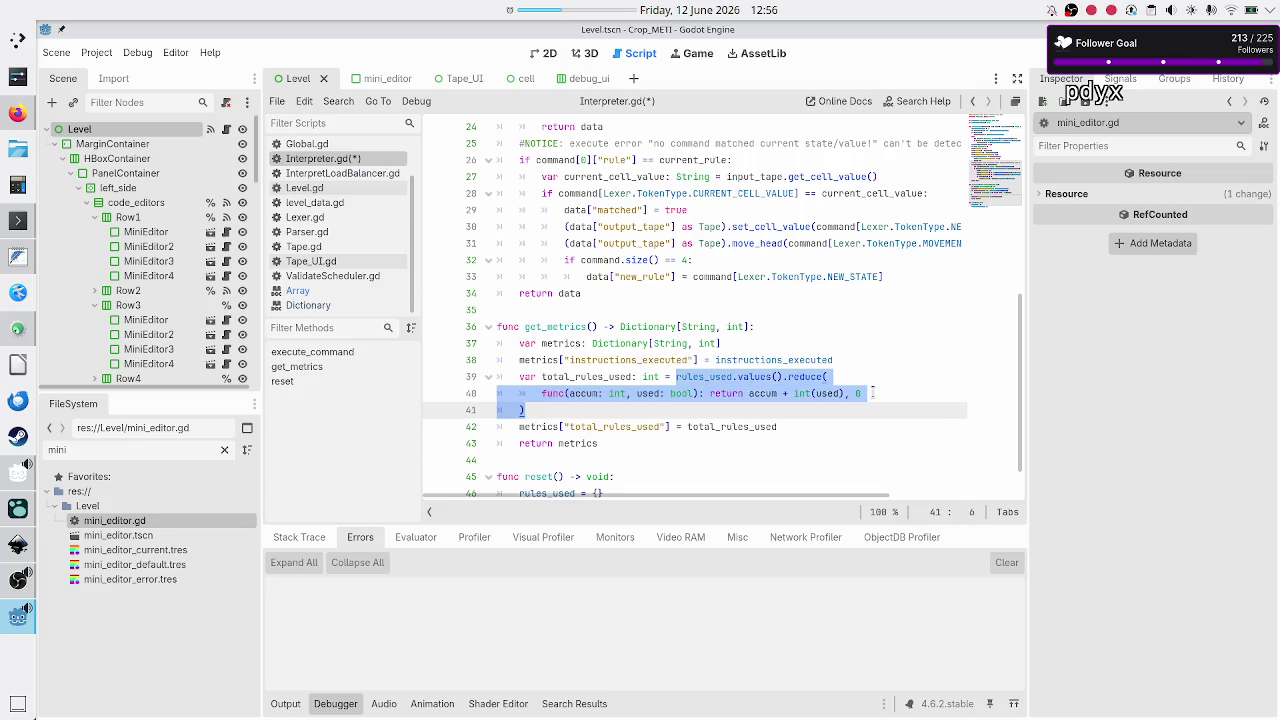
pyautogui.press('Delete')
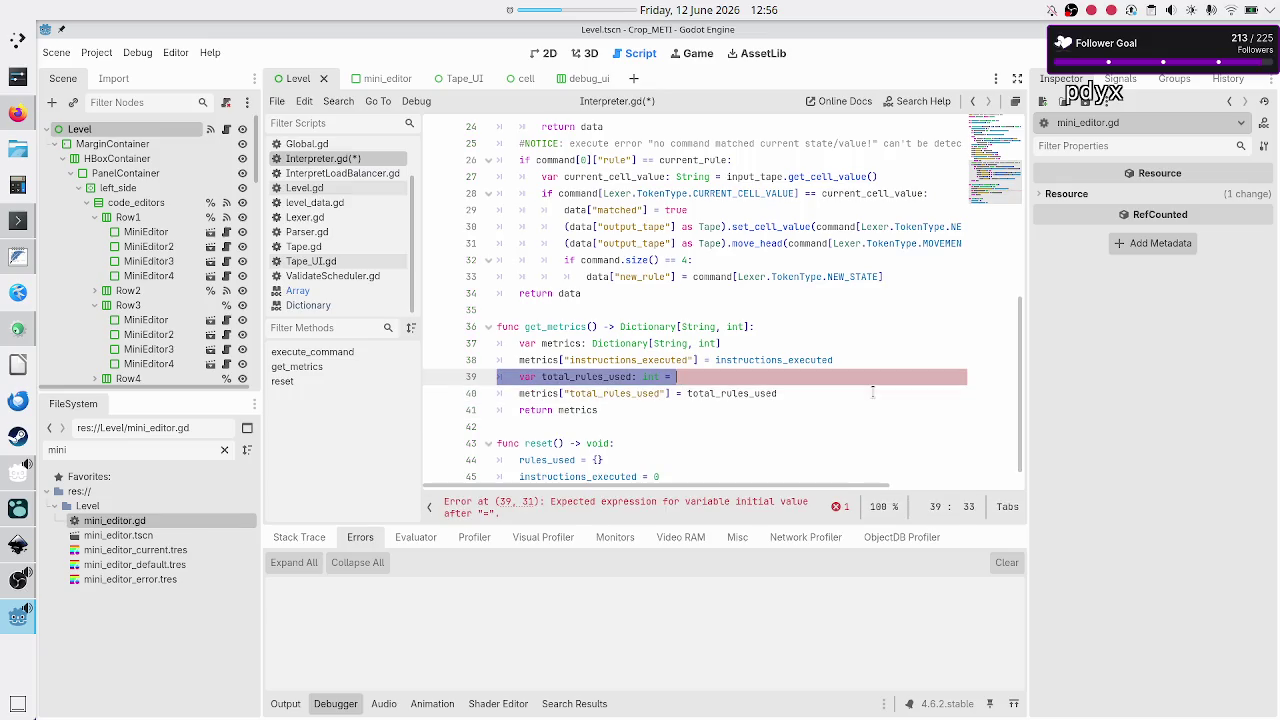
pyautogui.hotkey('ctrl', 'shift', 'k')
pyautogui.press('End')
pyautogui.press('BackSpace')
pyautogui.press('BackSpace')
pyautogui.press('BackSpace')
pyautogui.write('rules_used.values().reduce( \t\tfunc(accum: int, used: bool): return accum + int(used), 0 \t)')
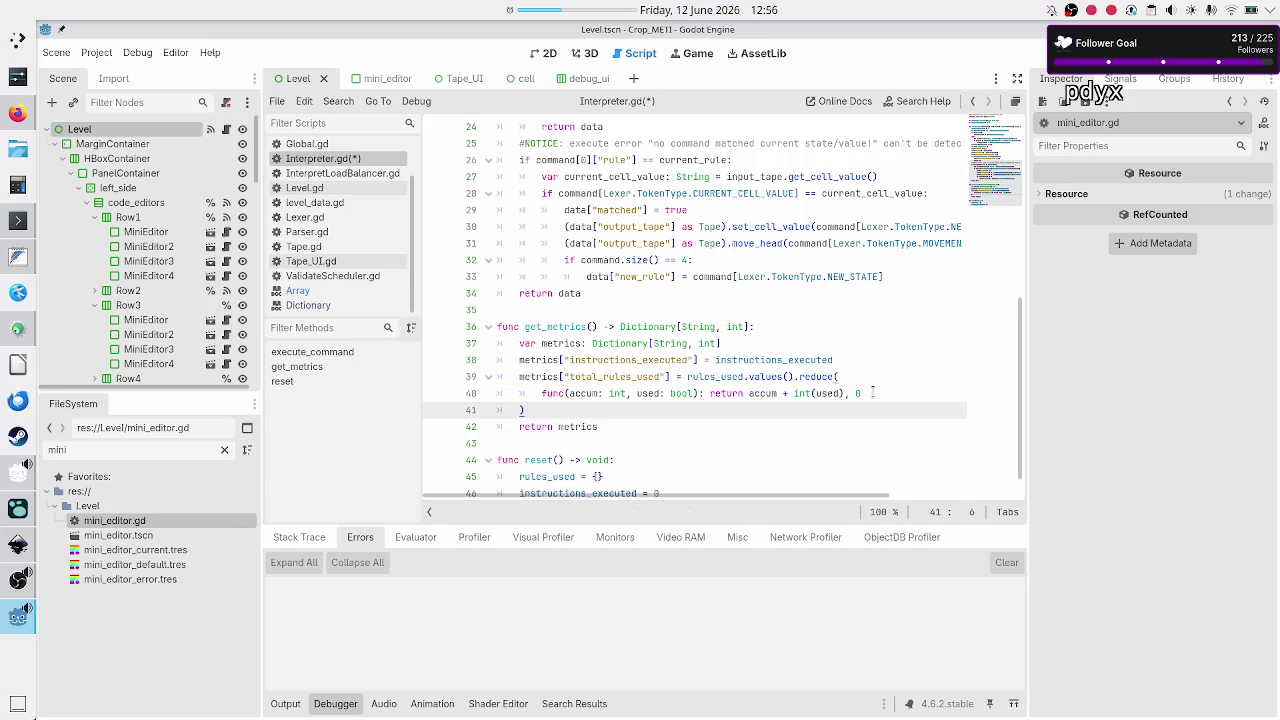
# - Save Interpreter.gd and bring the Inkscape level UI mockup to the front
pyautogui.press('Down')
pyautogui.press('Down')
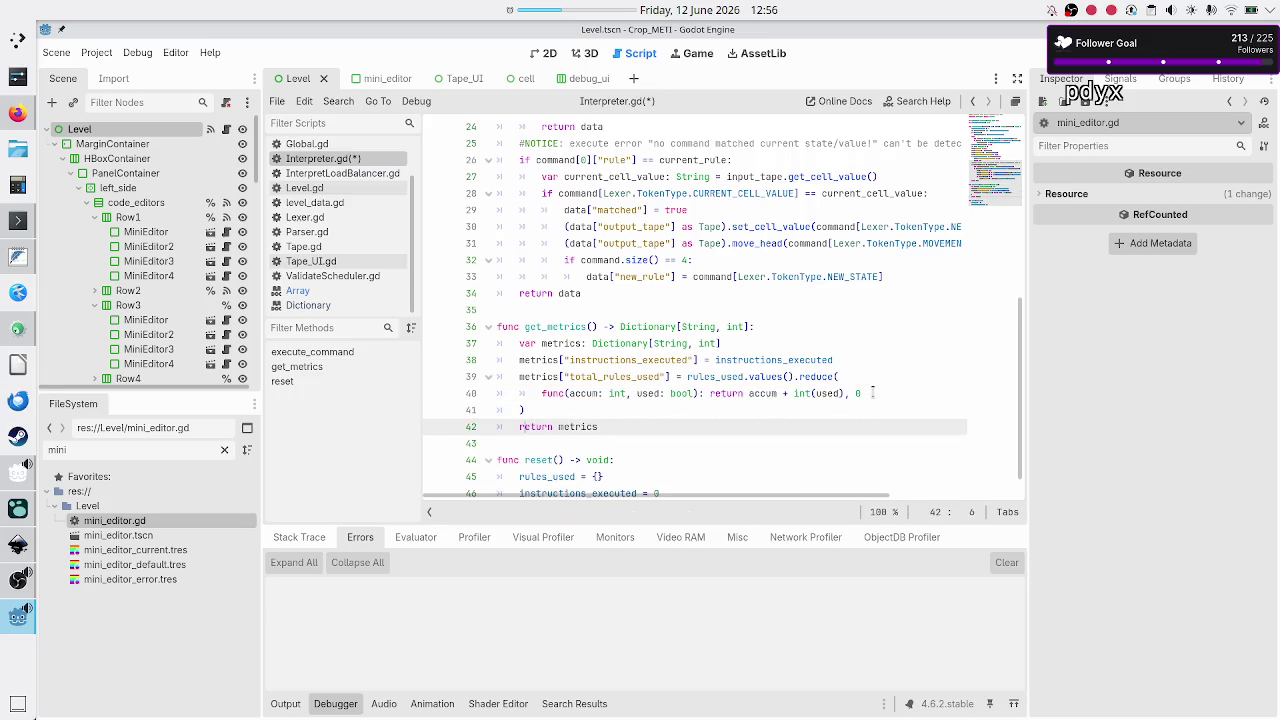
pyautogui.hotkey('ctrl', 's')
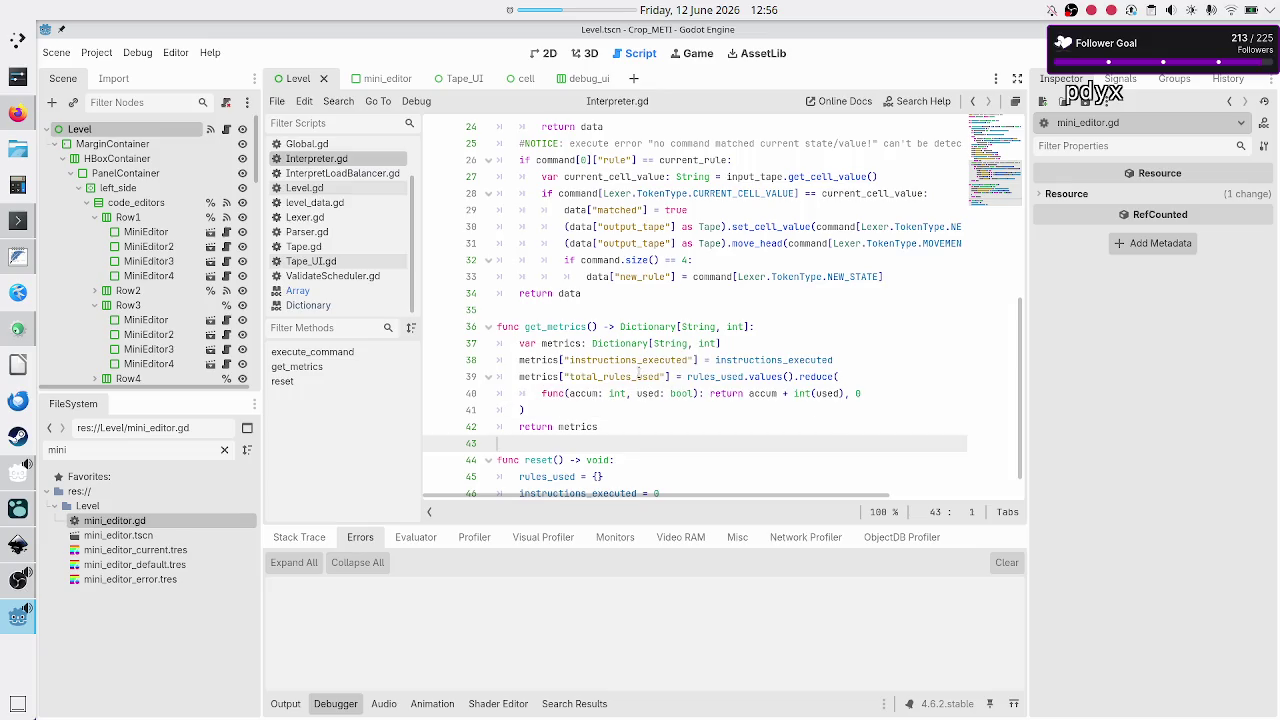
pyautogui.click(636, 362)
pyautogui.hotkey('alt', 'Tab')
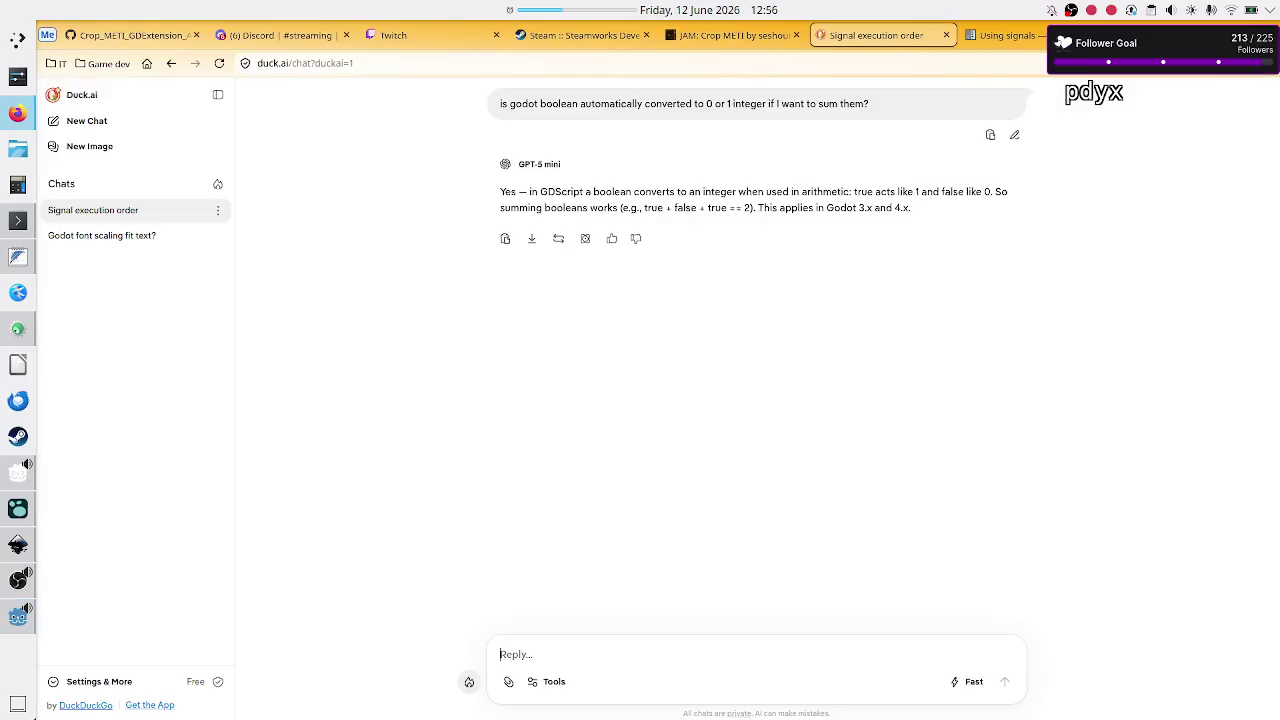
pyautogui.click(14, 546)
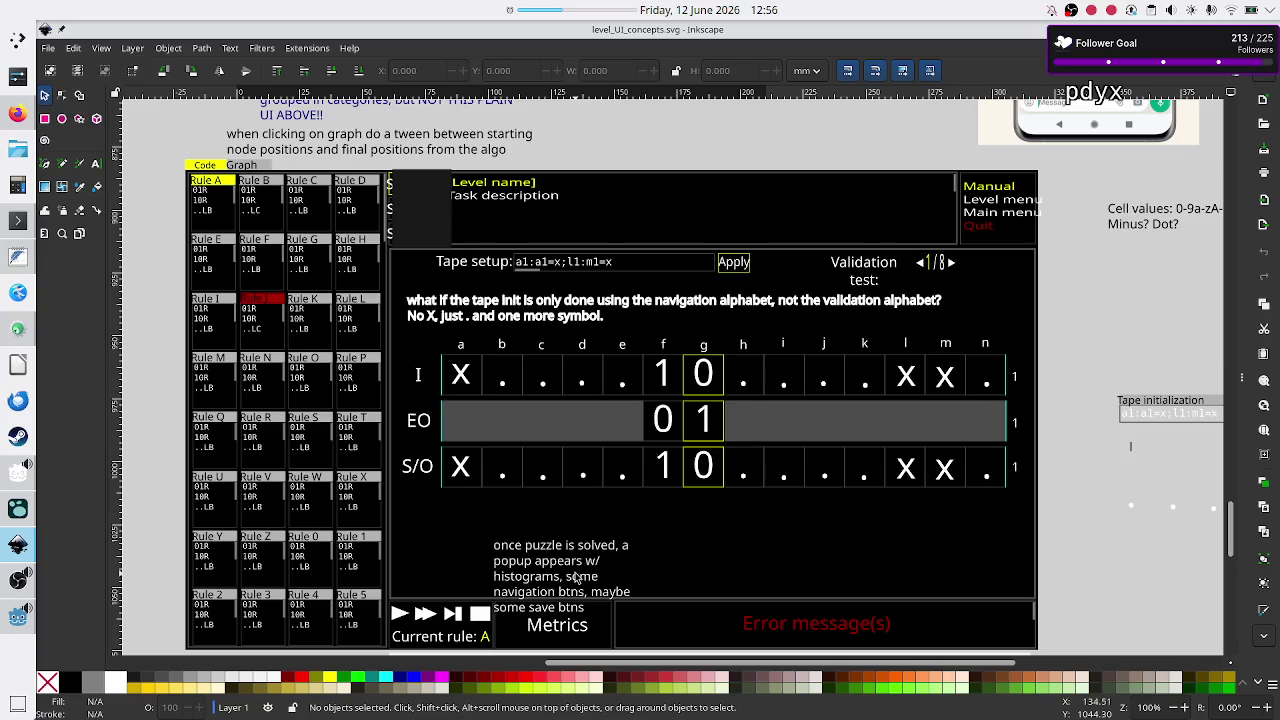
# - Scroll over the level_UI_concepts.svg mockup, then switch to the Duck.ai chat on summing booleans
pyautogui.scroll(10, 576, 578)
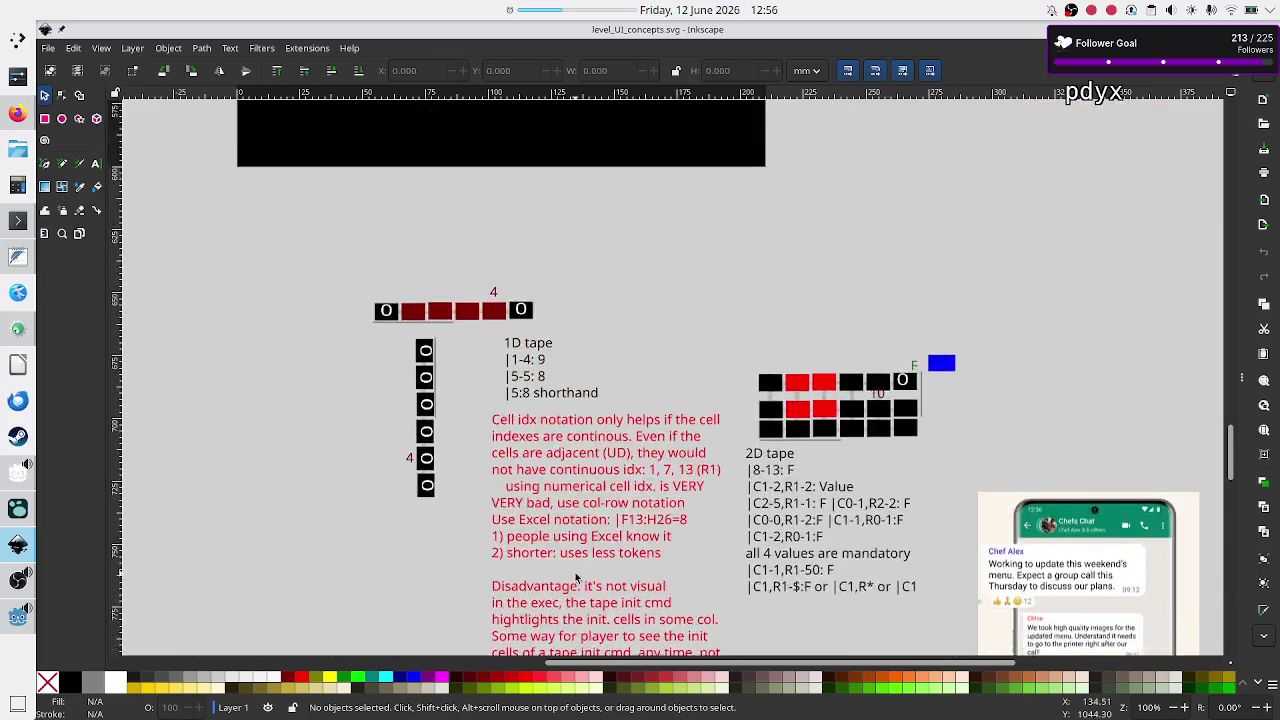
pyautogui.scroll(-10, 576, 578)
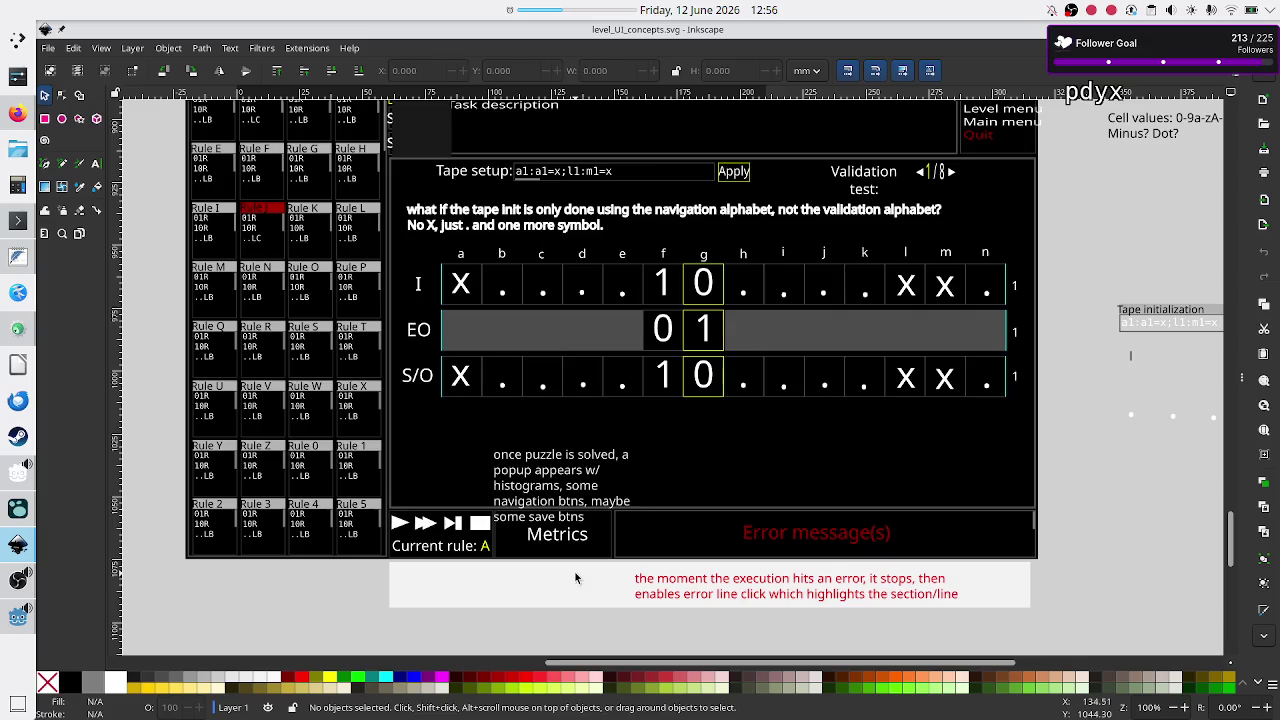
pyautogui.hotkey('alt', 'Tab')
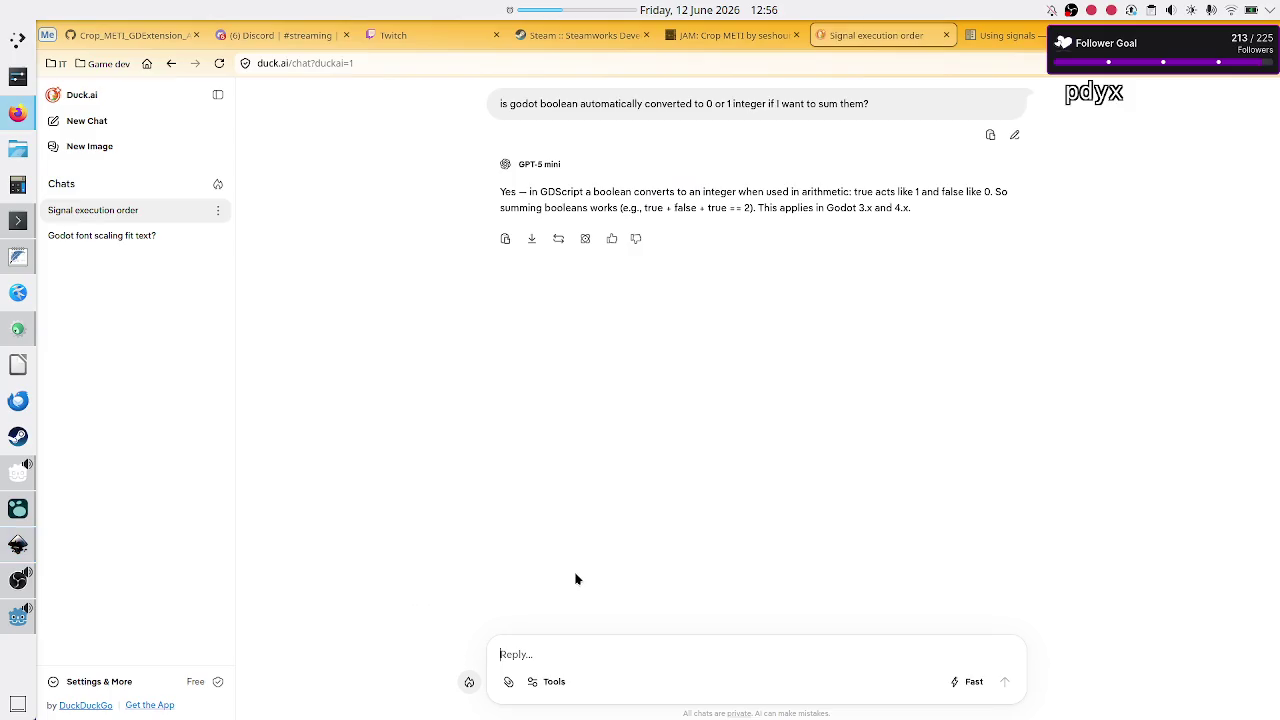
pyautogui.click(18, 616)
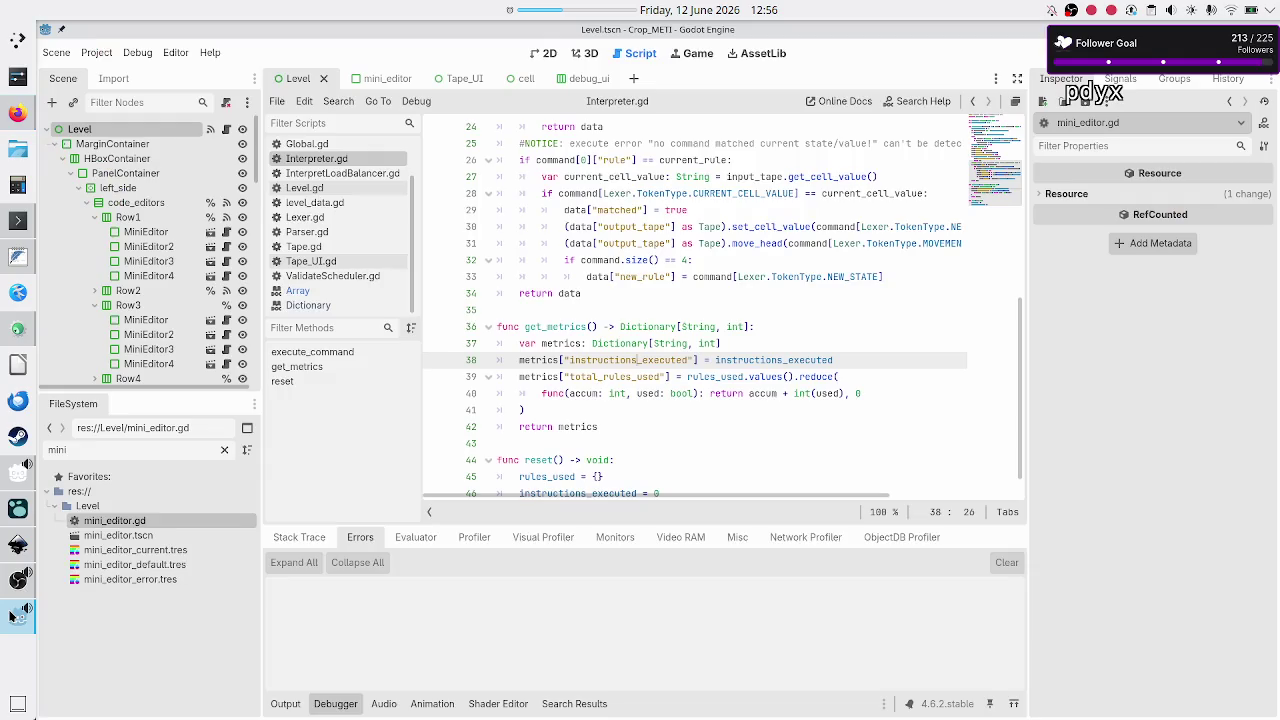
# - Check the instructions_executed and total_rules_used metric keys in get_metrics()
pyautogui.doubleClick(619, 359)
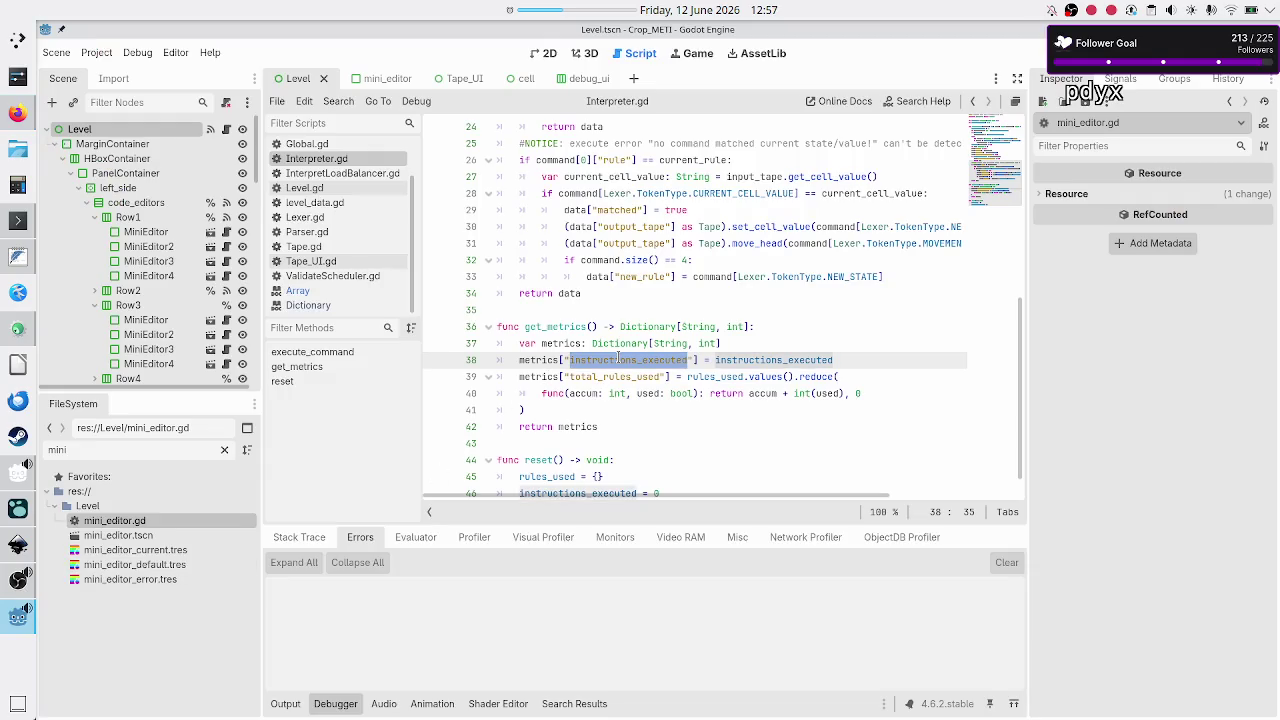
pyautogui.doubleClick(614, 376)
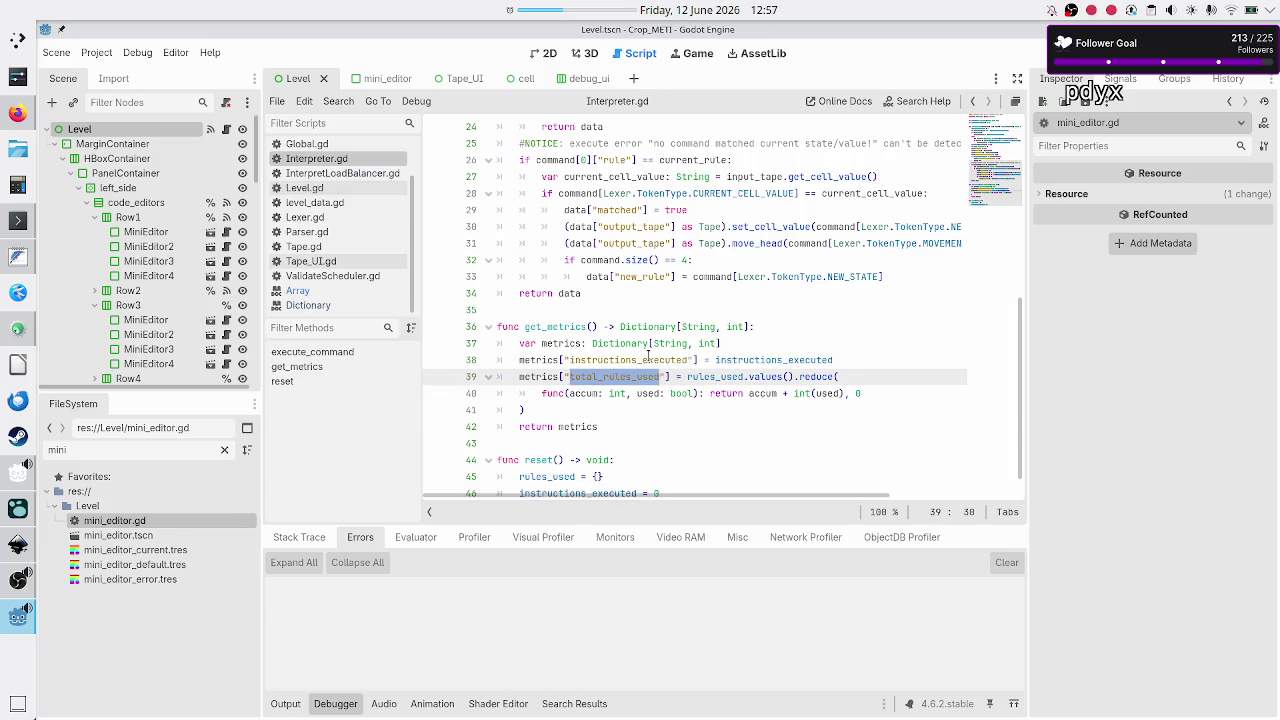
pyautogui.doubleClick(647, 359)
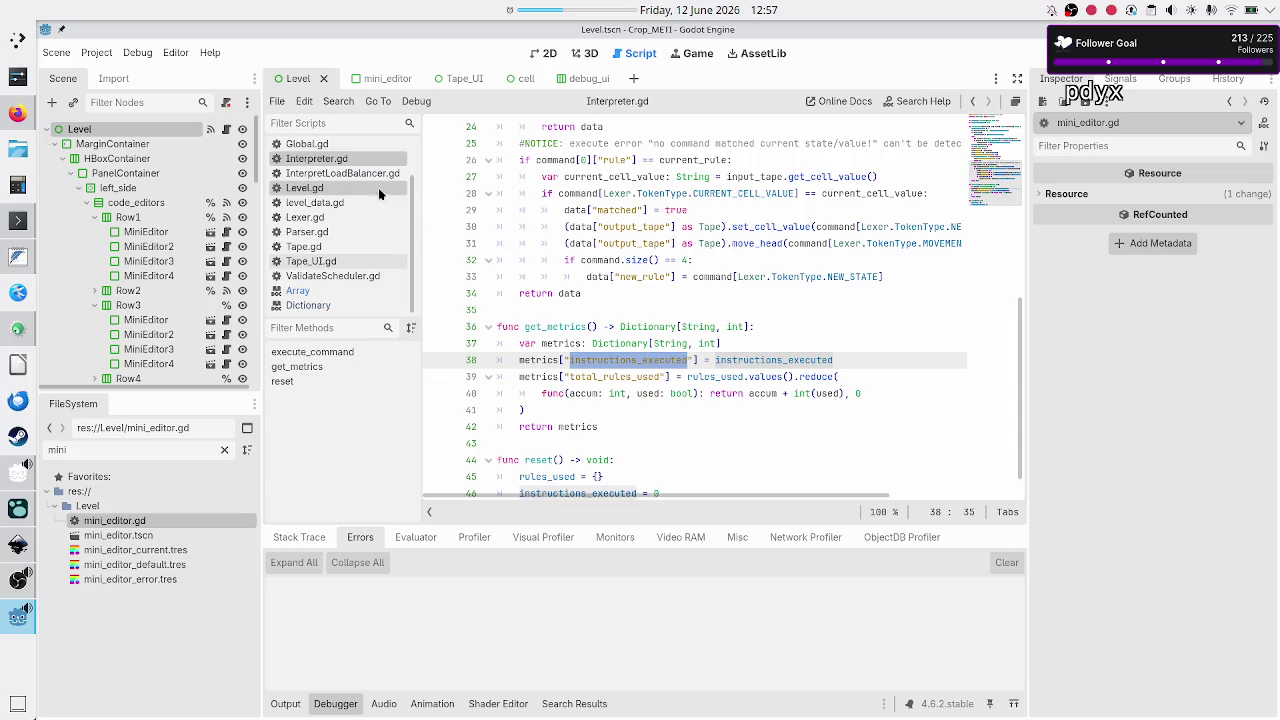
# - Open InterpretLoadBalancer.gd from the script list and scroll to its do_unit_work function
pyautogui.click(375, 174)
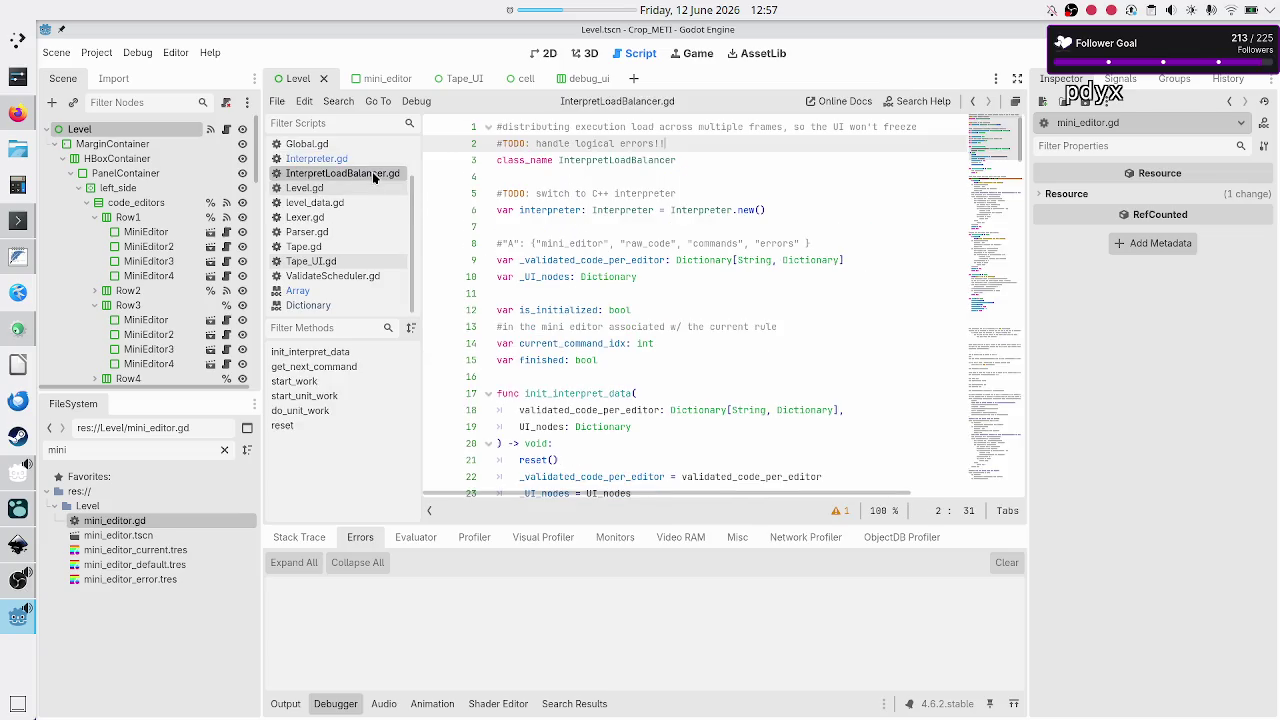
pyautogui.scroll(-20, 524, 270)
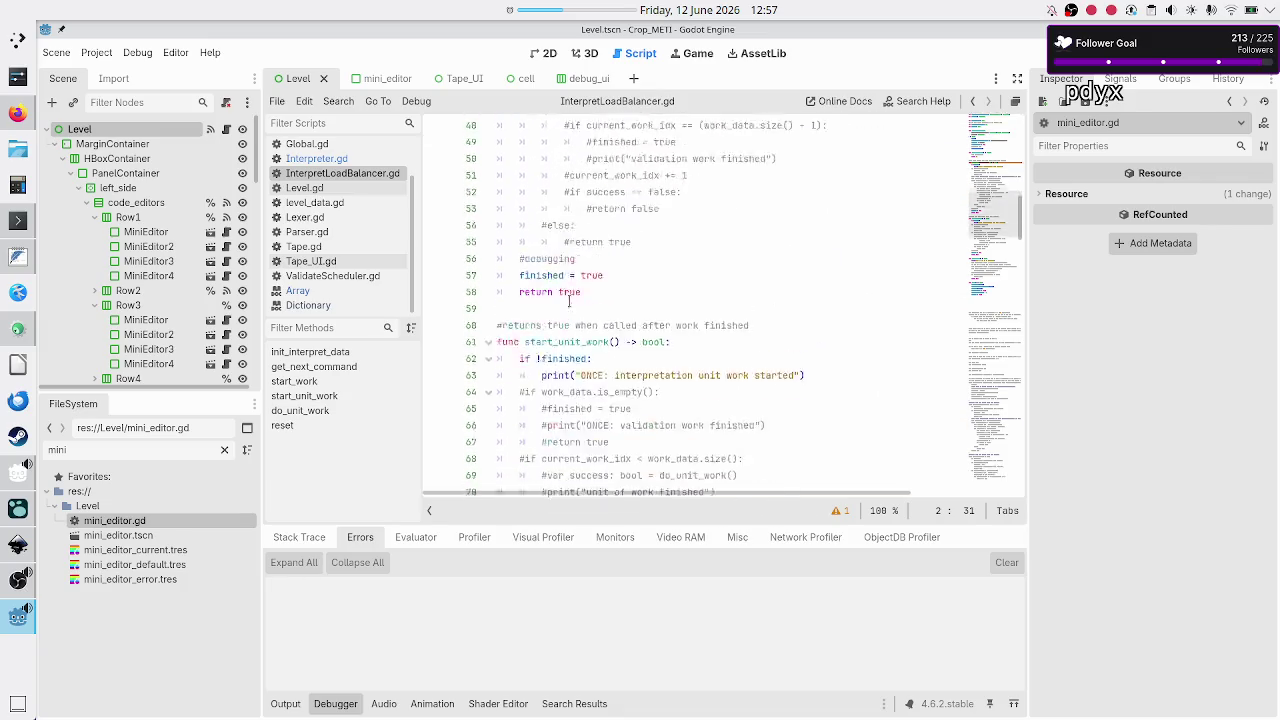
pyautogui.scroll(10, 570, 300)
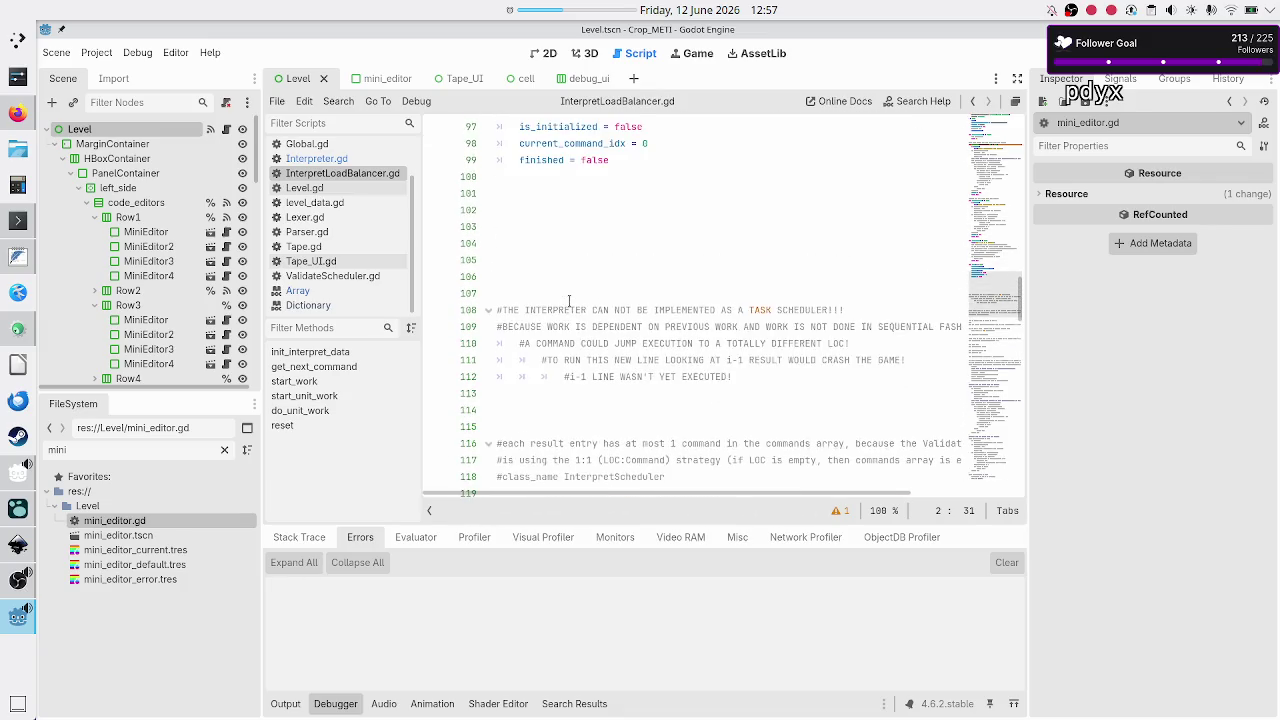
pyautogui.scroll(5, 569, 300)
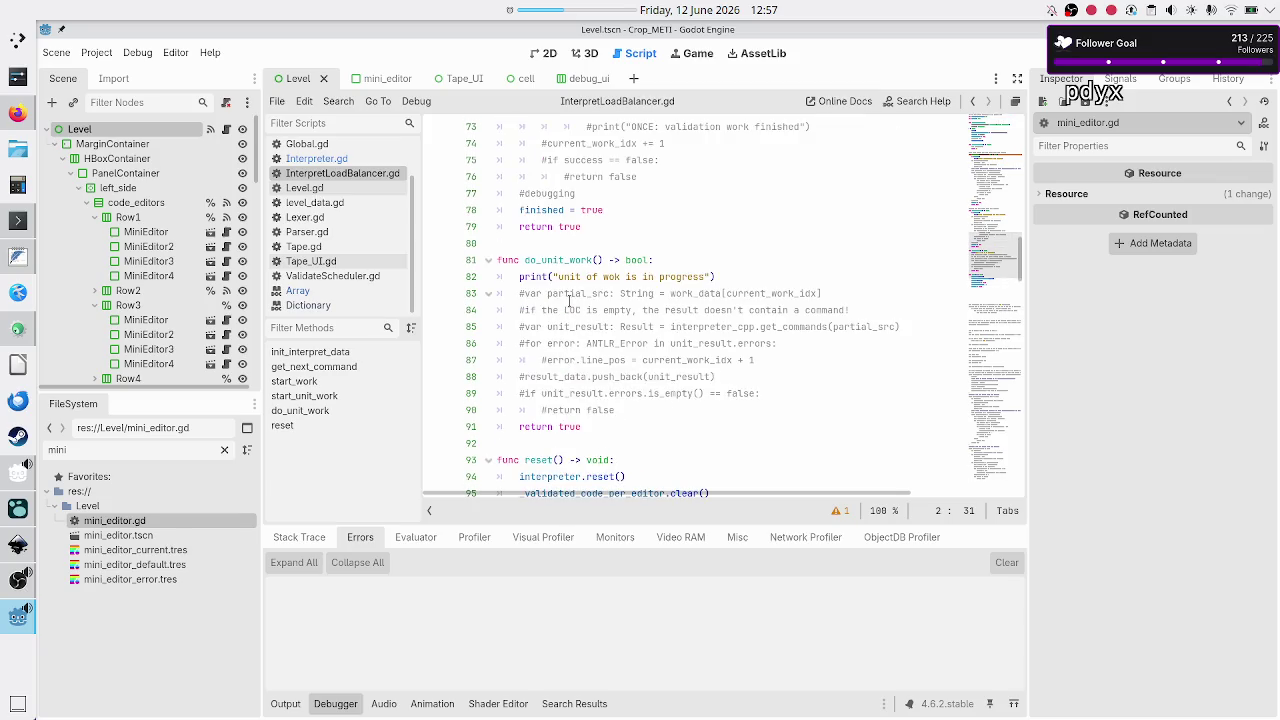